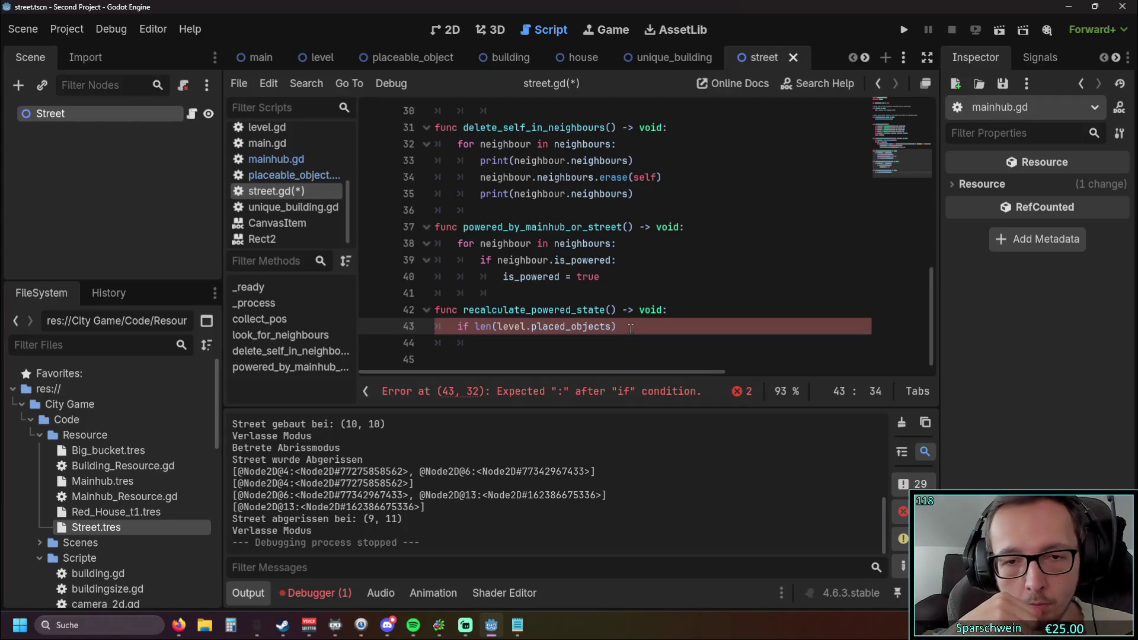
Add a new line 43 in recalculate_powered_state declaring 'var placed_objects_copy ='.
{"action": "key", "text": "BackSpace"}
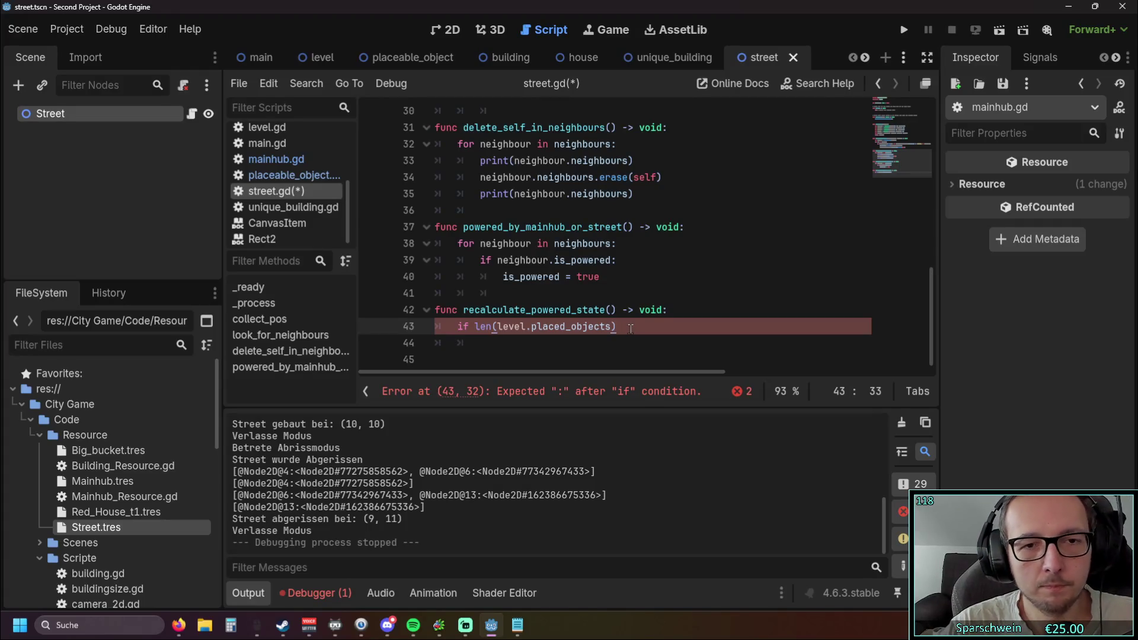
{"action": "right_click", "coordinate": [630, 329]}
{"action": "left_click", "coordinate": [670, 311]}
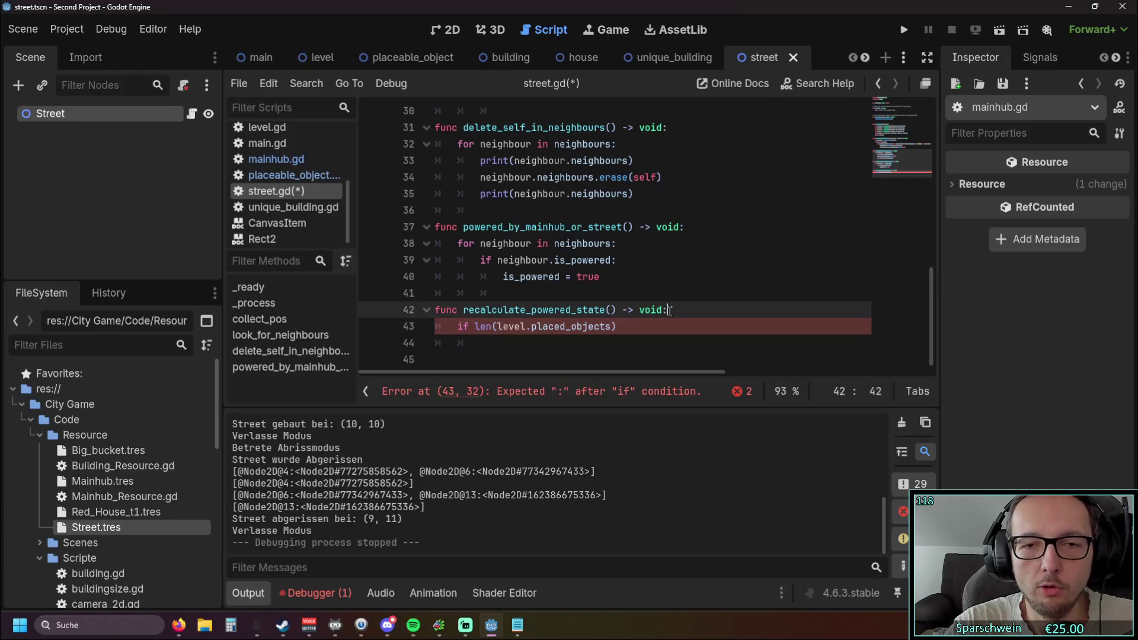
{"action": "key", "text": "Return"}
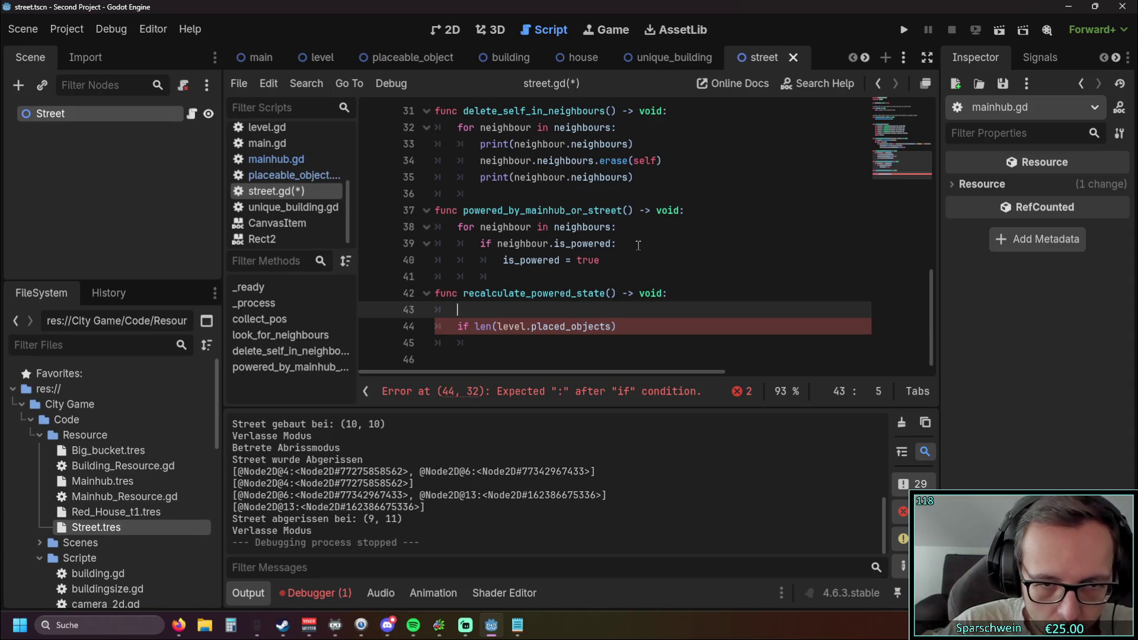
{"action": "type", "text": "var"}
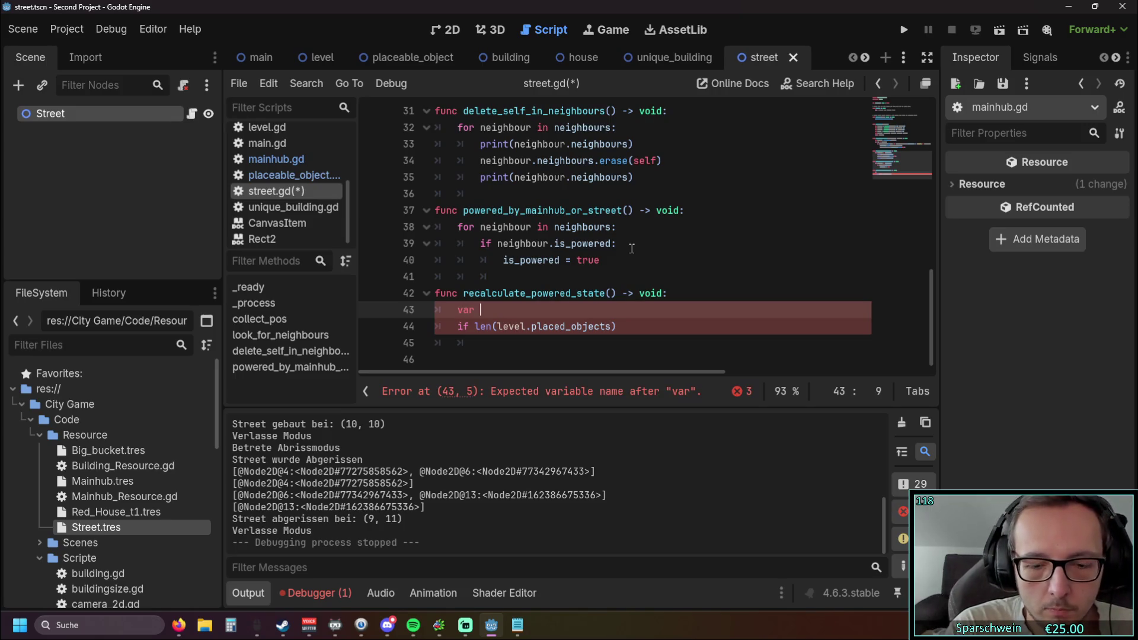
{"action": "key", "text": "Down"}
{"action": "key", "text": "Down"}
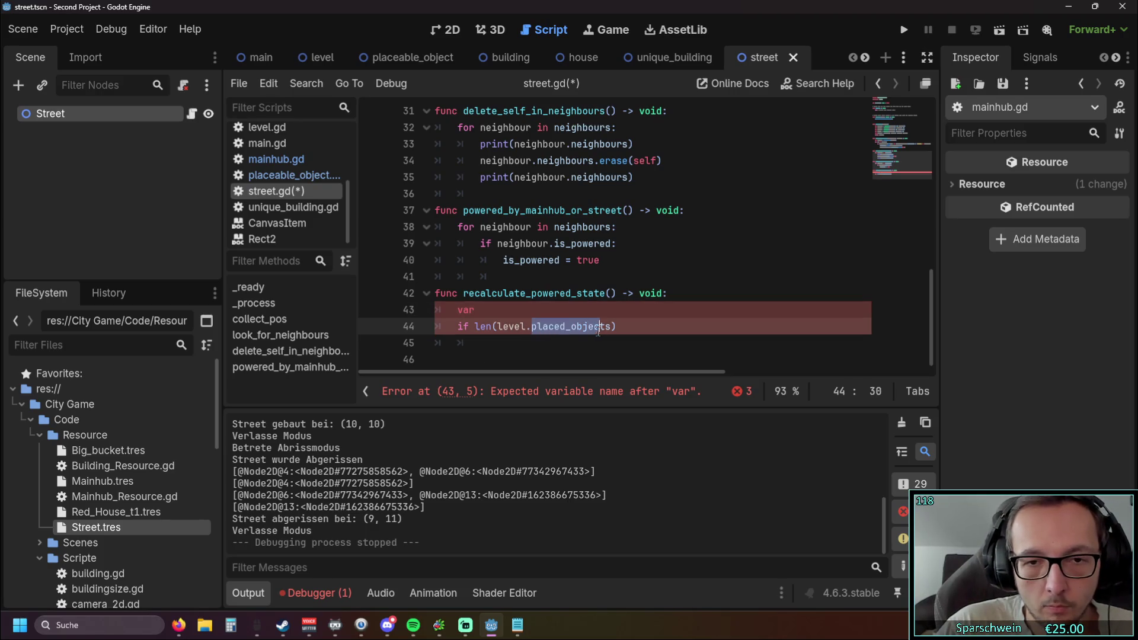
{"action": "left_click_drag", "start_coordinate": [498, 327], "coordinate": [614, 326]}
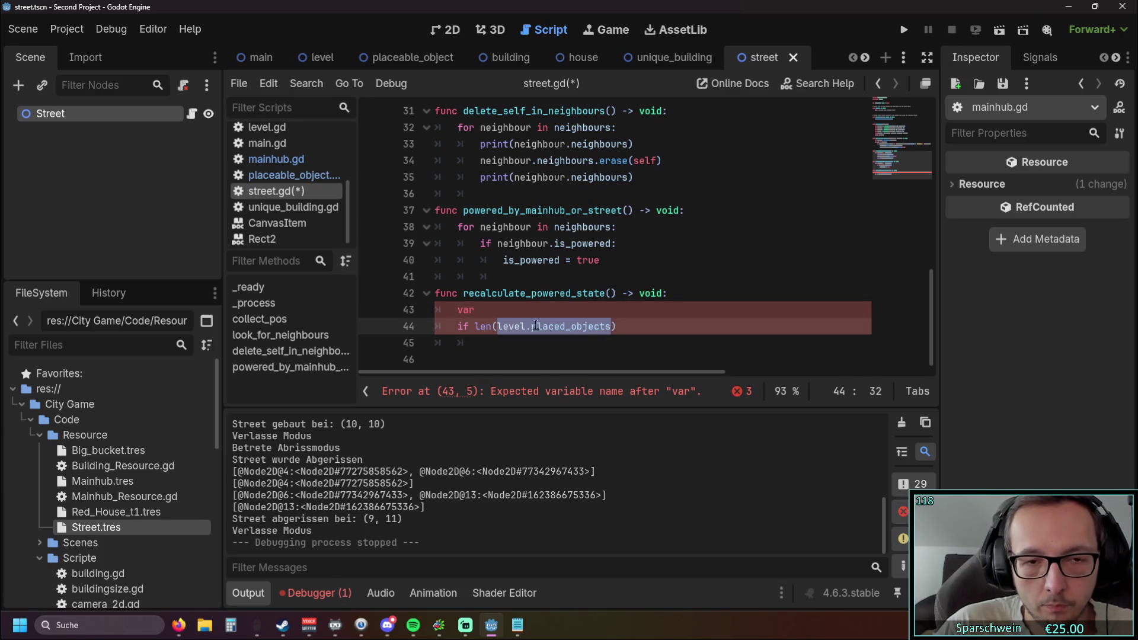
{"action": "key", "text": "Up"}
{"action": "type", "text": "placed_objects"}
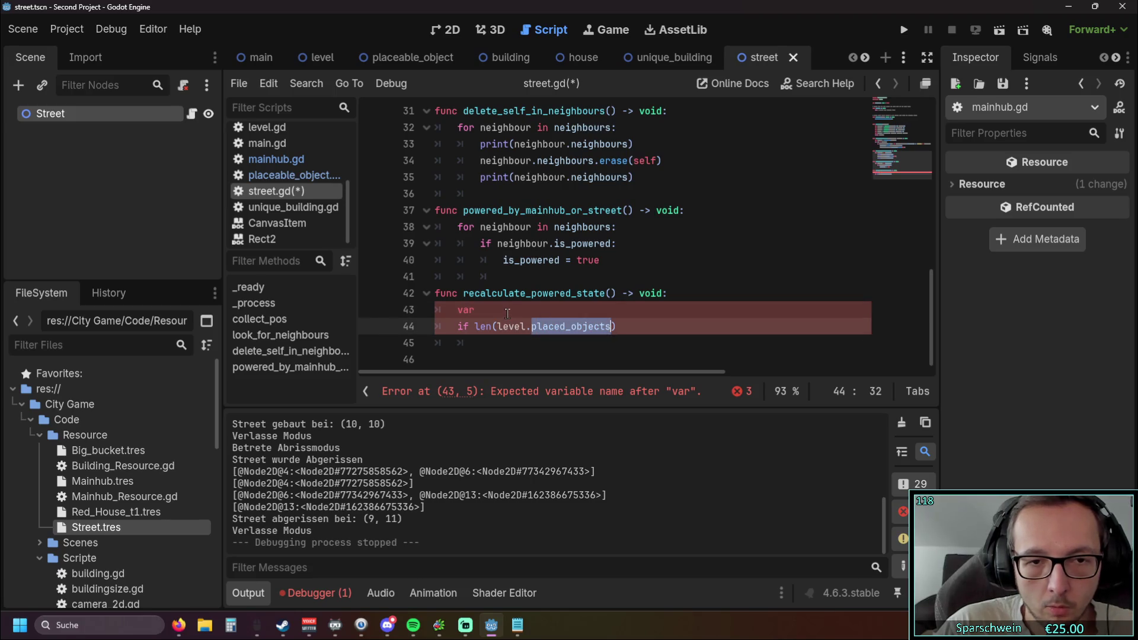
{"action": "type", "text": "_copy ="}
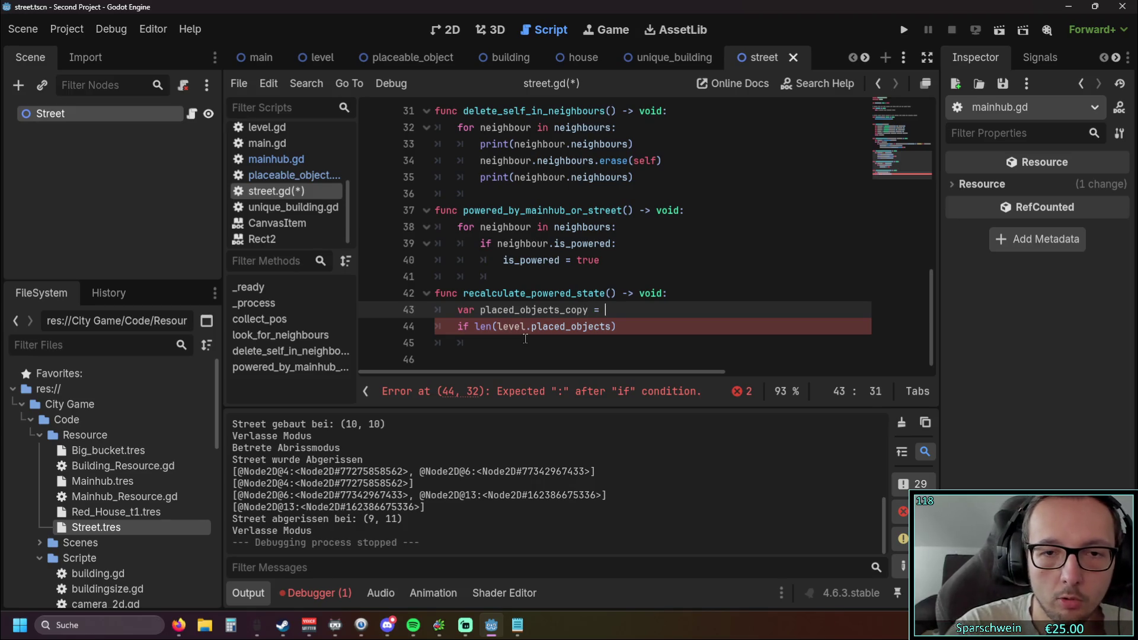
Copy level.placed_objects from line 44 and paste it as placed_objects_copy's value.
{"action": "left_click_drag", "start_coordinate": [499, 326], "coordinate": [612, 326]}
{"action": "key", "text": "ctrl+c"}
{"action": "left_click", "coordinate": [627, 312]}
{"action": "key", "text": "ctrl+v"}
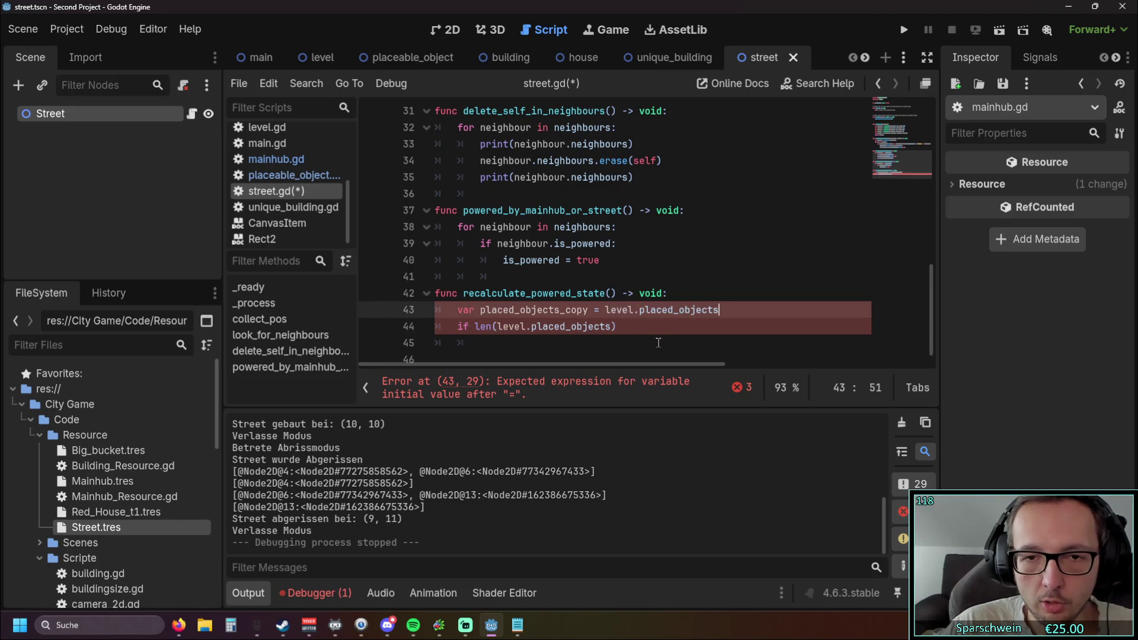
{"action": "left_click", "coordinate": [609, 311]}
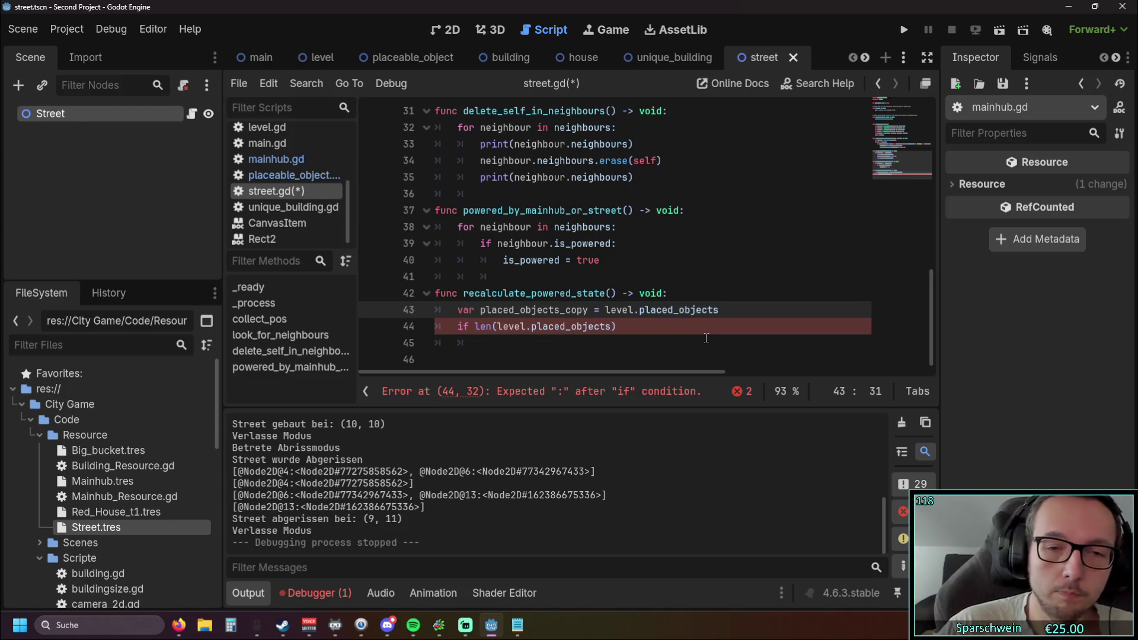
{"action": "left_click", "coordinate": [634, 336]}
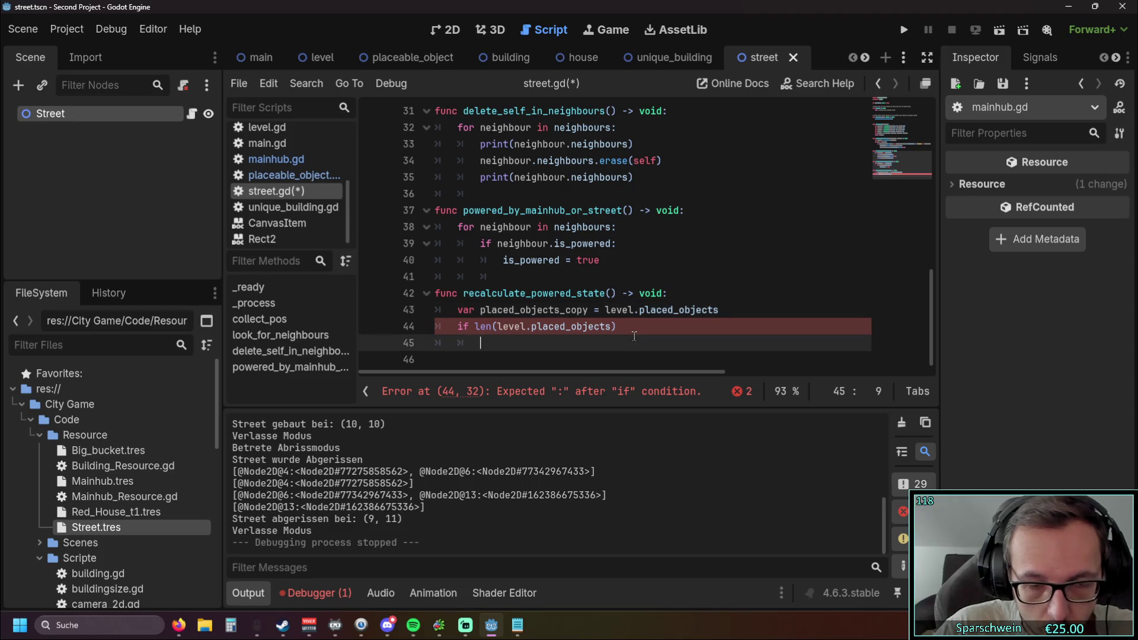
Change the if condition to compare placed_objects_copy with level.placed_objects, ending with a colon.
{"action": "double_click", "coordinate": [481, 310]}
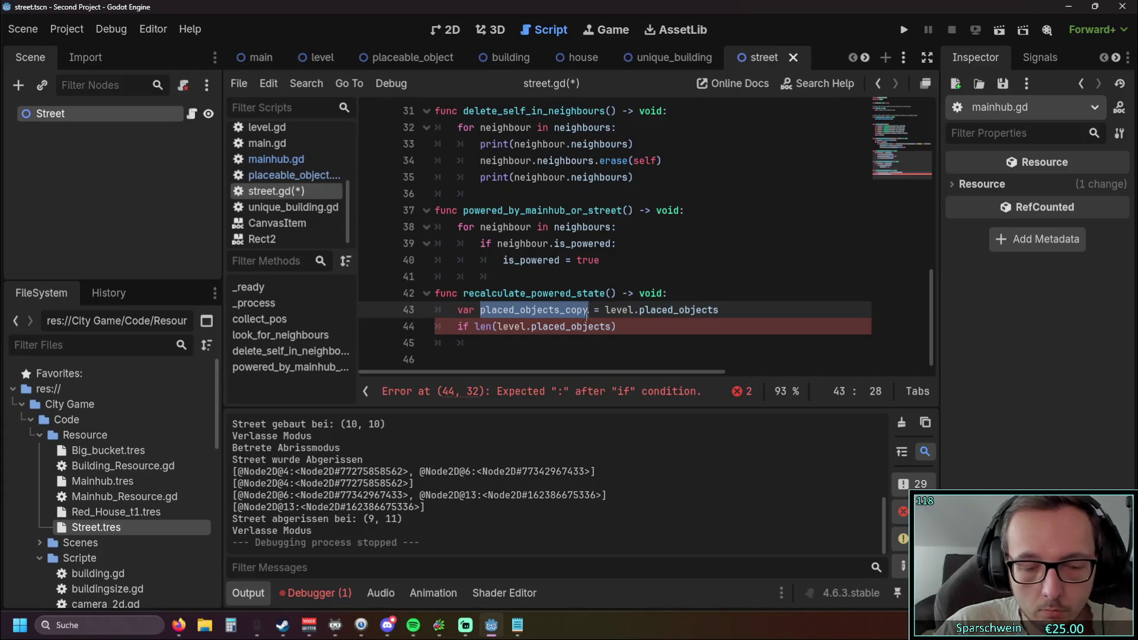
{"action": "key", "text": "ctrl+c"}
{"action": "left_click_drag", "start_coordinate": [497, 327], "coordinate": [613, 326]}
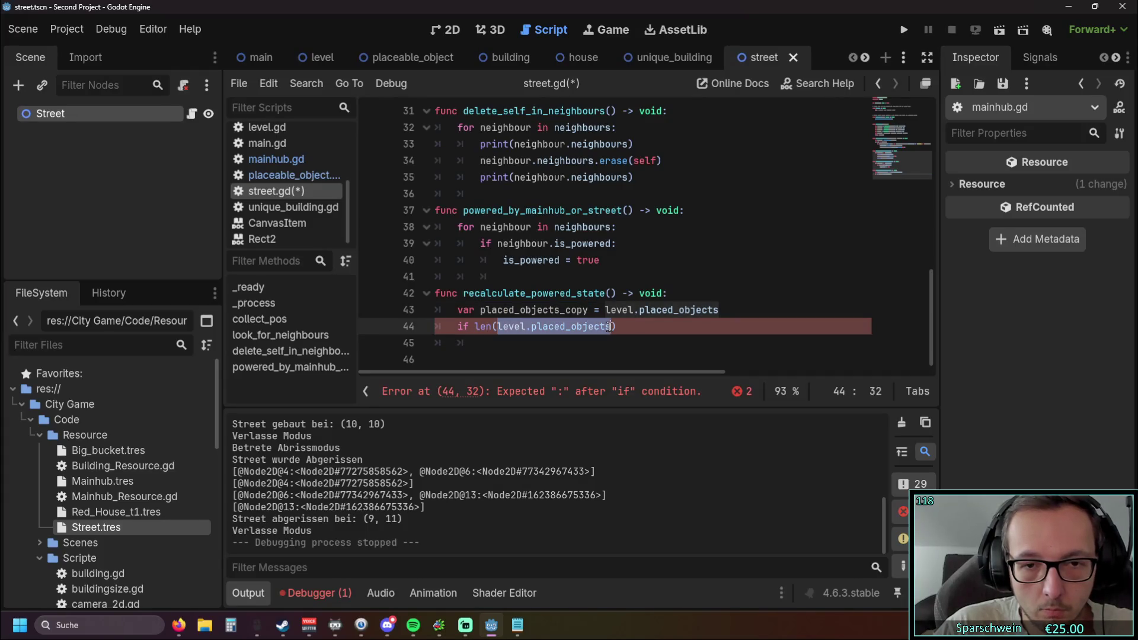
{"action": "key", "text": "ctrl+v"}
{"action": "type", "text": ")"}
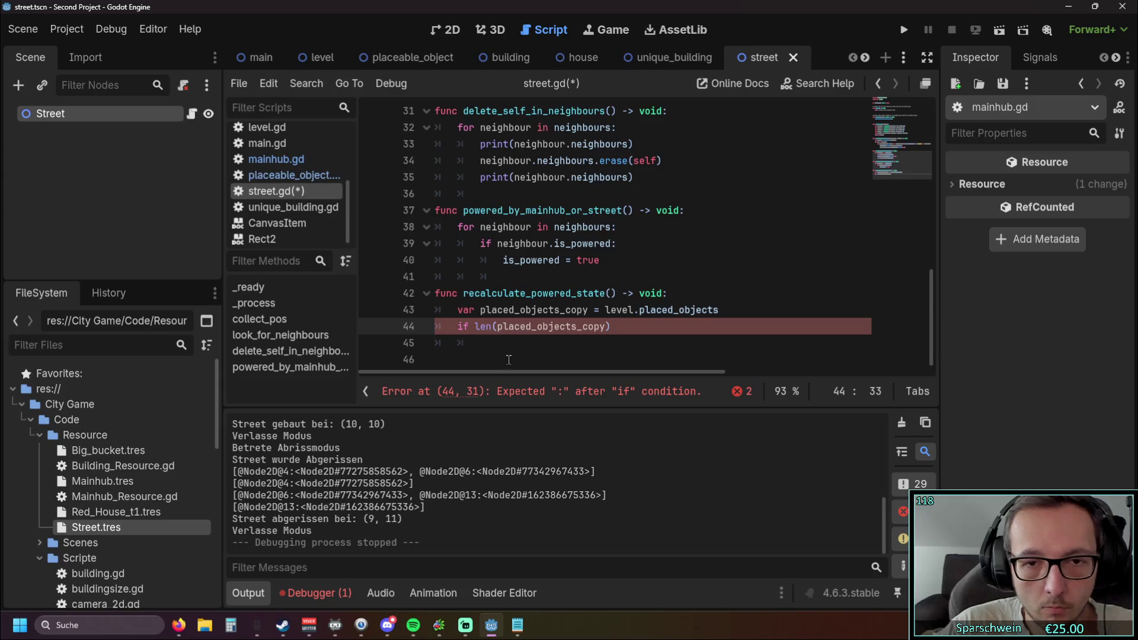
{"action": "type", "text": "!"}
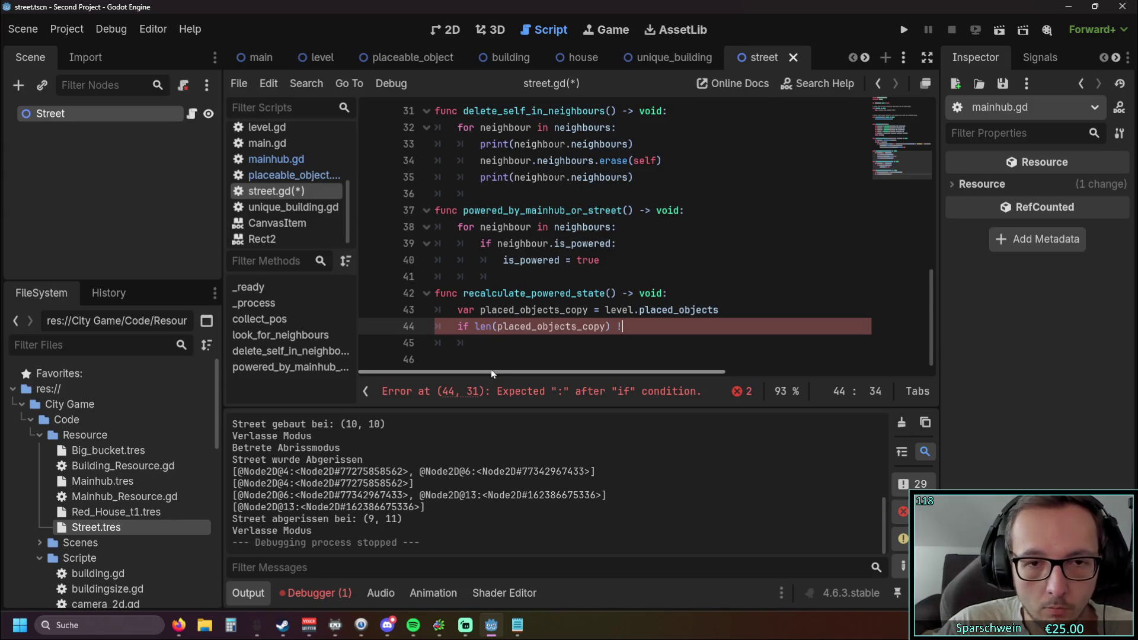
{"action": "type", "text": "="}
{"action": "left_click", "coordinate": [560, 326]}
{"action": "left_click_drag", "start_coordinate": [605, 310], "coordinate": [719, 310]}
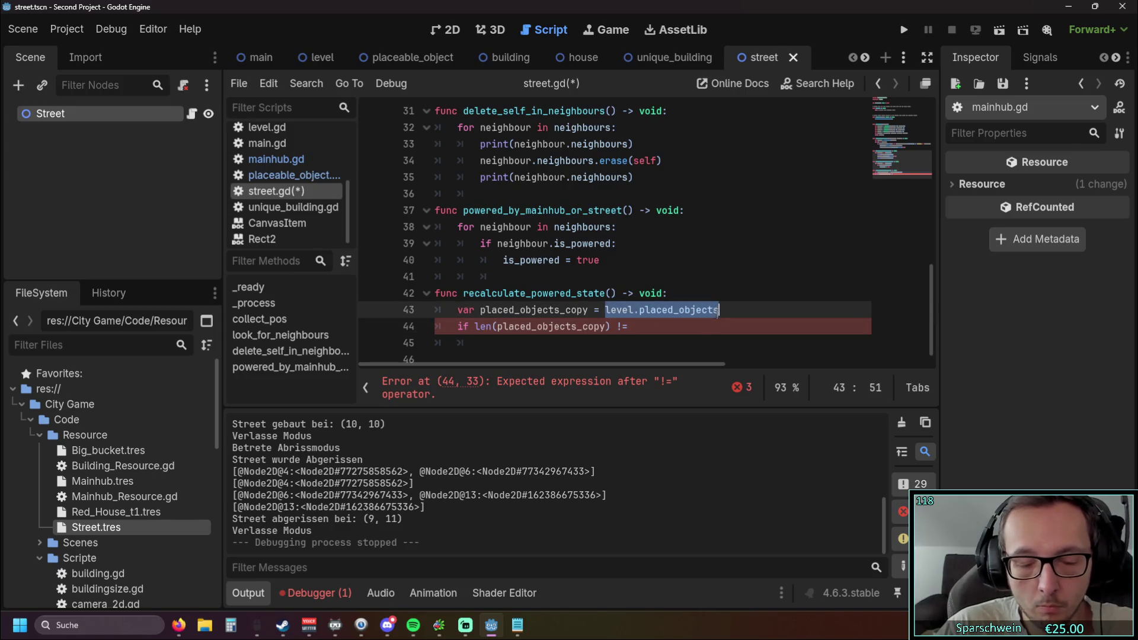
{"action": "left_click", "coordinate": [661, 321]}
{"action": "key", "text": "ctrl+v"}
{"action": "type", "text": ":"}
{"action": "key", "text": "Return"}
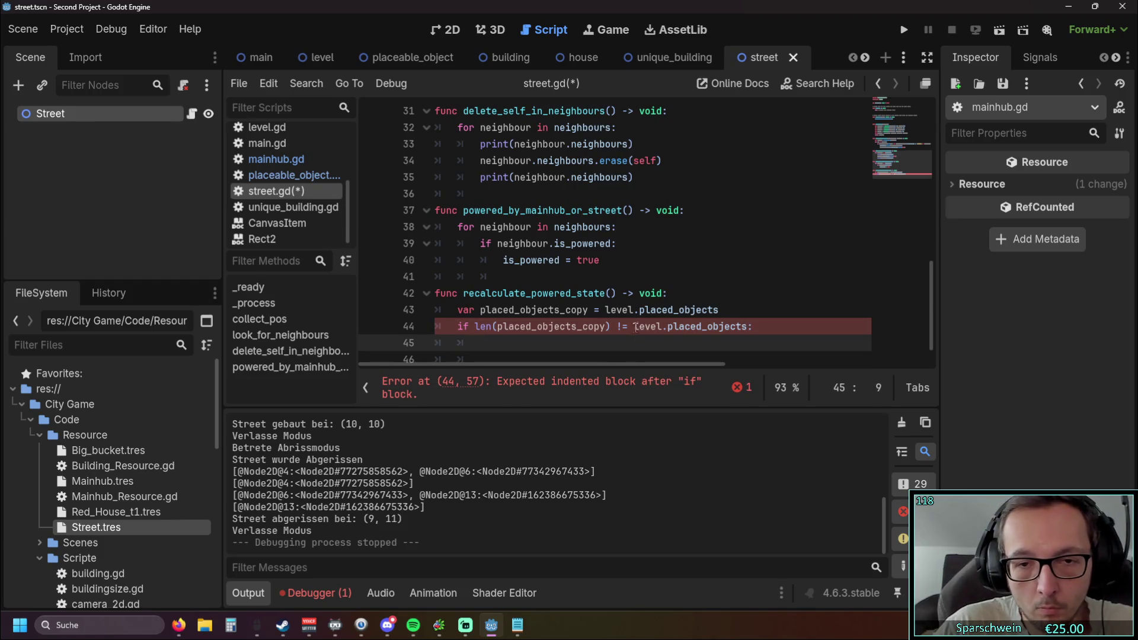
Wrap level.placed_objects in len() and give the if block a pass body.
{"action": "left_click", "coordinate": [633, 327]}
{"action": "type", "text": "len("}
{"action": "left_click", "coordinate": [774, 327]}
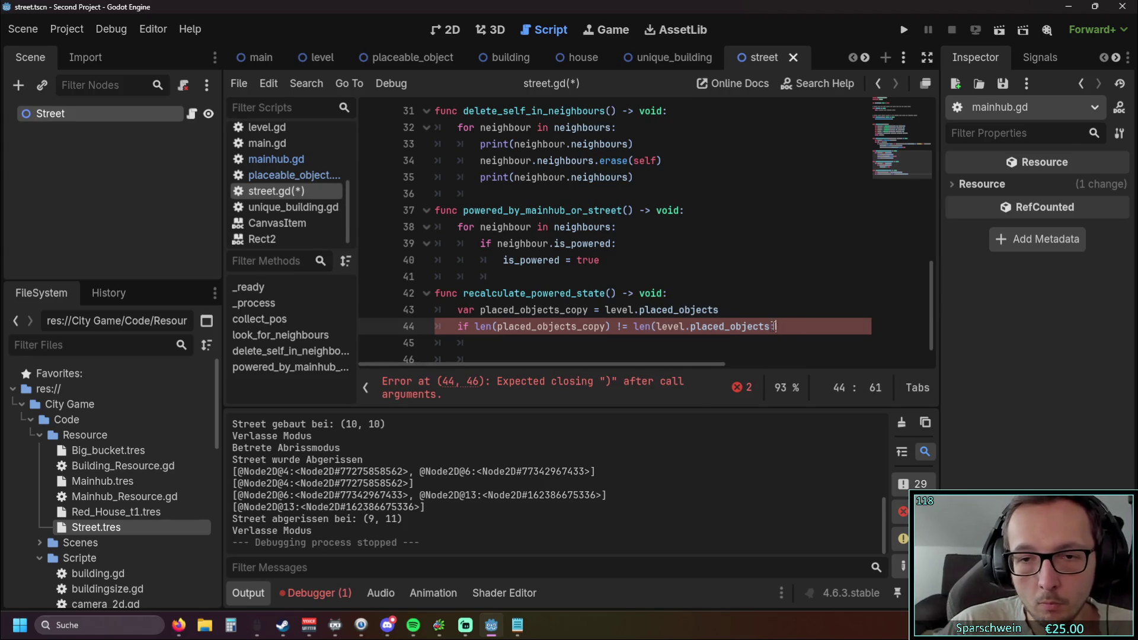
{"action": "type", "text": ")"}
{"action": "left_click", "coordinate": [758, 275]}
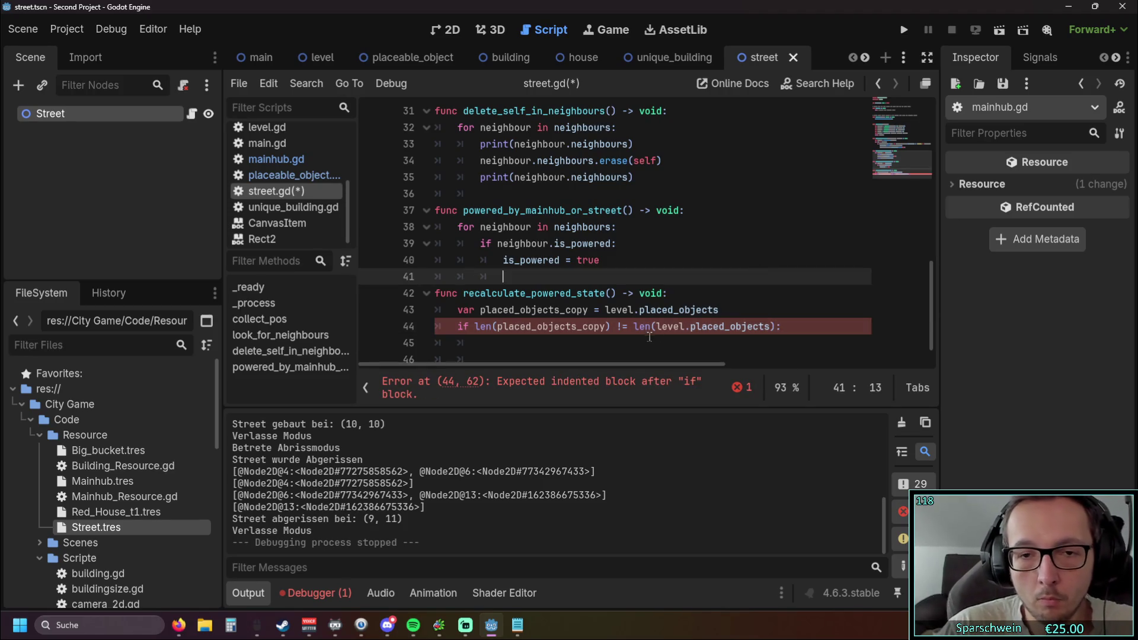
{"action": "left_click", "coordinate": [649, 337]}
{"action": "type", "text": "pass"}
Briefly append 'copy' to the var line 43, then remove it again.
{"action": "scroll", "coordinate": [641, 281], "scroll_direction": "down", "scroll_amount": 1}
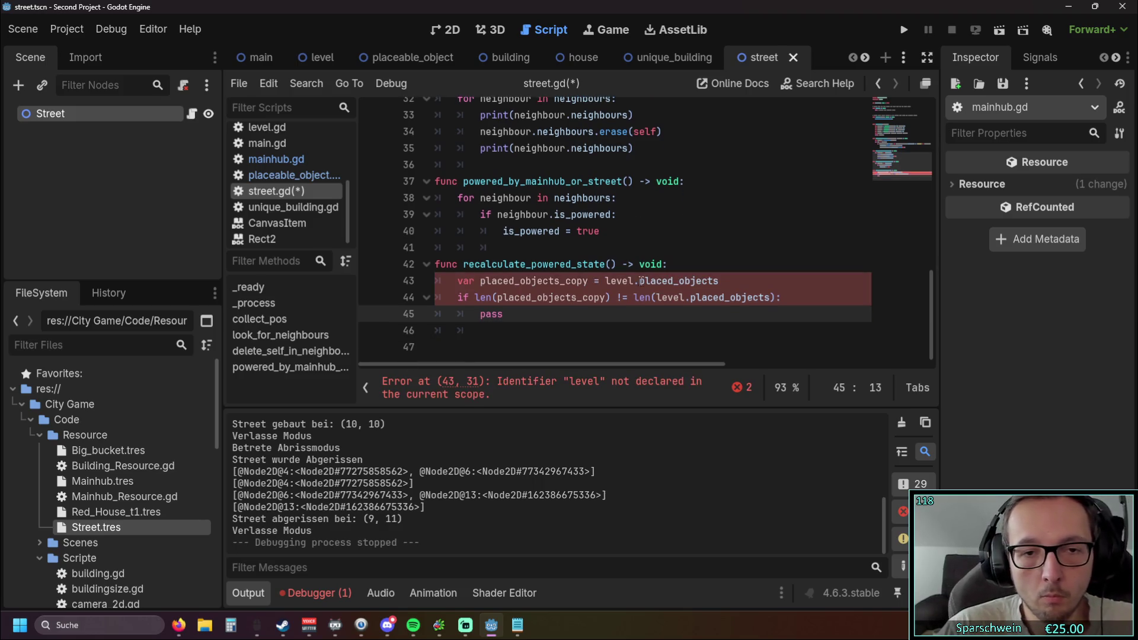
{"action": "left_click", "coordinate": [596, 328]}
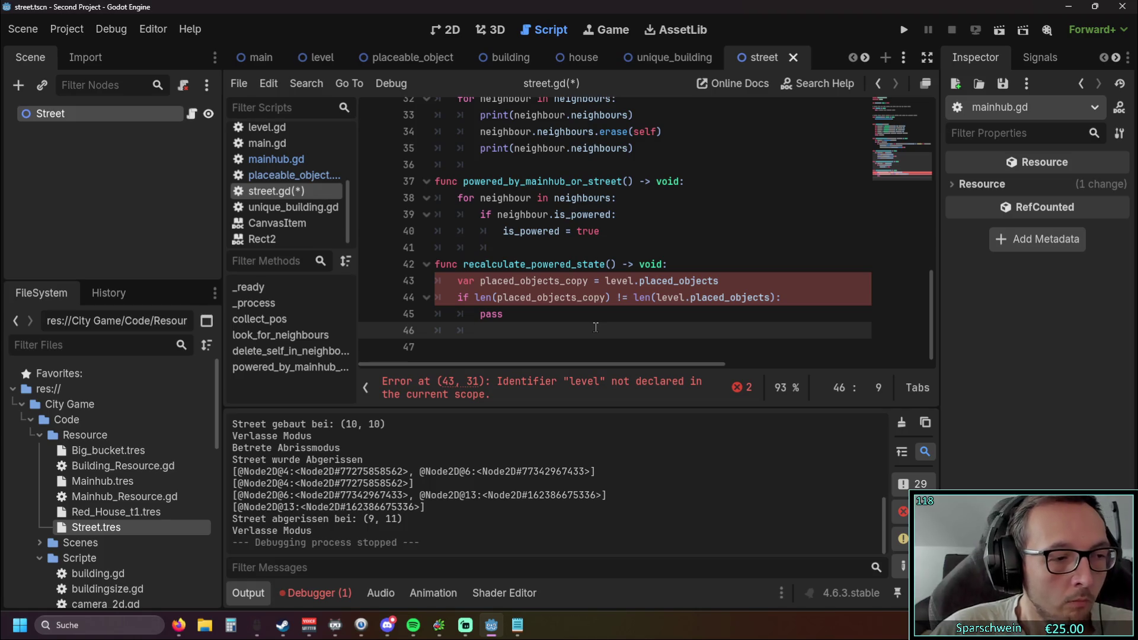
{"action": "left_click", "coordinate": [731, 281]}
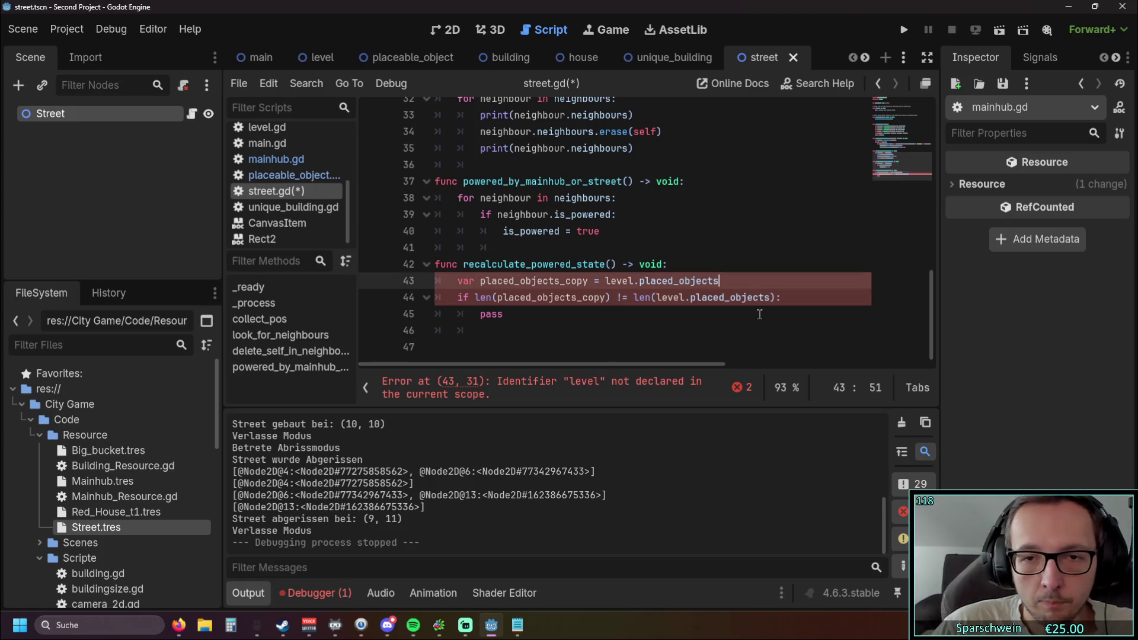
{"action": "type", "text": ".copy"}
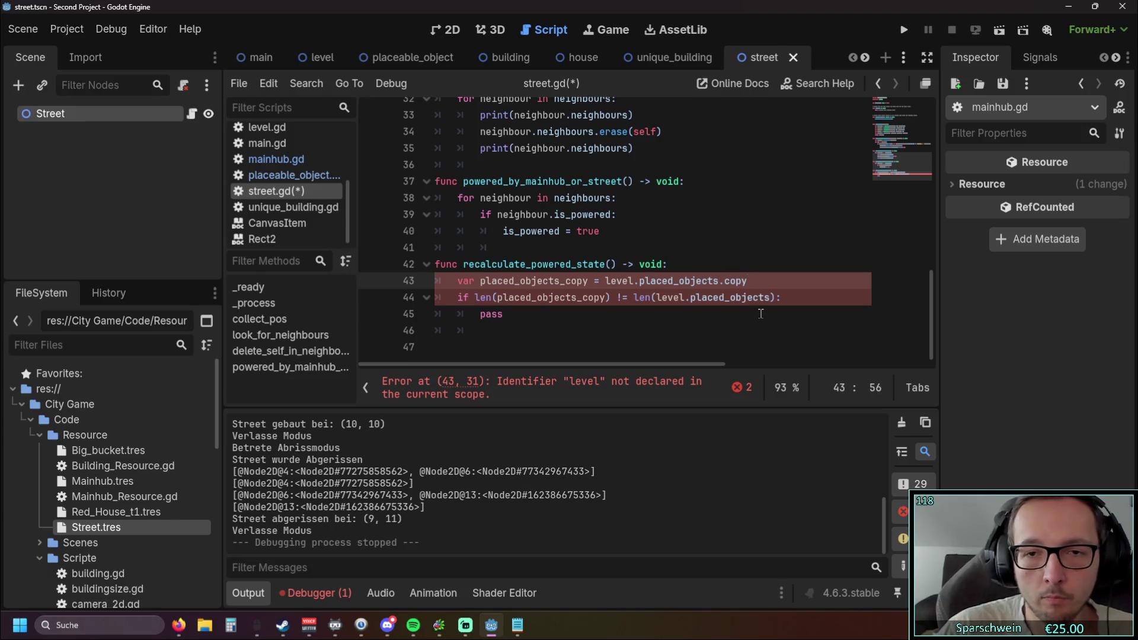
{"action": "key", "text": "BackSpace"}
{"action": "key", "text": "BackSpace"}
{"action": "key", "text": "BackSpace"}
{"action": "left_click", "coordinate": [658, 312]}
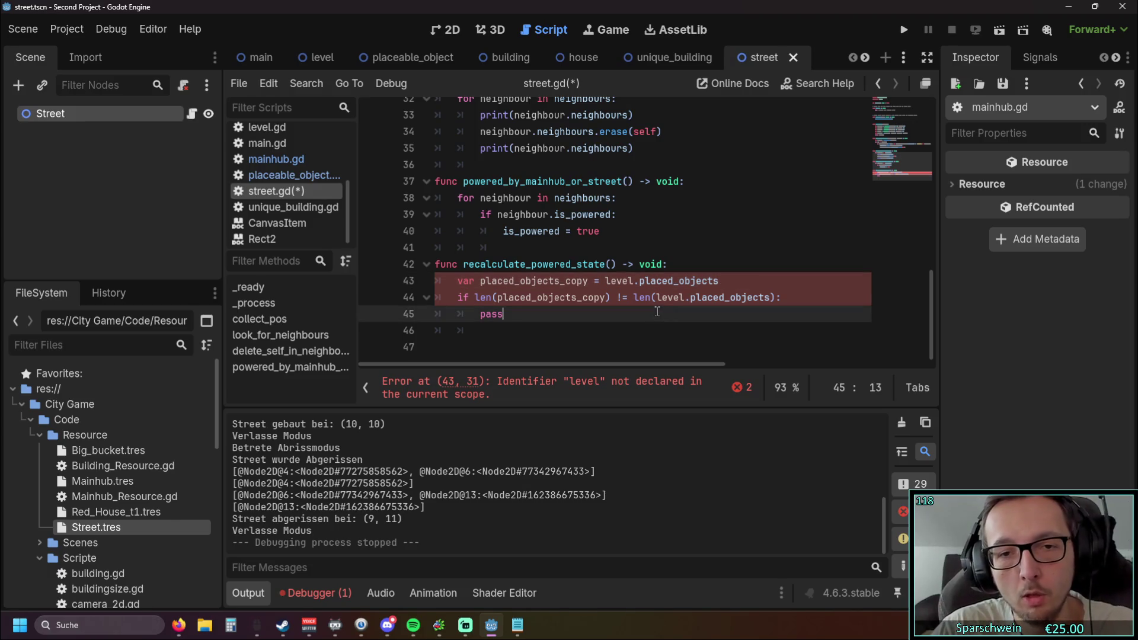
{"action": "scroll", "coordinate": [292, 173], "scroll_direction": "up", "scroll_amount": 3}
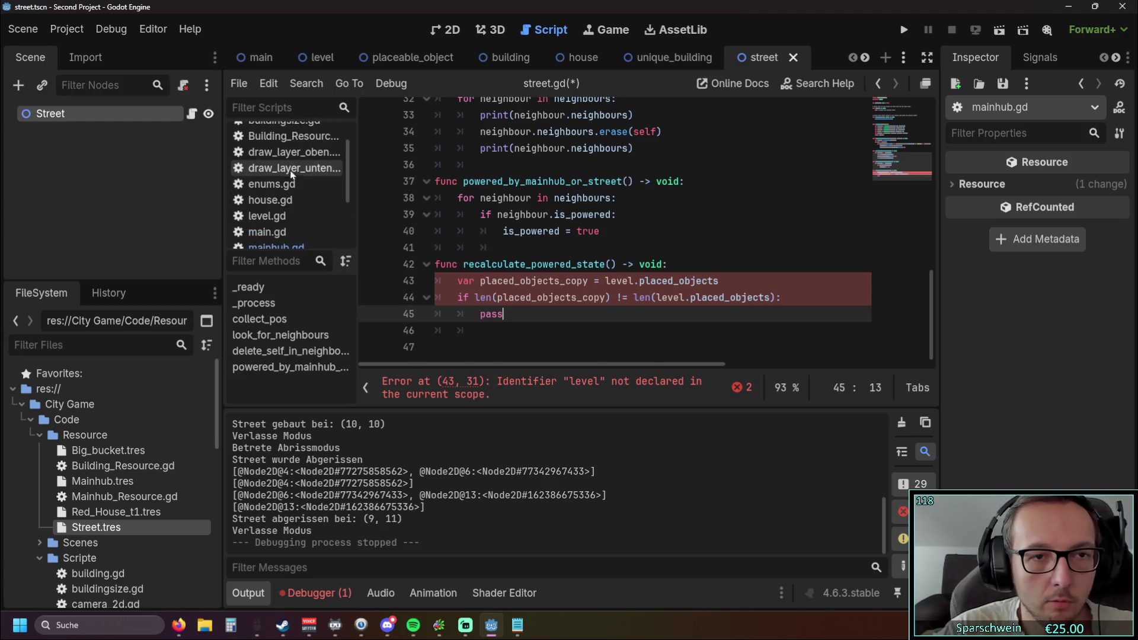
{"action": "left_click", "coordinate": [291, 152]}
{"action": "scroll", "coordinate": [515, 251], "scroll_direction": "down", "scroll_amount": 5}
{"action": "scroll", "coordinate": [515, 251], "scroll_direction": "down", "scroll_amount": 7}
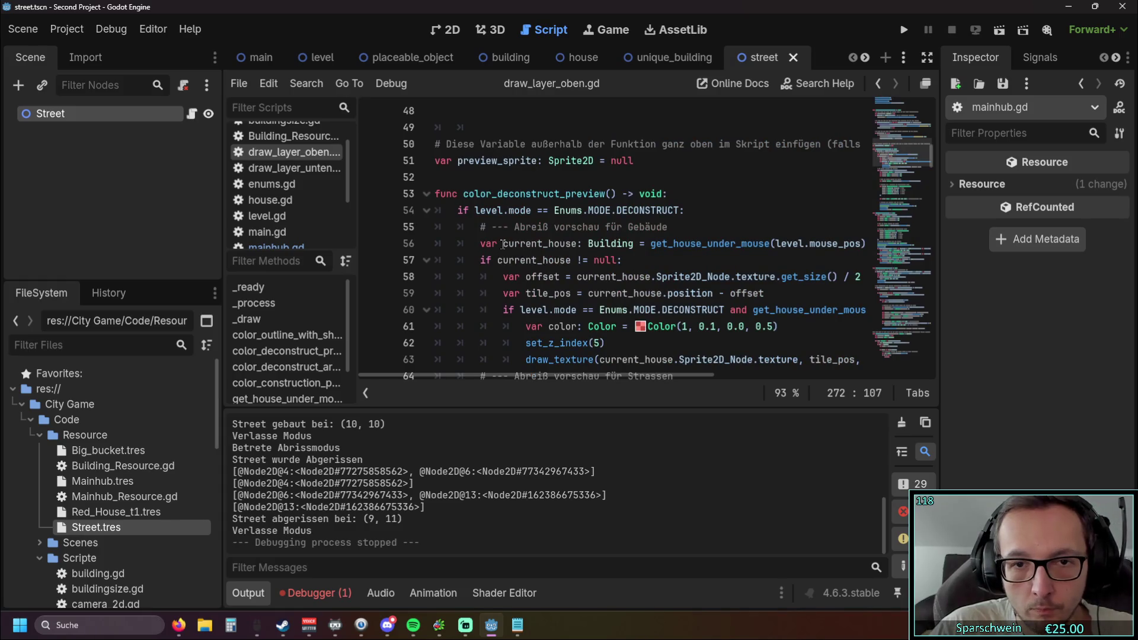
{"action": "scroll", "coordinate": [502, 244], "scroll_direction": "down", "scroll_amount": 5}
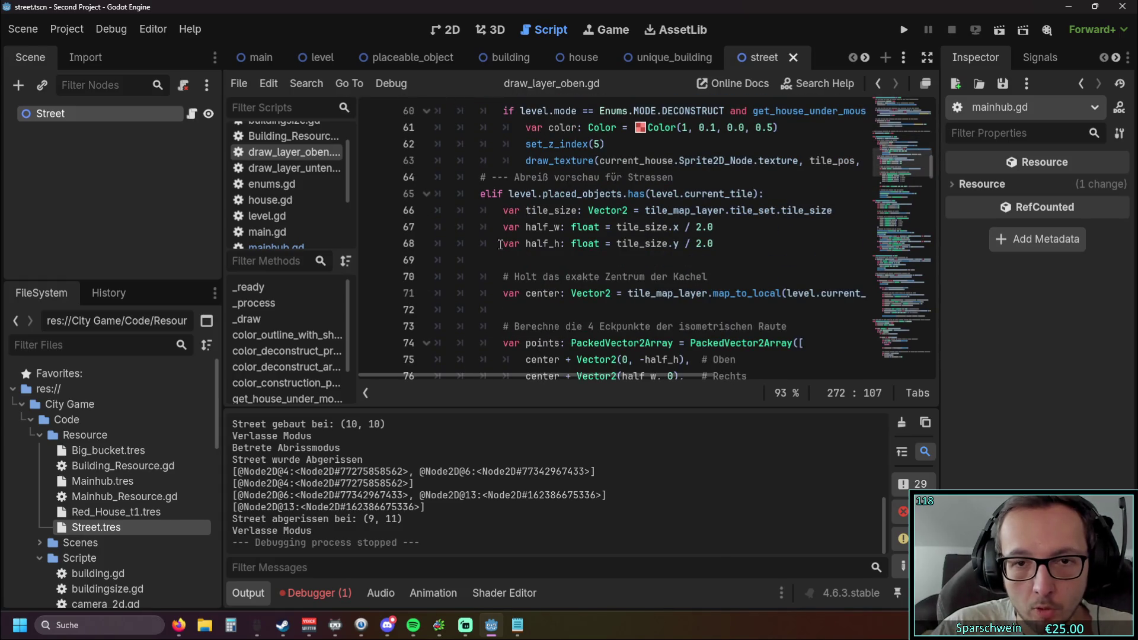
{"action": "scroll", "coordinate": [501, 244], "scroll_direction": "down", "scroll_amount": 6}
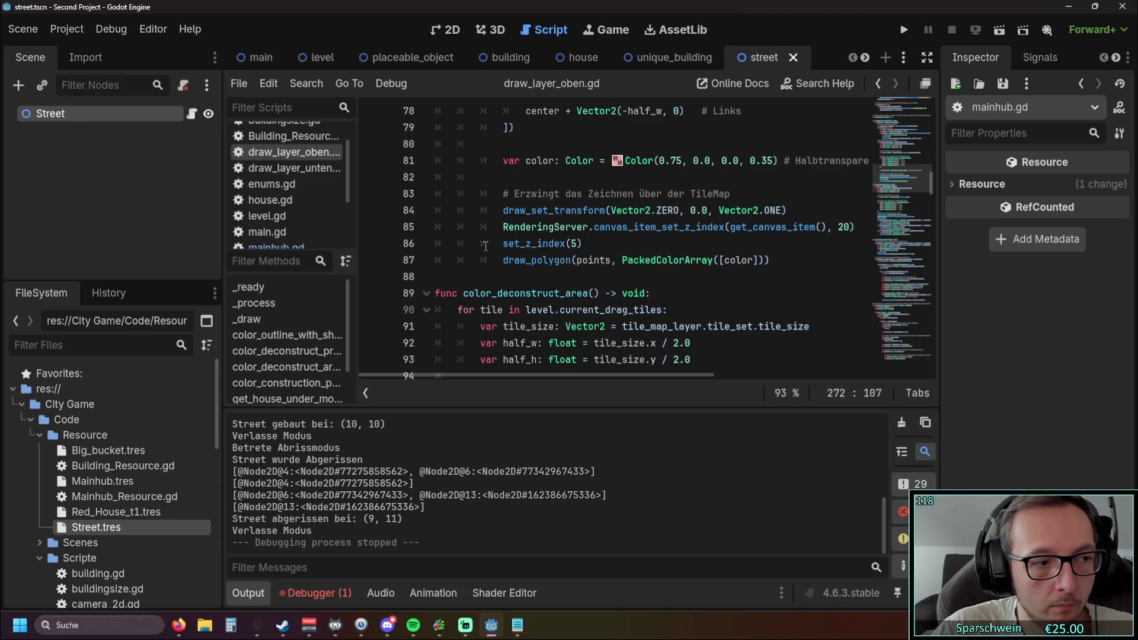
{"action": "scroll", "coordinate": [486, 246], "scroll_direction": "down", "scroll_amount": 10}
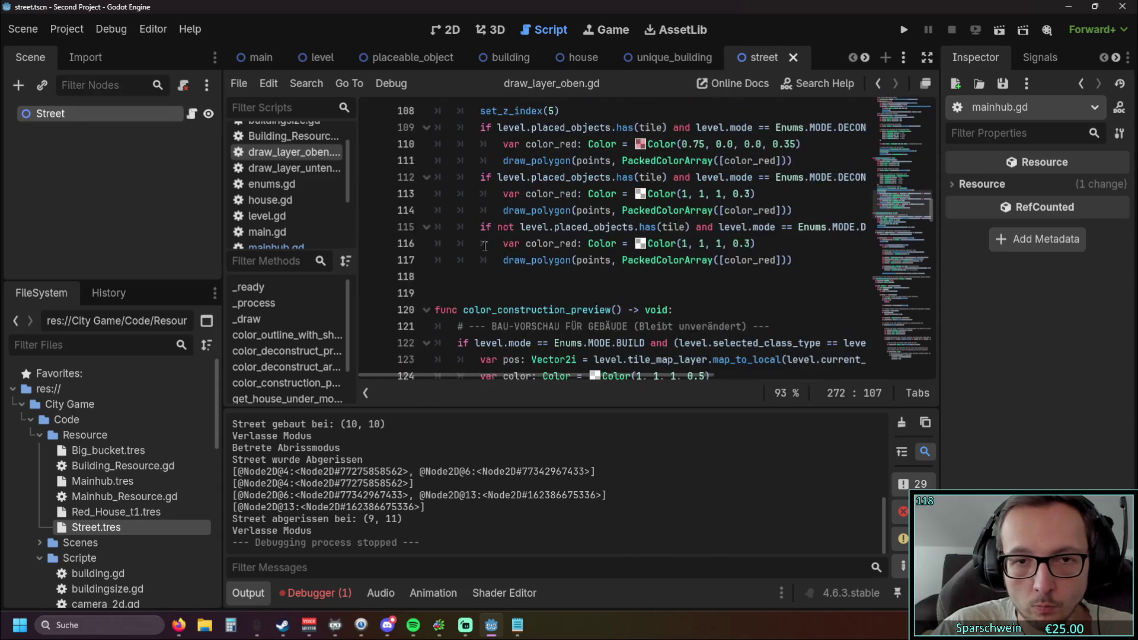
{"action": "scroll", "coordinate": [485, 245], "scroll_direction": "up", "scroll_amount": 2}
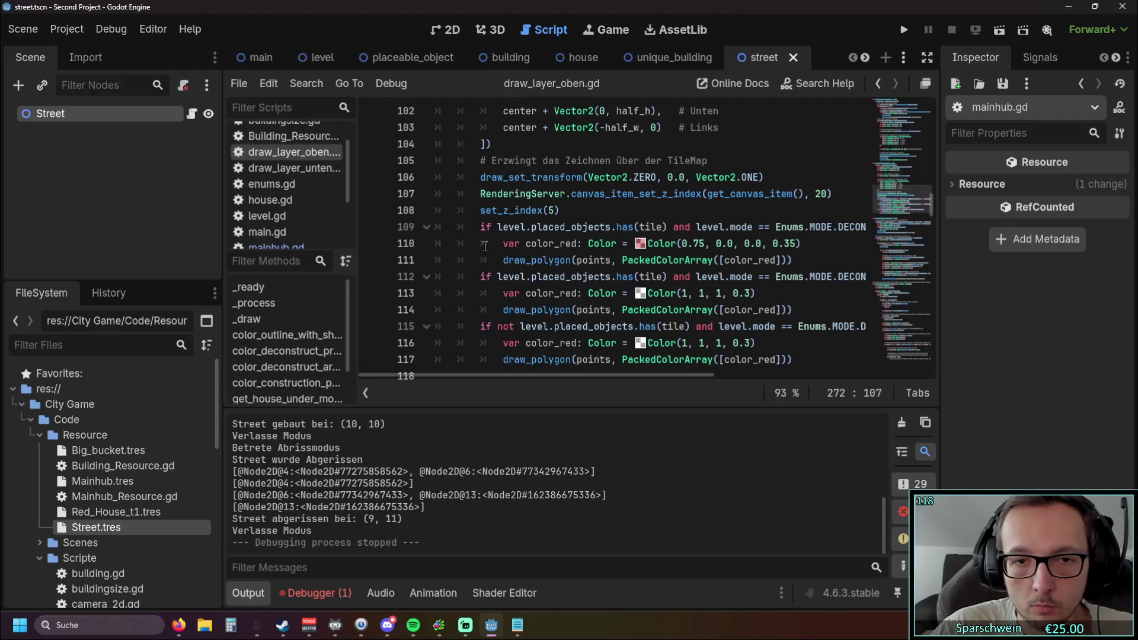
{"action": "scroll", "coordinate": [485, 246], "scroll_direction": "down", "scroll_amount": 4}
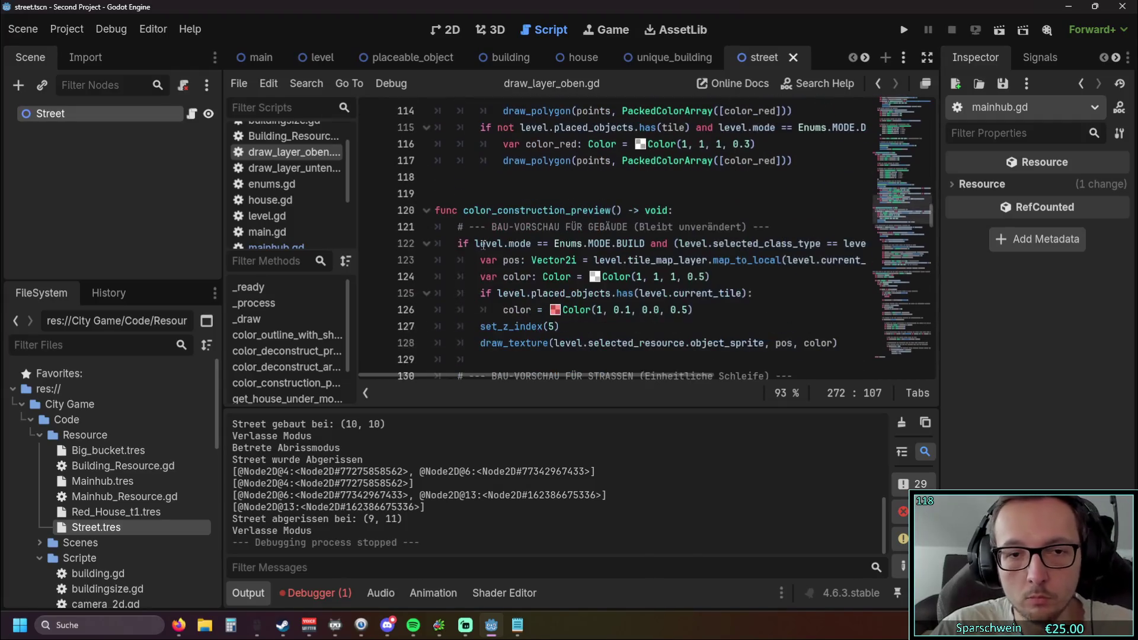
{"action": "scroll", "coordinate": [483, 243], "scroll_direction": "down", "scroll_amount": 2}
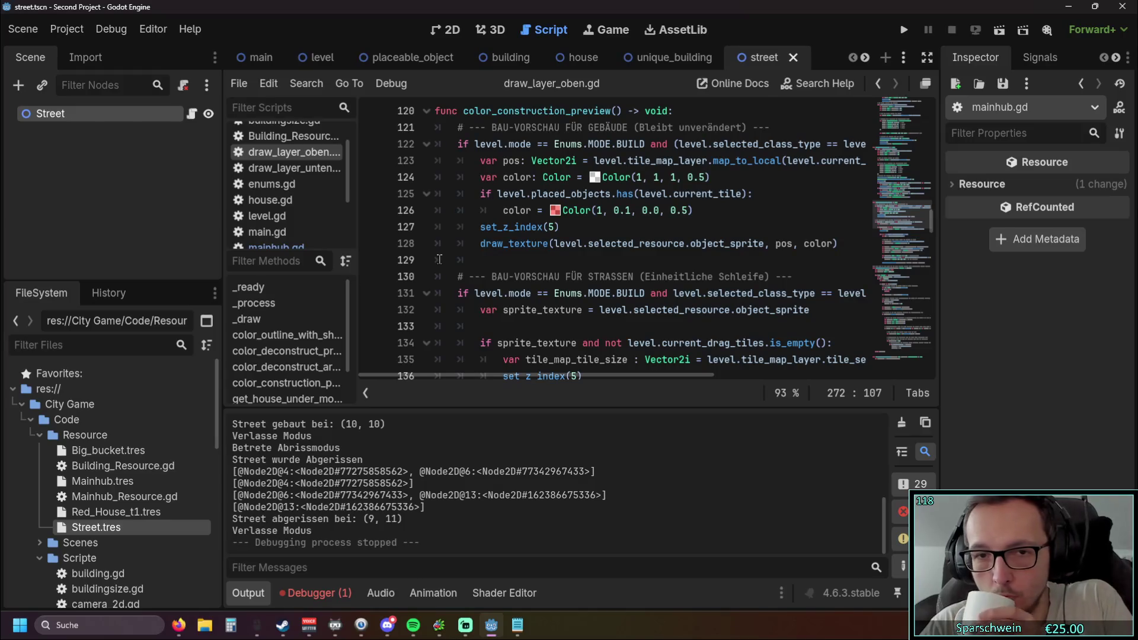
{"action": "scroll", "coordinate": [439, 259], "scroll_direction": "down", "scroll_amount": 4}
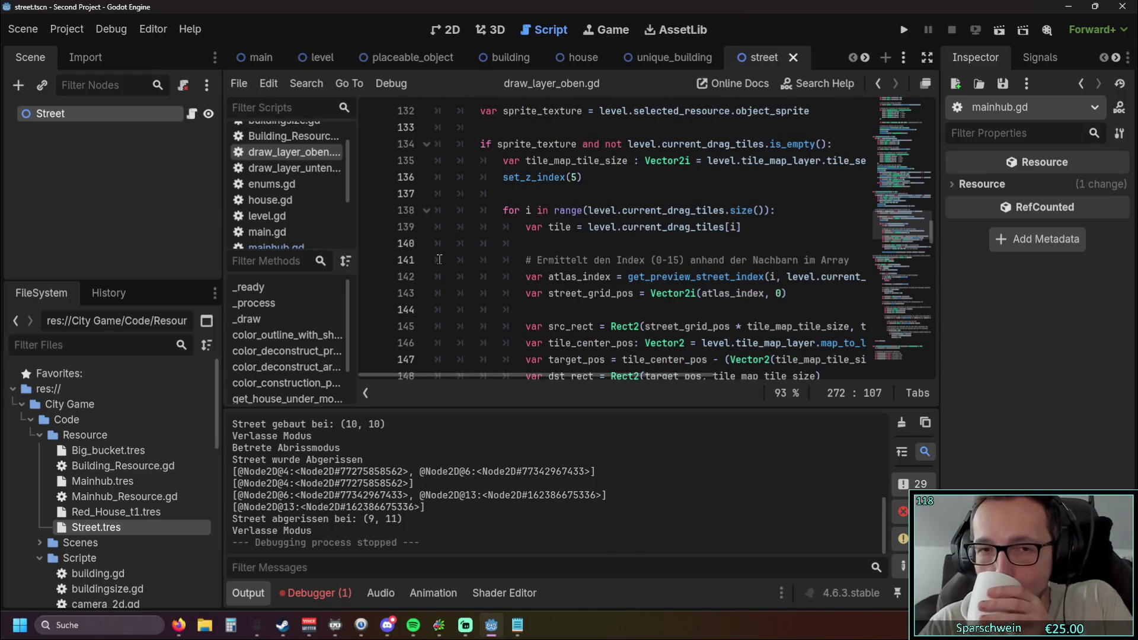
{"action": "scroll", "coordinate": [439, 259], "scroll_direction": "down", "scroll_amount": 5}
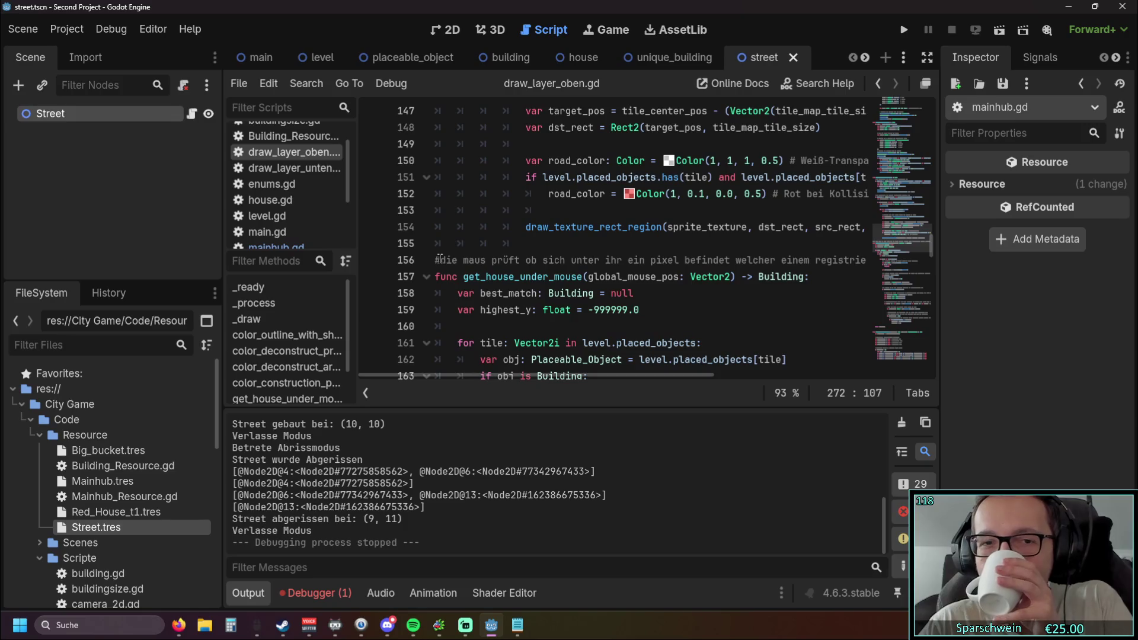
{"action": "scroll", "coordinate": [440, 259], "scroll_direction": "down", "scroll_amount": 2}
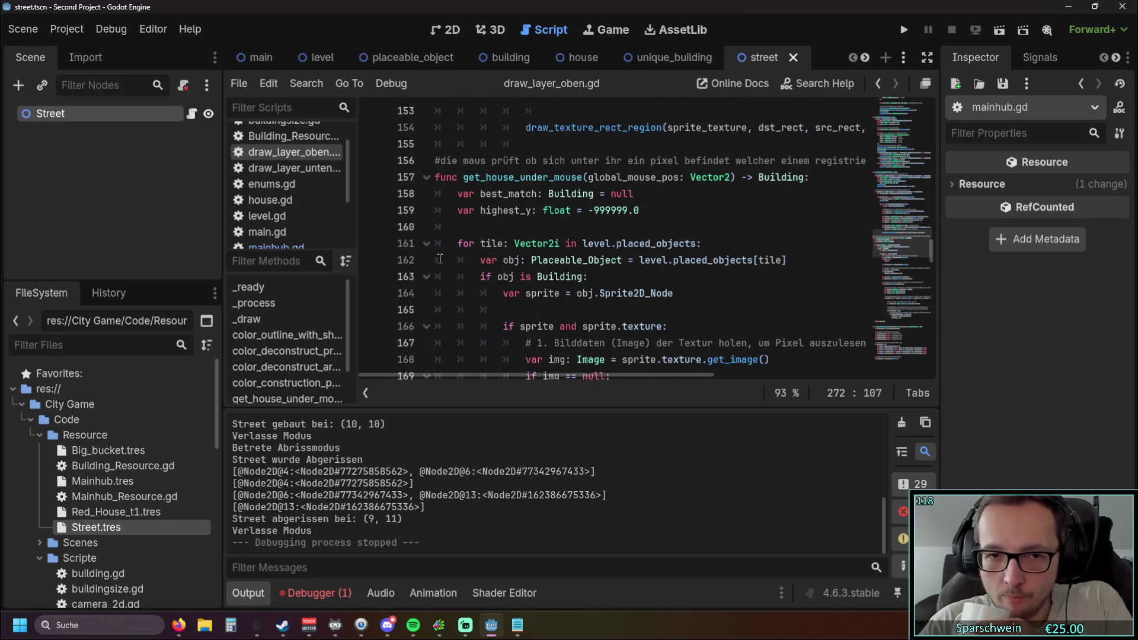
{"action": "scroll", "coordinate": [441, 259], "scroll_direction": "down", "scroll_amount": 2}
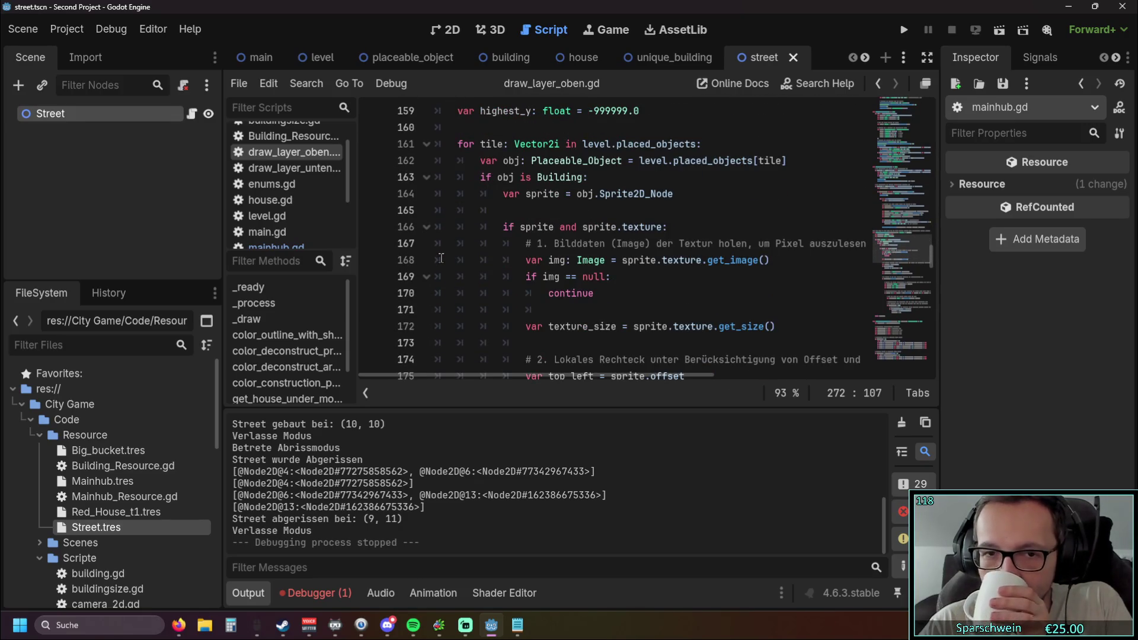
{"action": "scroll", "coordinate": [441, 258], "scroll_direction": "down", "scroll_amount": 2}
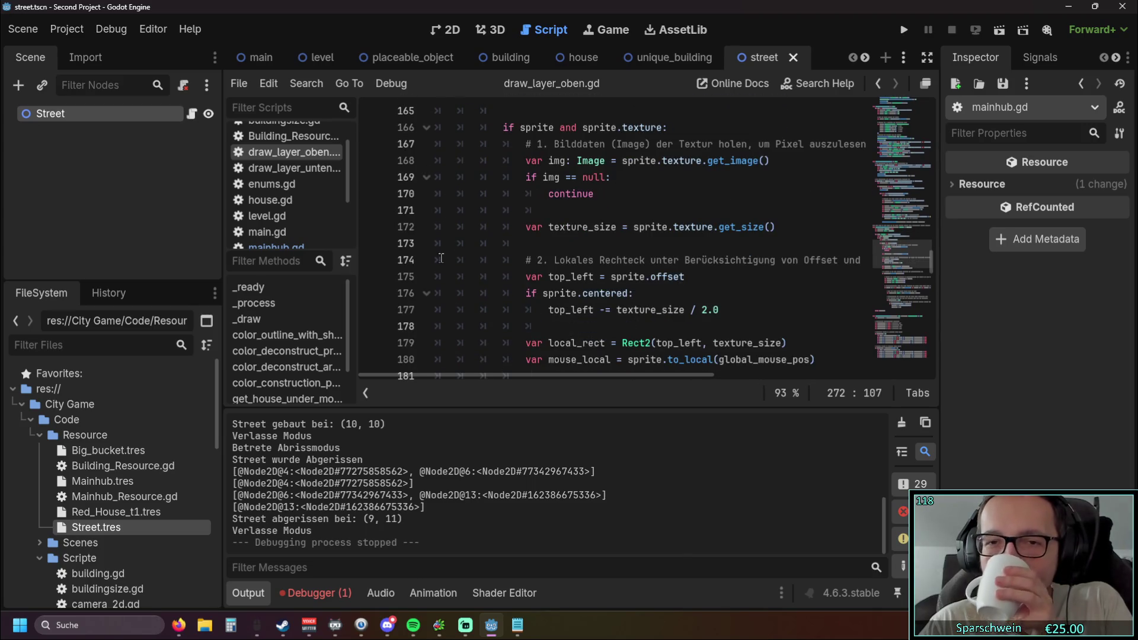
{"action": "scroll", "coordinate": [440, 258], "scroll_direction": "down", "scroll_amount": 3}
{"action": "scroll", "coordinate": [456, 217], "scroll_direction": "down", "scroll_amount": 1}
{"action": "scroll", "coordinate": [455, 216], "scroll_direction": "down", "scroll_amount": 8}
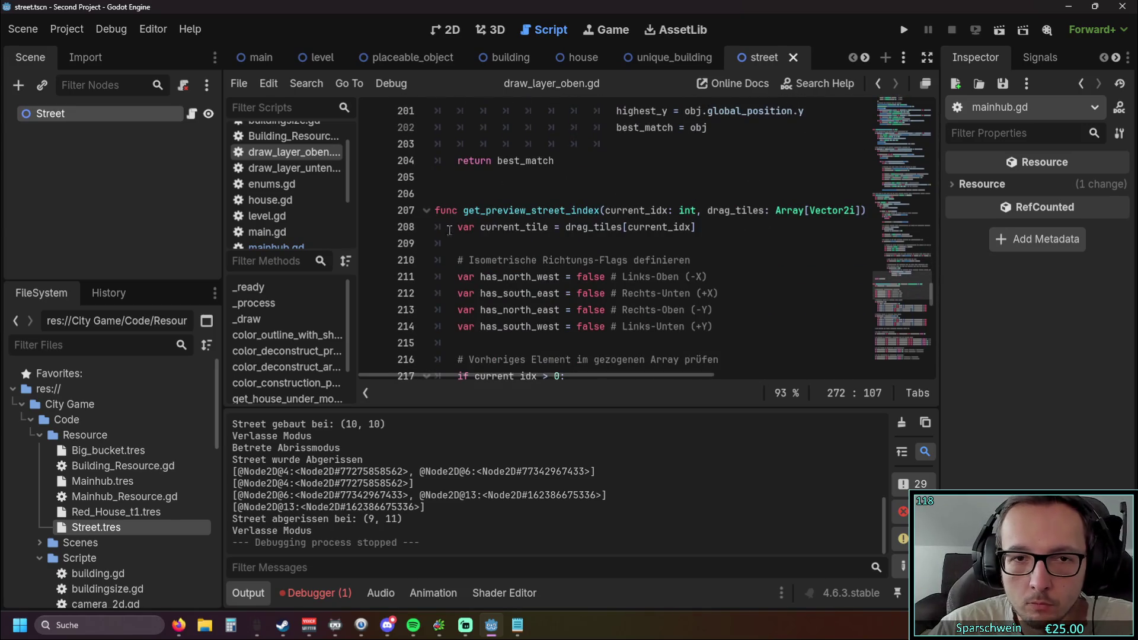
{"action": "scroll", "coordinate": [534, 231], "scroll_direction": "down", "scroll_amount": 9}
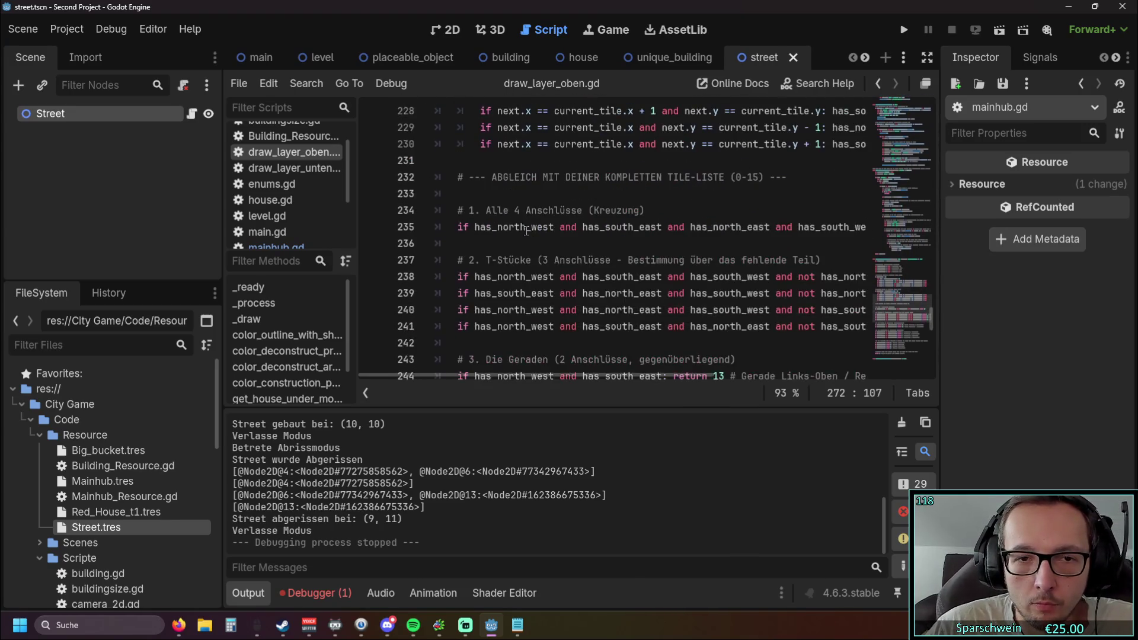
{"action": "scroll", "coordinate": [527, 231], "scroll_direction": "down", "scroll_amount": 11}
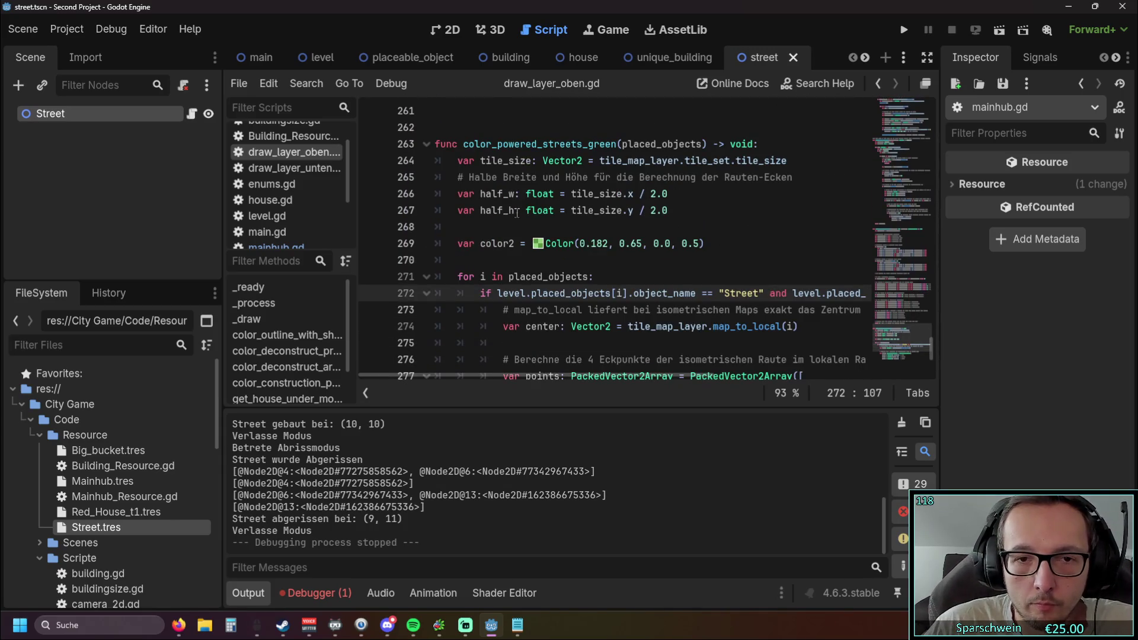
{"action": "key", "text": "F1"}
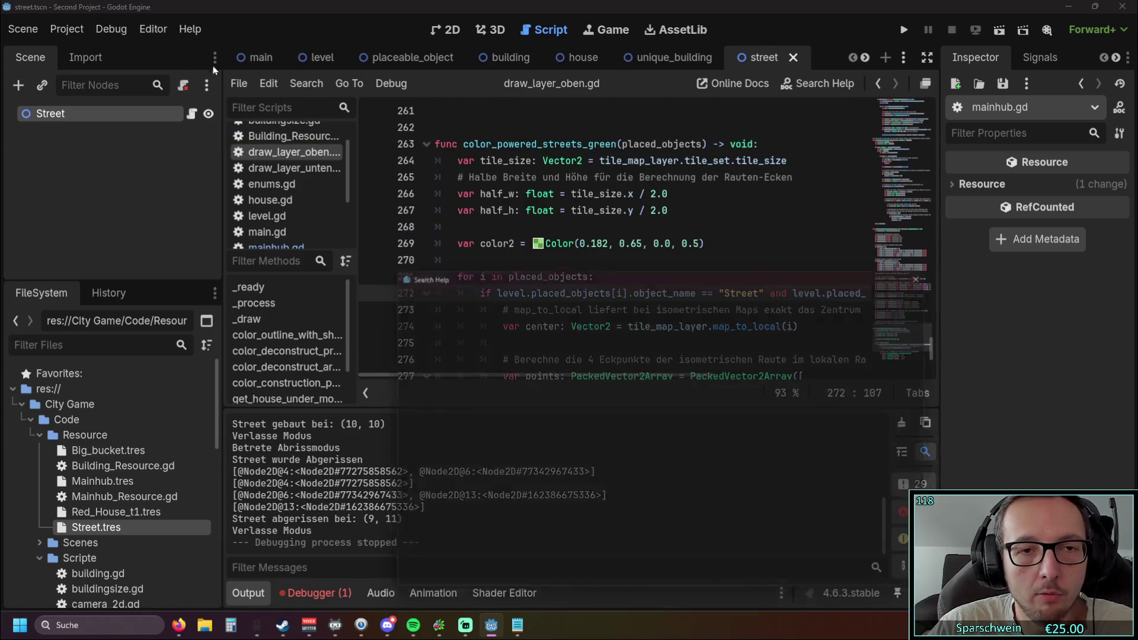
Search the help docs for 'copy' and view the TextEdit copy method.
{"action": "type", "text": "copy"}
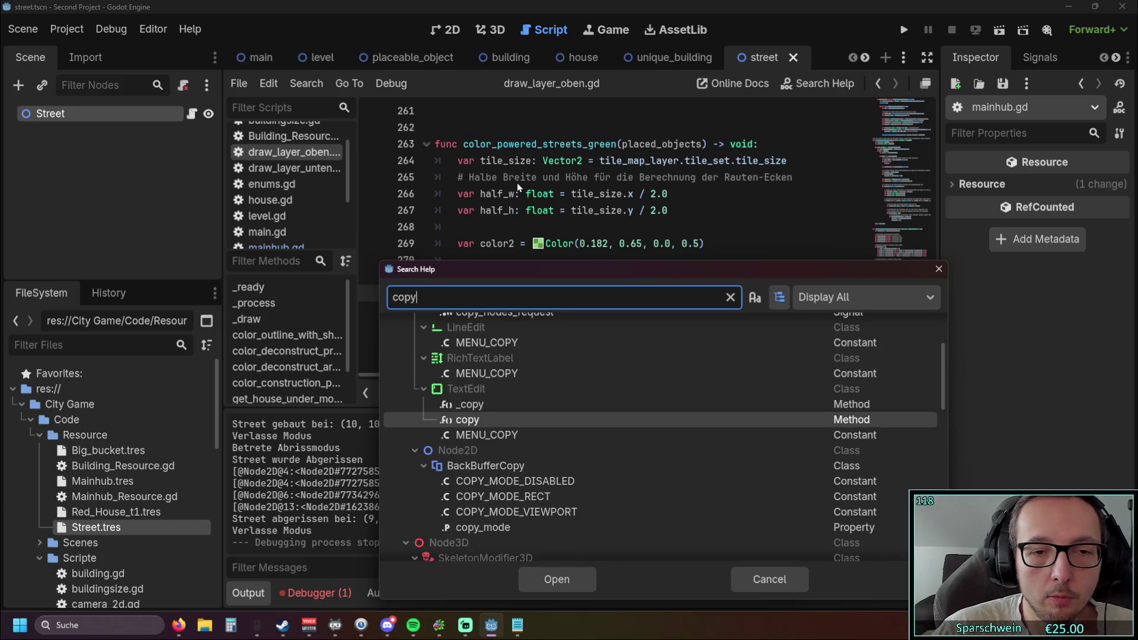
{"action": "double_click", "coordinate": [485, 420]}
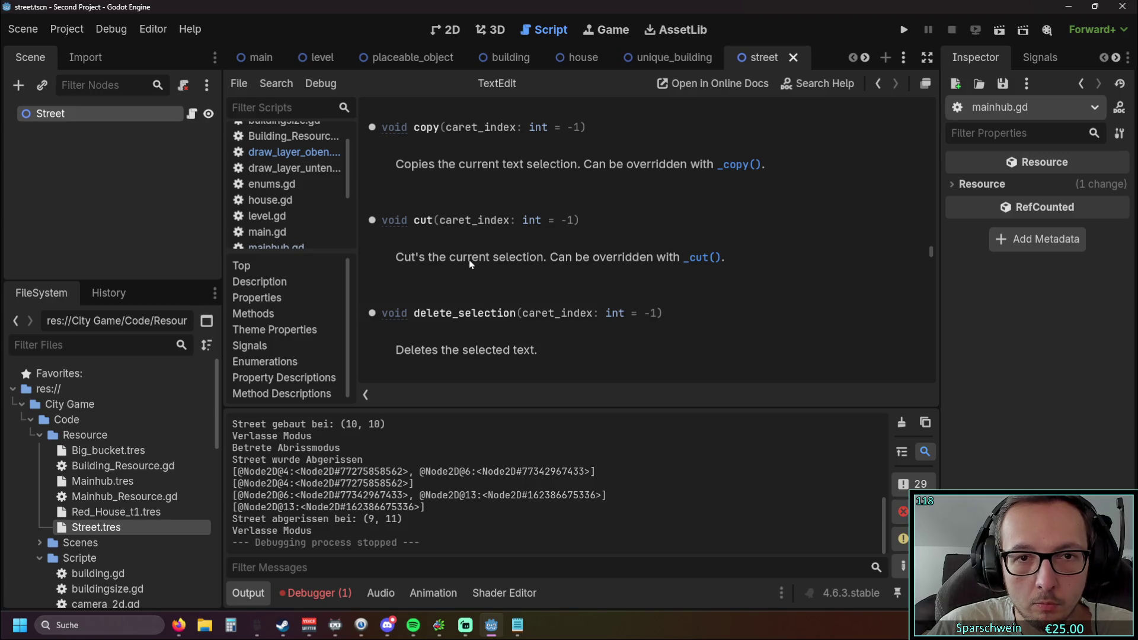
{"action": "scroll", "coordinate": [468, 260], "scroll_direction": "up", "scroll_amount": 3}
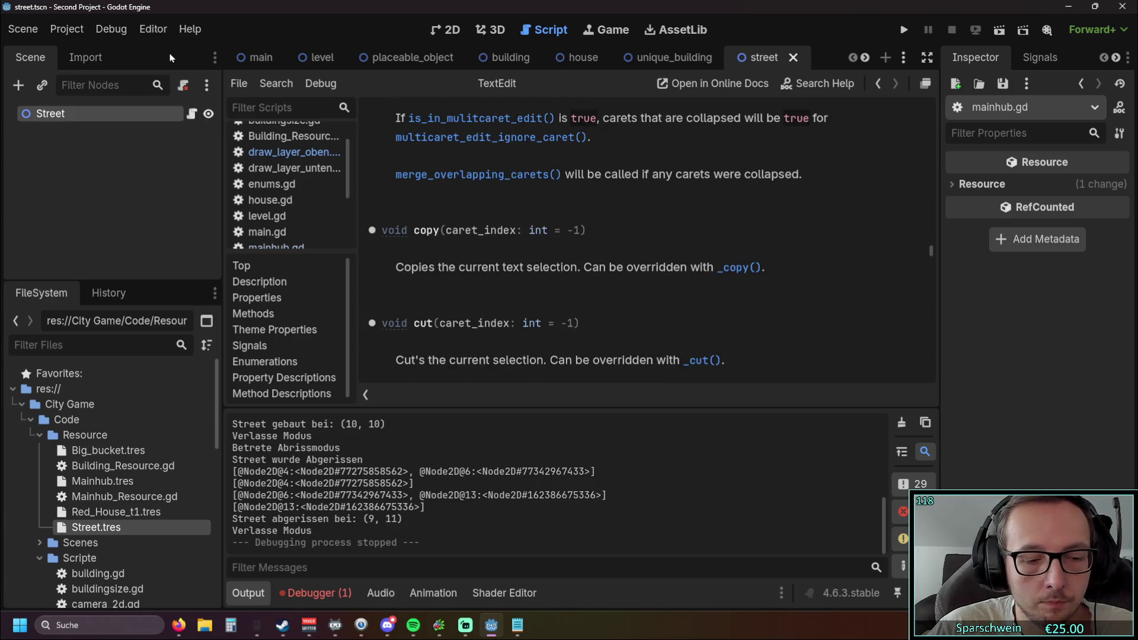
Reopen the documentation search for 'copy' and browse through the results.
{"action": "key", "text": "F1"}
{"action": "type", "text": "copy"}
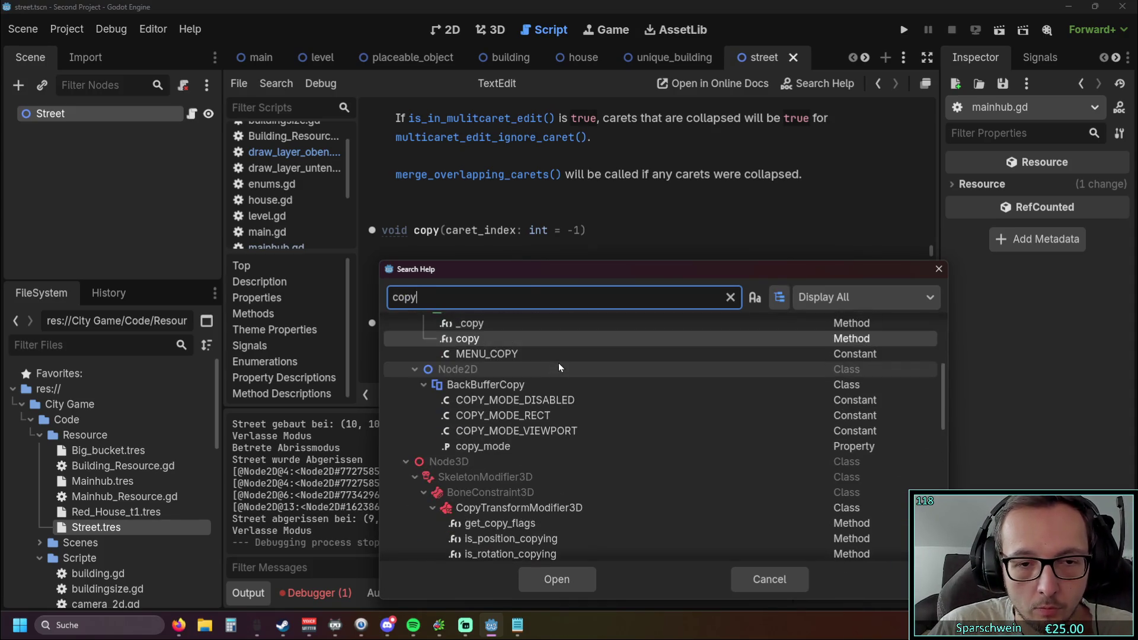
{"action": "scroll", "coordinate": [558, 363], "scroll_direction": "down", "scroll_amount": 5}
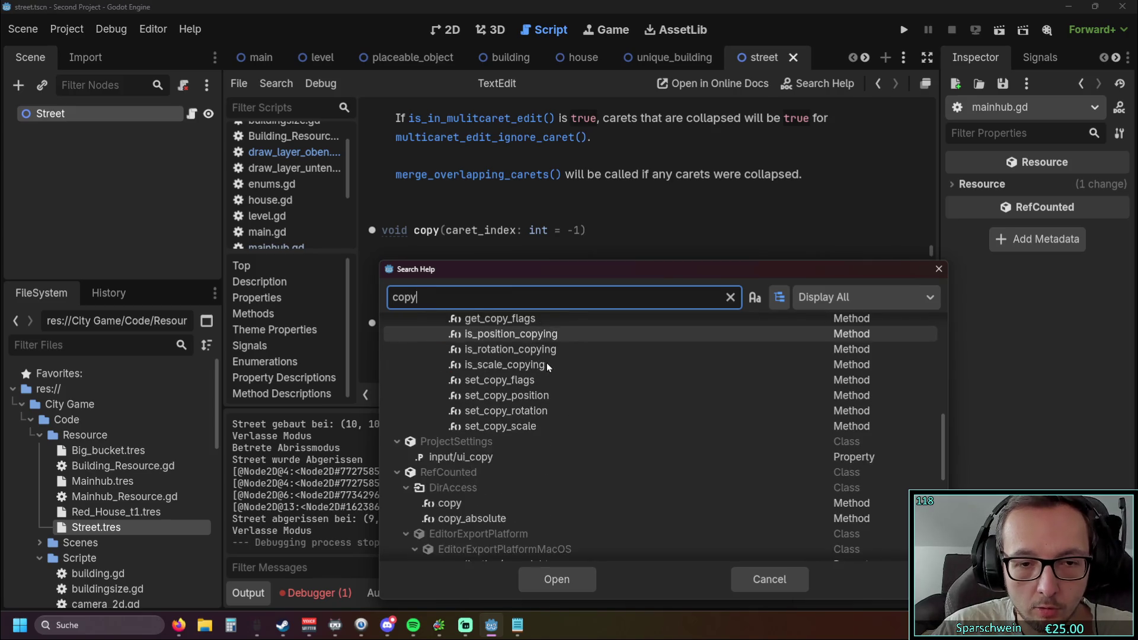
{"action": "scroll", "coordinate": [547, 363], "scroll_direction": "down", "scroll_amount": 2}
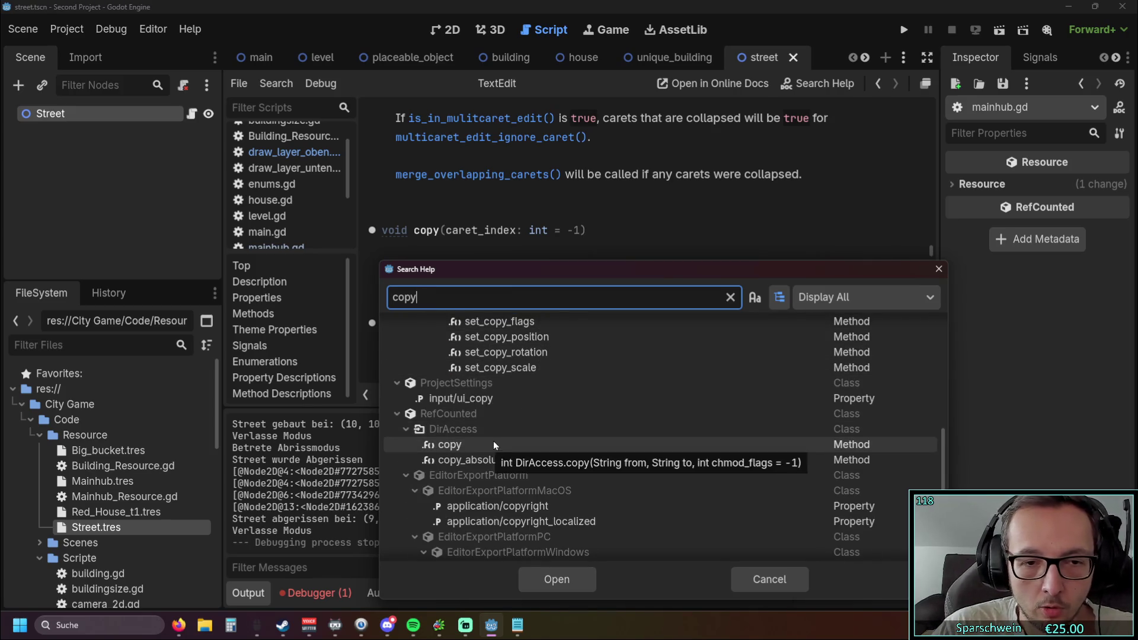
{"action": "scroll", "coordinate": [494, 444], "scroll_direction": "down", "scroll_amount": 4}
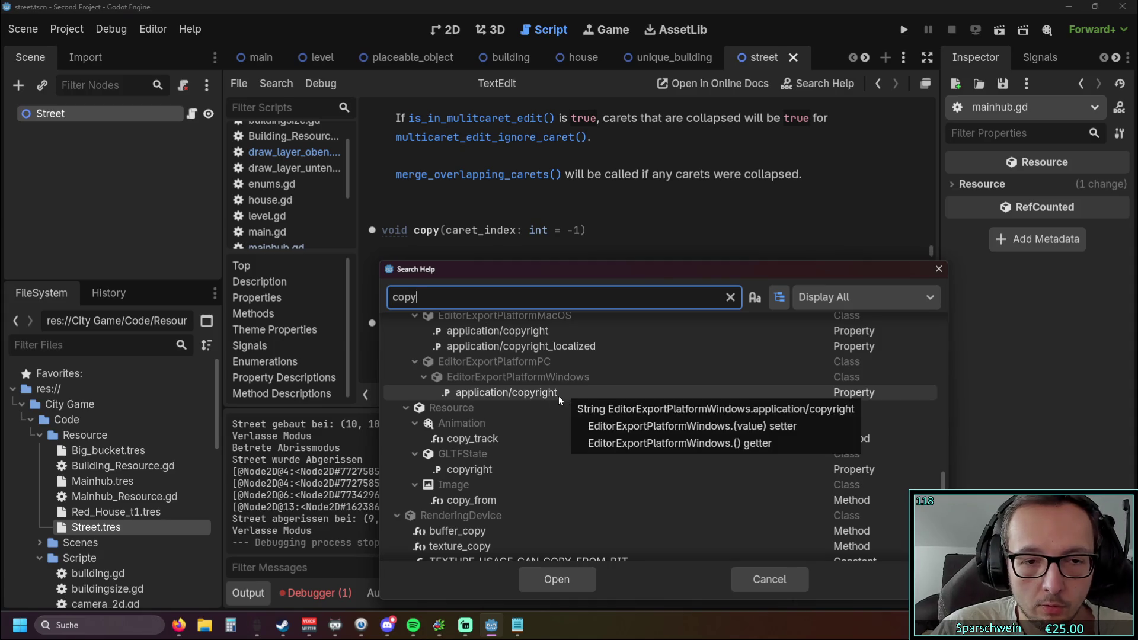
{"action": "scroll", "coordinate": [542, 400], "scroll_direction": "down", "scroll_amount": 2}
{"action": "scroll", "coordinate": [542, 399], "scroll_direction": "up", "scroll_amount": 7}
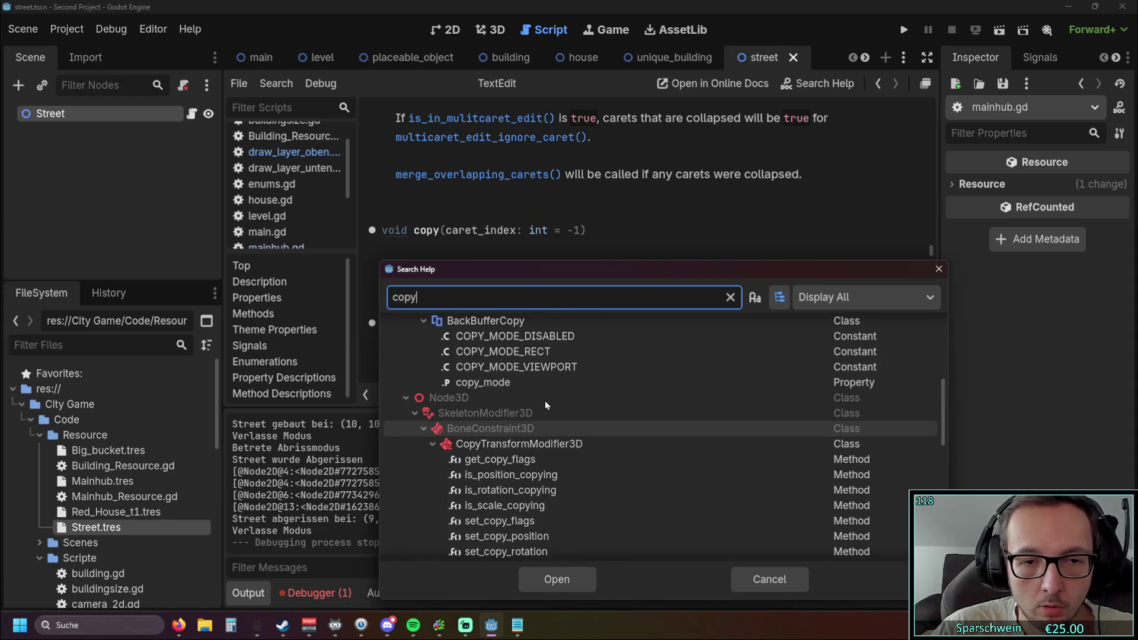
{"action": "scroll", "coordinate": [545, 401], "scroll_direction": "up", "scroll_amount": 3}
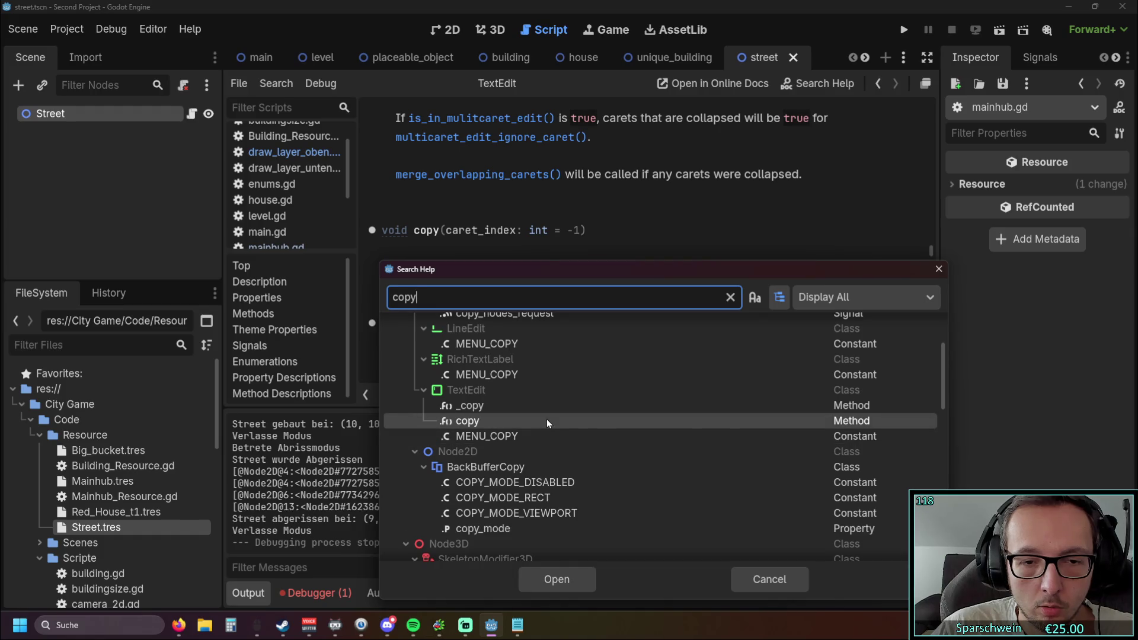
{"action": "scroll", "coordinate": [550, 441], "scroll_direction": "up", "scroll_amount": 1}
{"action": "scroll", "coordinate": [547, 445], "scroll_direction": "up", "scroll_amount": 2}
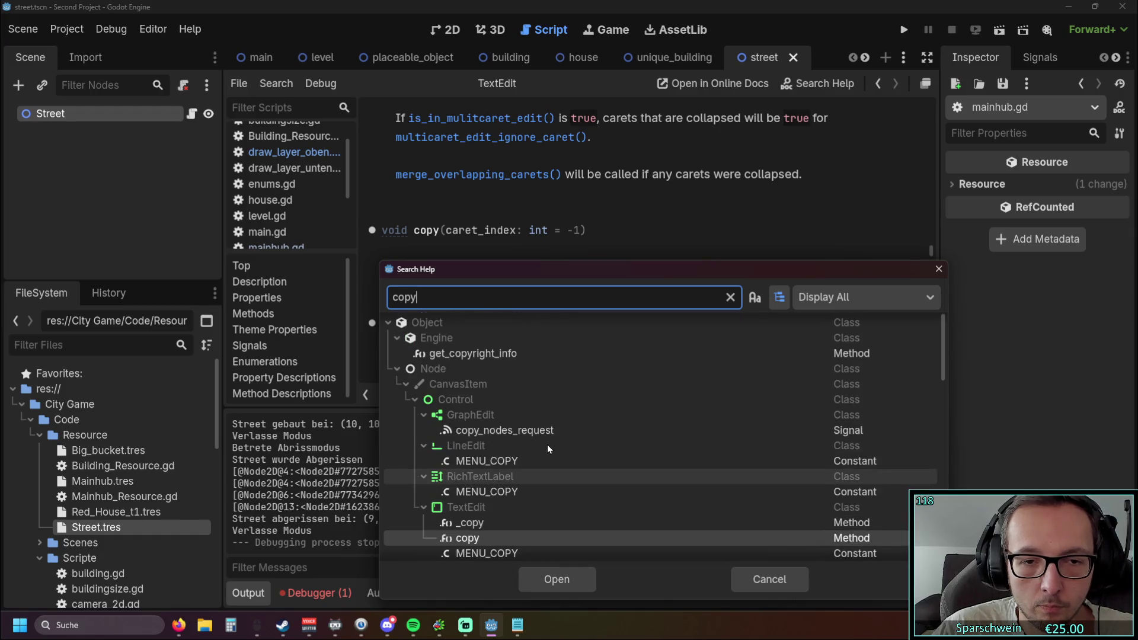
Search 'duplica', read the Dictionary duplicate method docs, and return to street.gd.
{"action": "key", "text": "BackSpace"}
{"action": "key", "text": "BackSpace"}
{"action": "type", "text": "duplica"}
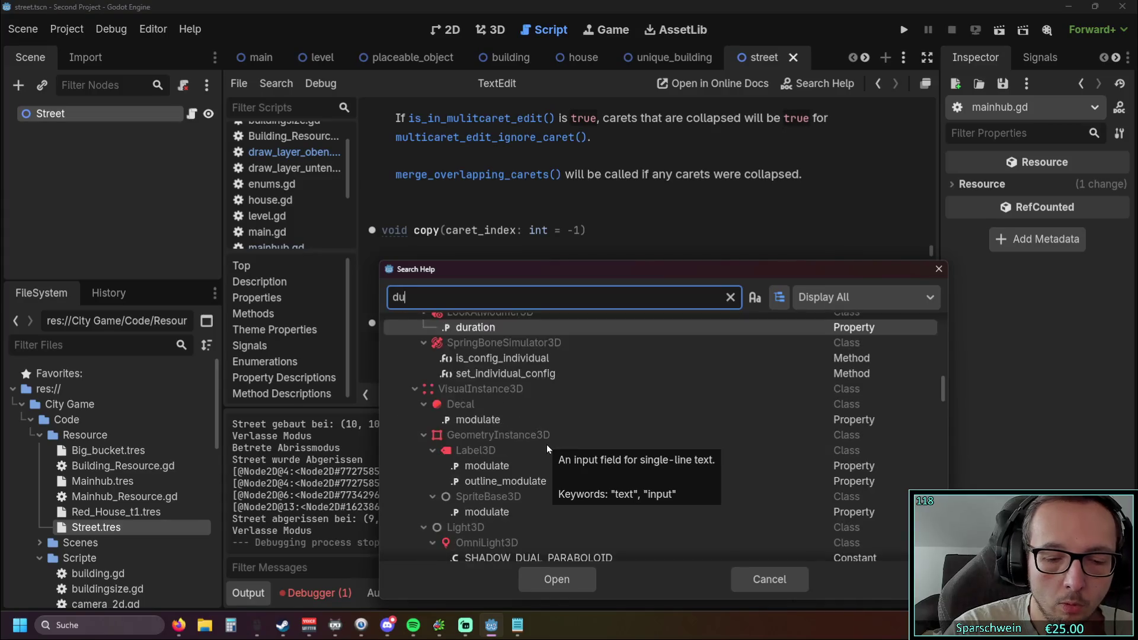
{"action": "scroll", "coordinate": [486, 419], "scroll_direction": "up", "scroll_amount": 2}
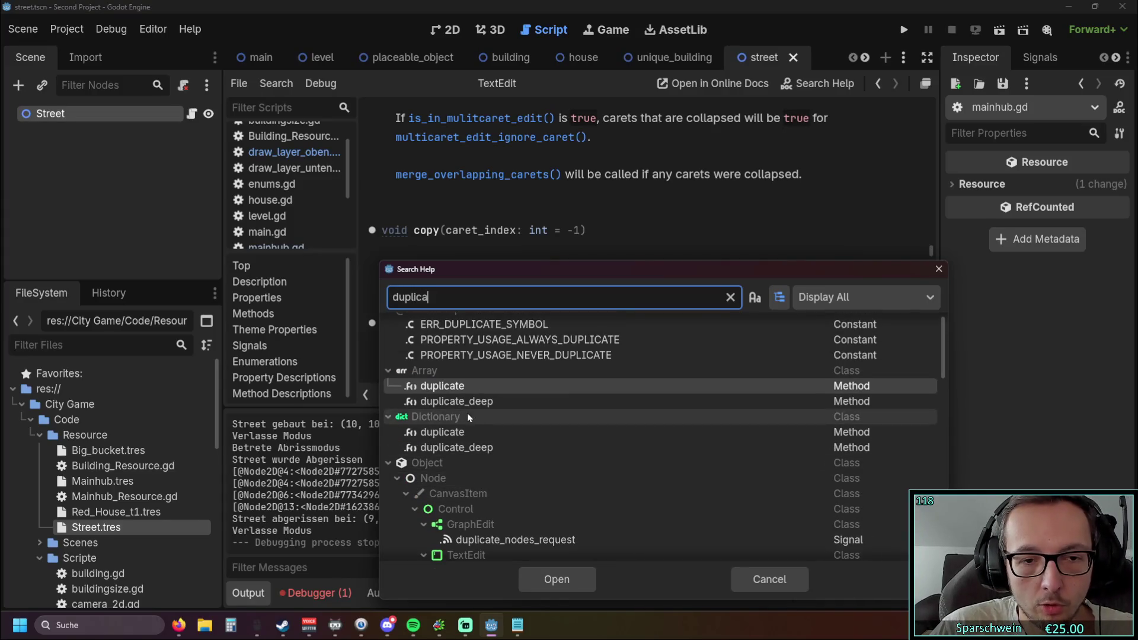
{"action": "double_click", "coordinate": [467, 432]}
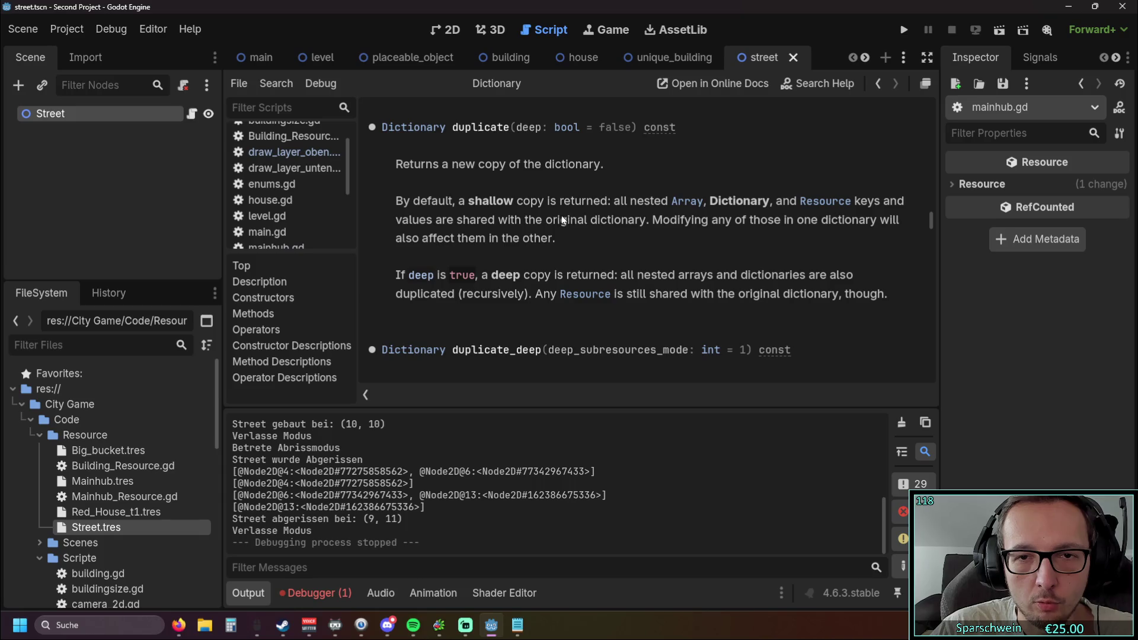
{"action": "mouse_move", "coordinate": [275, 70]}
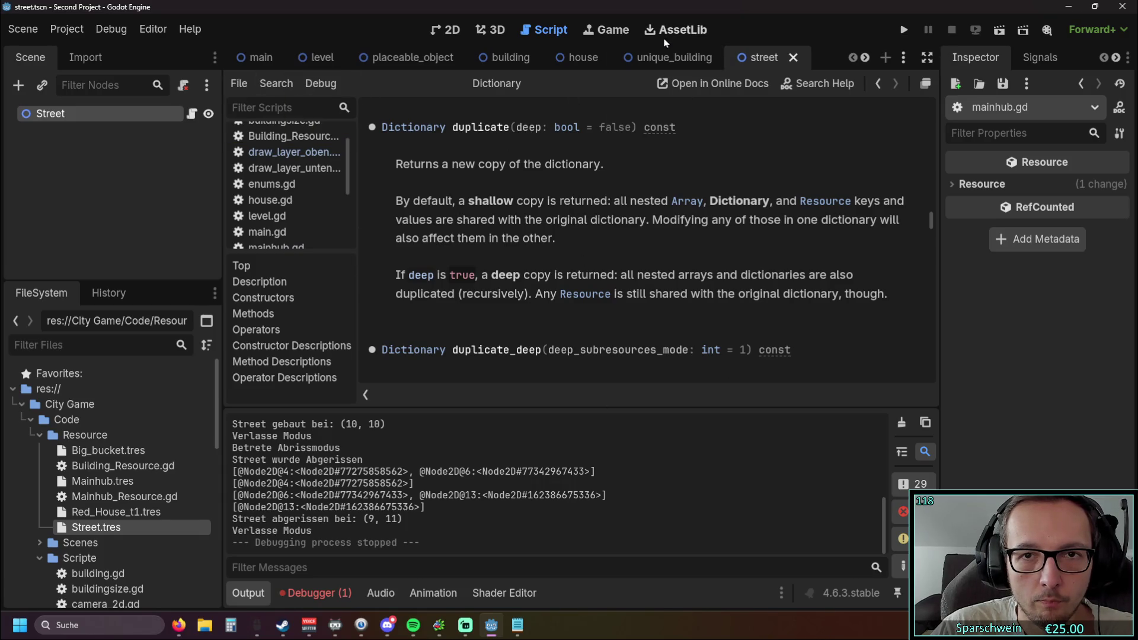
{"action": "mouse_move", "coordinate": [662, 53]}
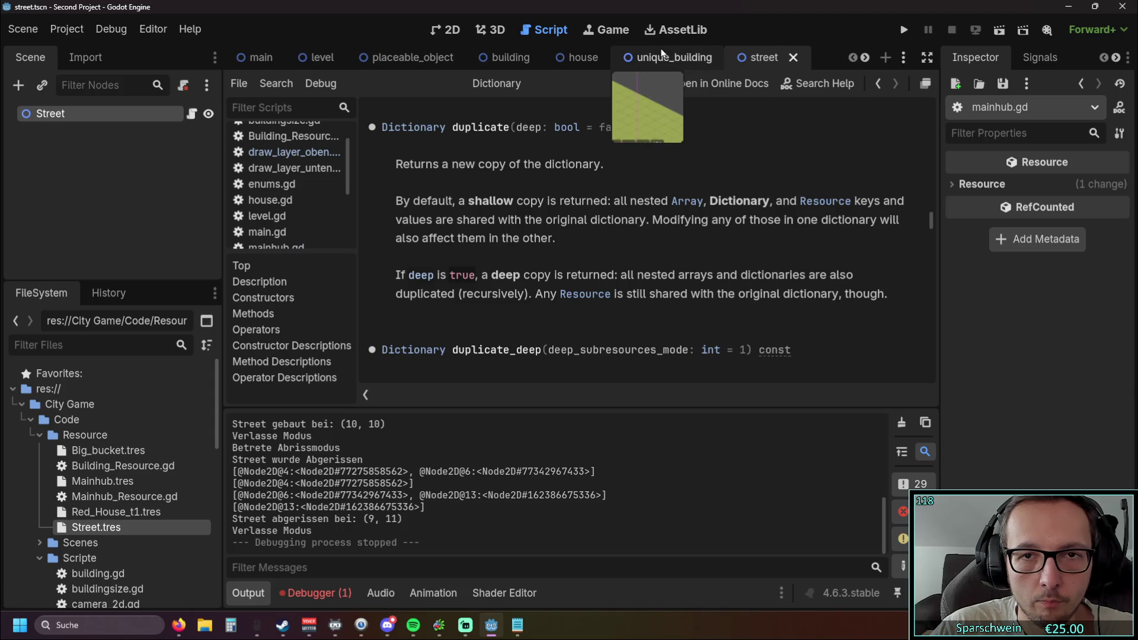
{"action": "scroll", "coordinate": [309, 212], "scroll_direction": "down", "scroll_amount": 2}
{"action": "left_click", "coordinate": [290, 220]}
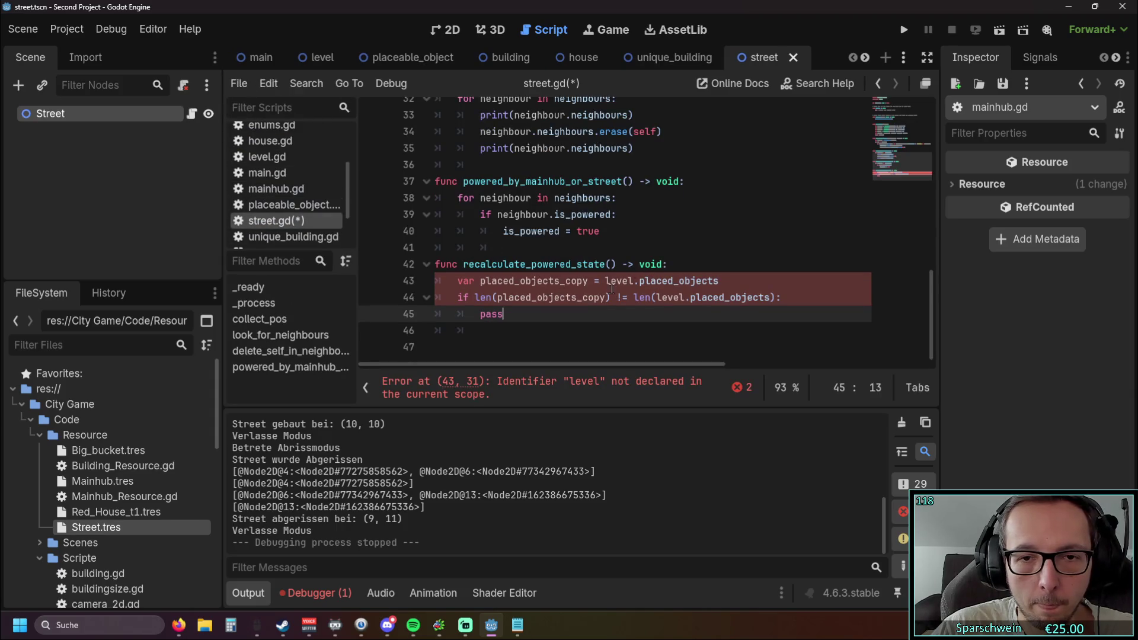
Move placed_objects_copy from after var to the end of line 43, after a new '='.
{"action": "double_click", "coordinate": [573, 281]}
{"action": "key", "text": "ctrl+c"}
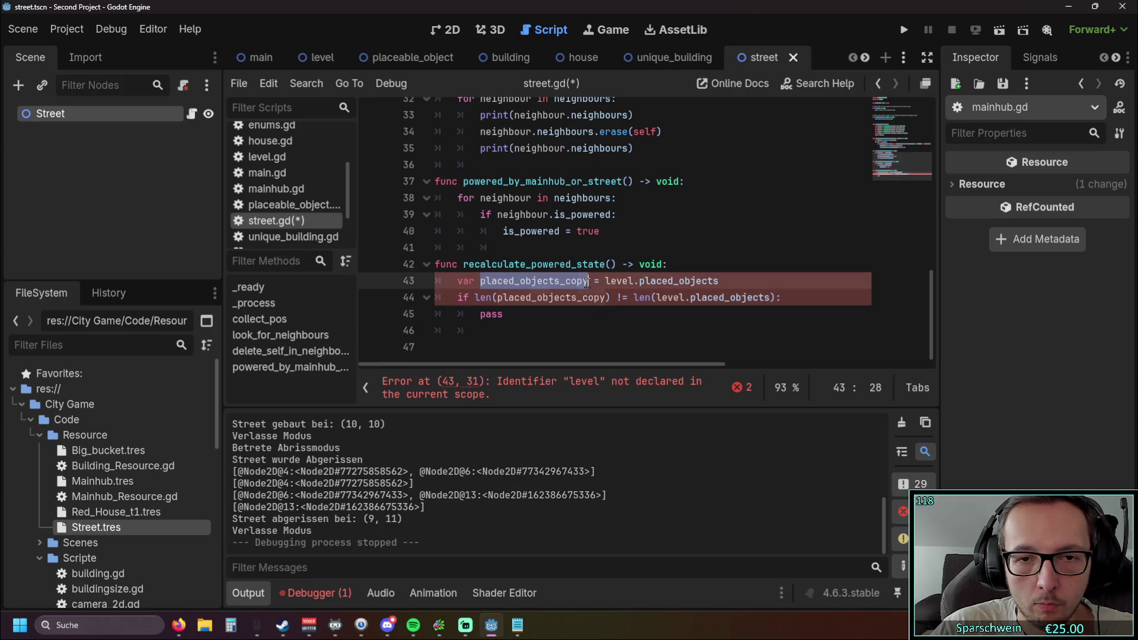
{"action": "left_click_drag", "start_coordinate": [594, 282], "coordinate": [589, 282]}
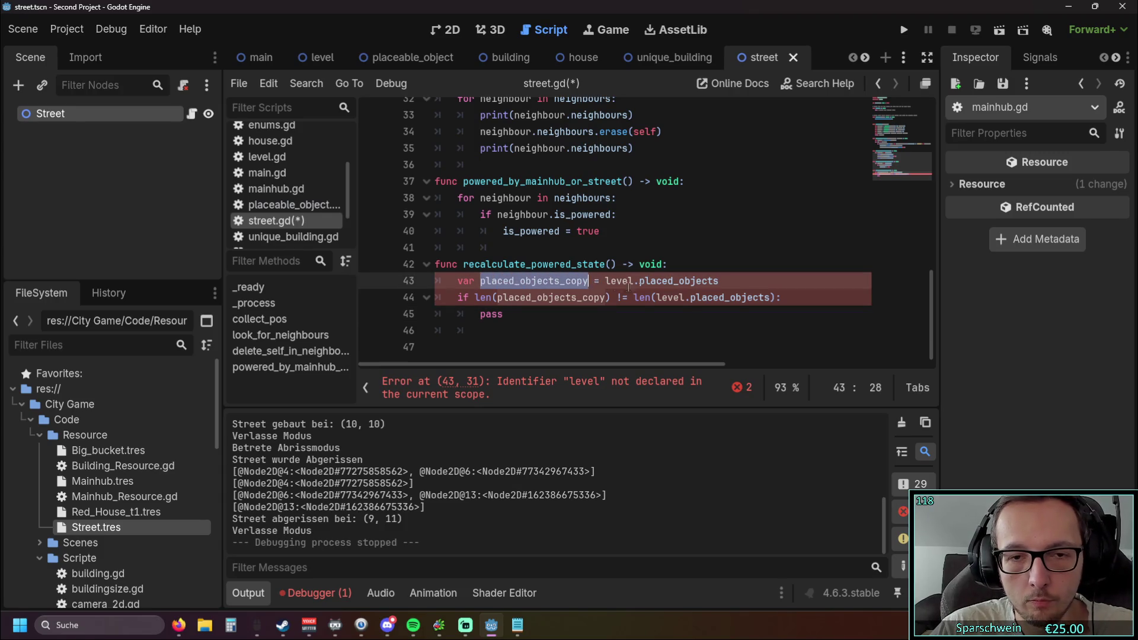
{"action": "key", "text": "BackSpace"}
{"action": "left_click", "coordinate": [645, 293]}
{"action": "type", "text": "="}
{"action": "key", "text": "ctrl+v"}
Delete the stray '=' after var and append .duplicate to placed_objects.
{"action": "left_click", "coordinate": [611, 293]}
{"action": "left_click", "coordinate": [498, 294]}
{"action": "key", "text": "BackSpace"}
{"action": "key", "text": "BackSpace"}
{"action": "key", "text": "BackSpace"}
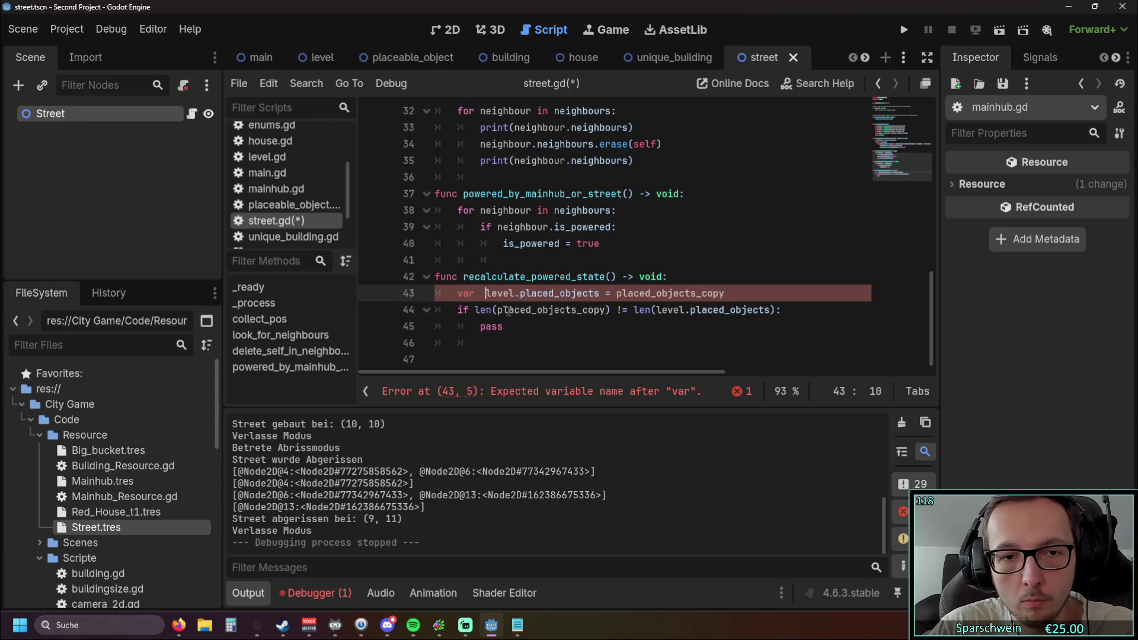
{"action": "left_click", "coordinate": [595, 294]}
{"action": "type", "text": ".dup"}
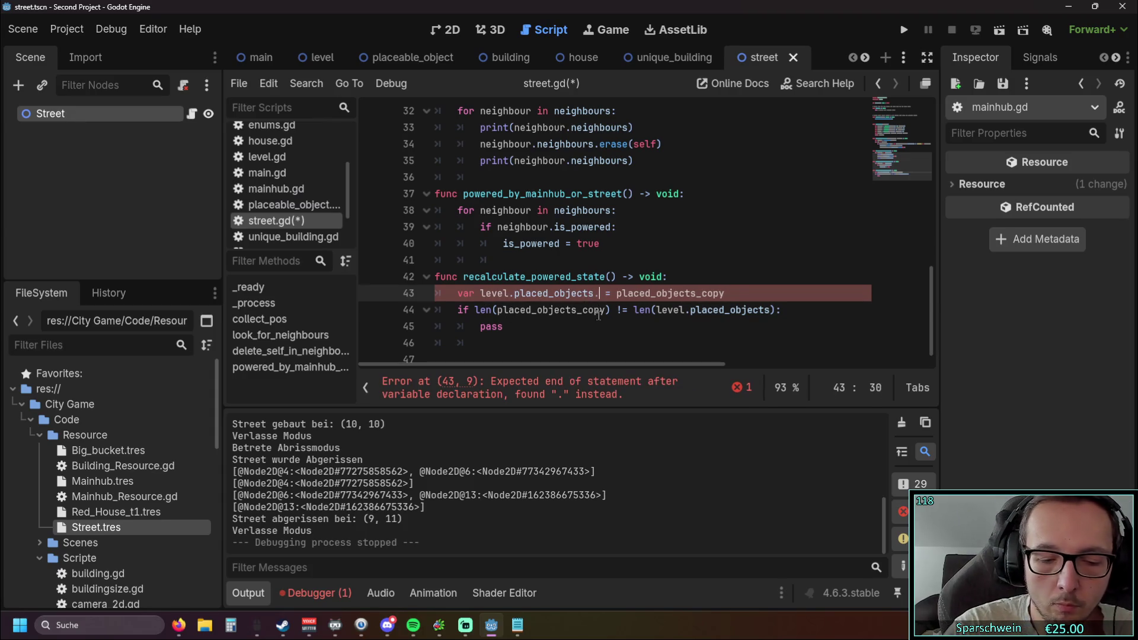
{"action": "type", "text": "licate"}
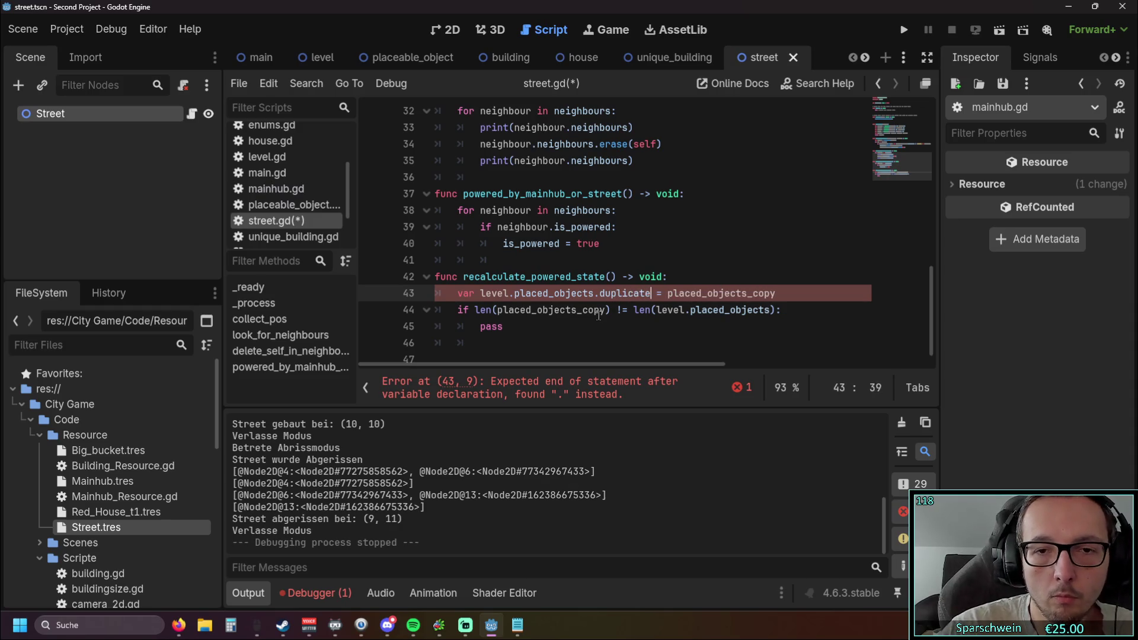
{"action": "key", "text": "Down"}
{"action": "key", "text": "Down"}
{"action": "scroll", "coordinate": [575, 308], "scroll_direction": "up", "scroll_amount": 10}
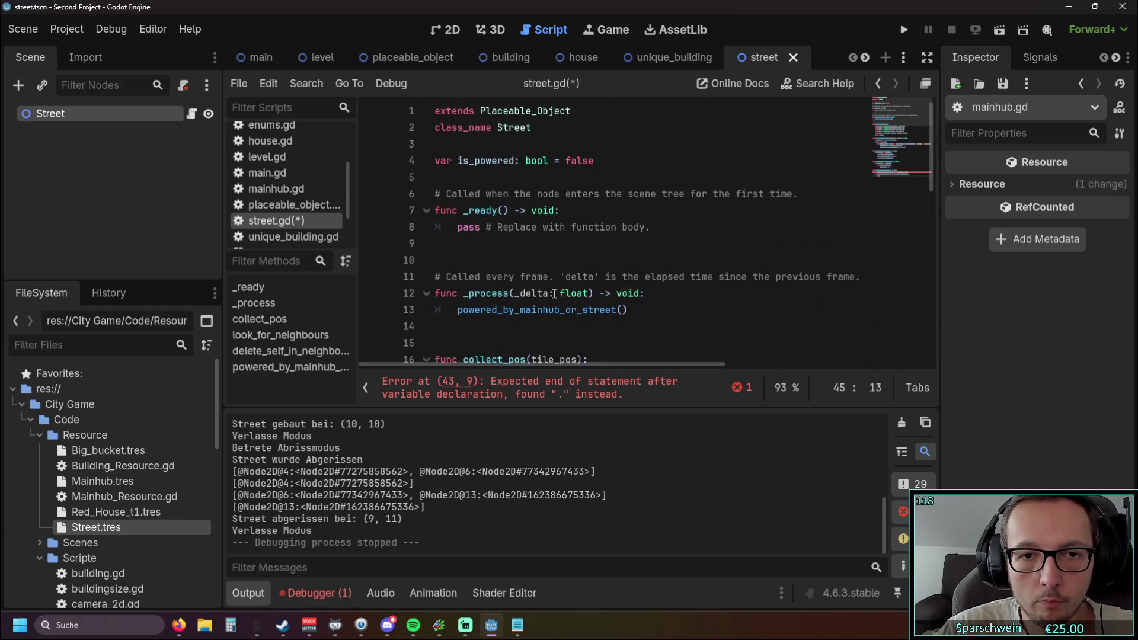
Add blank lines below class_name Street, briefly checking the level.gd script.
{"action": "left_click", "coordinate": [543, 145]}
{"action": "key", "text": "Return"}
{"action": "key", "text": "Return"}
{"action": "left_click", "coordinate": [245, 163]}
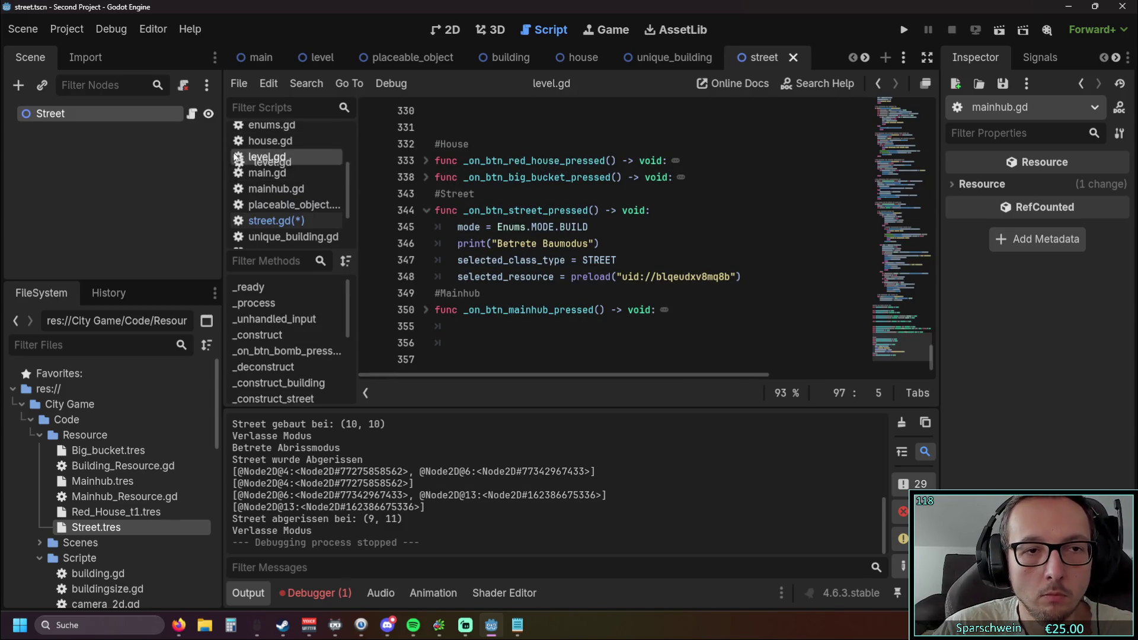
{"action": "scroll", "coordinate": [525, 203], "scroll_direction": "up", "scroll_amount": 15}
{"action": "scroll", "coordinate": [524, 202], "scroll_direction": "up", "scroll_amount": 12}
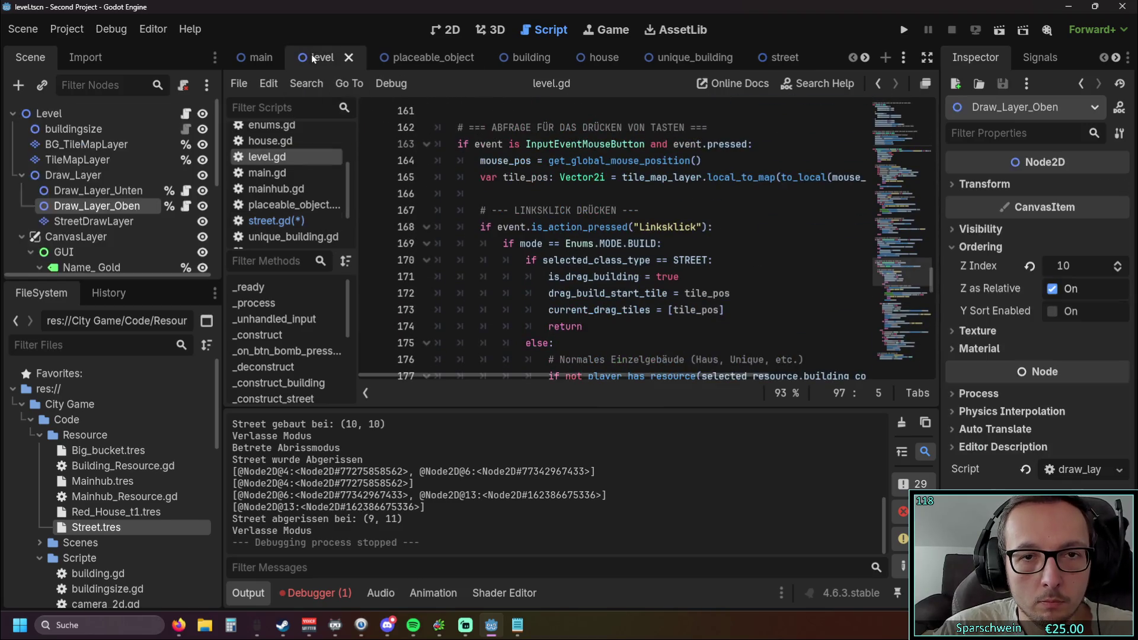
{"action": "key", "text": "alt+Left"}
{"action": "key", "text": "alt+Left"}
{"action": "key", "text": "alt+Left"}
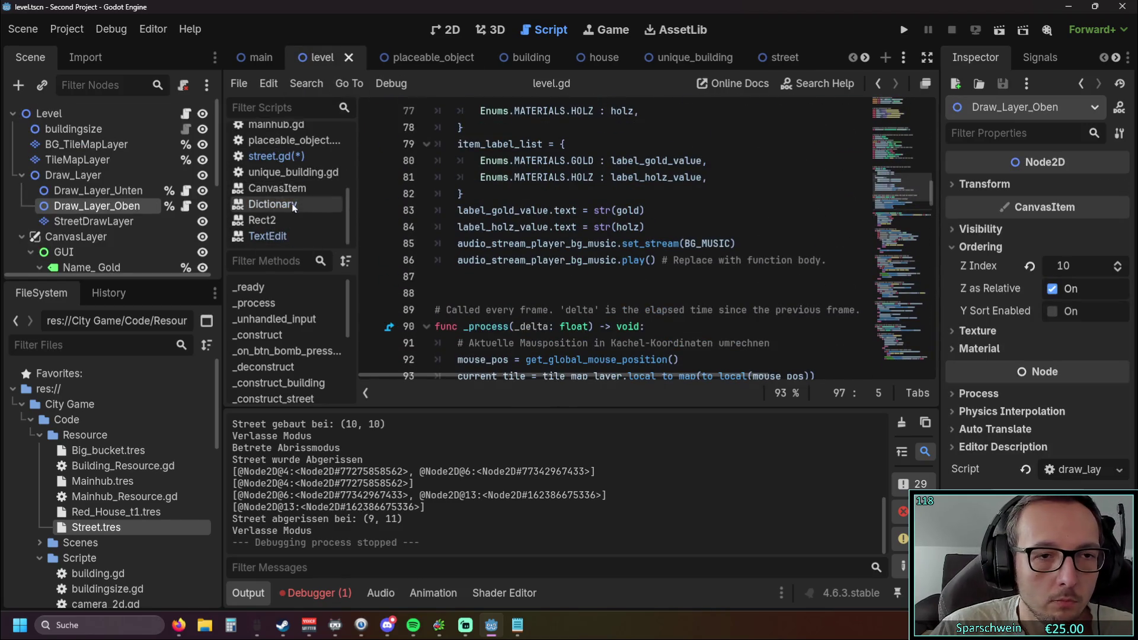
{"action": "left_click_drag", "start_coordinate": [65, 113], "coordinate": [461, 164]}
{"action": "key", "text": "Delete"}
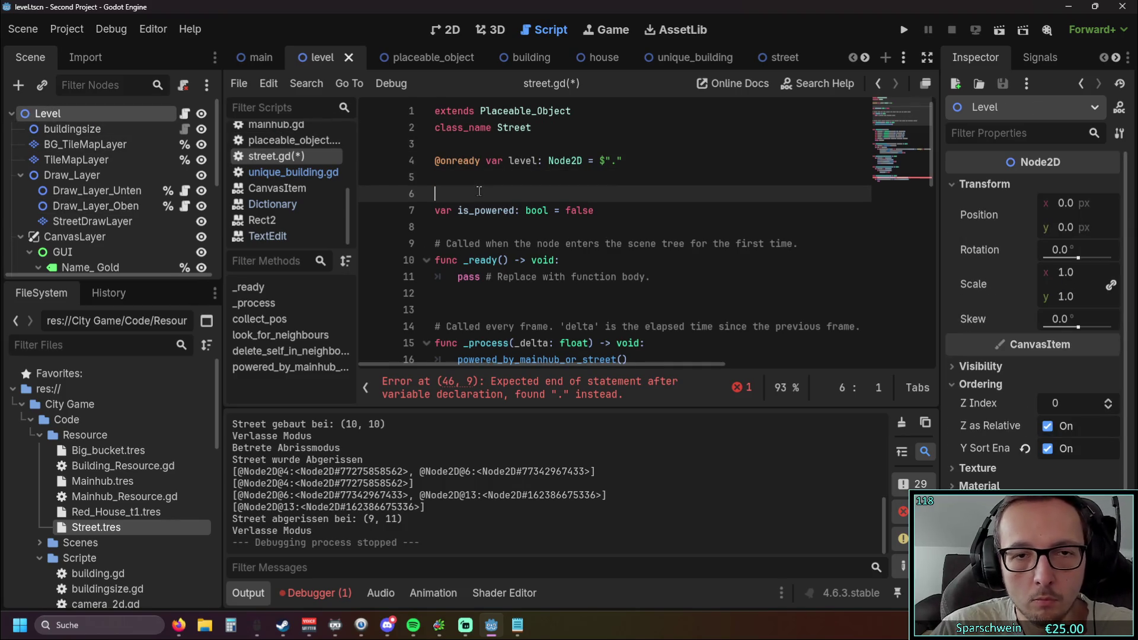
{"action": "key", "text": "Down"}
{"action": "key", "text": "Down"}
{"action": "scroll", "coordinate": [677, 236], "scroll_direction": "down", "scroll_amount": 2}
{"action": "scroll", "coordinate": [675, 235], "scroll_direction": "down", "scroll_amount": 10}
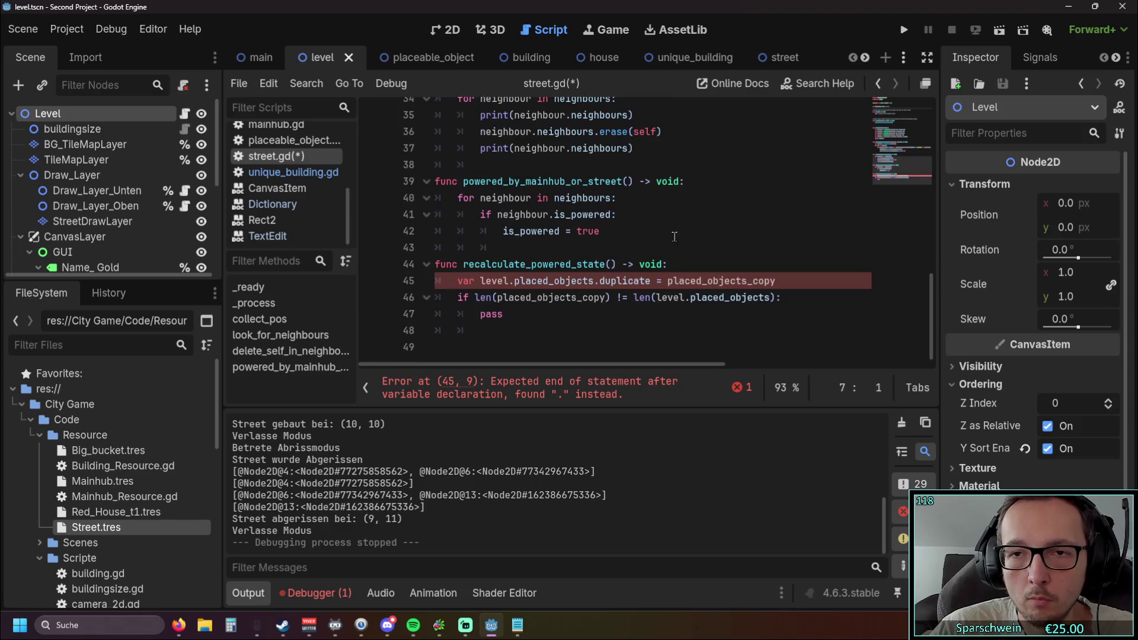
Retype the _copy suffix at the end of line 45.
{"action": "left_click", "coordinate": [660, 312]}
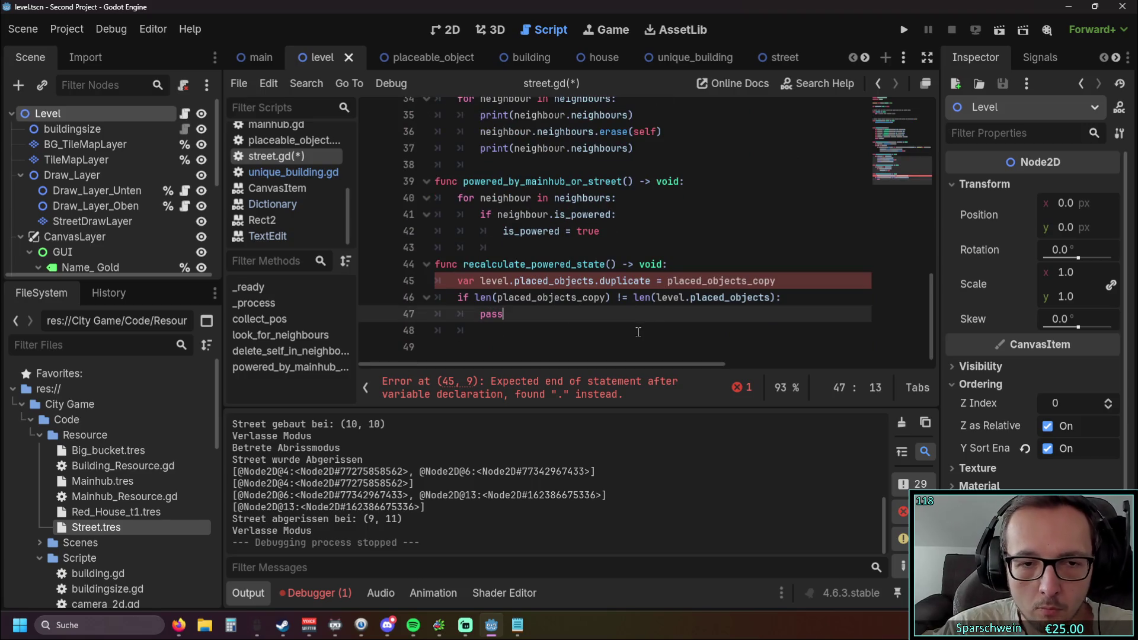
{"action": "left_click", "coordinate": [790, 283]}
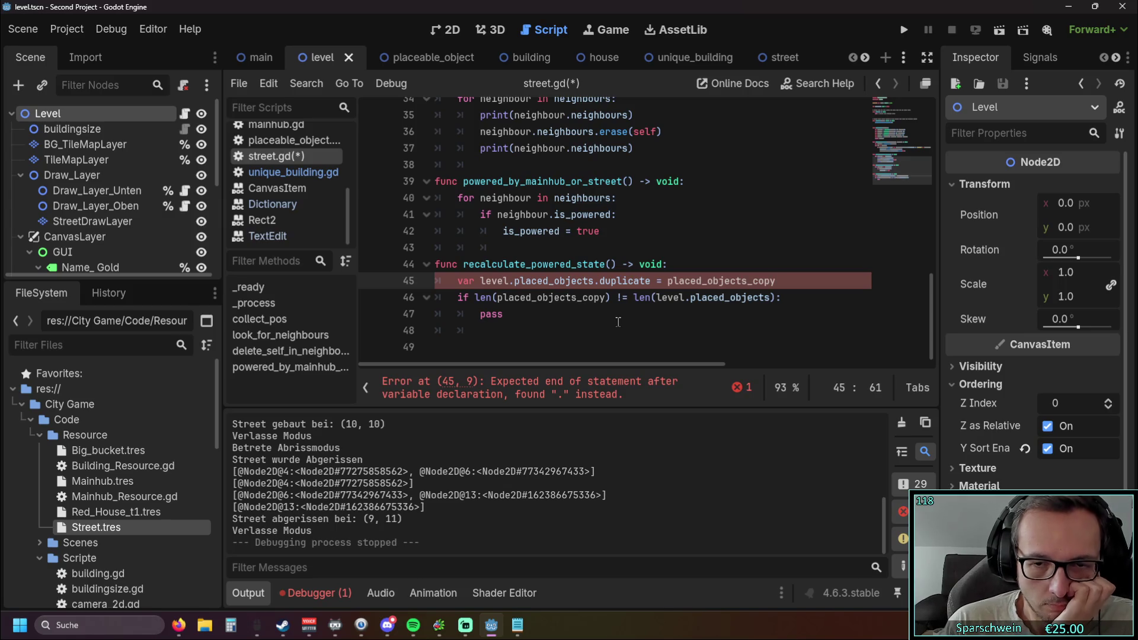
{"action": "key", "text": "BackSpace"}
{"action": "key", "text": "BackSpace"}
{"action": "key", "text": "BackSpace"}
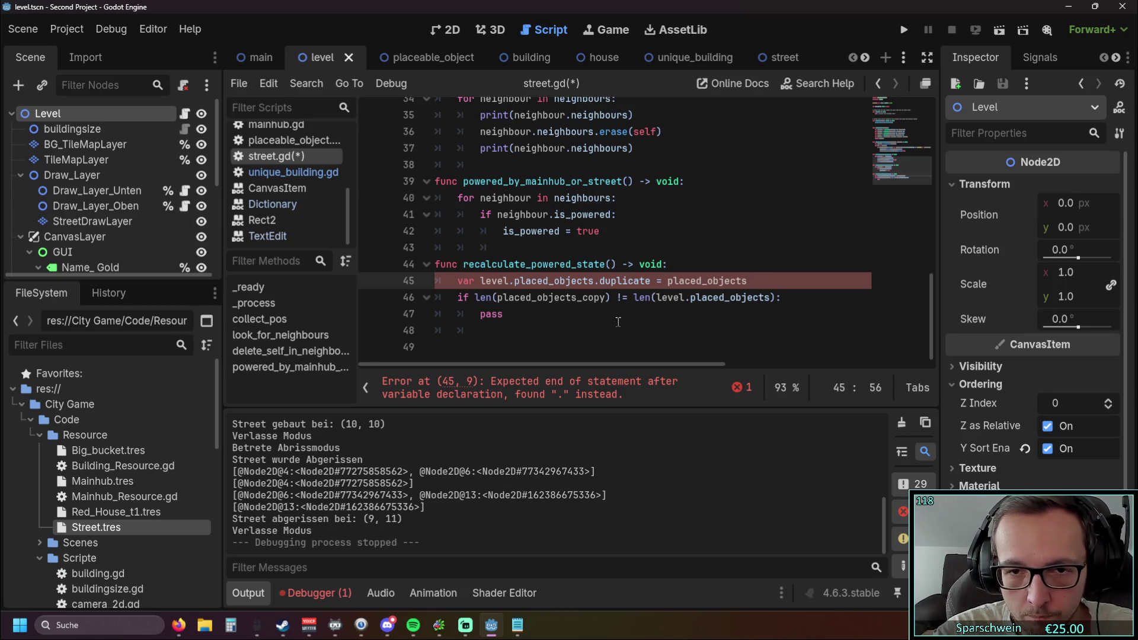
{"action": "type", "text": "_copy"}
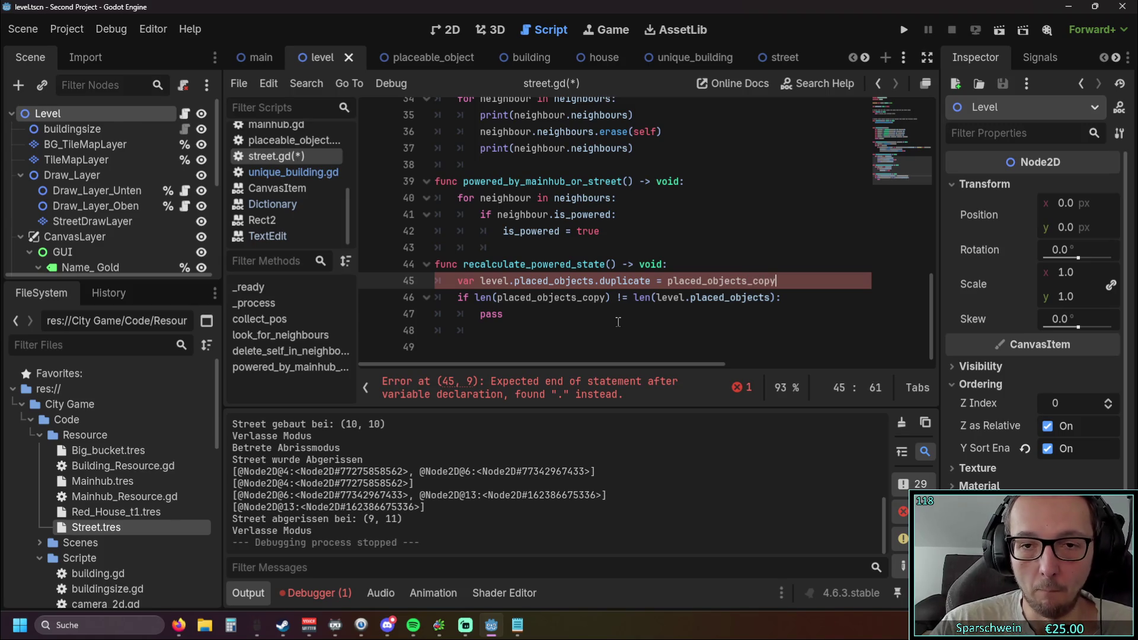
{"action": "left_click", "coordinate": [592, 330]}
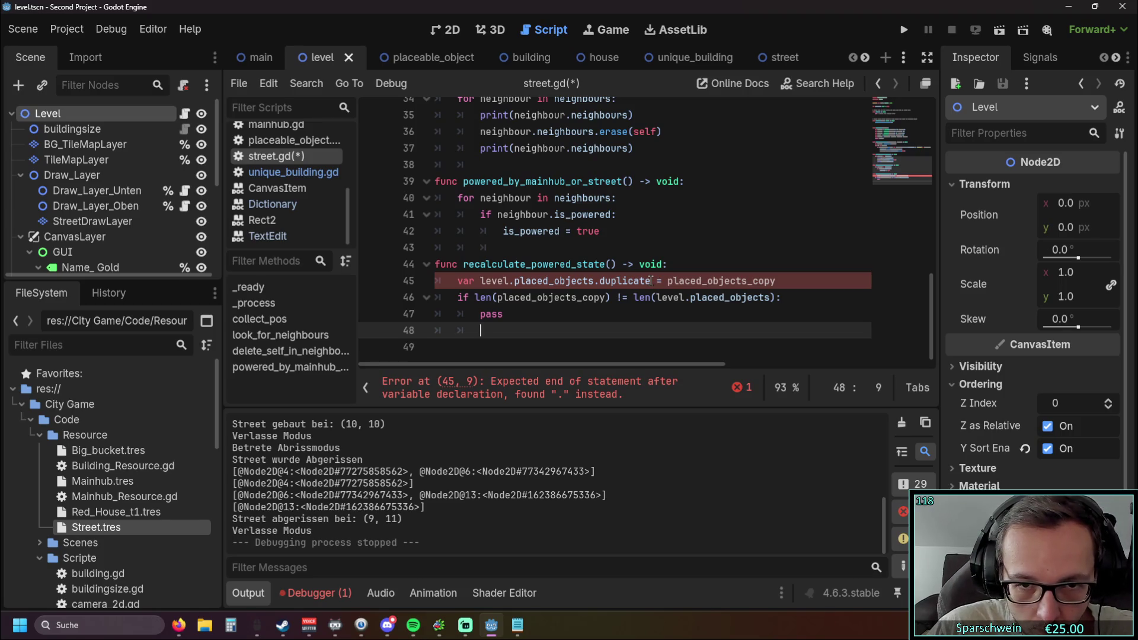
Move level.placed_objects.duplicate to the end of line 45 after a new '='.
{"action": "left_click_drag", "start_coordinate": [652, 281], "coordinate": [480, 281]}
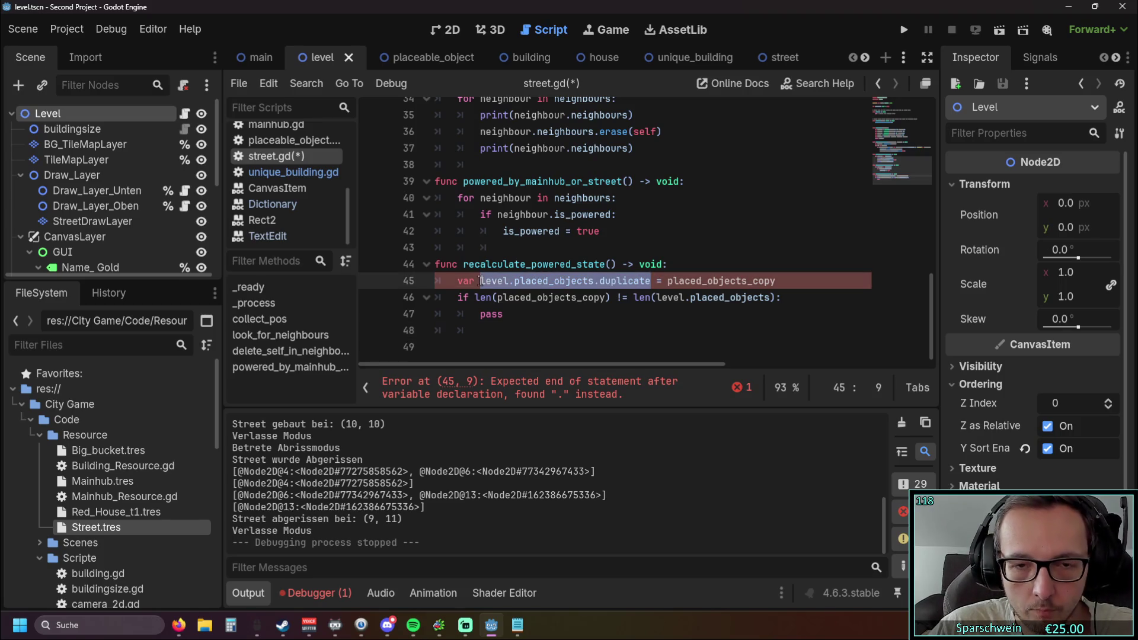
{"action": "key", "text": "BackSpace"}
{"action": "left_click_drag", "start_coordinate": [795, 288], "coordinate": [666, 280]}
{"action": "key", "text": "ctrl+c"}
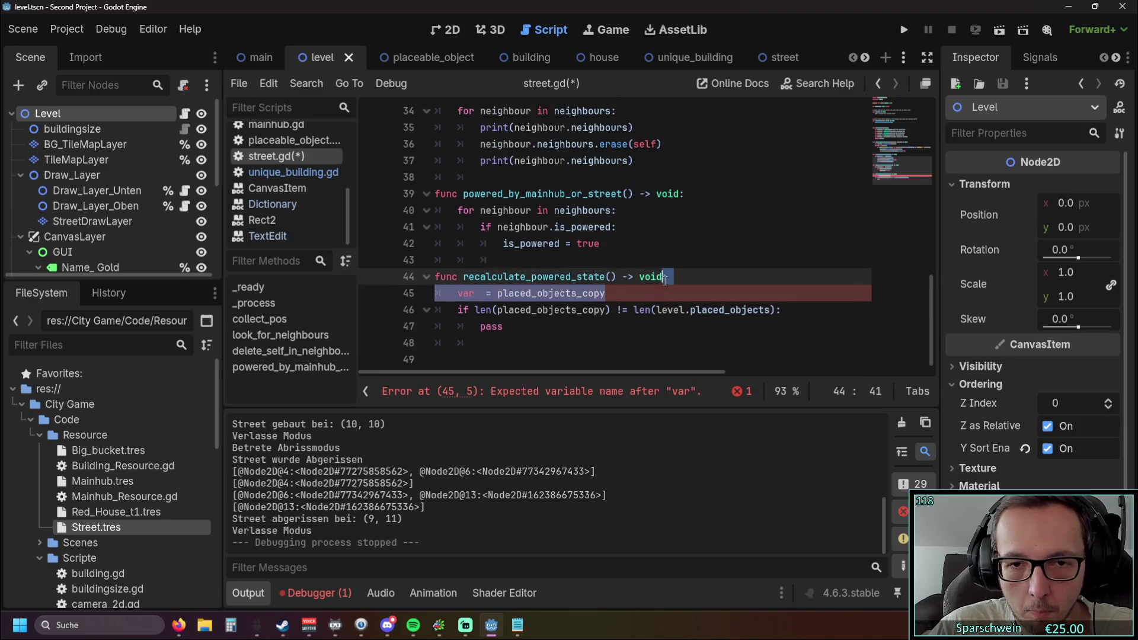
{"action": "left_click", "coordinate": [632, 297]}
{"action": "type", "text": "="}
{"action": "key", "text": "ctrl+v"}
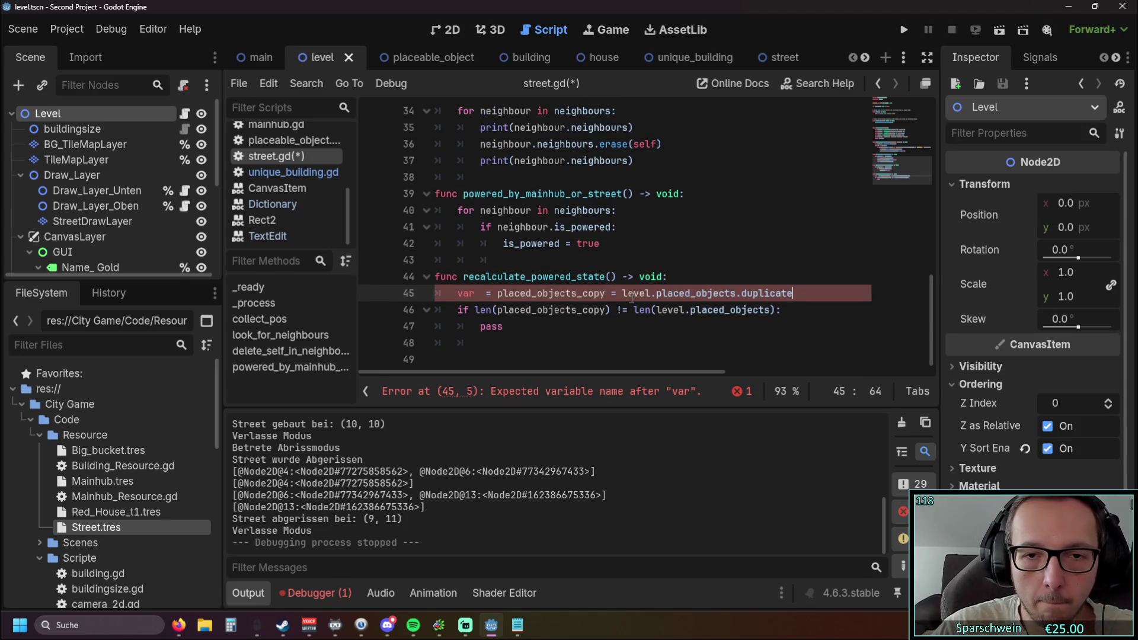
Delete the stray '=' after var on line 45.
{"action": "left_click", "coordinate": [497, 293]}
{"action": "key", "text": "BackSpace"}
{"action": "key", "text": "BackSpace"}
{"action": "key", "text": "BackSpace"}
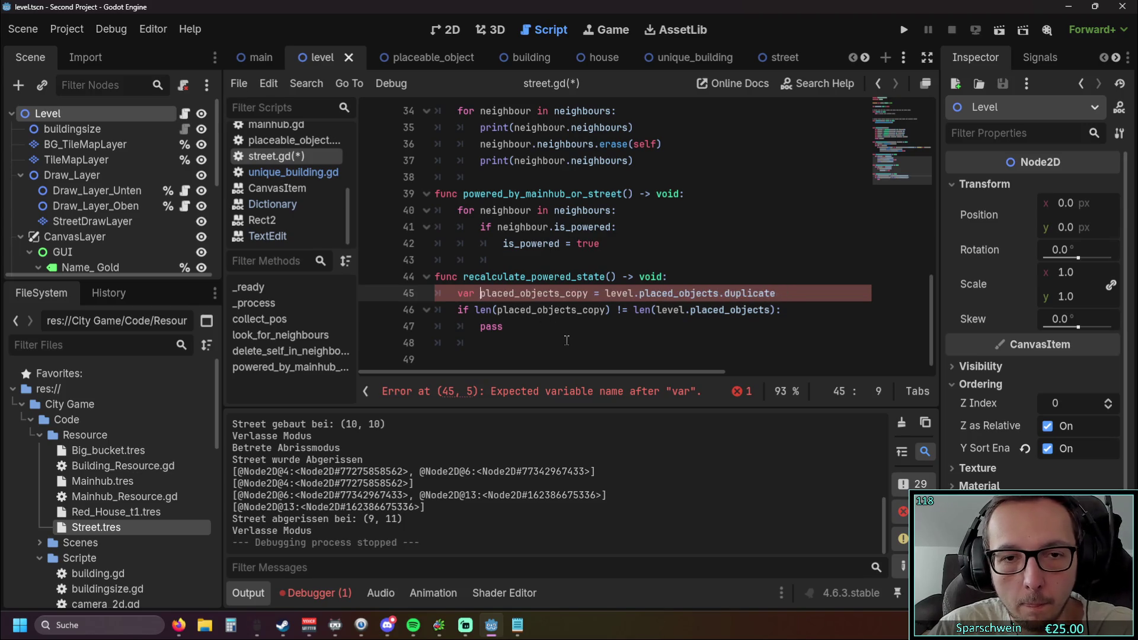
{"action": "left_click", "coordinate": [563, 335]}
{"action": "left_click", "coordinate": [566, 331]}
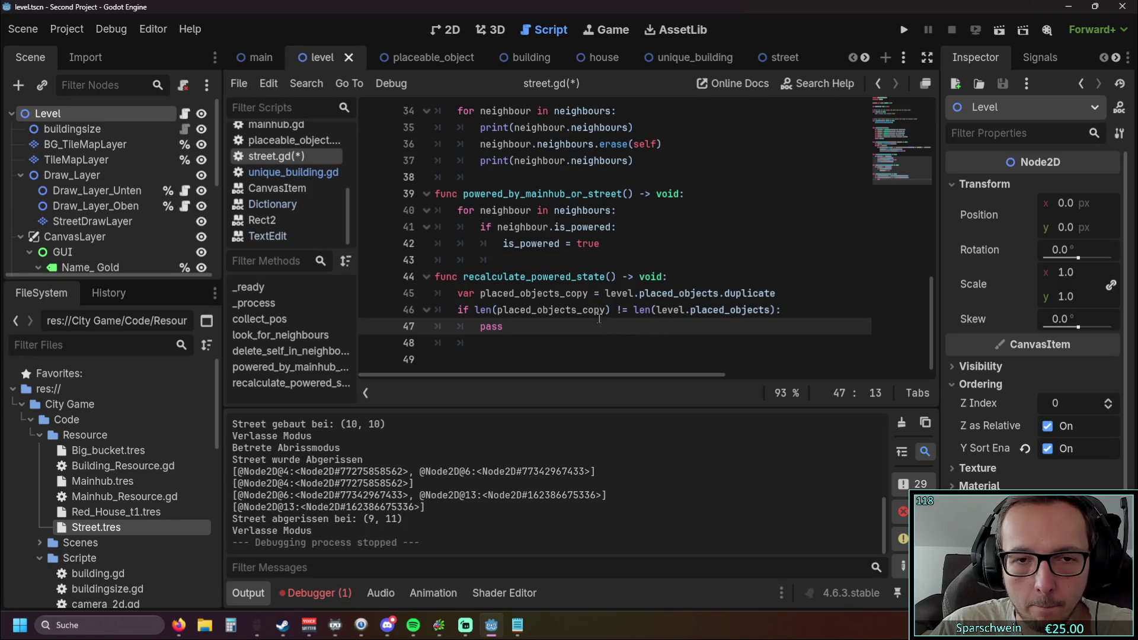
Run the game, build an L-shaped street across the grass, and stop it.
{"action": "left_click", "coordinate": [905, 34]}
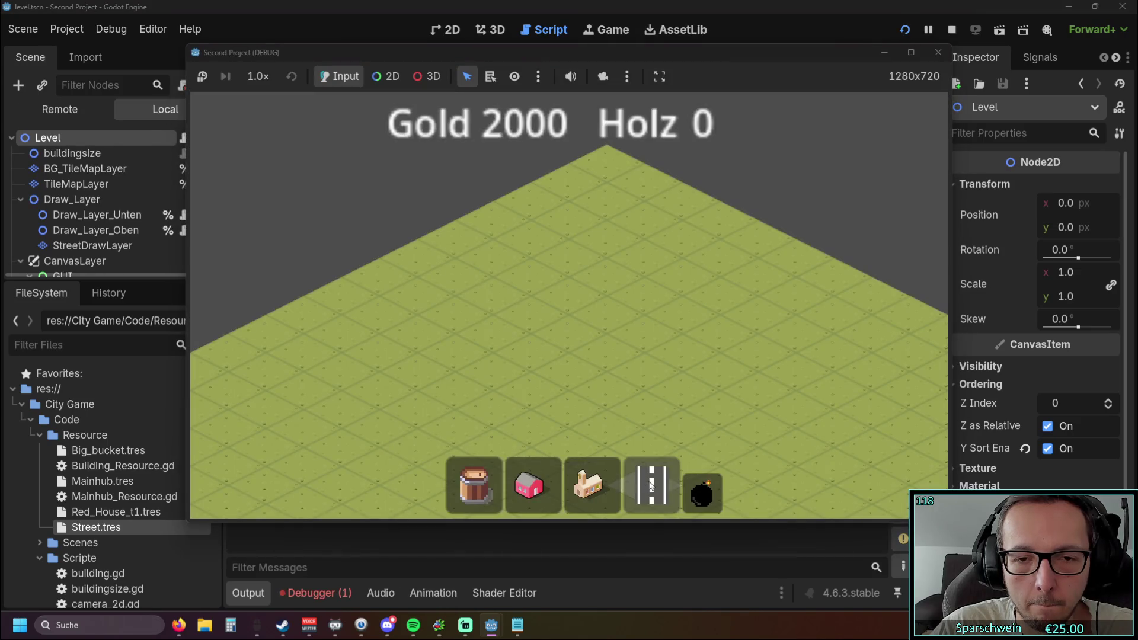
{"action": "mouse_move", "coordinate": [681, 311]}
{"action": "left_mouse_down"}
{"action": "mouse_move", "coordinate": [614, 350]}
{"action": "mouse_move", "coordinate": [617, 383]}
{"action": "mouse_move", "coordinate": [720, 450]}
{"action": "left_mouse_up"}
{"action": "left_click", "coordinate": [938, 52]}
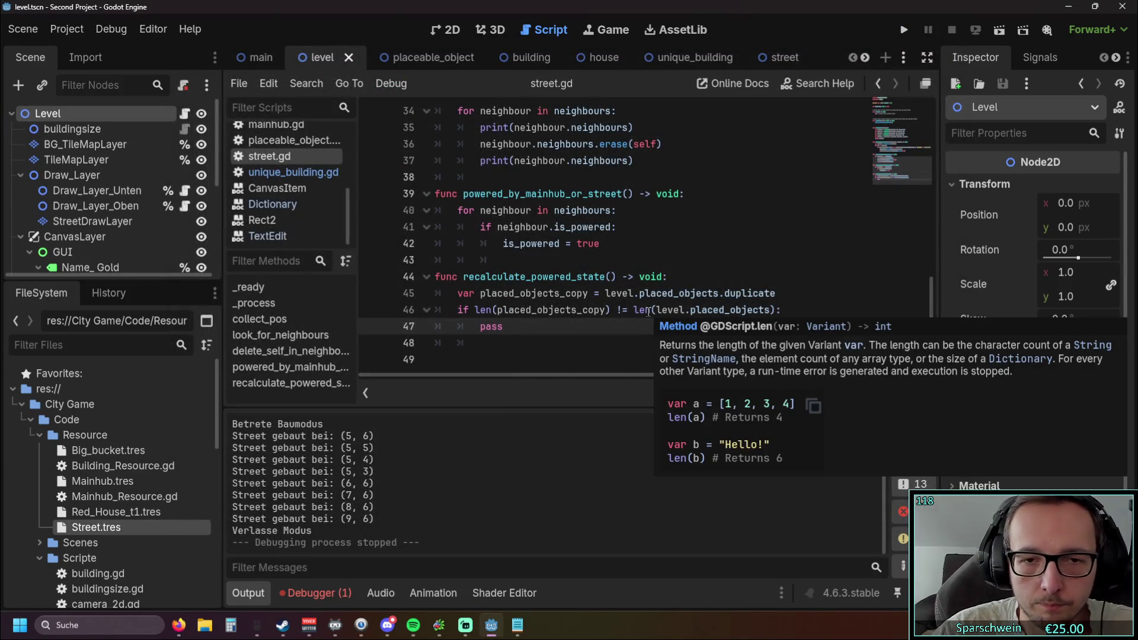
Replace pass on line 47 with print("hi").
{"action": "key", "text": "ctrl+shift+Left"}
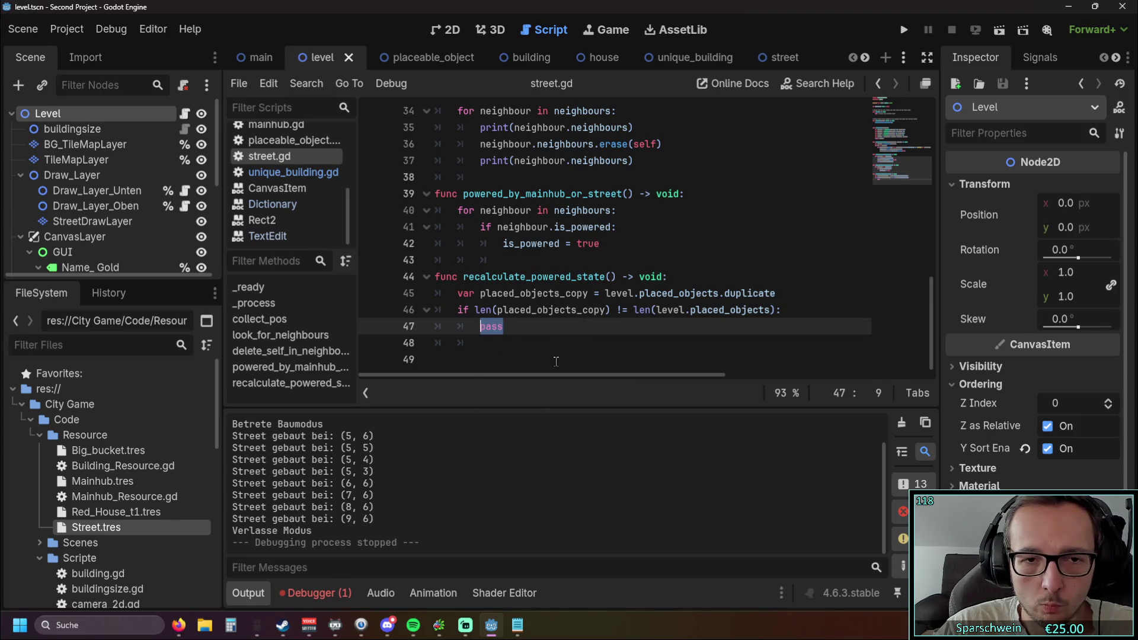
{"action": "type", "text": "\""}
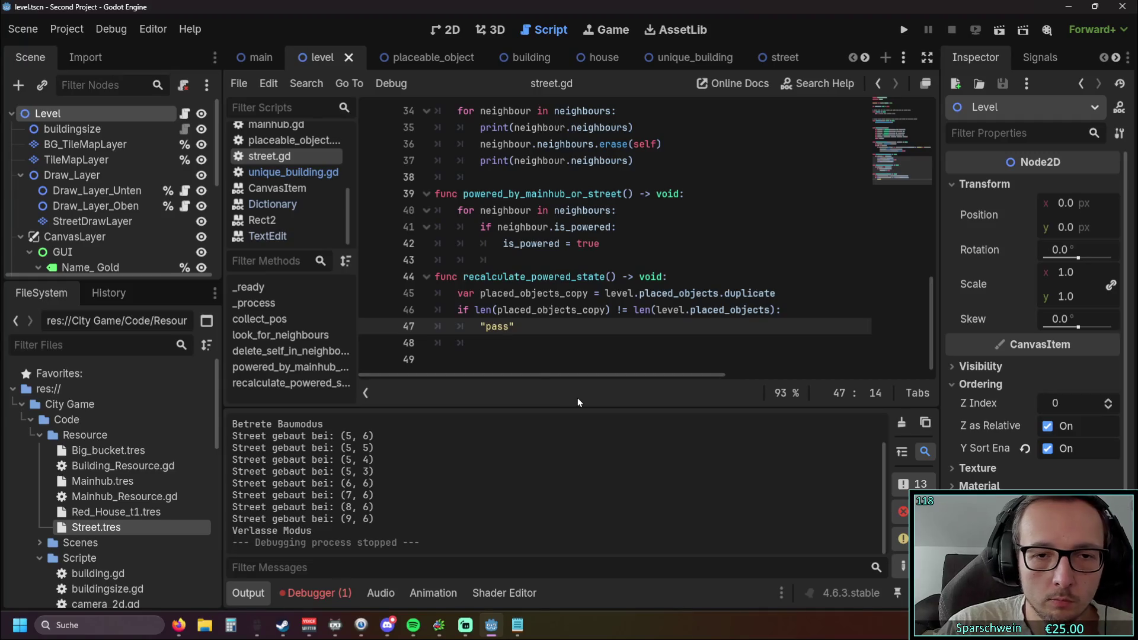
{"action": "type", "text": "pr"}
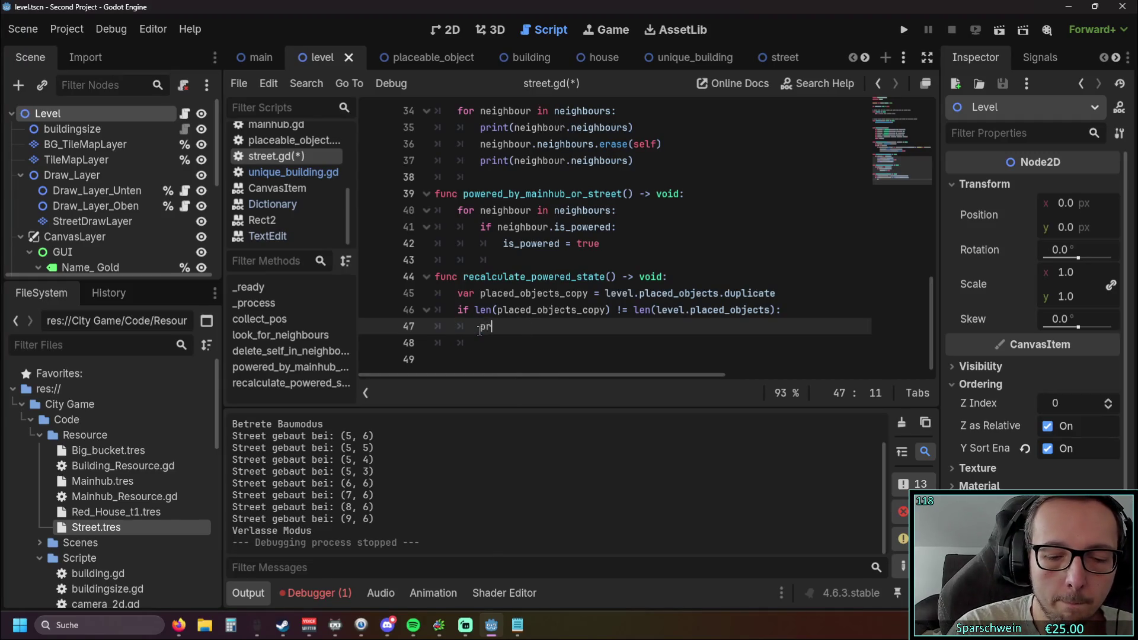
{"action": "type", "text": "int(\"hi"}
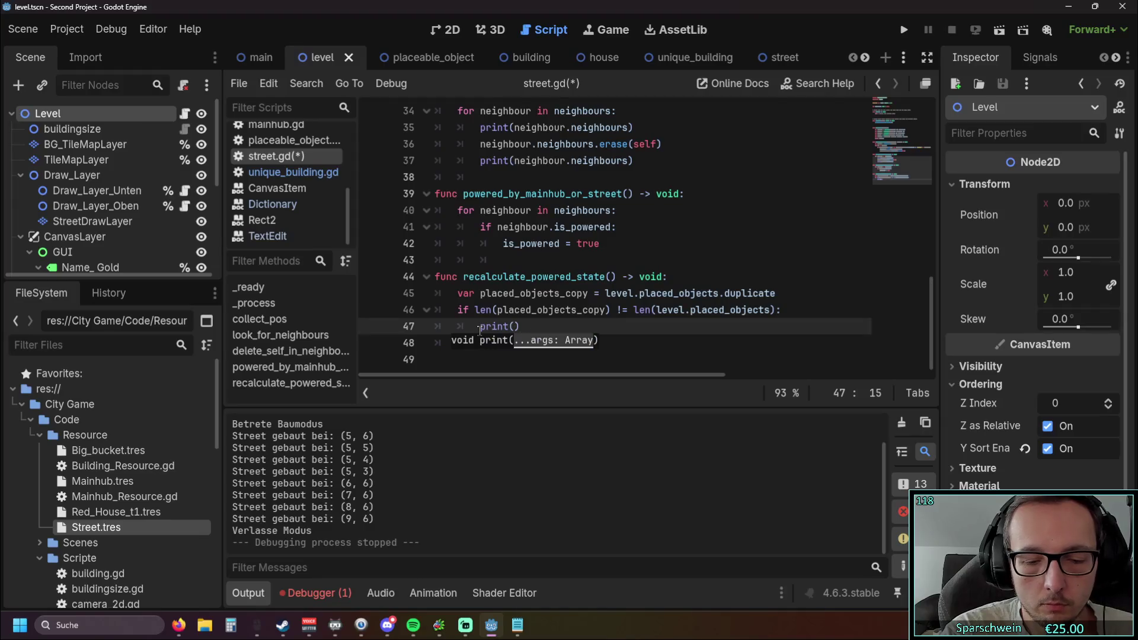
{"action": "left_click", "coordinate": [642, 278]}
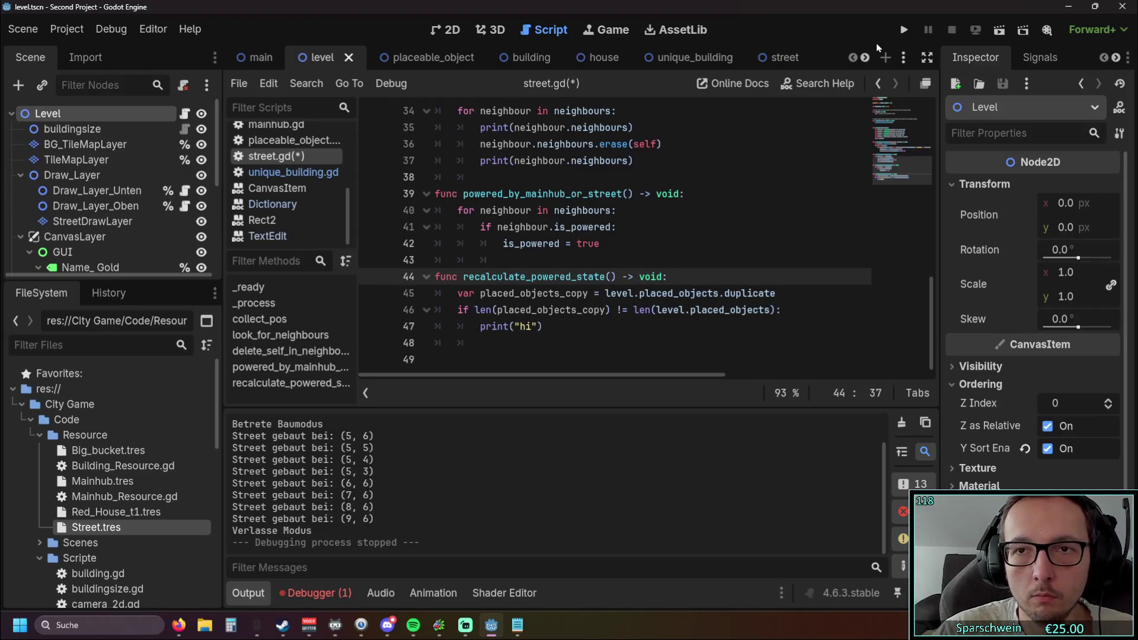
Run the game, build three connected street tiles, and close it.
{"action": "left_click", "coordinate": [904, 30]}
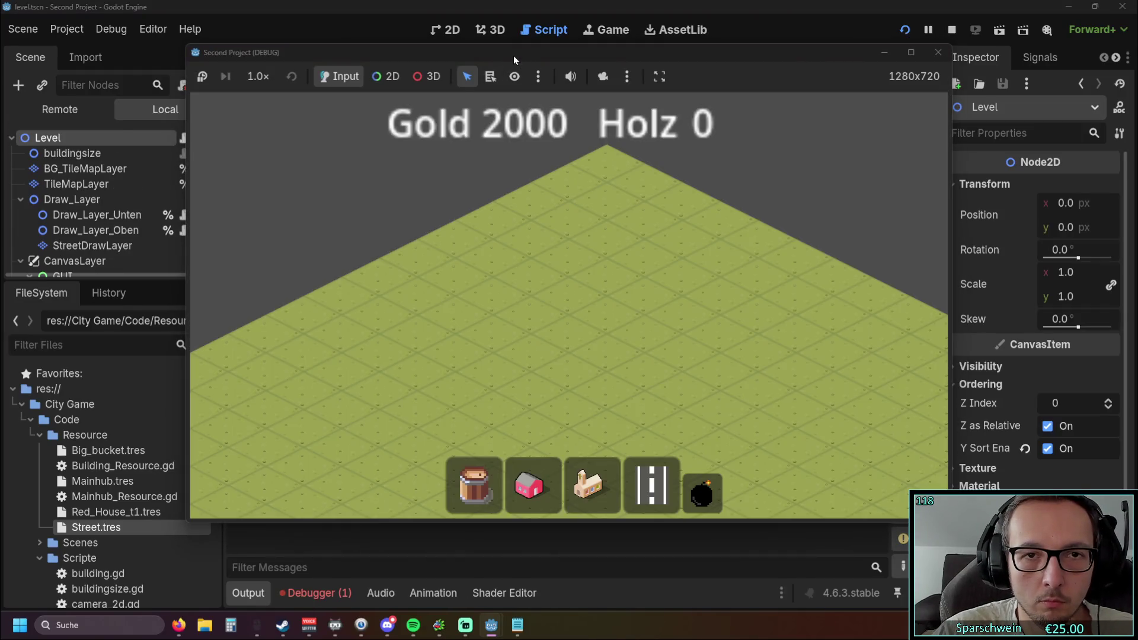
{"action": "left_click_drag", "start_coordinate": [513, 55], "coordinate": [801, 45]}
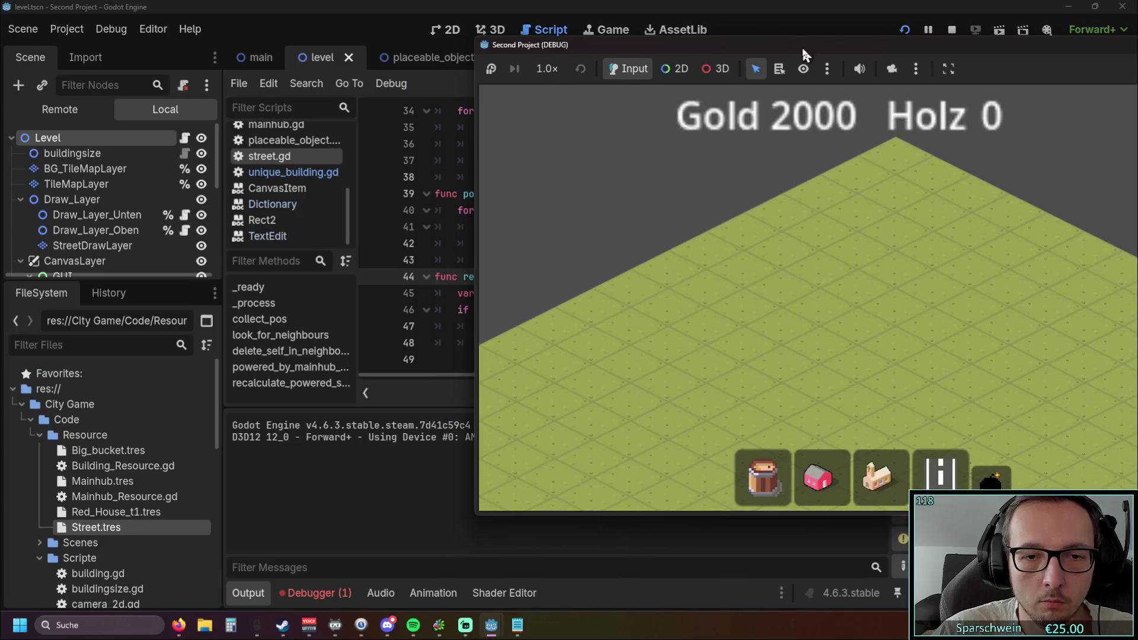
{"action": "left_click", "coordinate": [812, 343]}
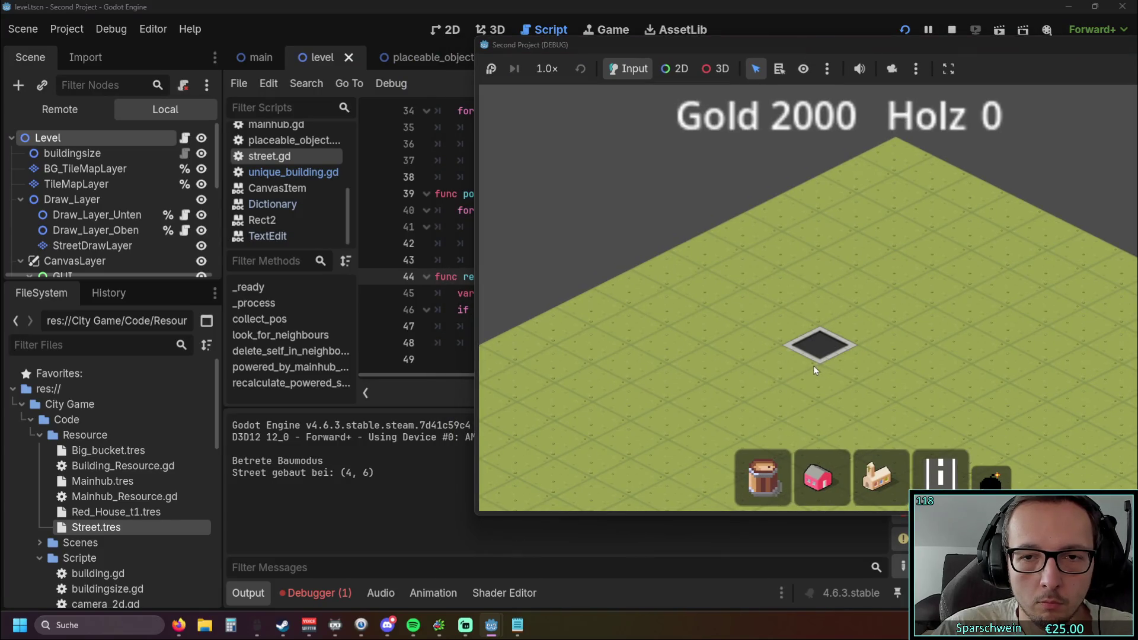
{"action": "left_click", "coordinate": [820, 382]}
{"action": "left_click", "coordinate": [784, 363]}
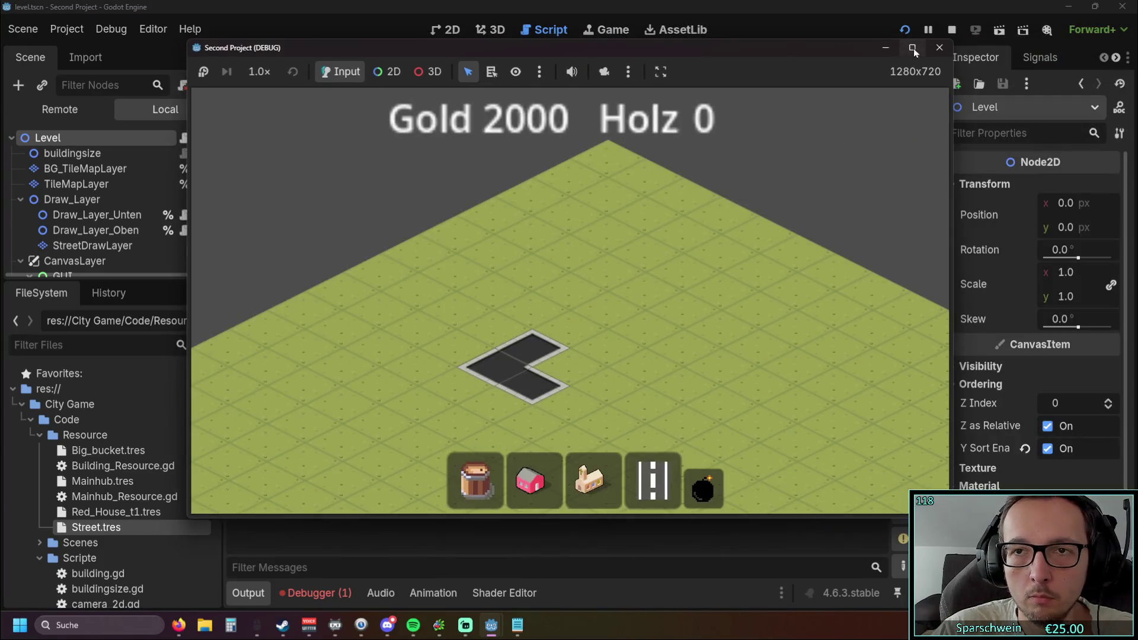
{"action": "left_click", "coordinate": [913, 48]}
Add a recalculate_powered_state() call below powered_by_mainhub_or_street() in _process.
{"action": "left_click_drag", "start_coordinate": [611, 278], "coordinate": [465, 277]}
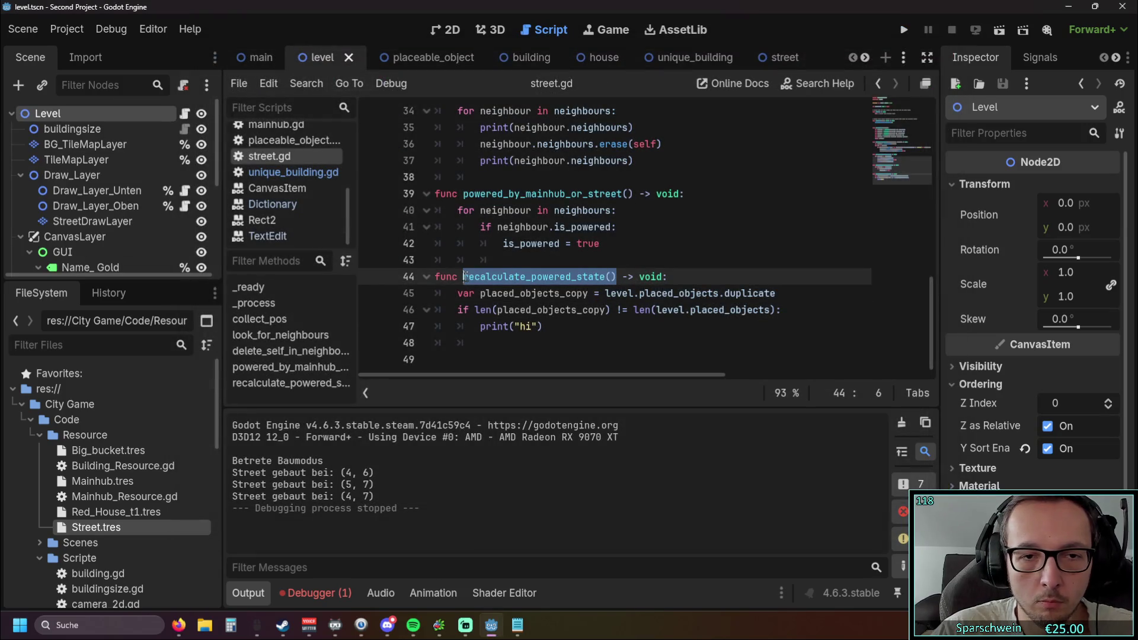
{"action": "scroll", "coordinate": [539, 269], "scroll_direction": "up", "scroll_amount": 10}
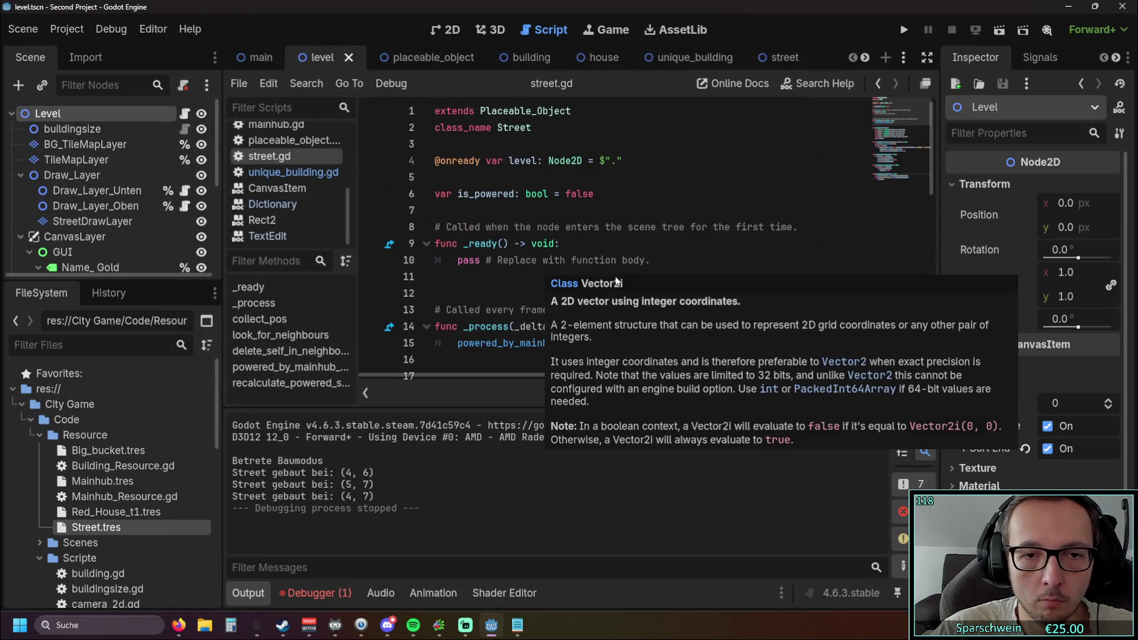
{"action": "left_click", "coordinate": [484, 274]}
{"action": "left_click", "coordinate": [631, 343]}
{"action": "key", "text": "Return"}
{"action": "type", "text": "recalculate_powered_state()"}
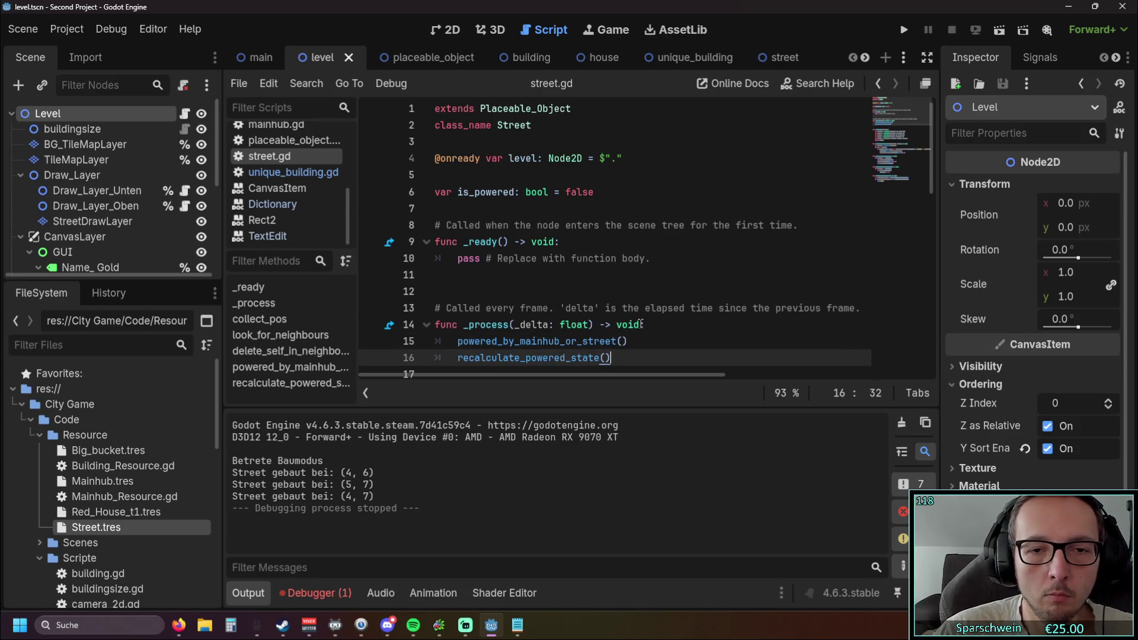
{"action": "scroll", "coordinate": [632, 296], "scroll_direction": "down", "scroll_amount": 5}
Rerun the game and place a street to test the change.
{"action": "left_click", "coordinate": [902, 30]}
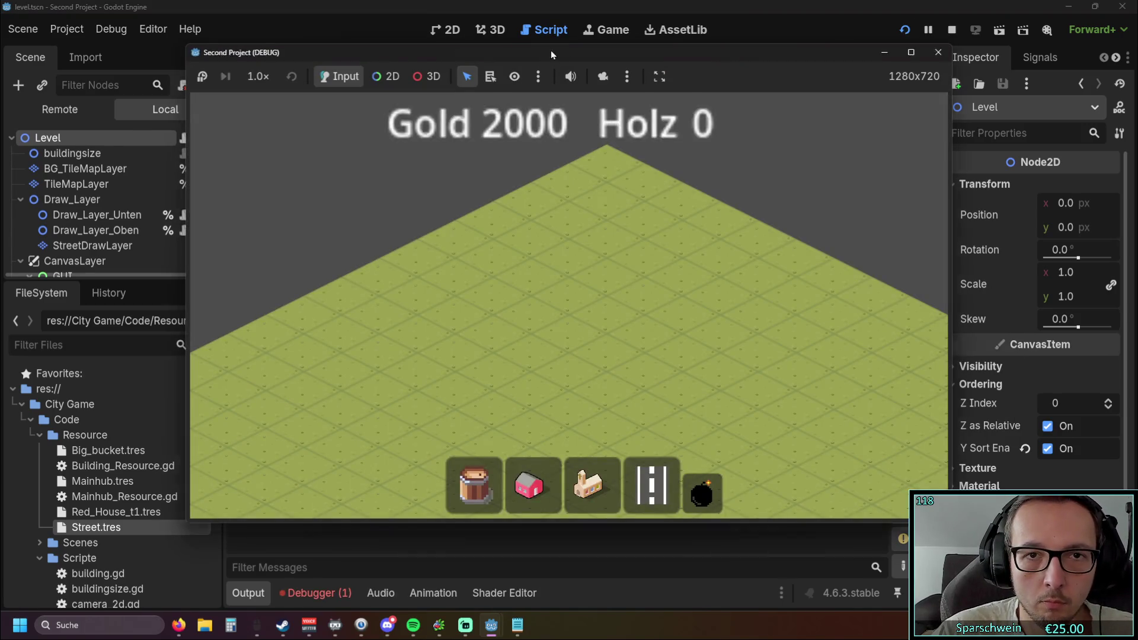
{"action": "left_click_drag", "start_coordinate": [551, 52], "coordinate": [849, 38]}
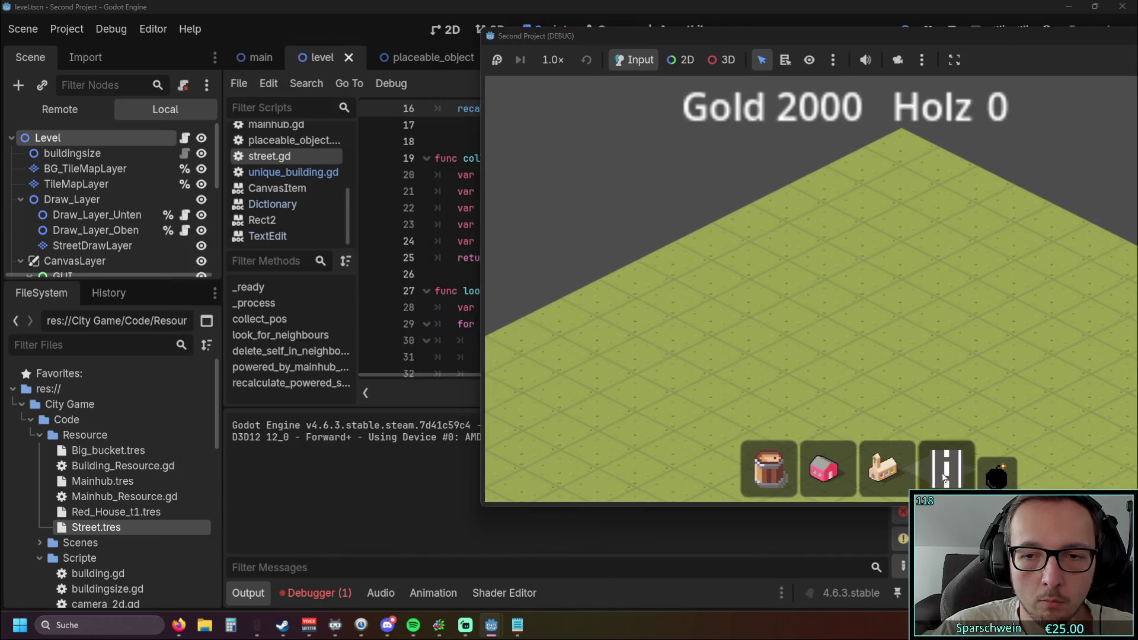
{"action": "left_click", "coordinate": [834, 335]}
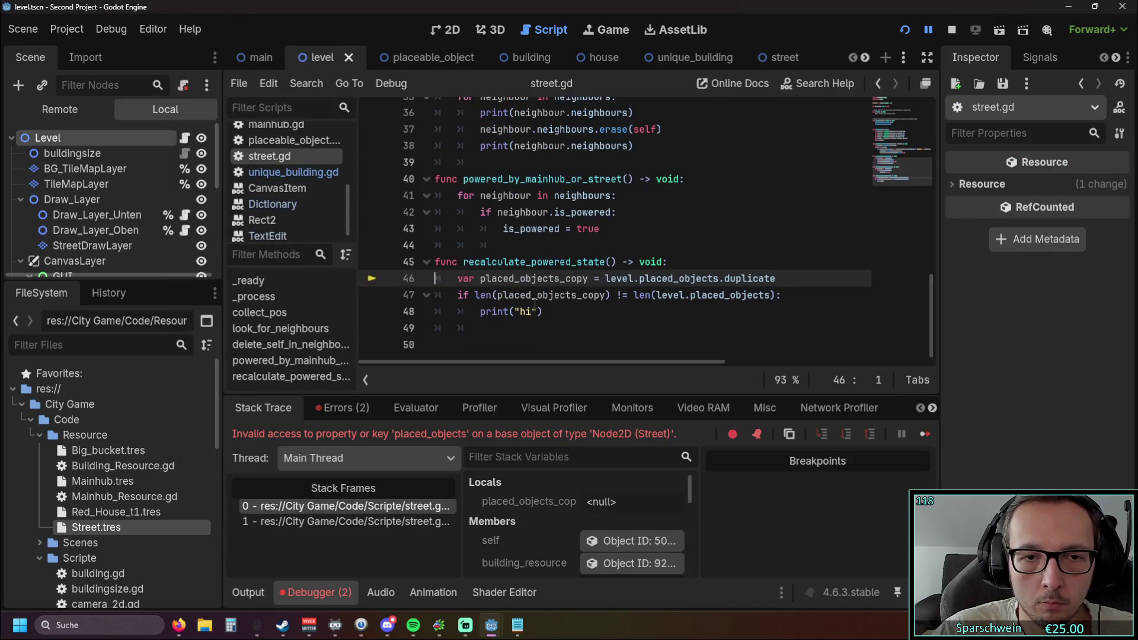
{"action": "mouse_move", "coordinate": [535, 303]}
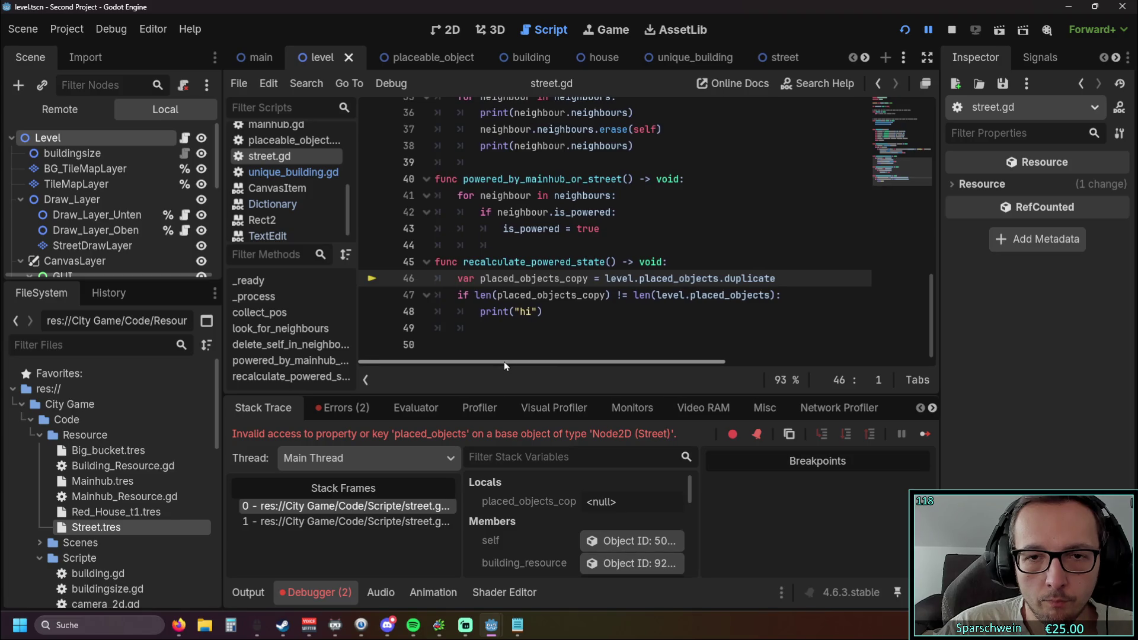
{"action": "left_click_drag", "start_coordinate": [719, 278], "coordinate": [775, 278]}
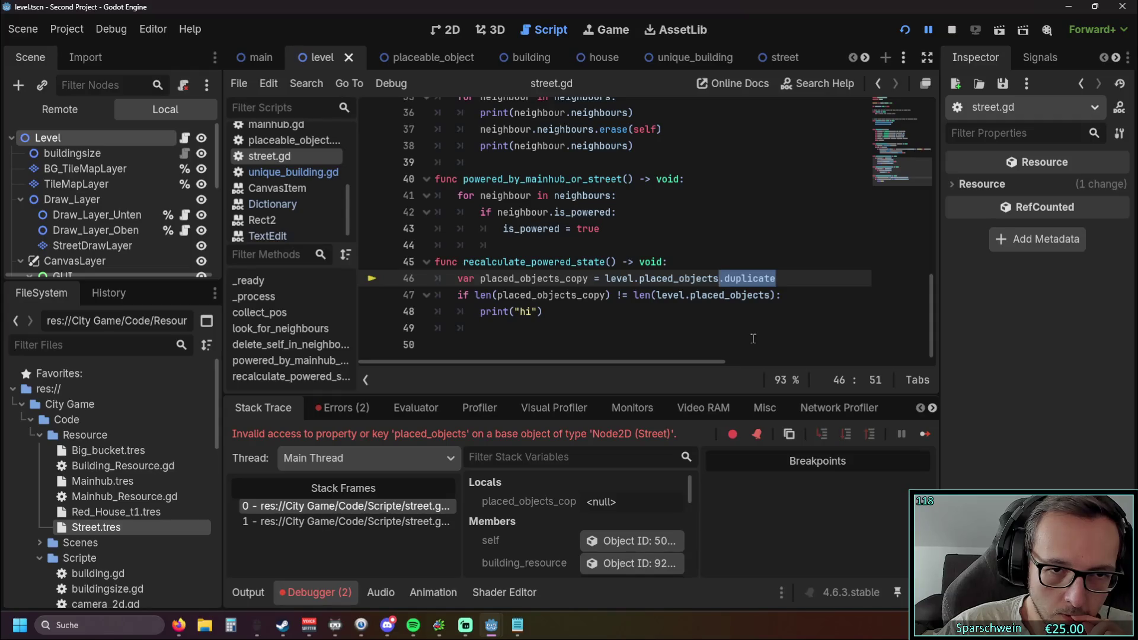
{"action": "left_click", "coordinate": [697, 315]}
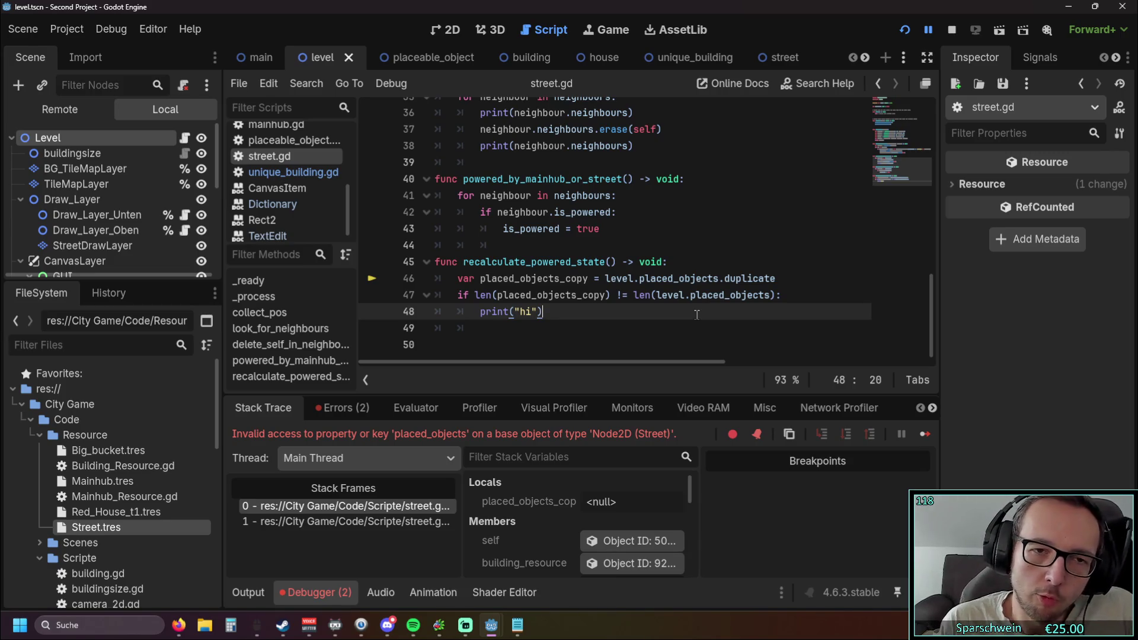
{"action": "double_click", "coordinate": [522, 279]}
{"action": "left_click", "coordinate": [669, 312]}
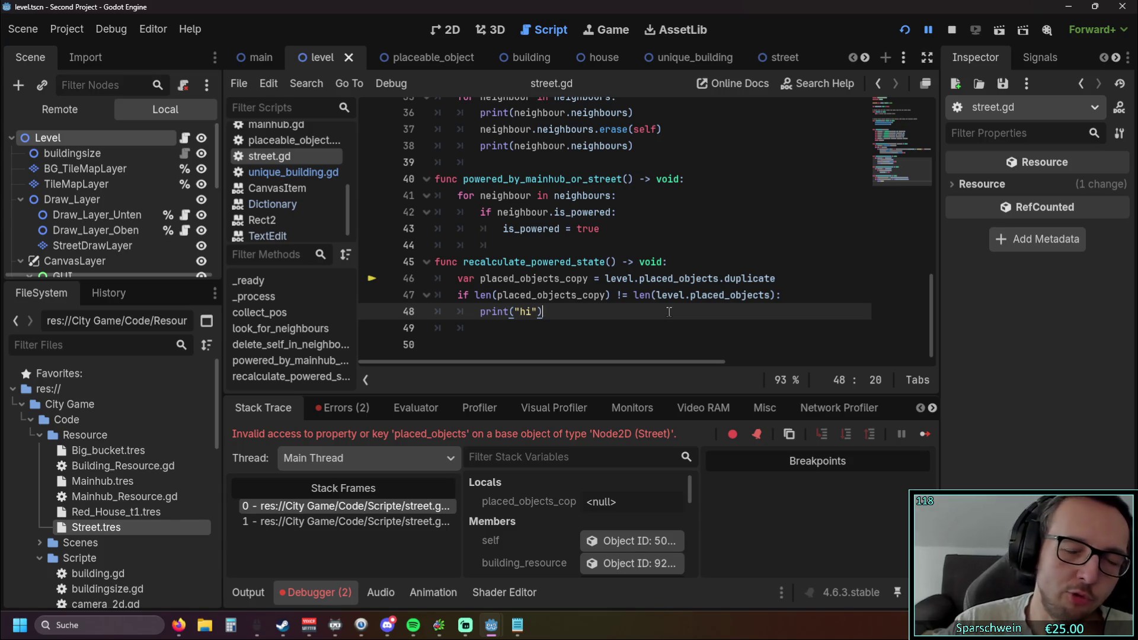
{"action": "left_click_drag", "start_coordinate": [615, 318], "coordinate": [387, 307]}
{"action": "left_click", "coordinate": [575, 318]}
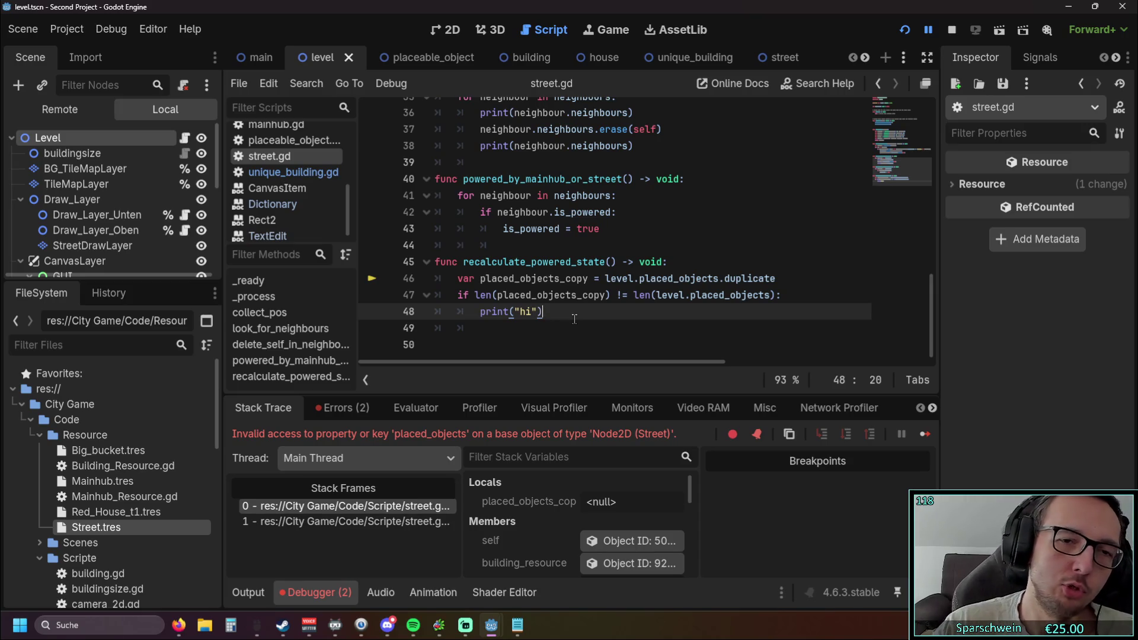
{"action": "left_click_drag", "start_coordinate": [617, 316], "coordinate": [386, 262]}
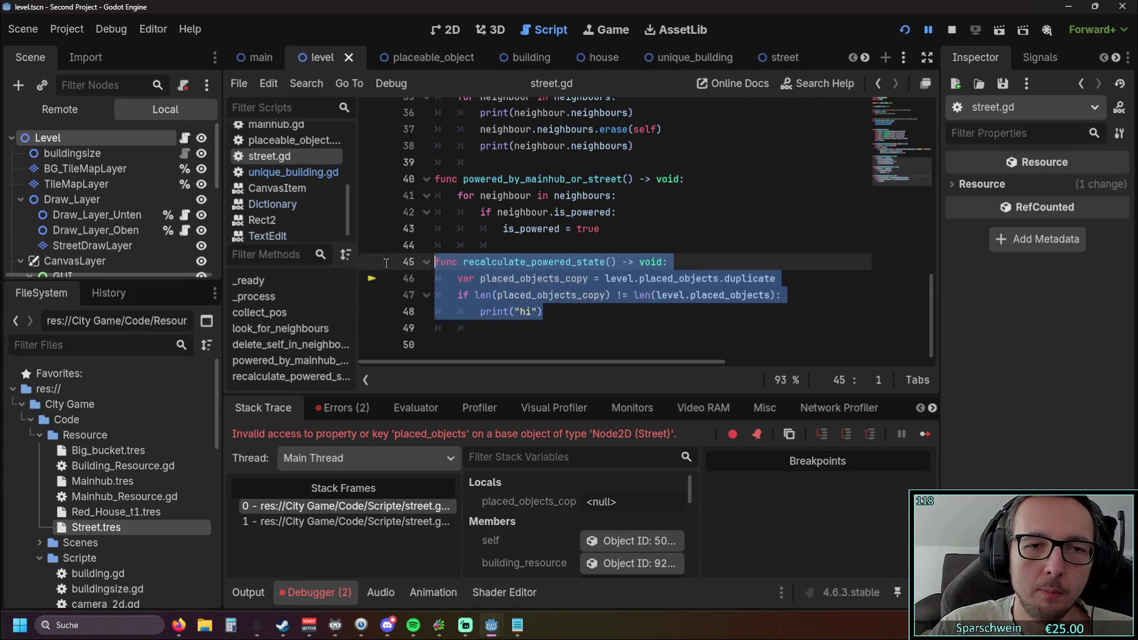
Comment out the recalculate_powered_state function on lines 45–48 and restart the game.
{"action": "key", "text": "ctrl+k"}
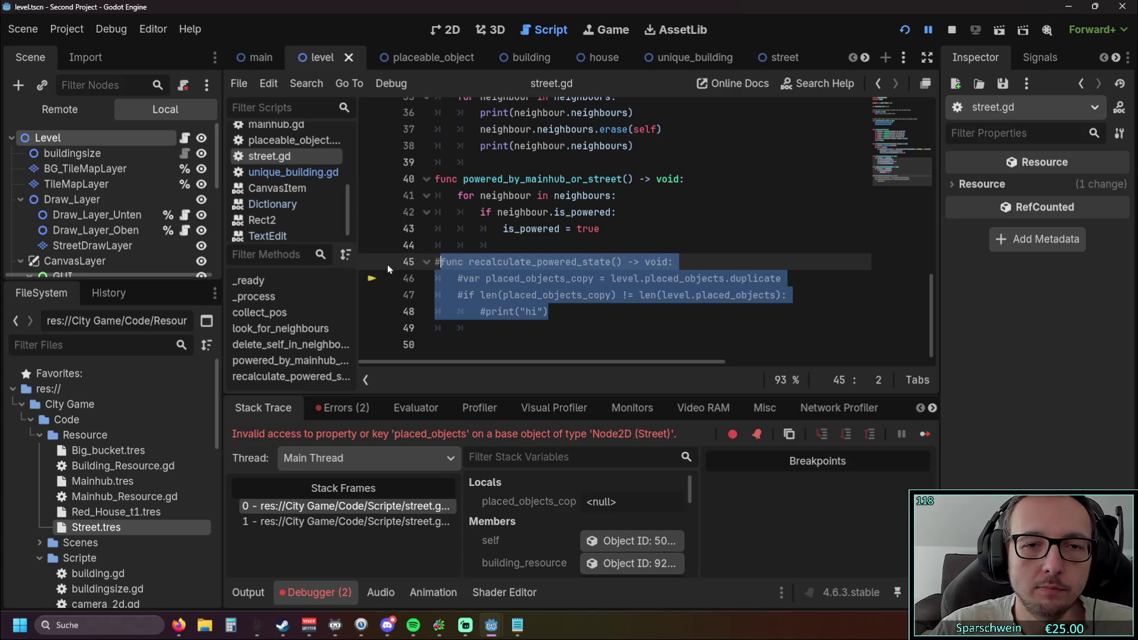
{"action": "key", "text": "Right"}
{"action": "left_click", "coordinate": [903, 31]}
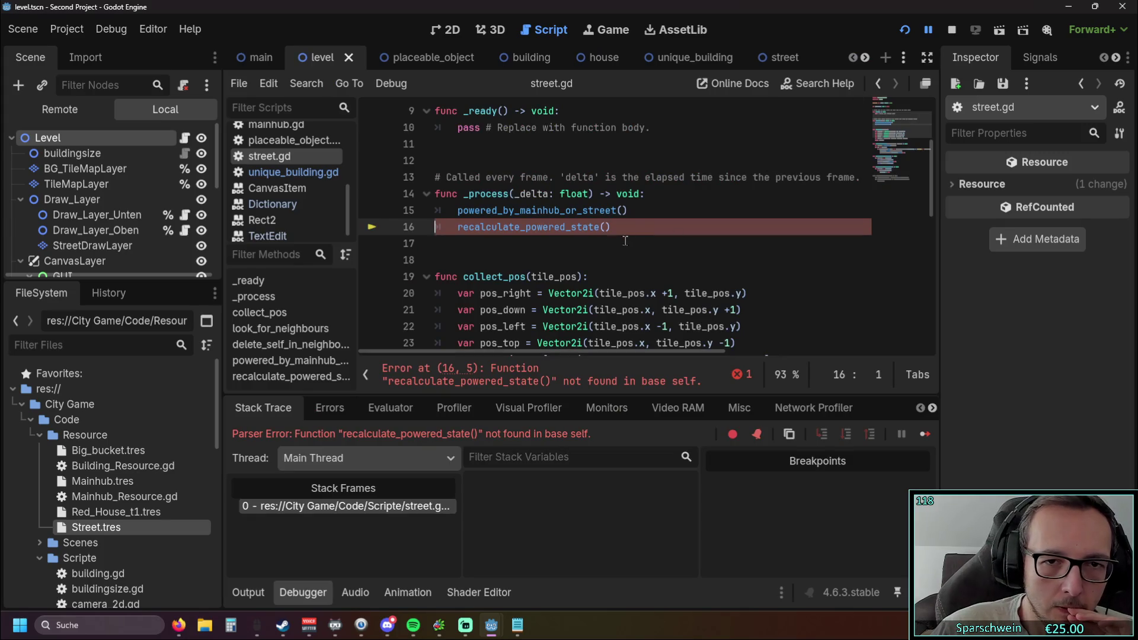
Comment out the recalculate_powered_state() call on line 16 with #.
{"action": "left_click", "coordinate": [455, 227]}
{"action": "type", "text": "#"}
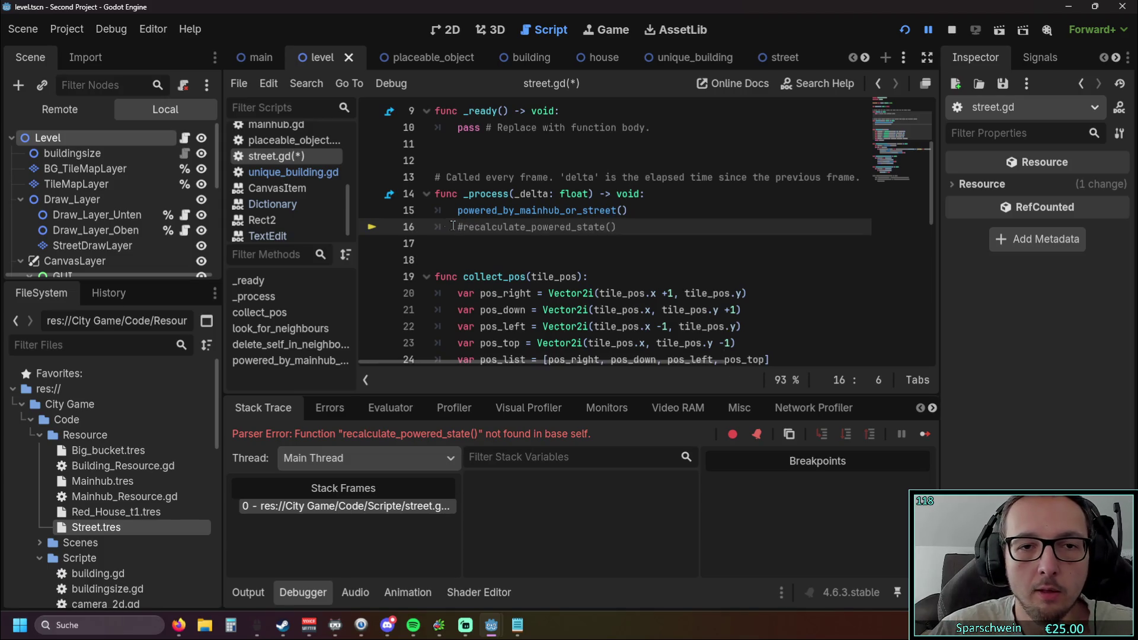
{"action": "scroll", "coordinate": [634, 194], "scroll_direction": "up", "scroll_amount": 3}
{"action": "left_click", "coordinate": [629, 169]}
Restart the game with the call disabled and place a church on the map.
{"action": "left_click", "coordinate": [688, 188]}
{"action": "left_click", "coordinate": [912, 29]}
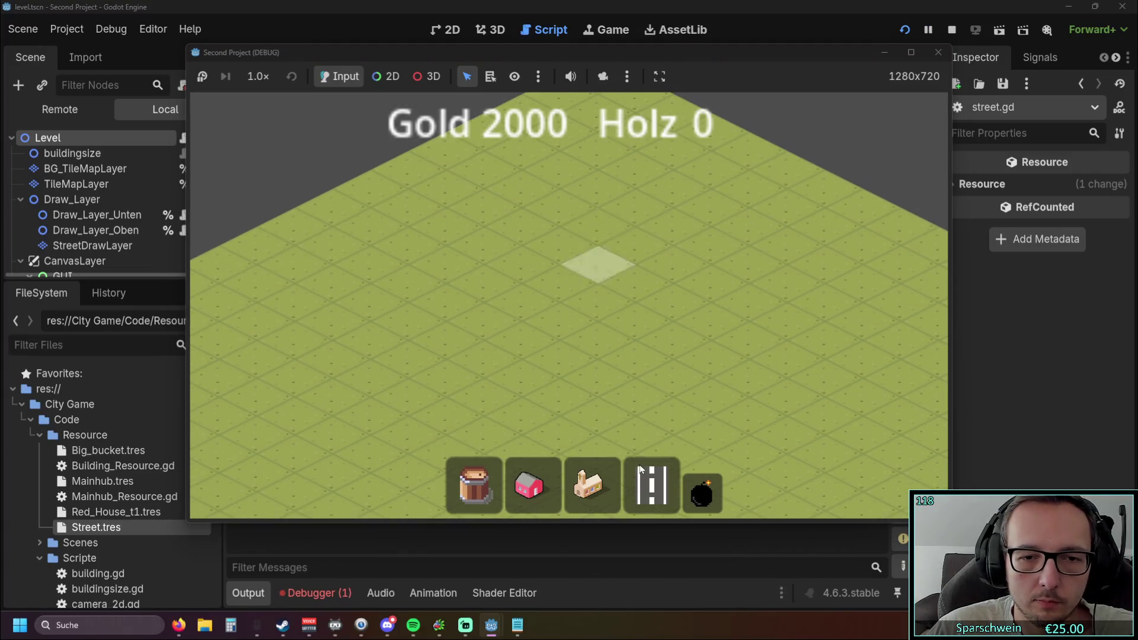
{"action": "left_click", "coordinate": [592, 485]}
{"action": "left_click", "coordinate": [664, 376]}
{"action": "right_click", "coordinate": [669, 309]}
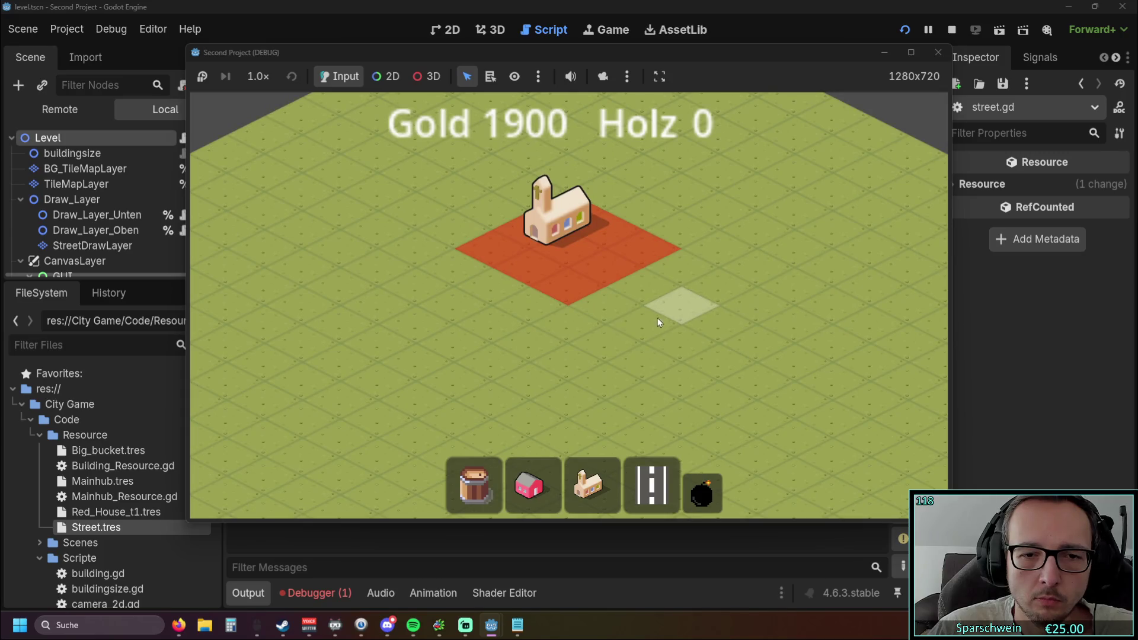
Build a four-tile street running down-left and another street beside the church.
{"action": "mouse_move", "coordinate": [399, 237]}
{"action": "left_mouse_down"}
{"action": "mouse_move", "coordinate": [406, 244]}
{"action": "mouse_move", "coordinate": [300, 308]}
{"action": "mouse_move", "coordinate": [530, 373]}
{"action": "left_mouse_up"}
{"action": "left_click", "coordinate": [666, 254]}
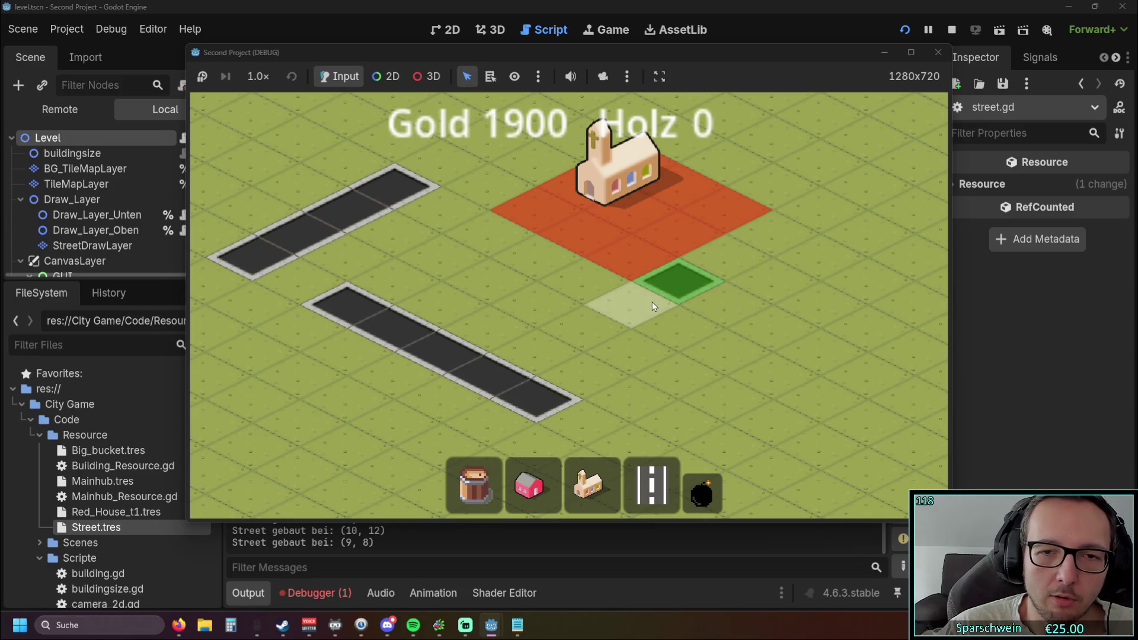
{"action": "key", "text": "Down"}
{"action": "key", "text": "Left"}
Extend a street from the green tile to join the lower road, then switch to demolition mode.
{"action": "mouse_move", "coordinate": [653, 269]}
{"action": "left_mouse_down"}
{"action": "mouse_move", "coordinate": [598, 308]}
{"action": "mouse_move", "coordinate": [556, 318]}
{"action": "mouse_move", "coordinate": [546, 372]}
{"action": "left_mouse_up"}
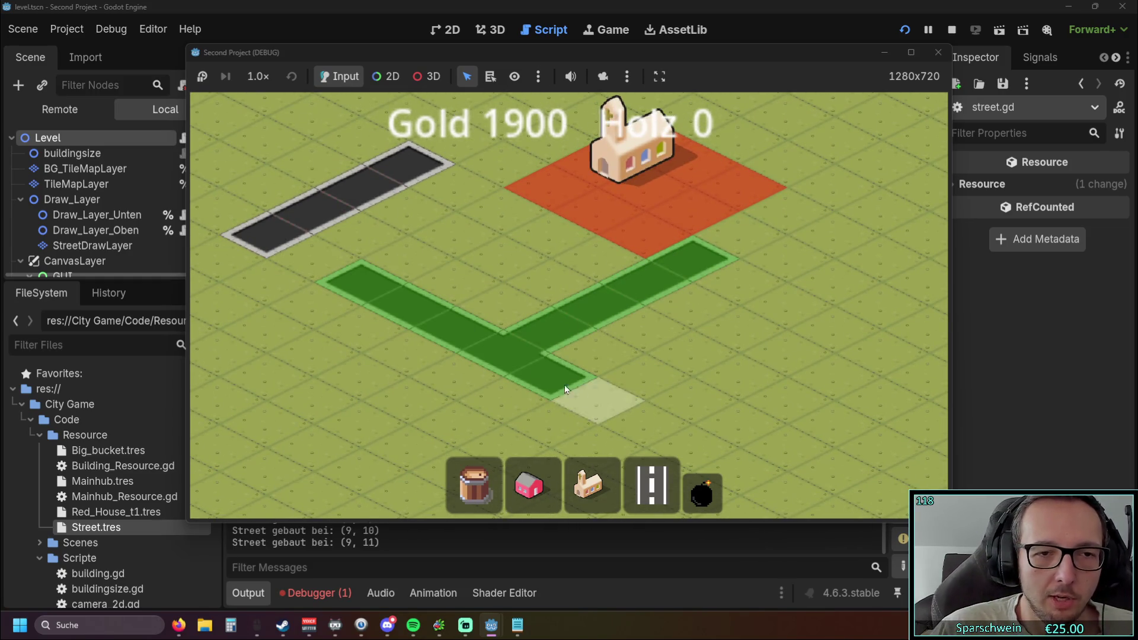
{"action": "key", "text": "Up"}
{"action": "key", "text": "Left"}
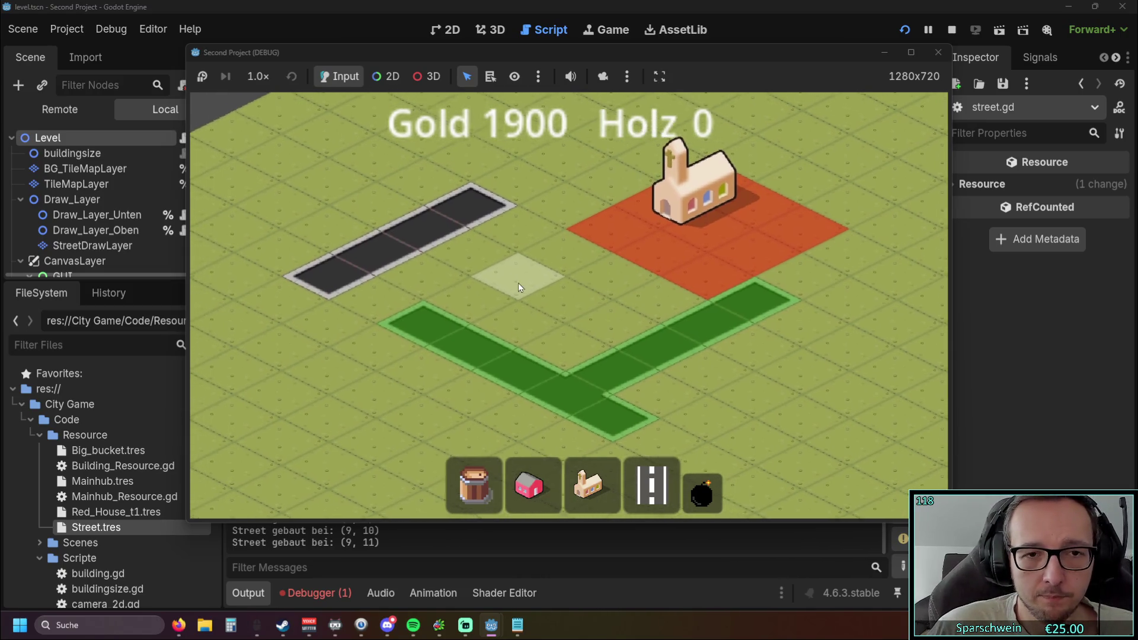
{"action": "key", "text": "Left"}
{"action": "left_click", "coordinate": [410, 293]}
{"action": "key", "text": "Left"}
{"action": "right_click", "coordinate": [592, 295]}
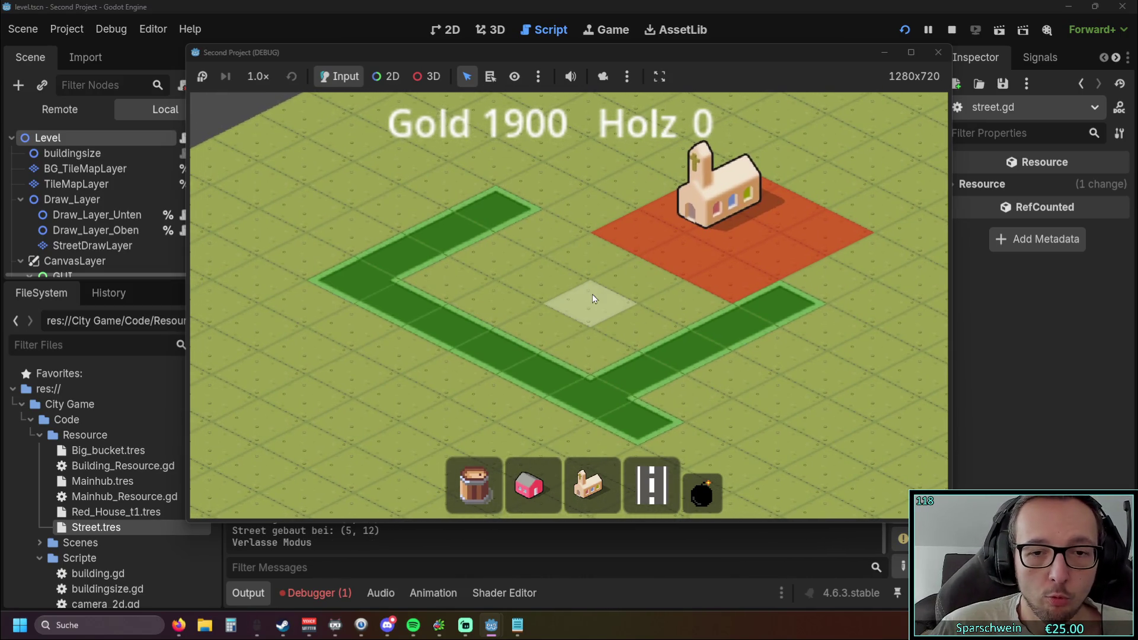
{"action": "left_click", "coordinate": [702, 492]}
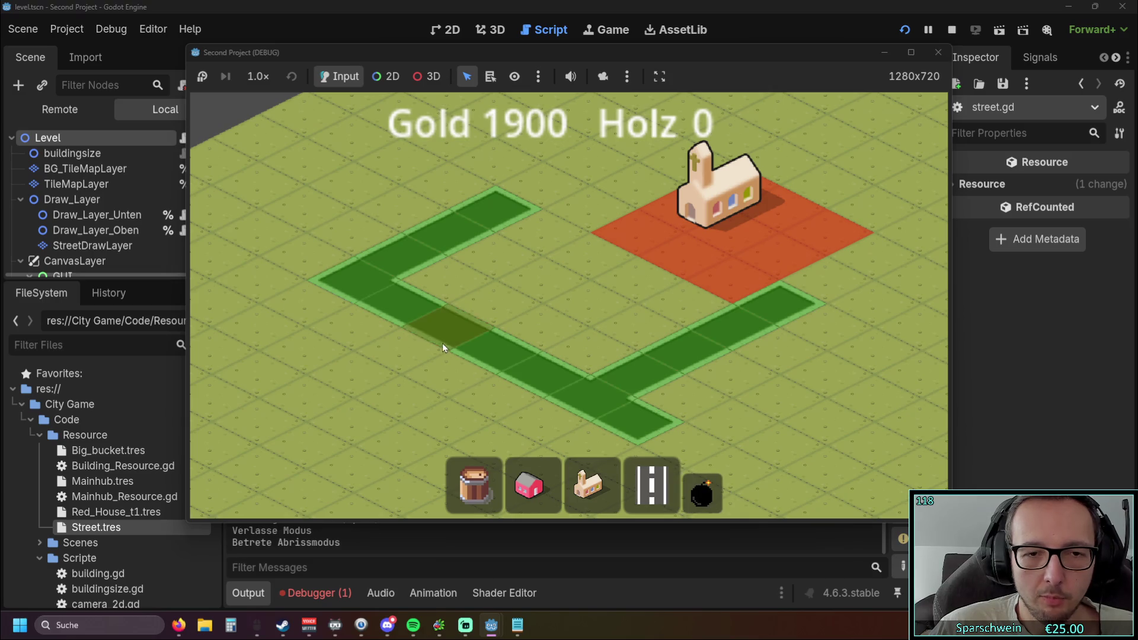
Demolish the street tile at (7, 12) and toggle between street and demolition modes.
{"action": "left_click", "coordinate": [493, 345]}
{"action": "right_click", "coordinate": [522, 294]}
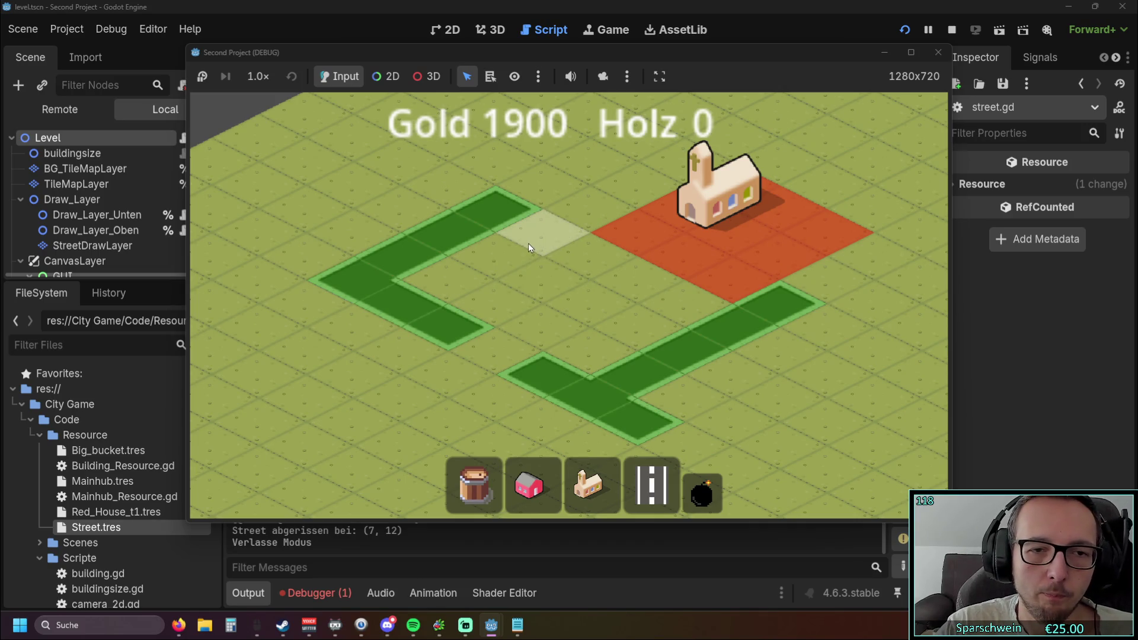
{"action": "scroll", "coordinate": [528, 243], "scroll_direction": "down", "scroll_amount": 2}
{"action": "left_click", "coordinate": [652, 486]}
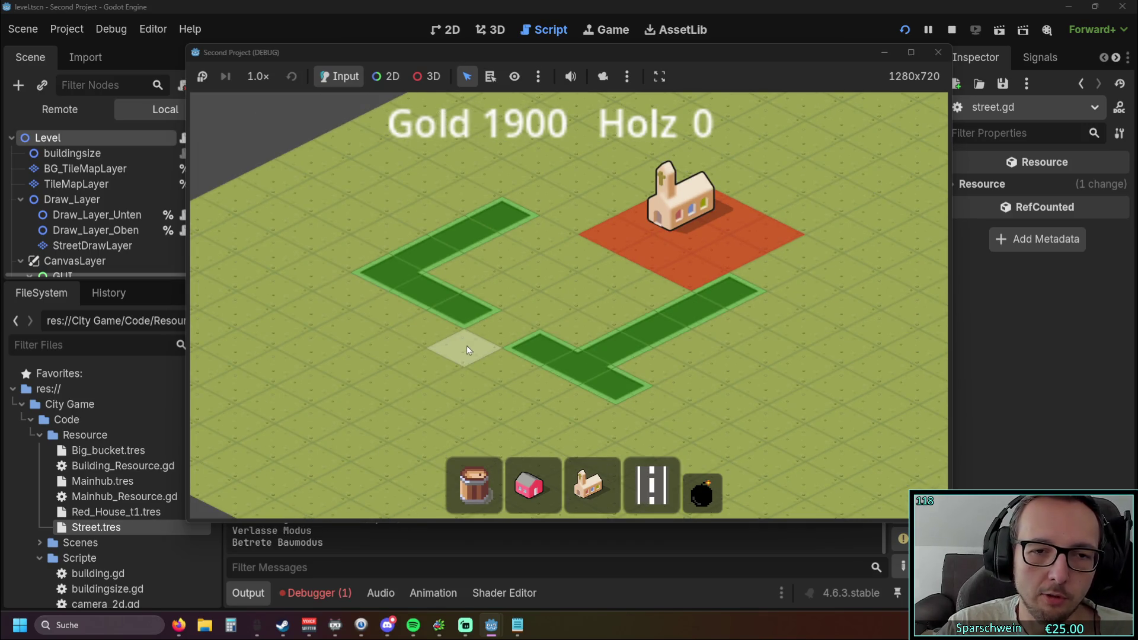
{"action": "left_click", "coordinate": [702, 492]}
{"action": "left_click", "coordinate": [465, 343]}
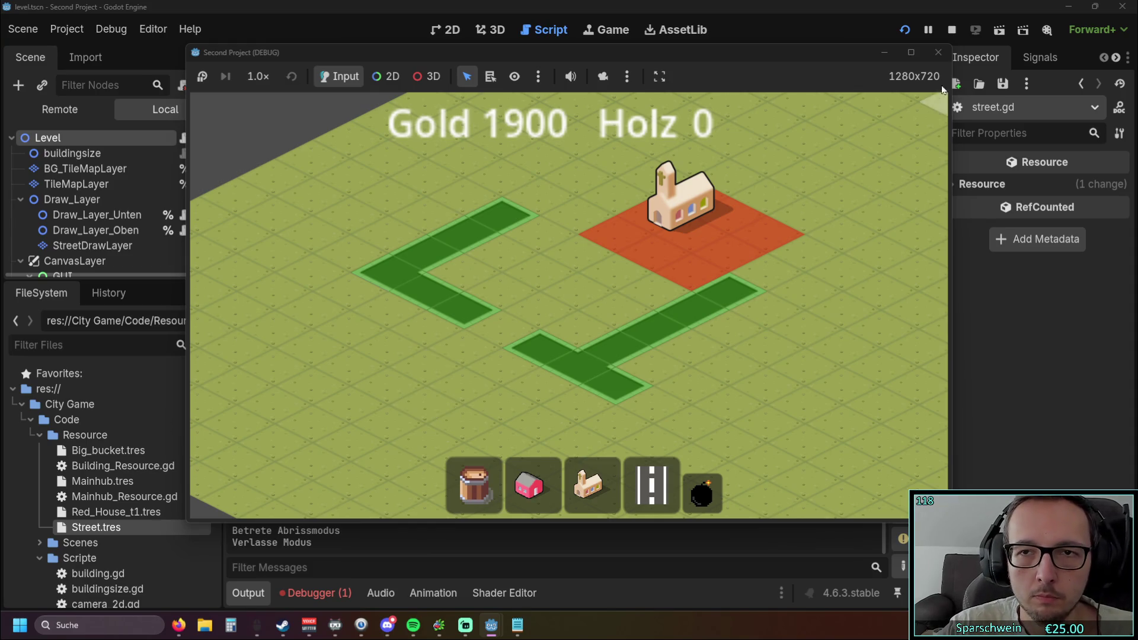
Restart the game, lay a diagonal road across the grid and place a church beside it.
{"action": "left_click", "coordinate": [902, 32]}
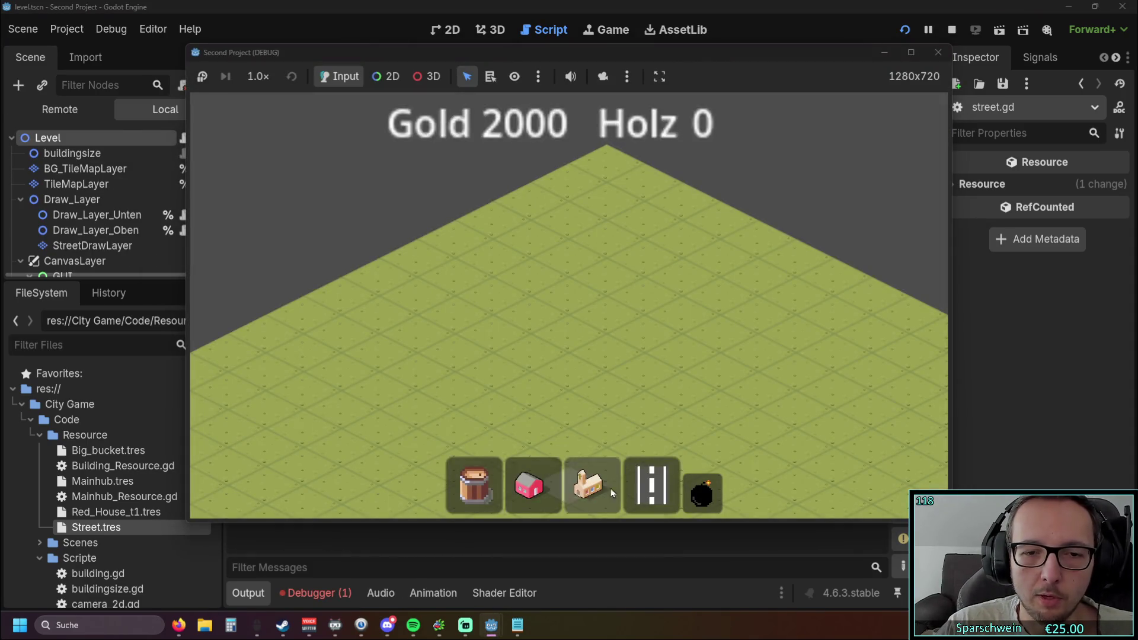
{"action": "left_click", "coordinate": [652, 485]}
{"action": "left_click_drag", "start_coordinate": [521, 310], "coordinate": [685, 425]}
{"action": "left_click", "coordinate": [593, 489]}
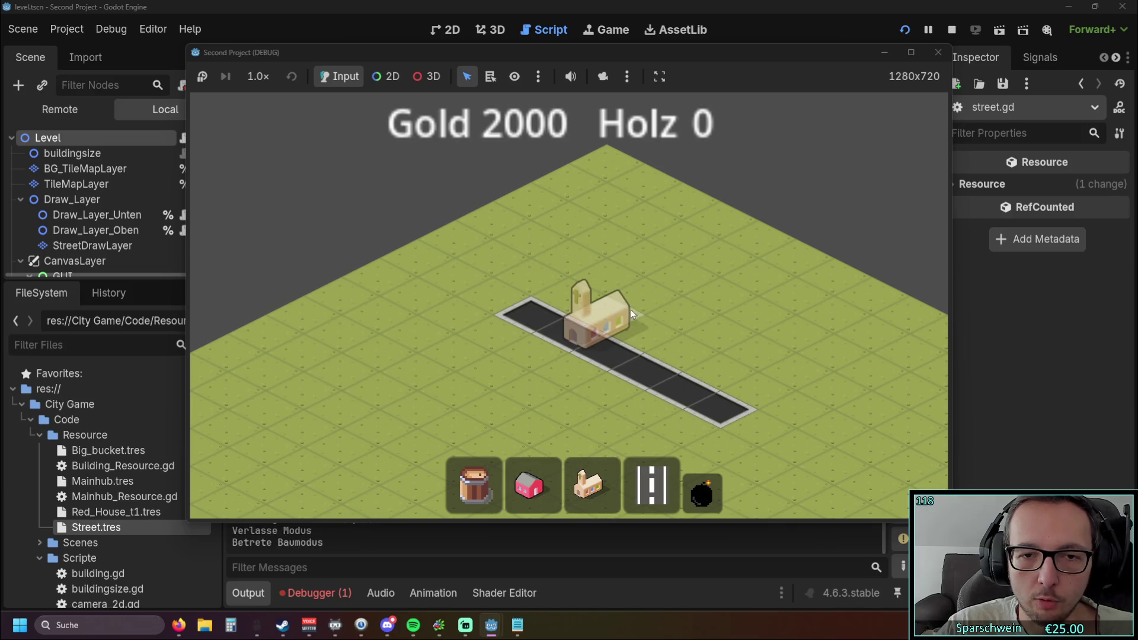
{"action": "left_click", "coordinate": [677, 279]}
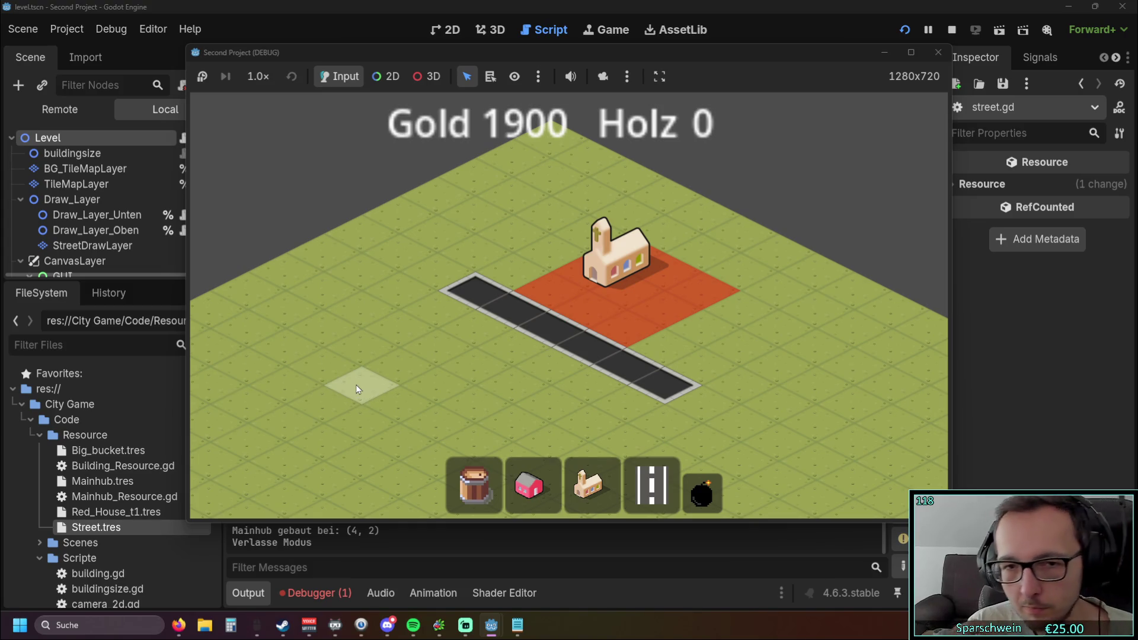
Add three street tiles as a branch off the road, then stop the running game.
{"action": "left_click", "coordinate": [652, 485]}
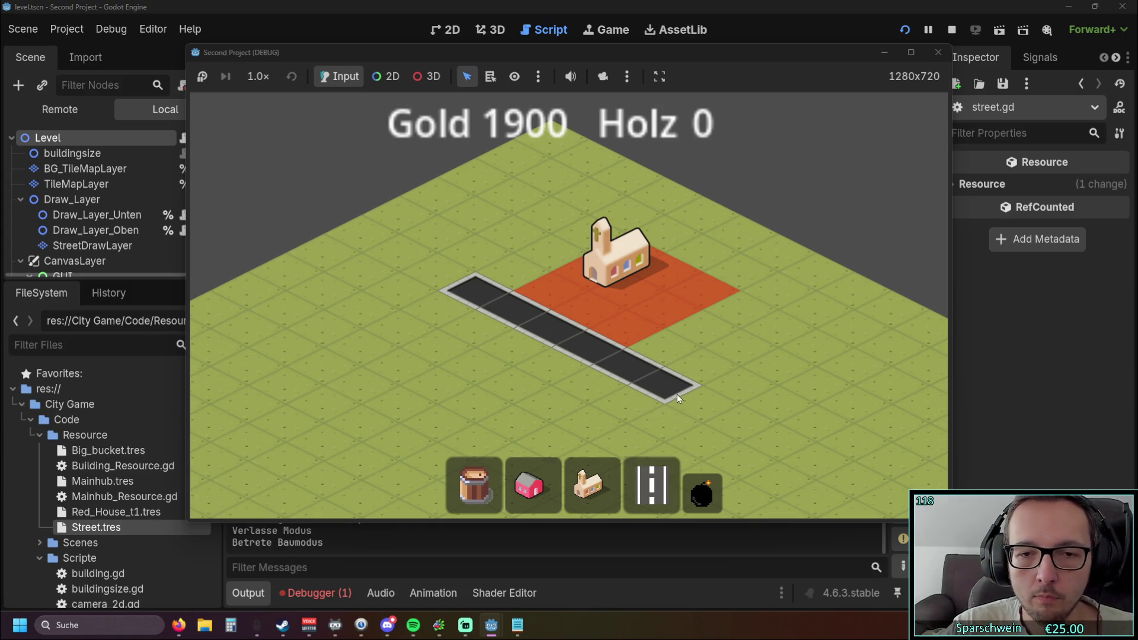
{"action": "left_click", "coordinate": [720, 406]}
{"action": "left_click", "coordinate": [522, 356]}
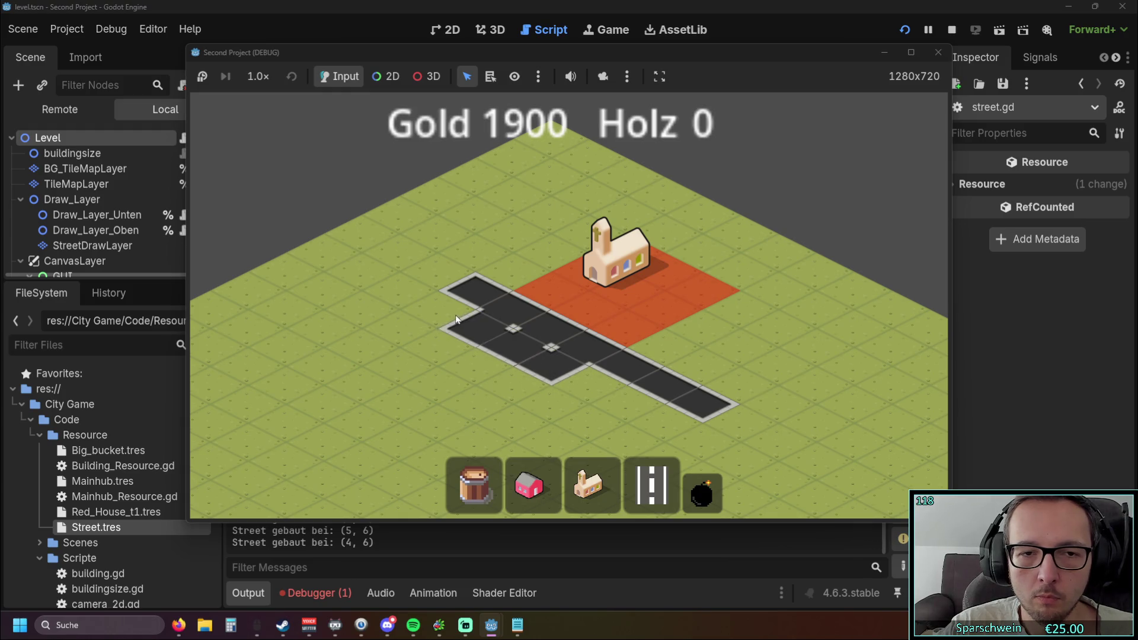
{"action": "left_click", "coordinate": [456, 321]}
{"action": "right_click", "coordinate": [365, 334]}
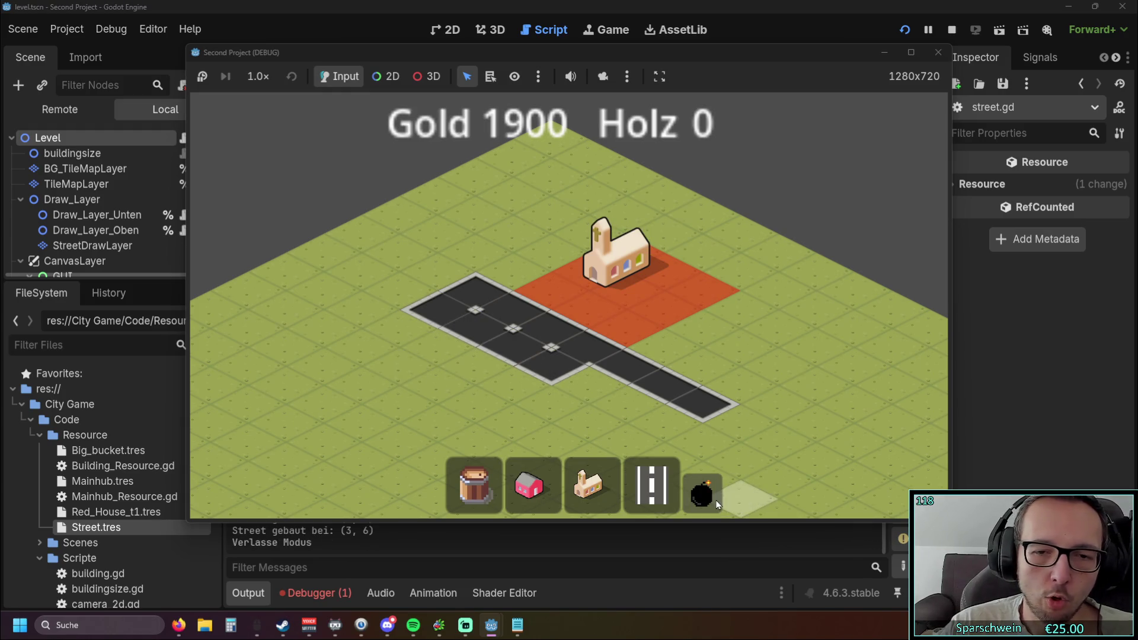
{"action": "left_click_drag", "start_coordinate": [590, 410], "coordinate": [563, 361]}
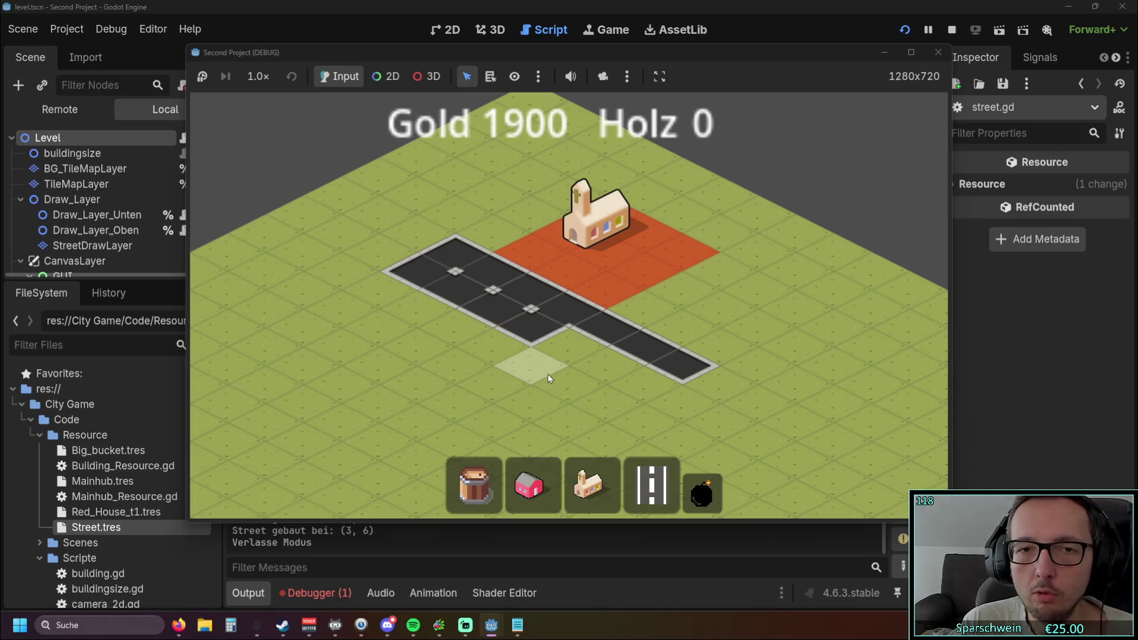
{"action": "left_click", "coordinate": [943, 53]}
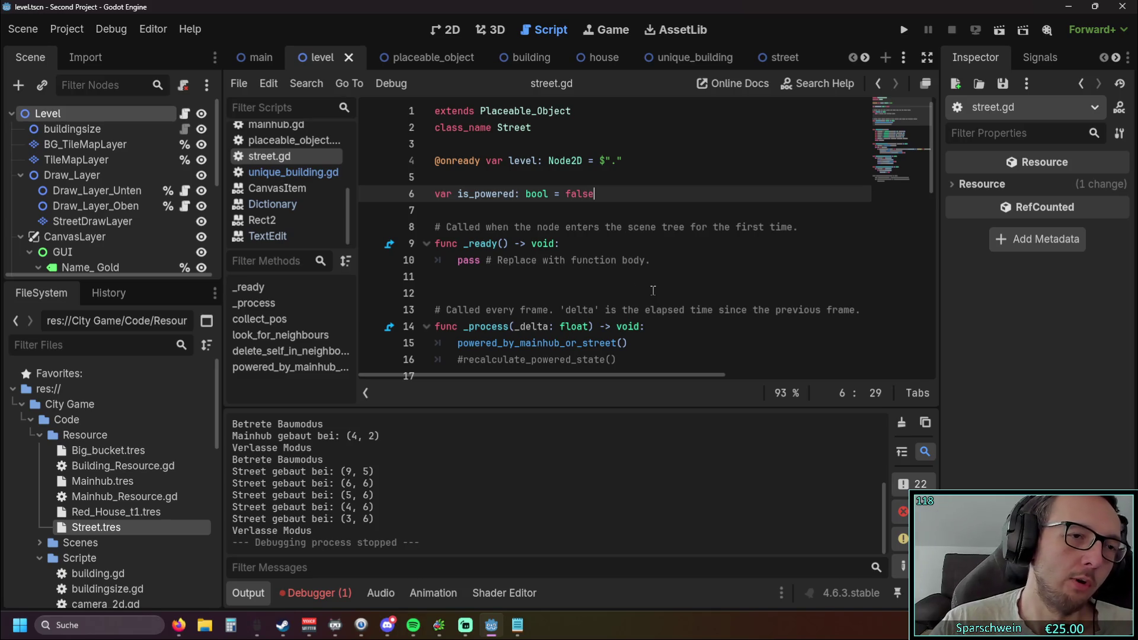
Widen the Scene dock and stretch its tree to show all Level nodes, then select StreetDrawLayer.
{"action": "left_click_drag", "start_coordinate": [221, 223], "coordinate": [254, 223]}
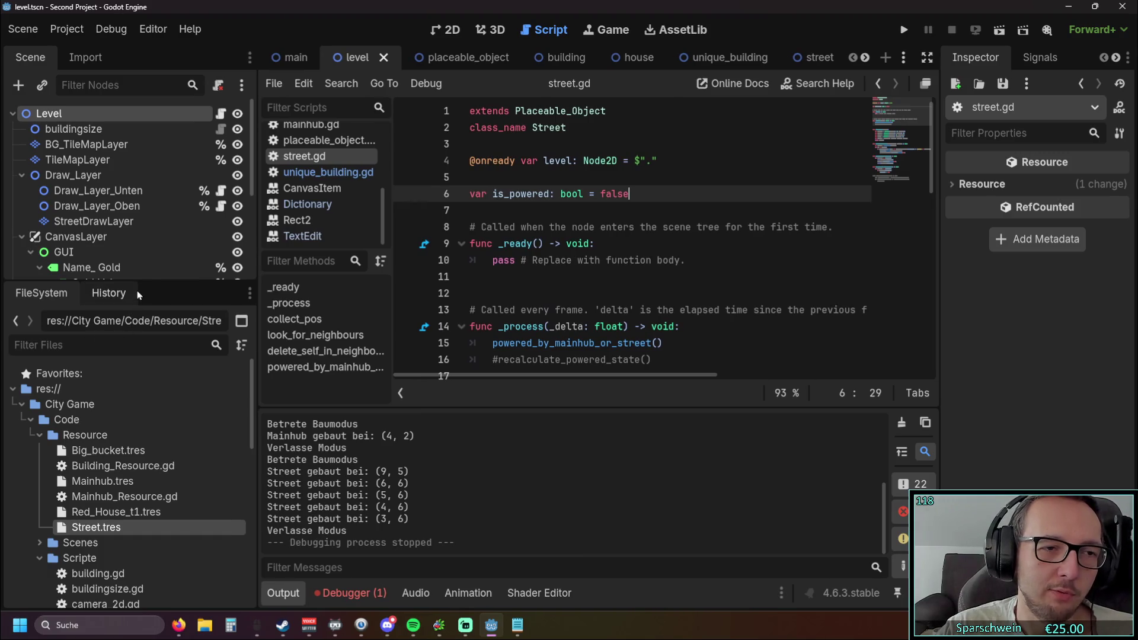
{"action": "left_click_drag", "start_coordinate": [138, 281], "coordinate": [153, 507]}
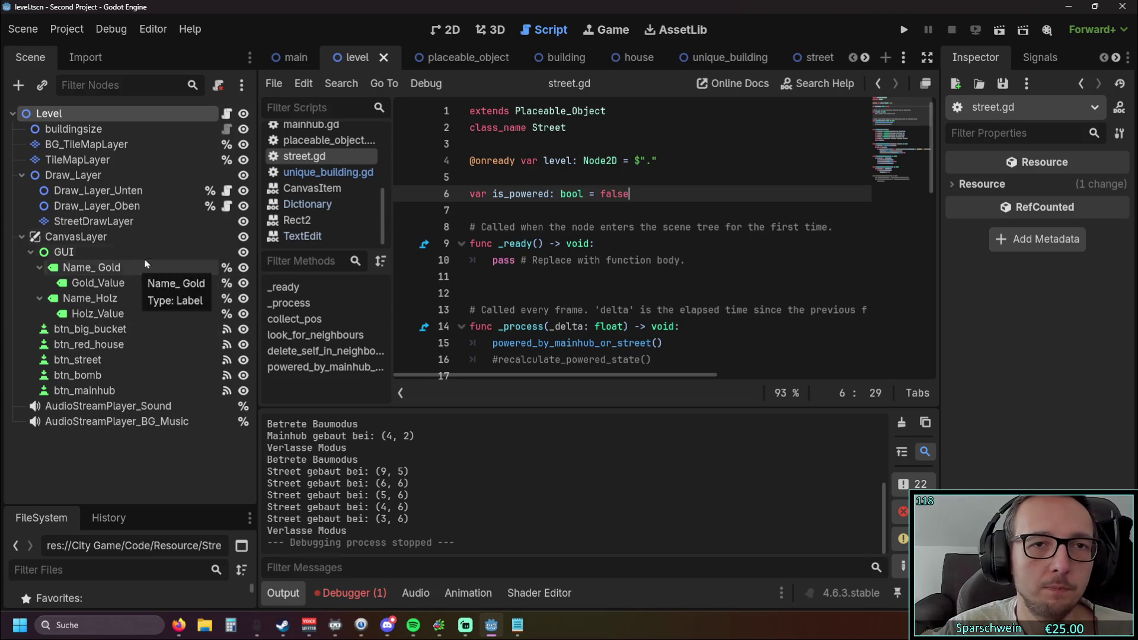
{"action": "left_click", "coordinate": [446, 31]}
{"action": "left_click", "coordinate": [491, 30]}
{"action": "left_click", "coordinate": [537, 28]}
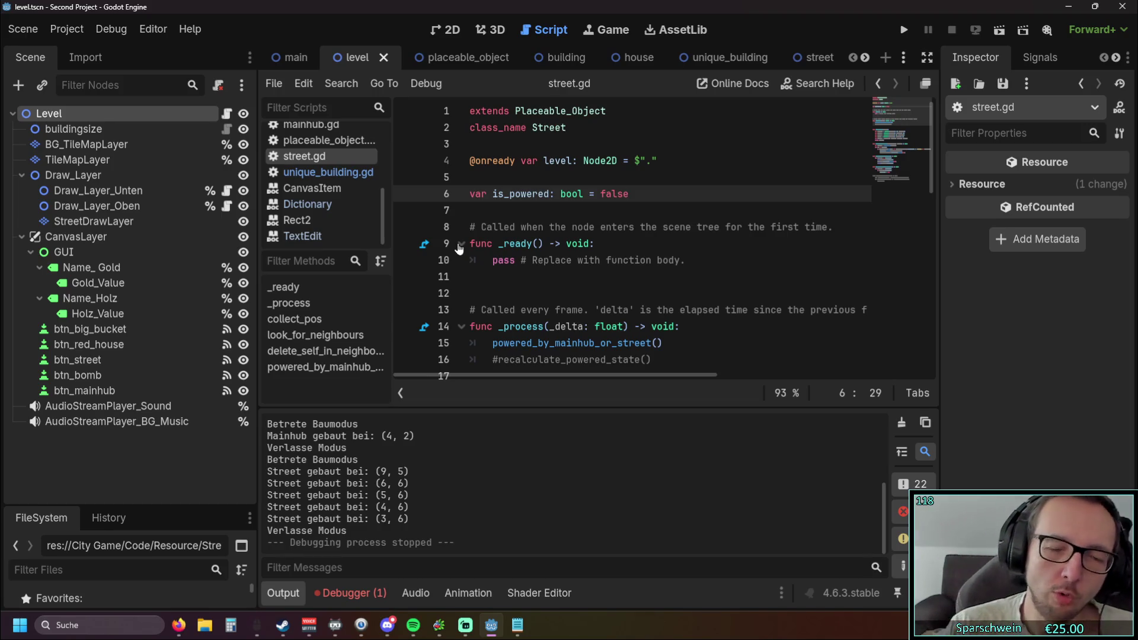
{"action": "left_click", "coordinate": [98, 222]}
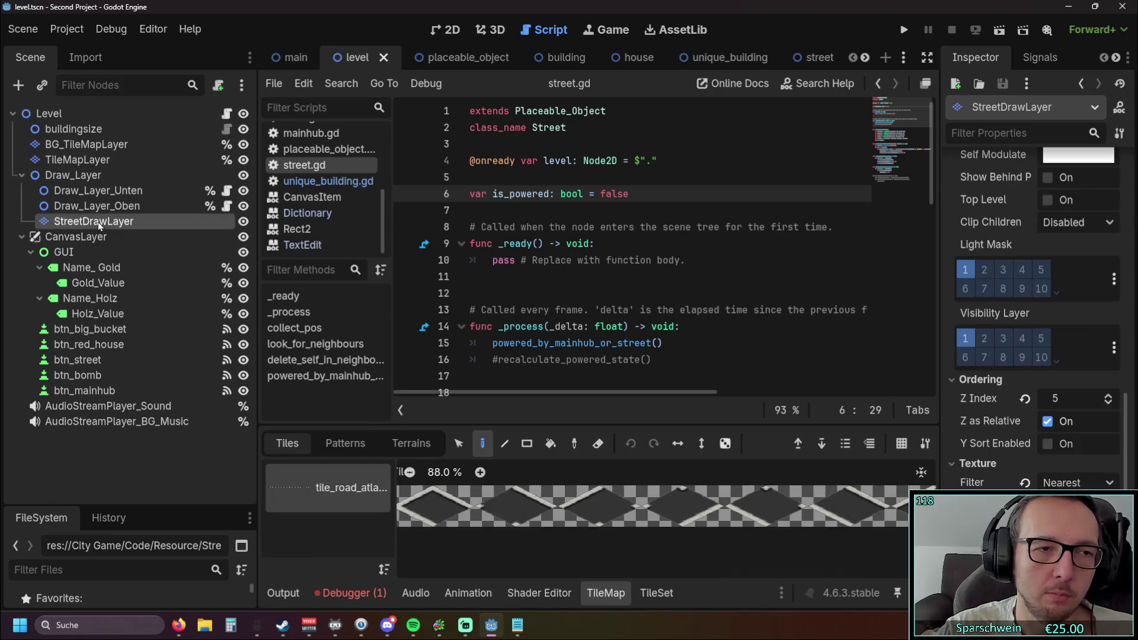
Inspect the draw layer nodes and read Draw_Layer_Unten's Z Index of -10.
{"action": "left_click", "coordinate": [104, 206]}
{"action": "left_click", "coordinate": [107, 196]}
{"action": "left_click", "coordinate": [105, 224]}
{"action": "left_click", "coordinate": [109, 209]}
{"action": "key", "text": "F2"}
{"action": "left_click", "coordinate": [99, 193]}
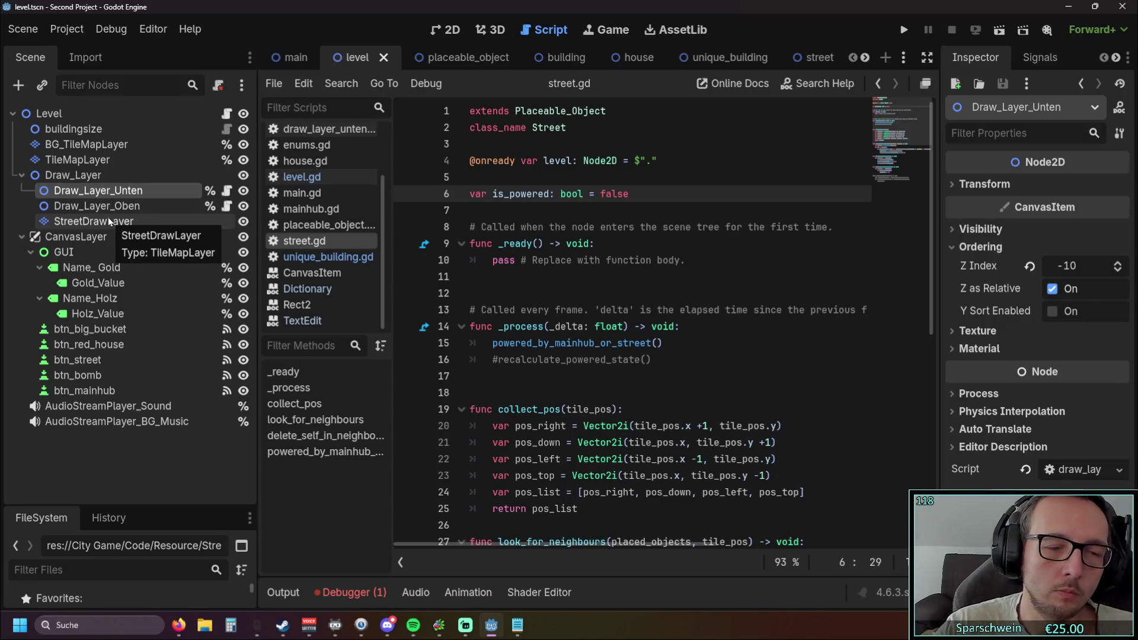
Read StreetDrawLayer's Z Index of 5, then open the level.gd script.
{"action": "left_click", "coordinate": [118, 226]}
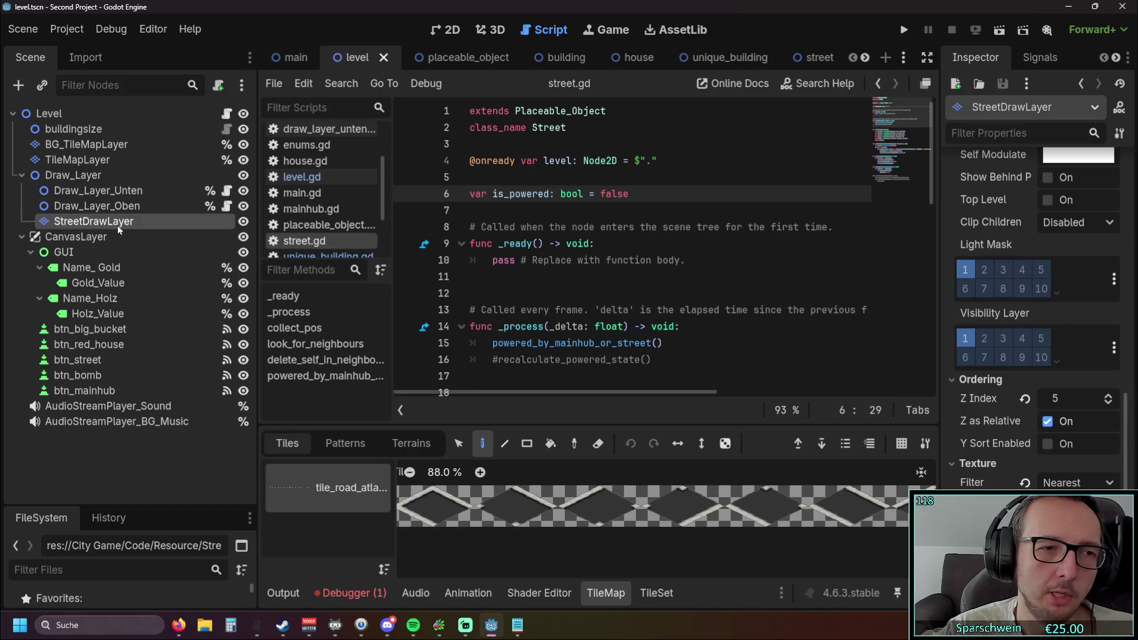
{"action": "scroll", "coordinate": [534, 237], "scroll_direction": "down", "scroll_amount": 1}
{"action": "scroll", "coordinate": [347, 226], "scroll_direction": "down", "scroll_amount": 1}
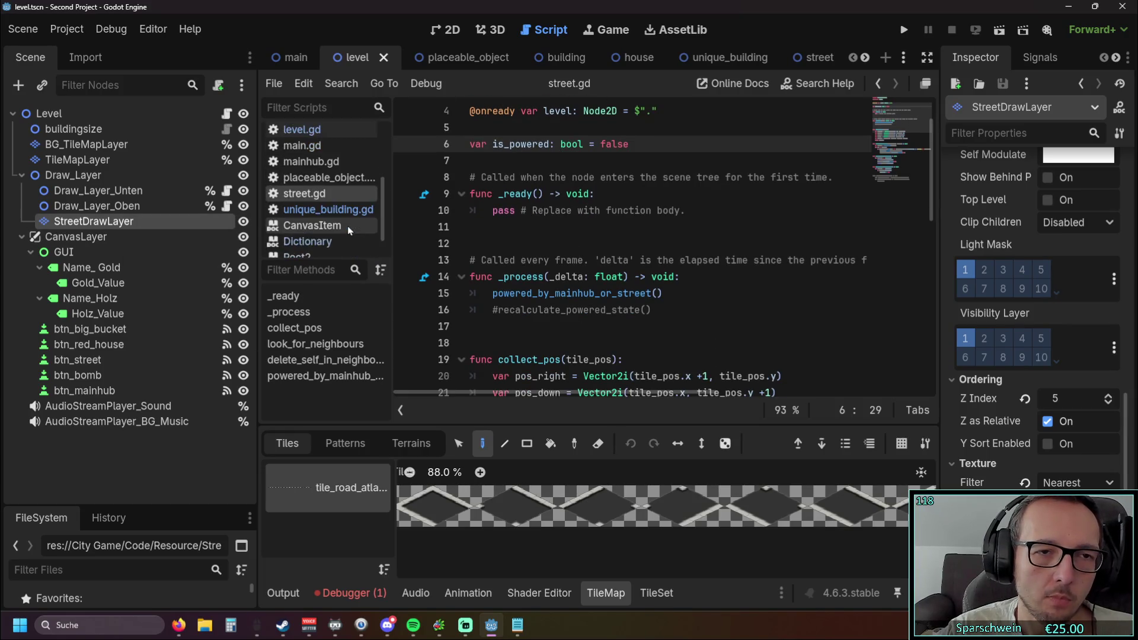
{"action": "scroll", "coordinate": [337, 226], "scroll_direction": "up", "scroll_amount": 5}
{"action": "scroll", "coordinate": [329, 229], "scroll_direction": "down", "scroll_amount": 5}
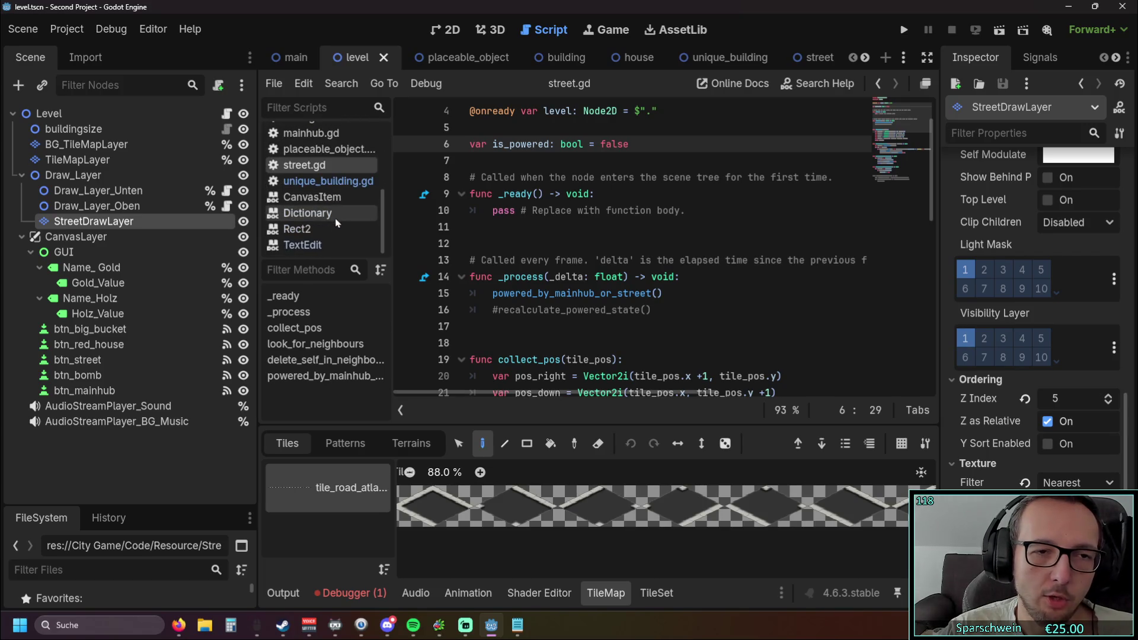
{"action": "scroll", "coordinate": [331, 214], "scroll_direction": "up", "scroll_amount": 1}
{"action": "scroll", "coordinate": [331, 213], "scroll_direction": "up", "scroll_amount": 4}
{"action": "left_click", "coordinate": [305, 228]}
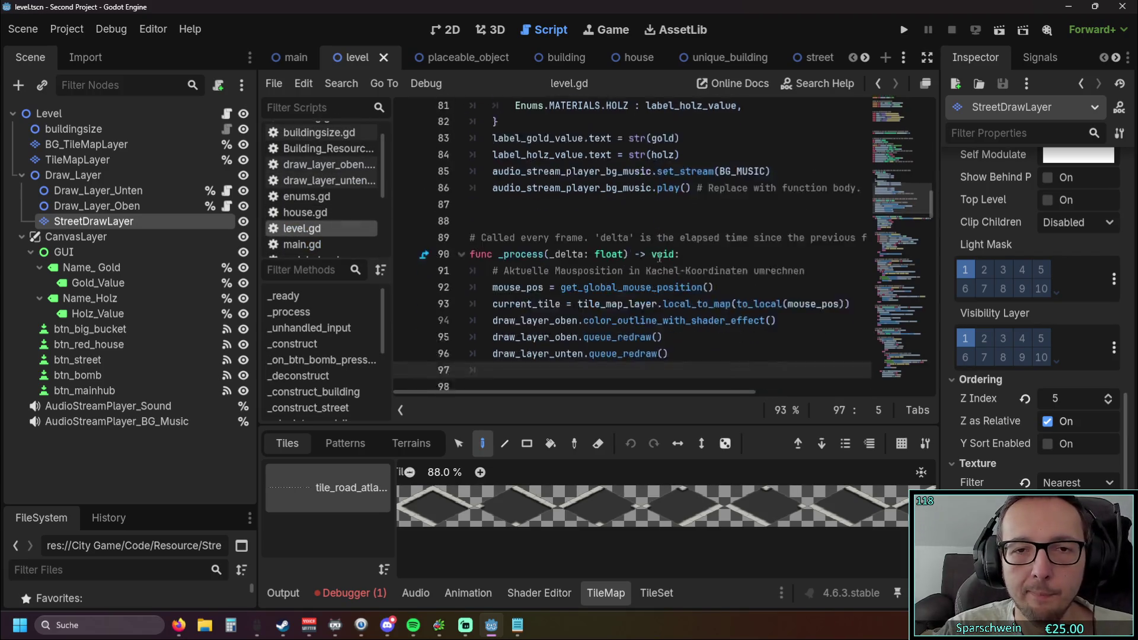
Narrow the Scene panel and unfold the _deconstruct function in level.gd.
{"action": "scroll", "coordinate": [659, 256], "scroll_direction": "down", "scroll_amount": 3}
{"action": "left_click_drag", "start_coordinate": [259, 326], "coordinate": [131, 320]}
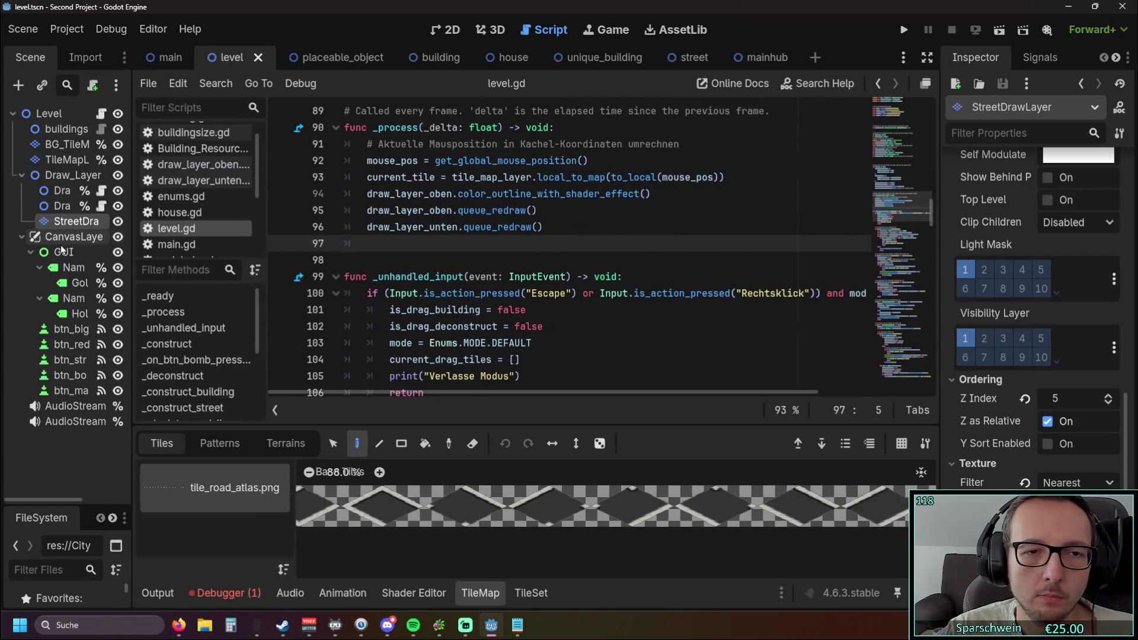
{"action": "scroll", "coordinate": [488, 254], "scroll_direction": "down", "scroll_amount": 20}
{"action": "scroll", "coordinate": [487, 253], "scroll_direction": "down", "scroll_amount": 20}
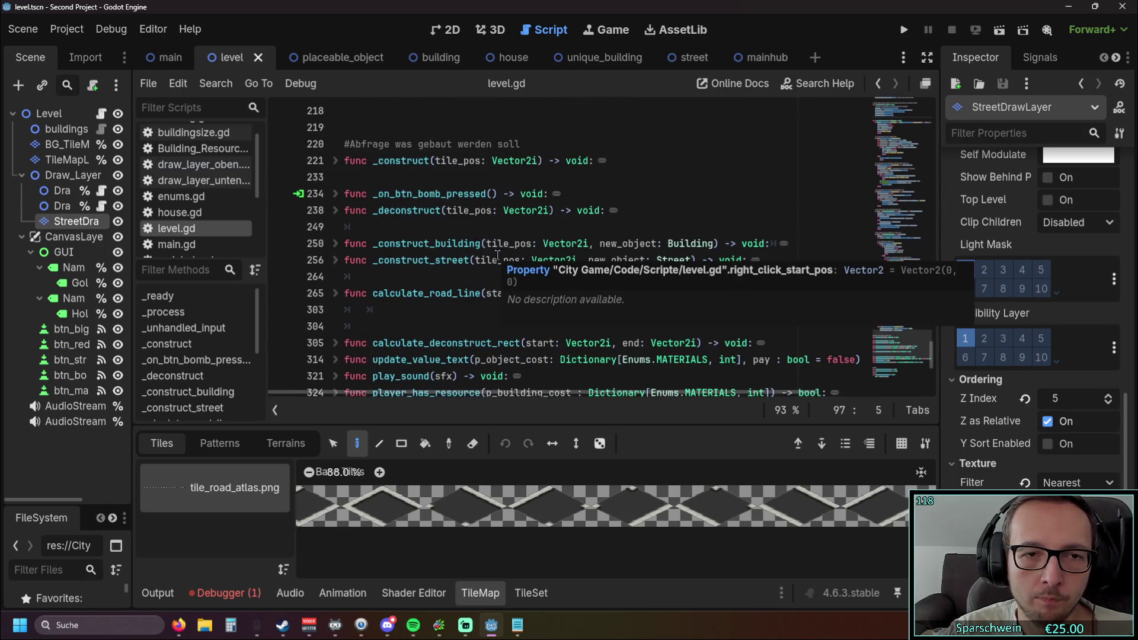
{"action": "left_click", "coordinate": [336, 211]}
{"action": "scroll", "coordinate": [377, 238], "scroll_direction": "down", "scroll_amount": 1}
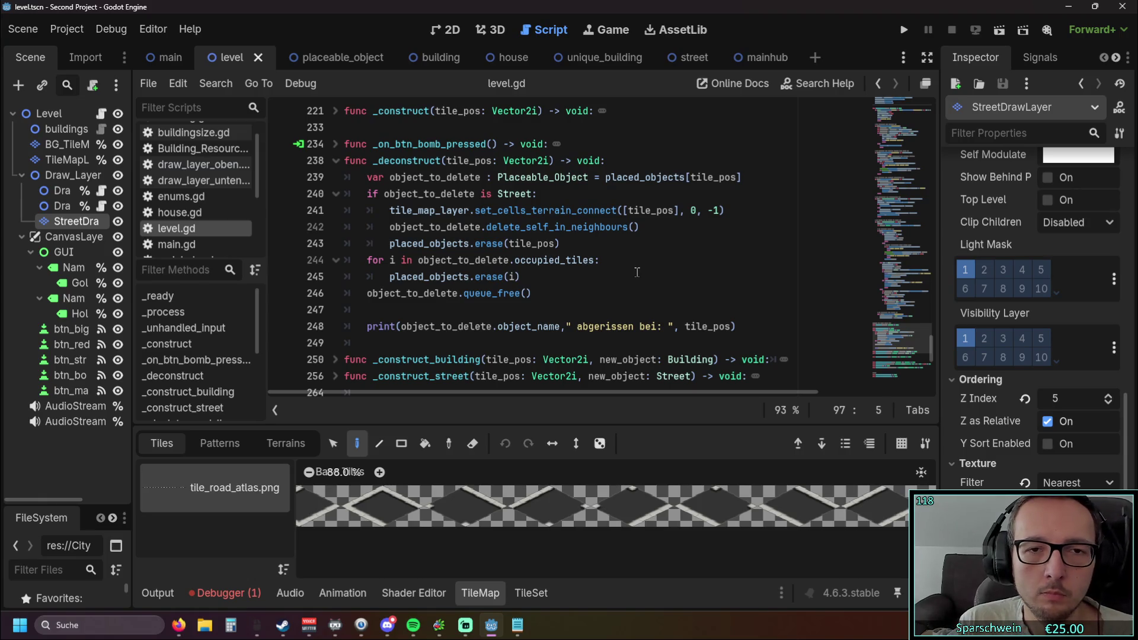
Place the caret after the delete_self_in_neighbours call and show the Level node's signals.
{"action": "double_click", "coordinate": [380, 161]}
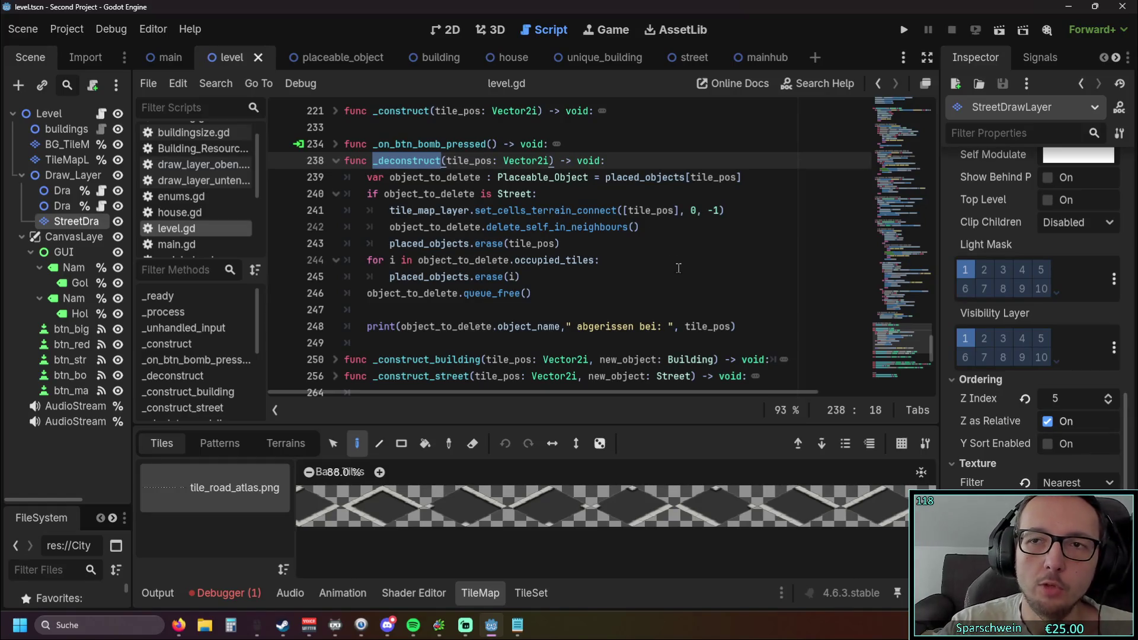
{"action": "scroll", "coordinate": [617, 208], "scroll_direction": "up", "scroll_amount": 1}
{"action": "left_click", "coordinate": [616, 277]}
{"action": "left_click", "coordinate": [1025, 57]}
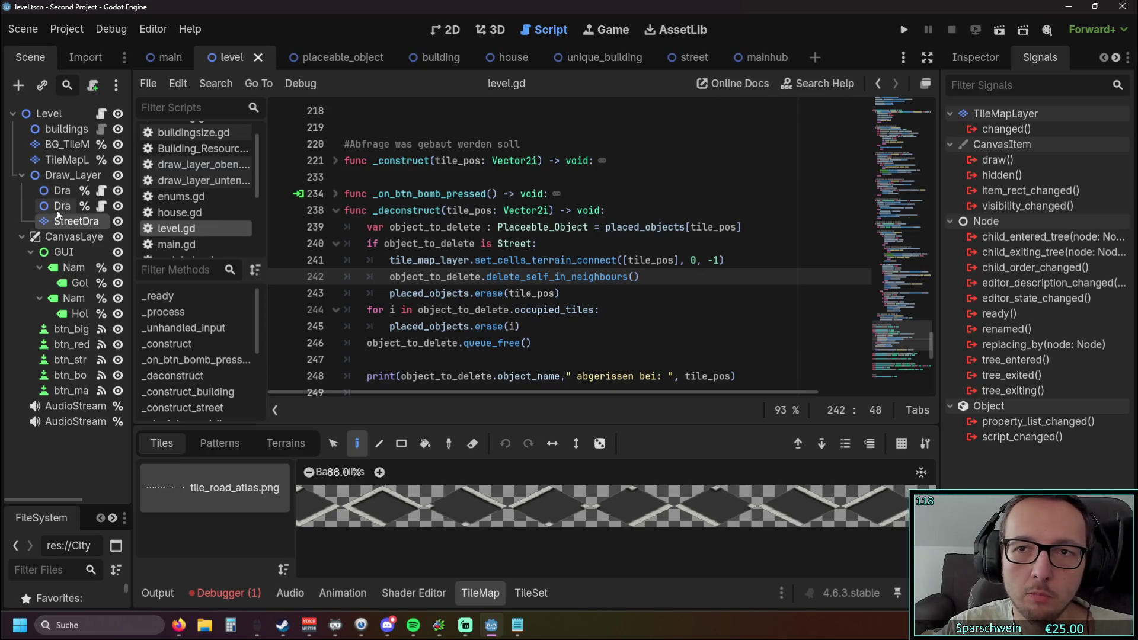
{"action": "left_click", "coordinate": [60, 115]}
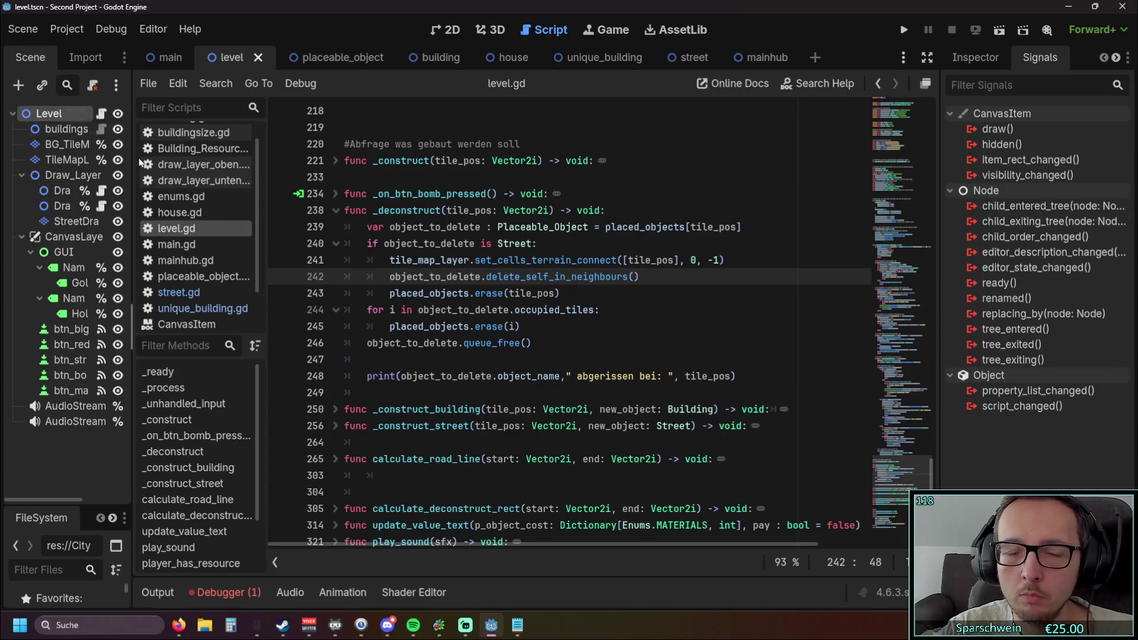
{"action": "mouse_move", "coordinate": [452, 259]}
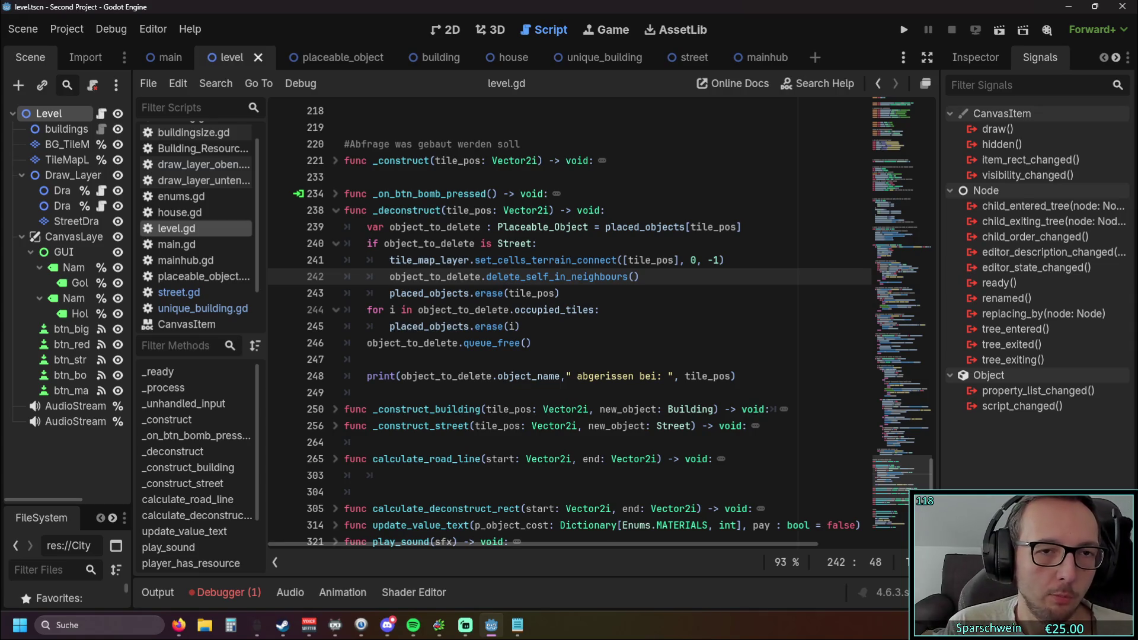
{"action": "left_click", "coordinate": [611, 211]}
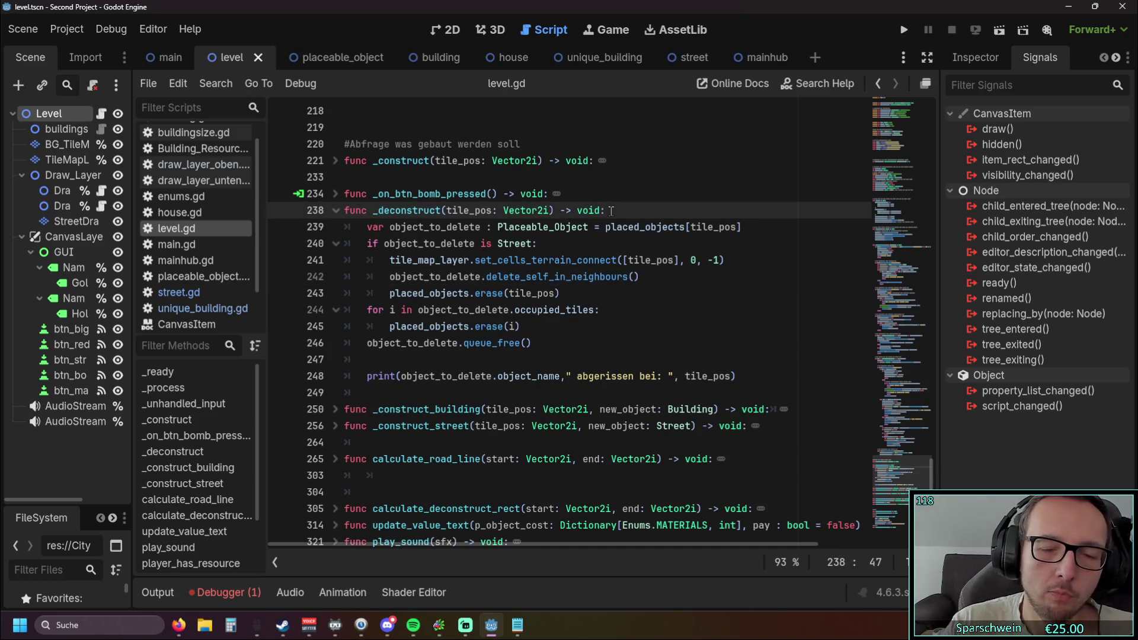
{"action": "mouse_move", "coordinate": [933, 474]}
{"action": "left_mouse_down"}
{"action": "mouse_move", "coordinate": [956, 250]}
{"action": "mouse_move", "coordinate": [914, 76]}
{"action": "left_mouse_up"}
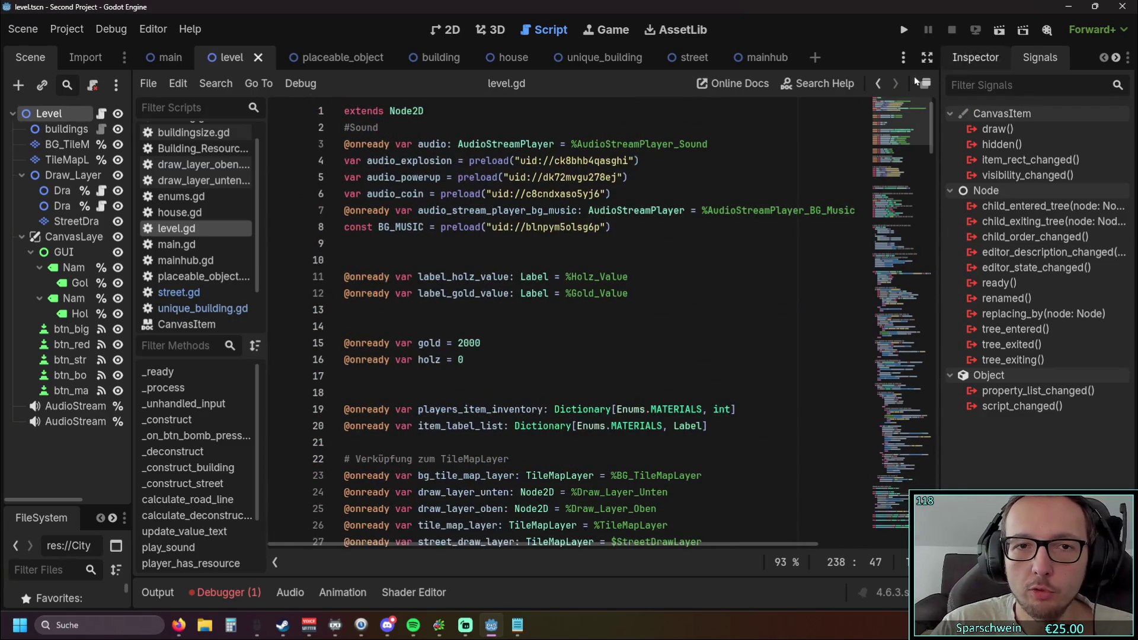
Type 'signal = signal_on_deconstruct()' on empty line 48 of level.gd.
{"action": "scroll", "coordinate": [559, 278], "scroll_direction": "down", "scroll_amount": 9}
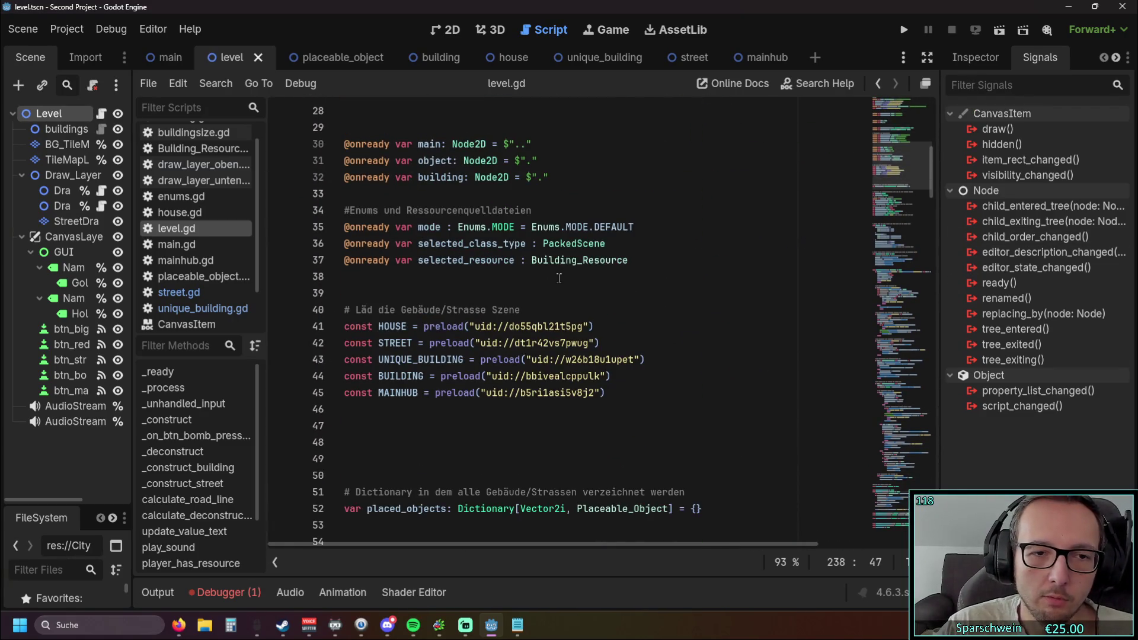
{"action": "scroll", "coordinate": [552, 267], "scroll_direction": "up", "scroll_amount": 10}
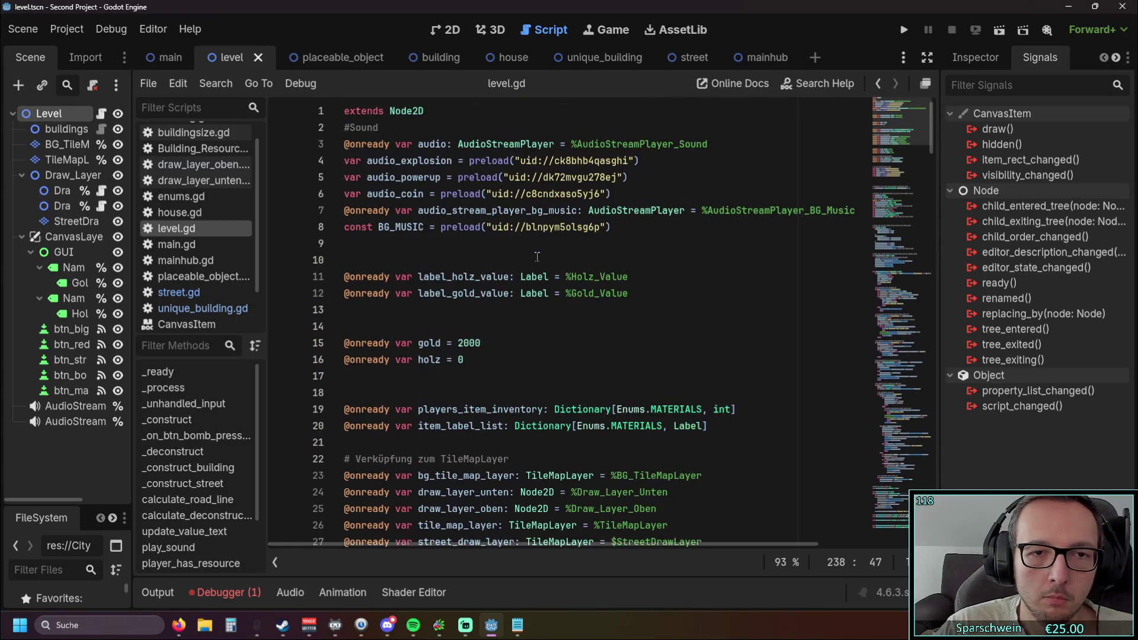
{"action": "scroll", "coordinate": [536, 261], "scroll_direction": "down", "scroll_amount": 11}
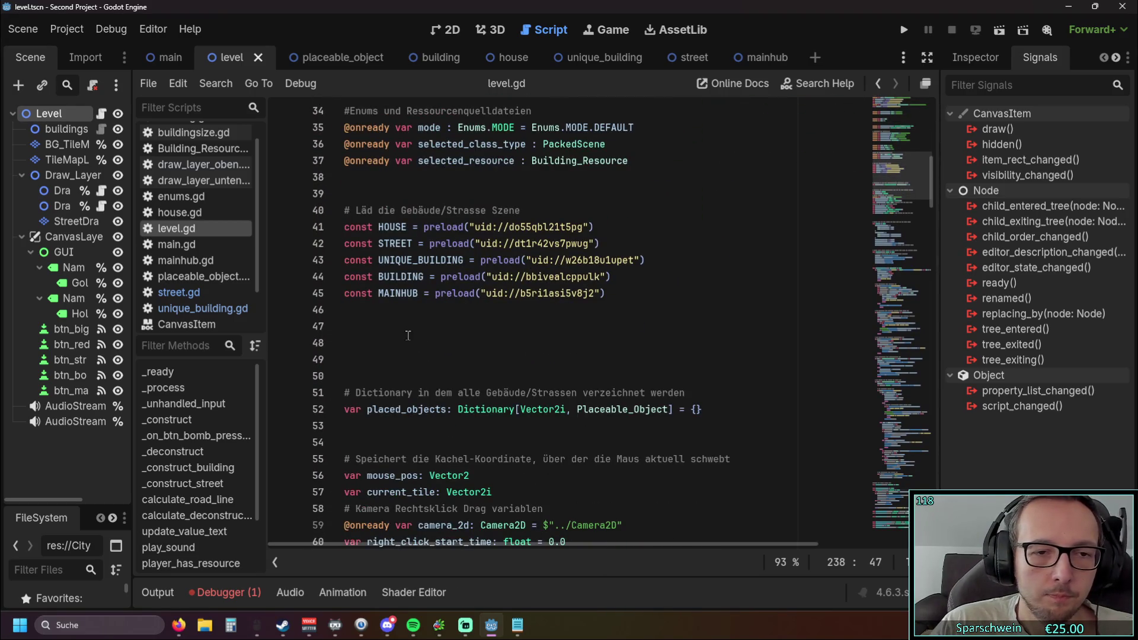
{"action": "left_click", "coordinate": [412, 339]}
{"action": "type", "text": "signal"}
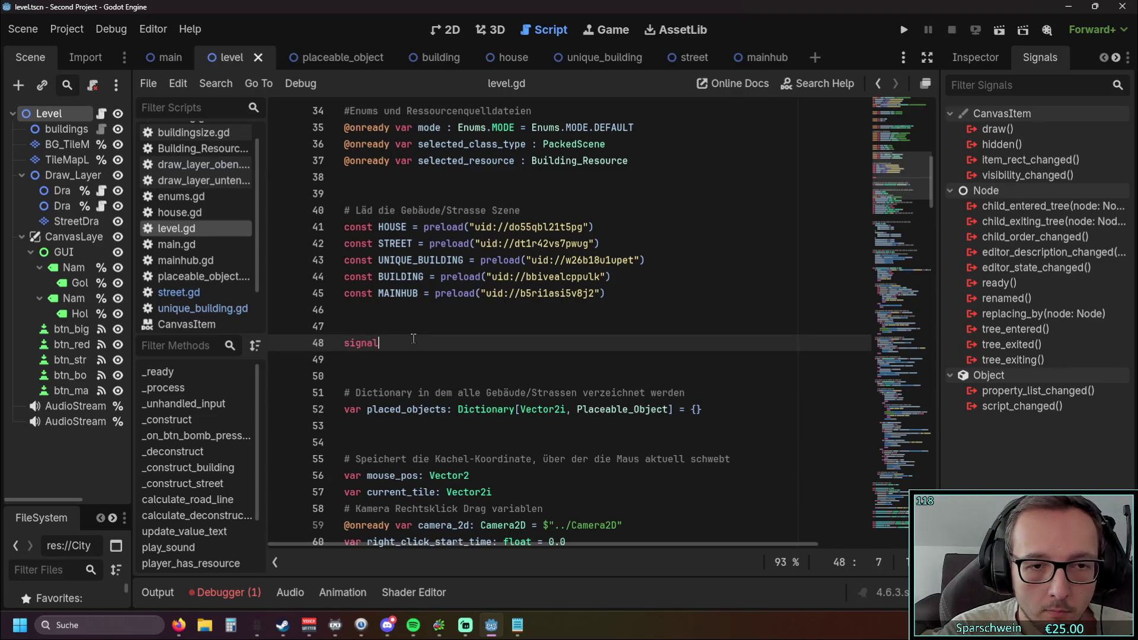
{"action": "type", "text": " ="}
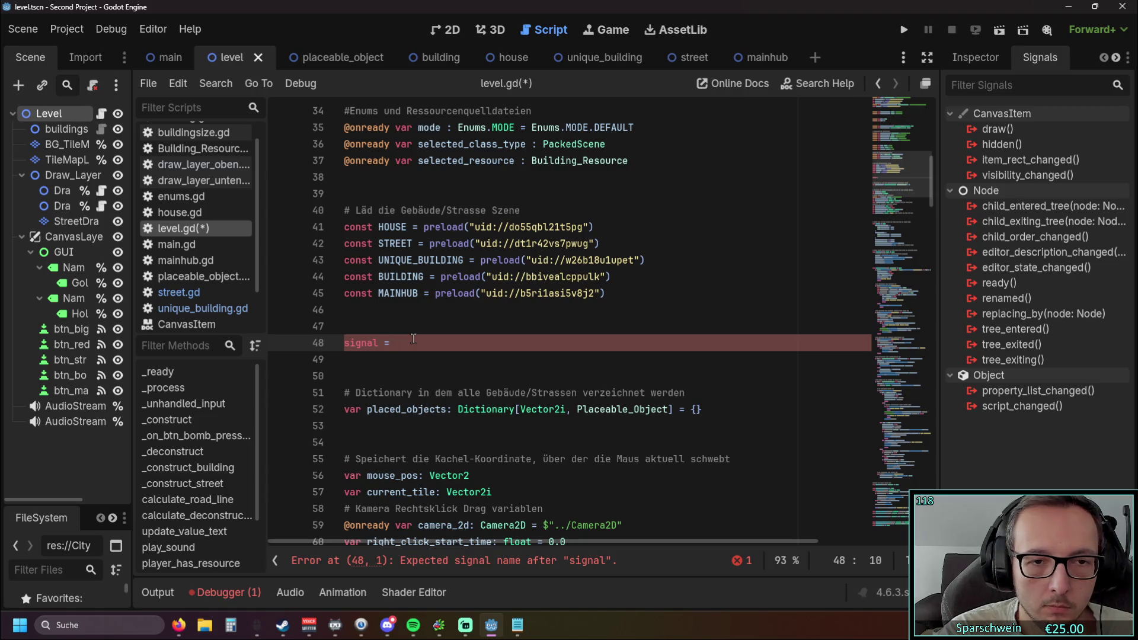
{"action": "type", "text": "signal_on_deconstruct"}
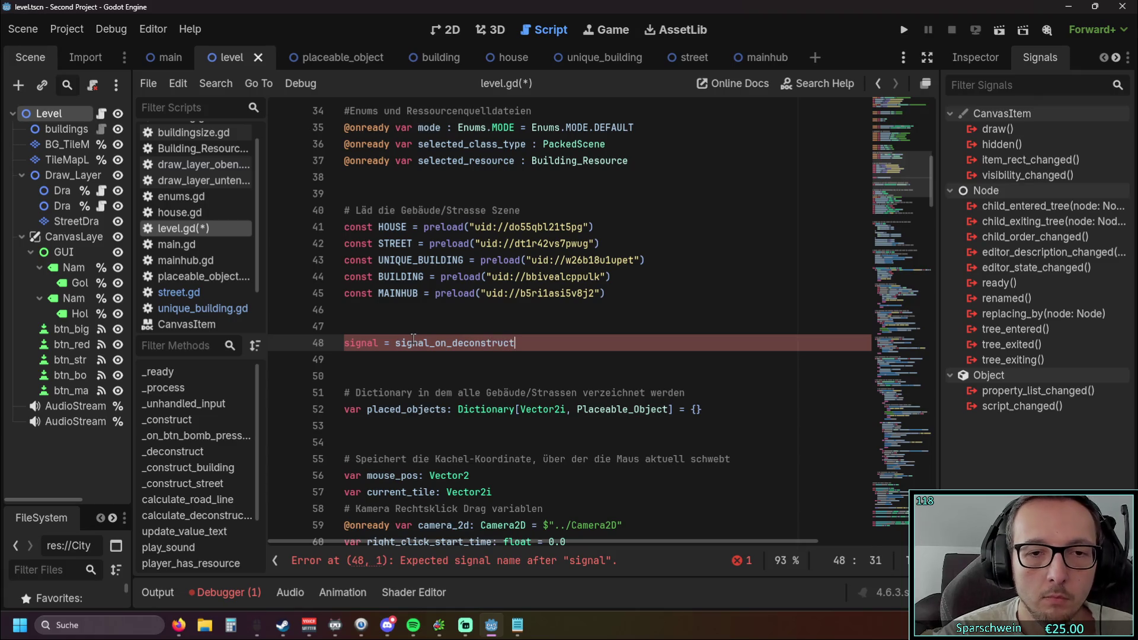
{"action": "type", "text": "()"}
{"action": "left_click", "coordinate": [413, 355]}
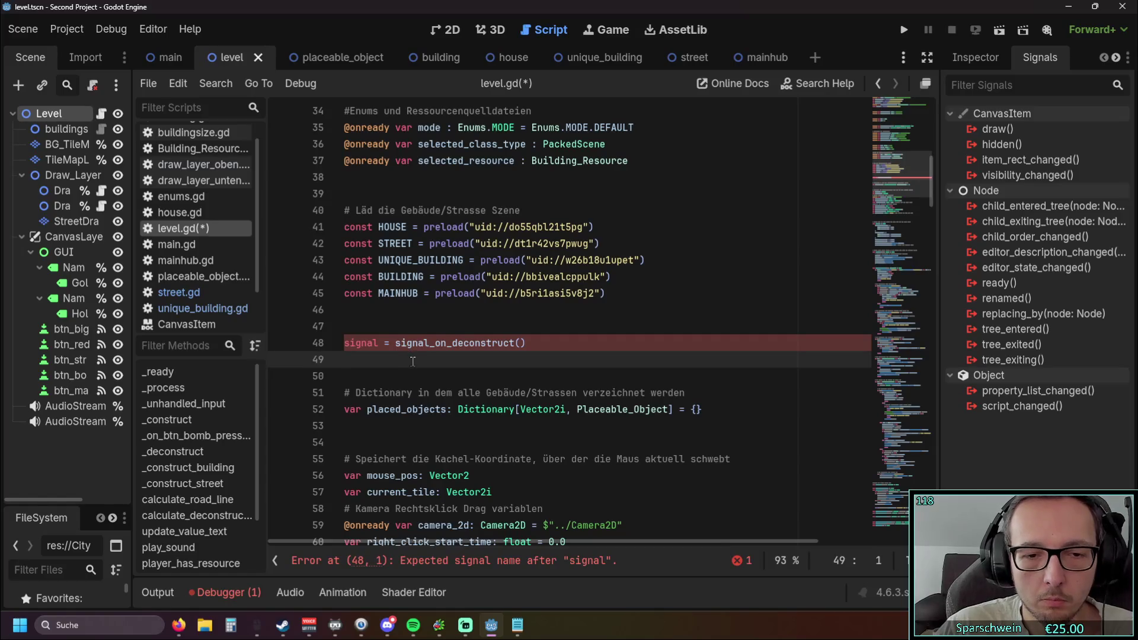
Briefly add and remove 'var' at the start of the line 48 declaration.
{"action": "left_click", "coordinate": [378, 343]}
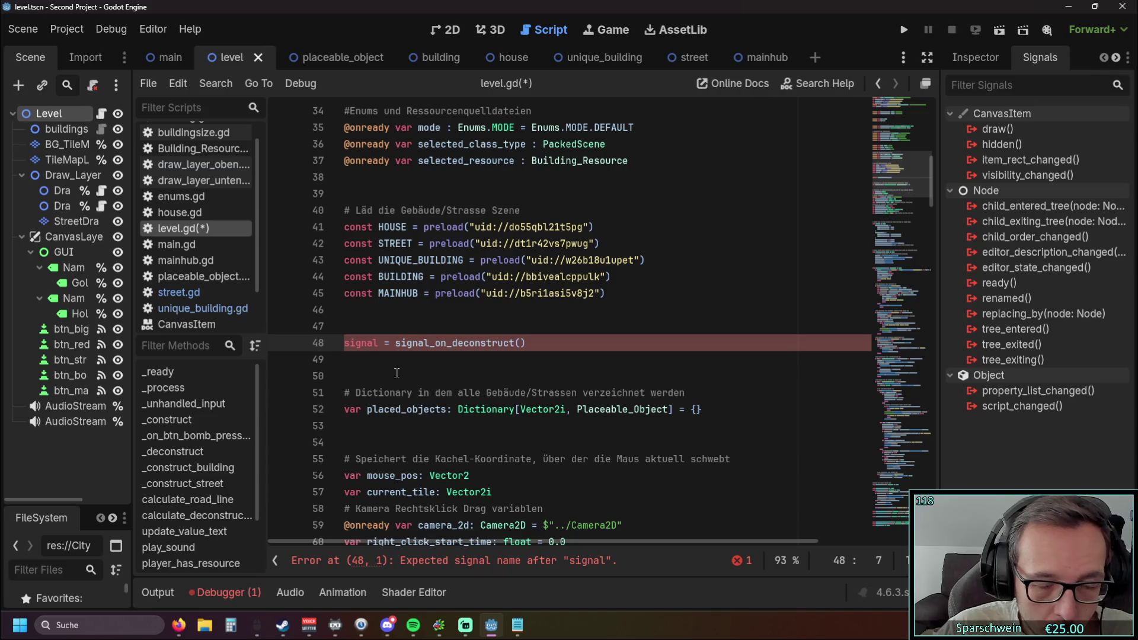
{"action": "left_click", "coordinate": [373, 344]}
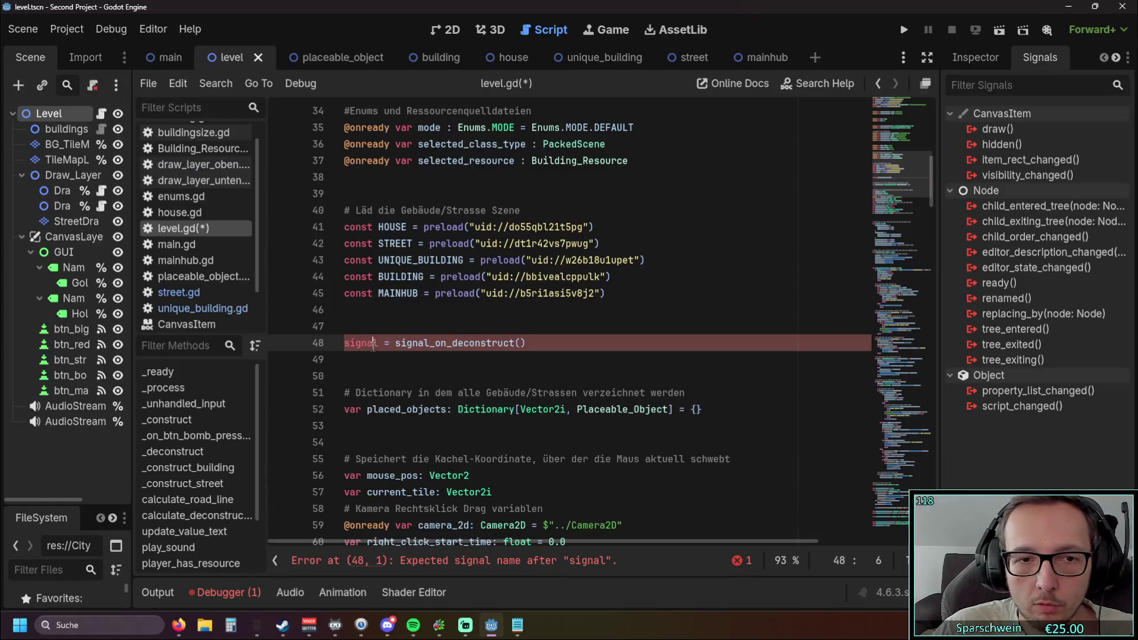
{"action": "left_click", "coordinate": [384, 344]}
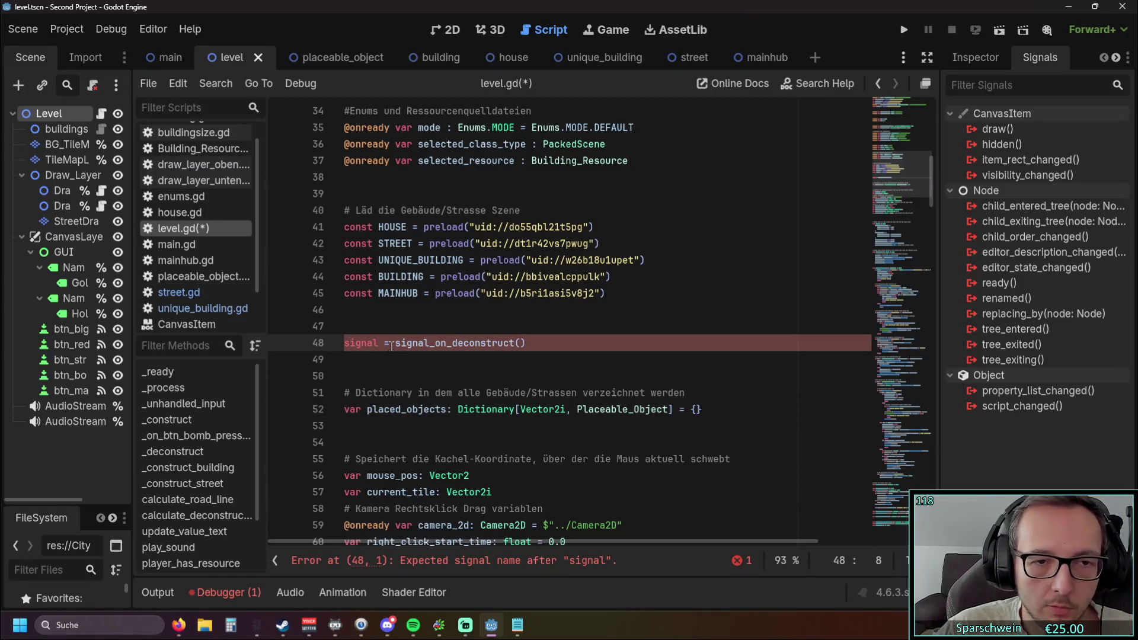
{"action": "left_click", "coordinate": [379, 344]}
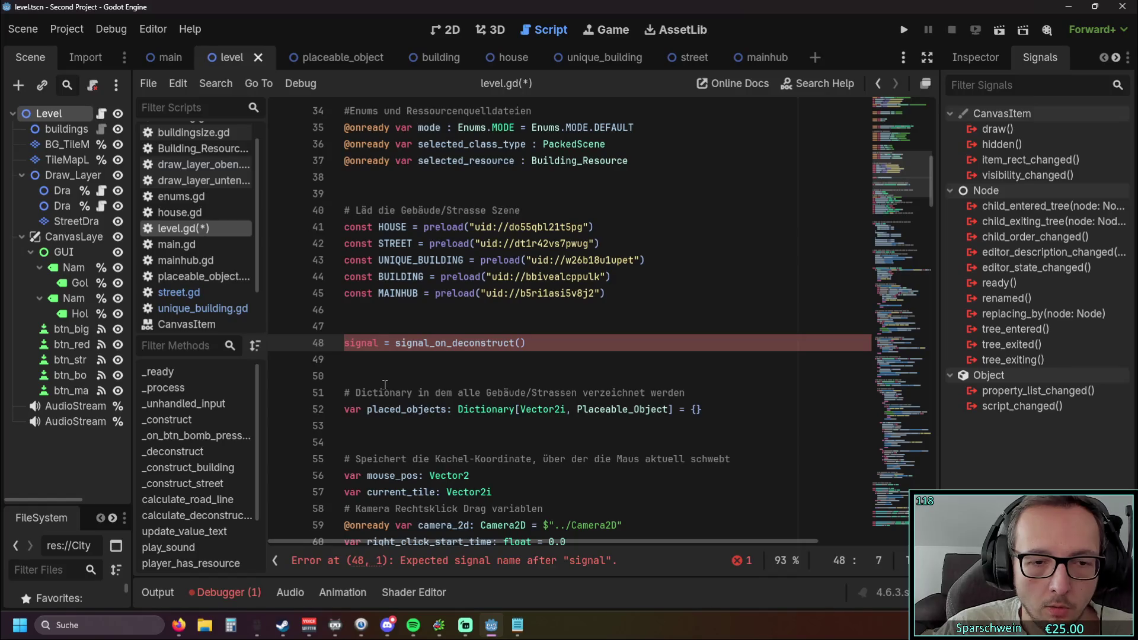
{"action": "key", "text": "Home"}
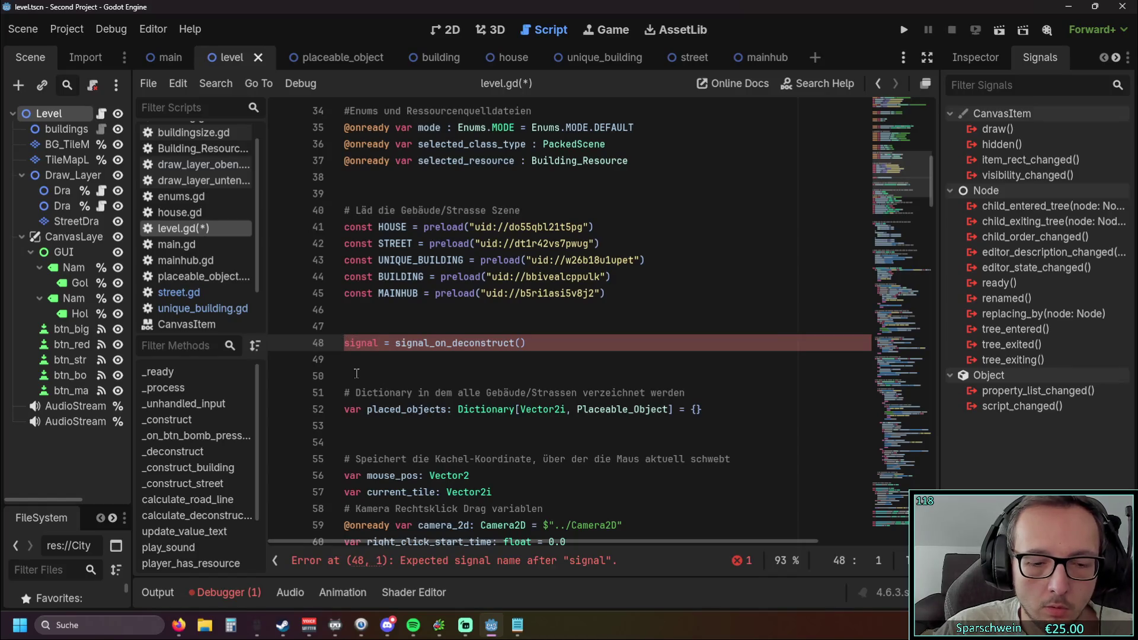
{"action": "type", "text": "var"}
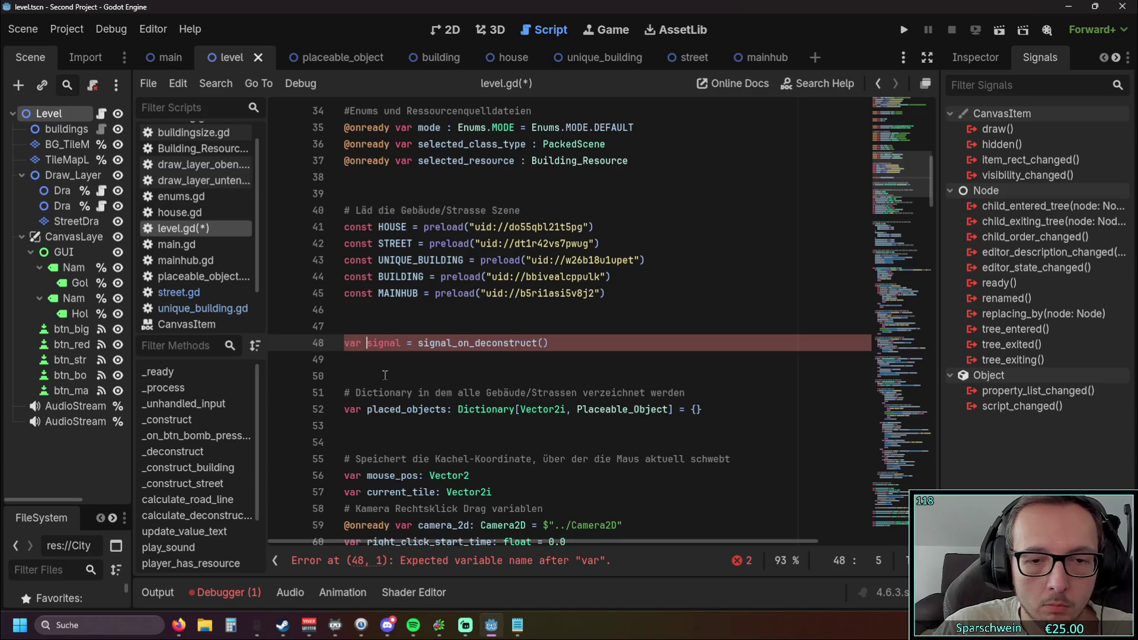
{"action": "key", "text": "BackSpace"}
{"action": "key", "text": "BackSpace"}
{"action": "key", "text": "BackSpace"}
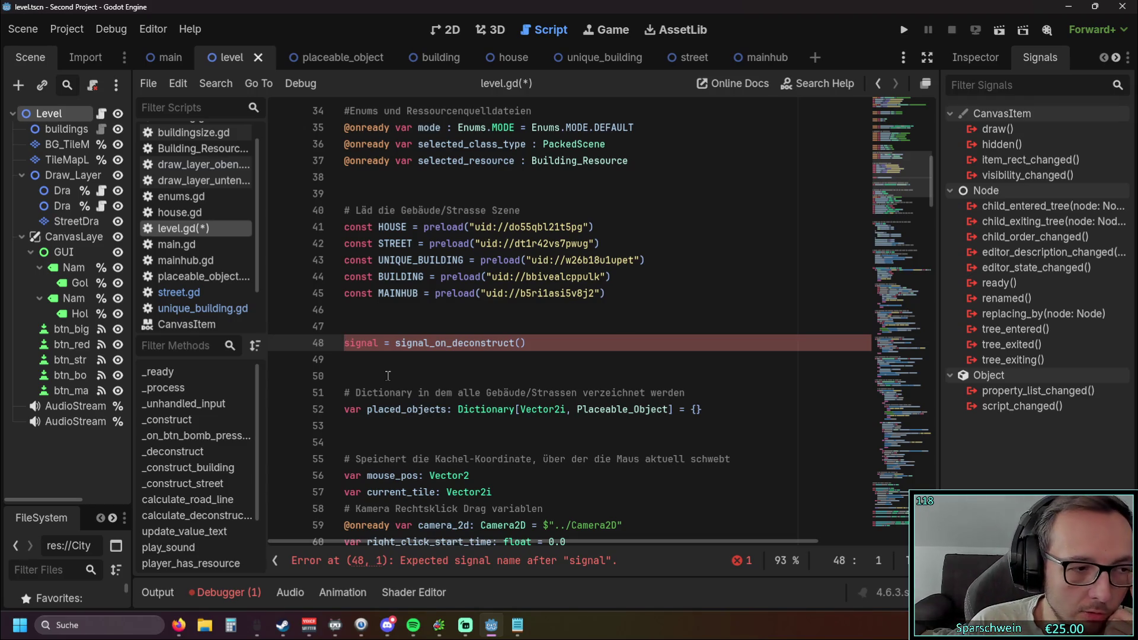
Delete the equals sign so line 48 reads 'signal signal_on_deconstruct()'.
{"action": "left_click", "coordinate": [389, 343]}
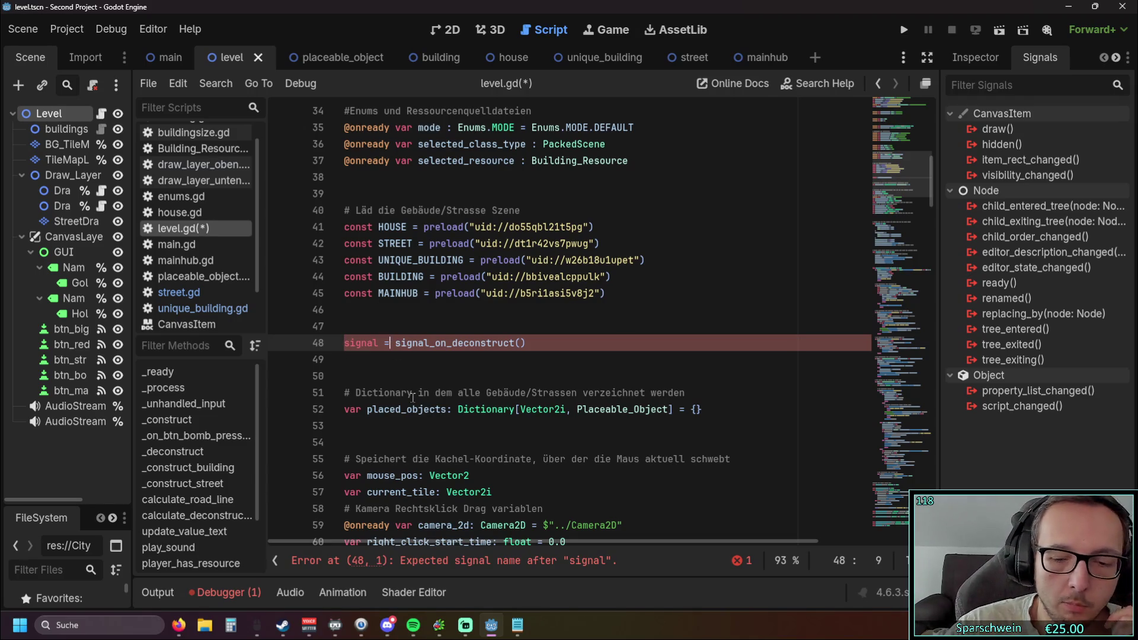
{"action": "key", "text": "BackSpace"}
{"action": "key", "text": "BackSpace"}
{"action": "left_click", "coordinate": [442, 374]}
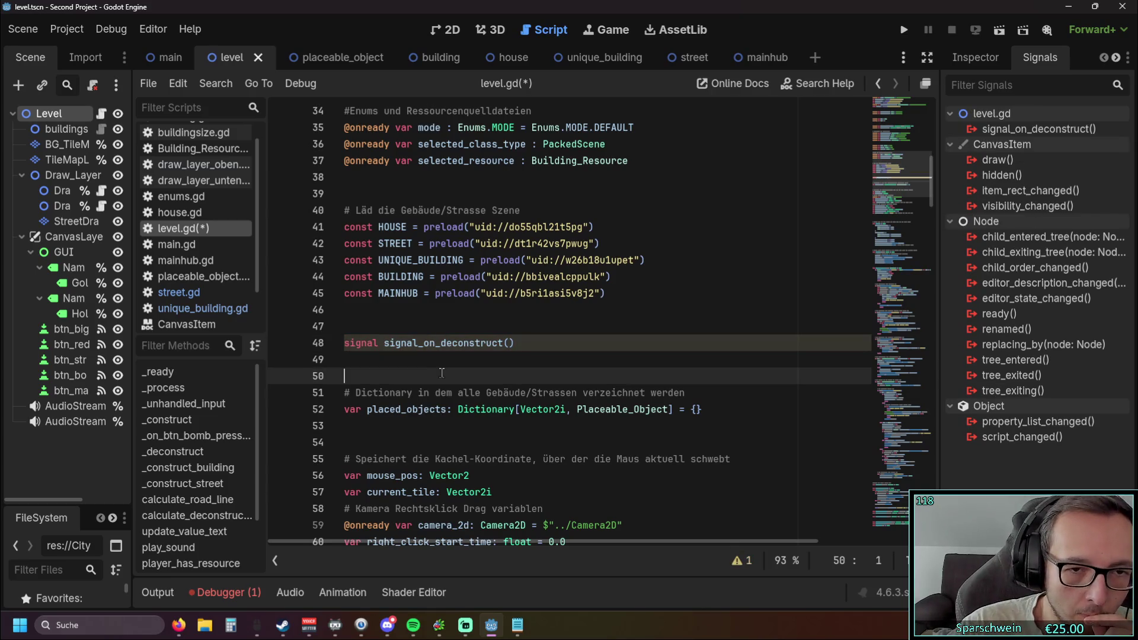
{"action": "scroll", "coordinate": [452, 335], "scroll_direction": "down", "scroll_amount": 1}
{"action": "left_click", "coordinate": [347, 292]}
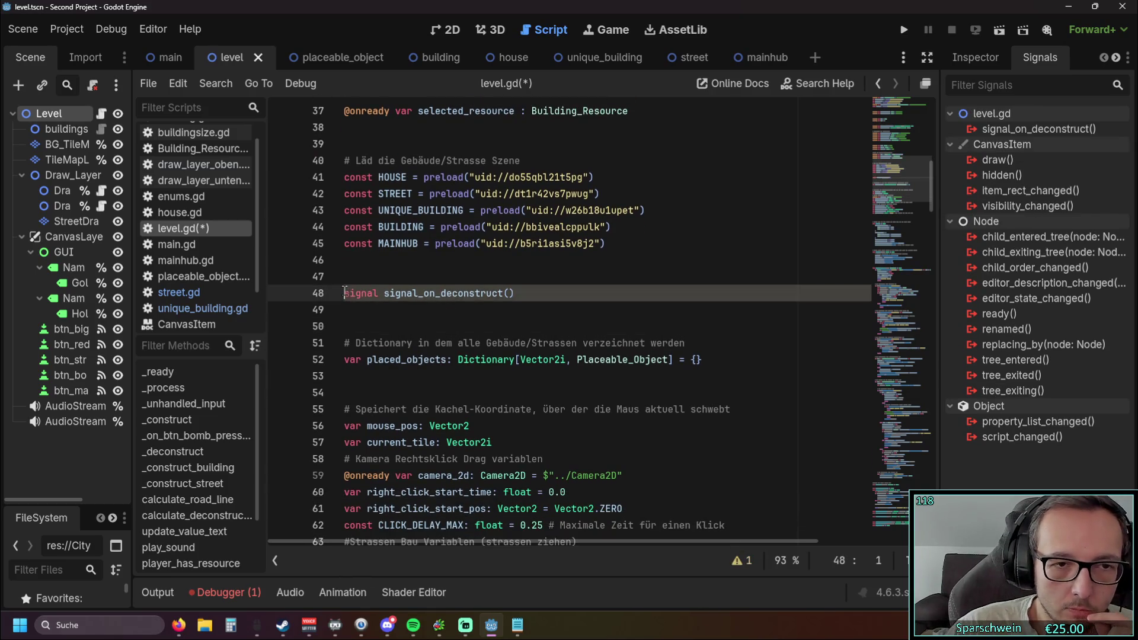
{"action": "left_click", "coordinate": [370, 330]}
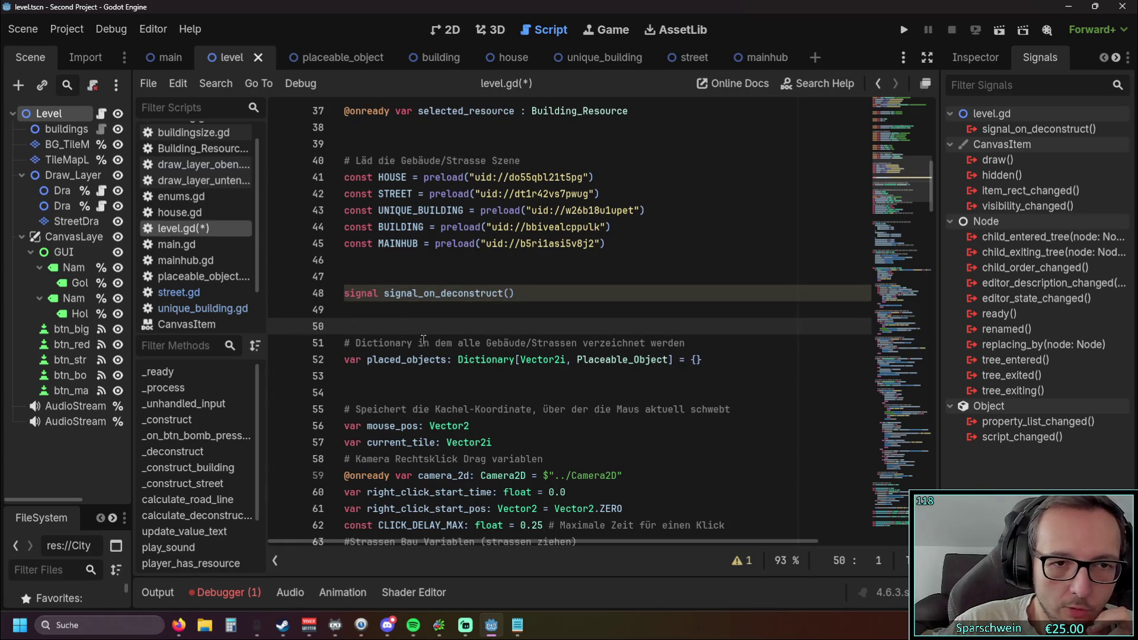
{"action": "scroll", "coordinate": [431, 342], "scroll_direction": "down", "scroll_amount": 2}
{"action": "scroll", "coordinate": [432, 344], "scroll_direction": "down", "scroll_amount": 20}
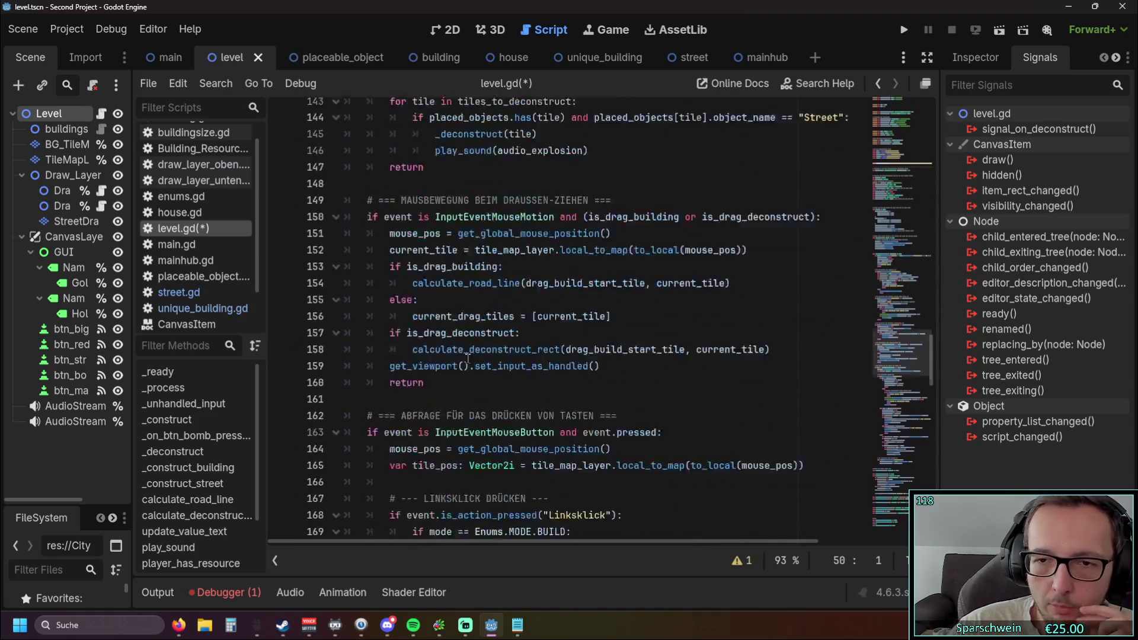
Add a line after queue_free() in _deconstruct with the autocompleted signal_on_deconstruct.
{"action": "scroll", "coordinate": [468, 365], "scroll_direction": "down", "scroll_amount": 15}
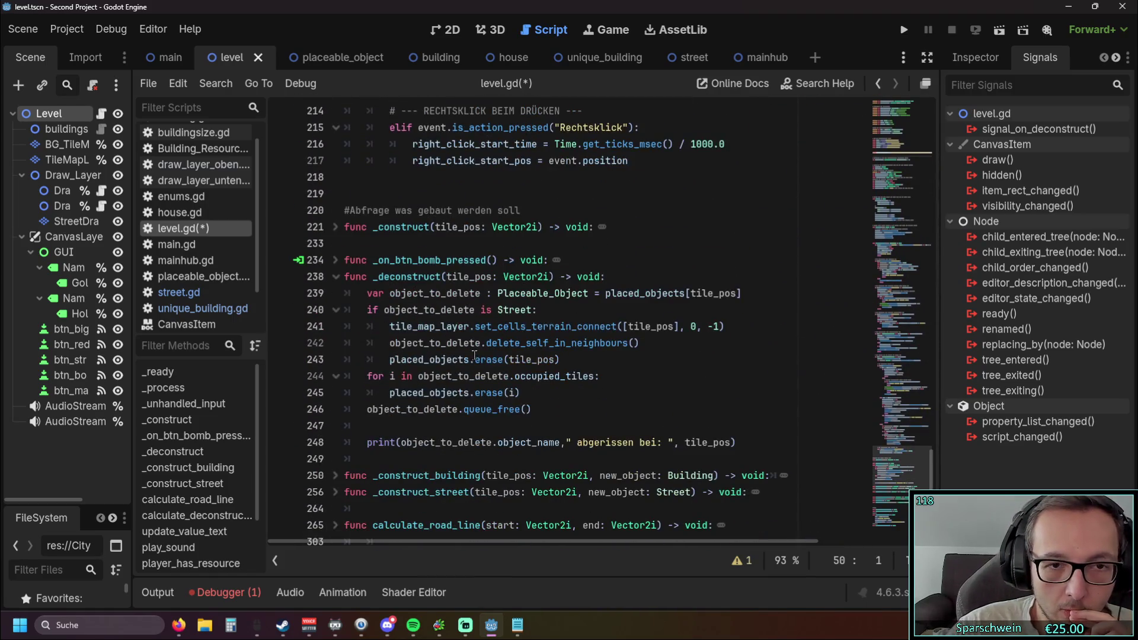
{"action": "left_click", "coordinate": [613, 278]}
{"action": "key", "text": "Return"}
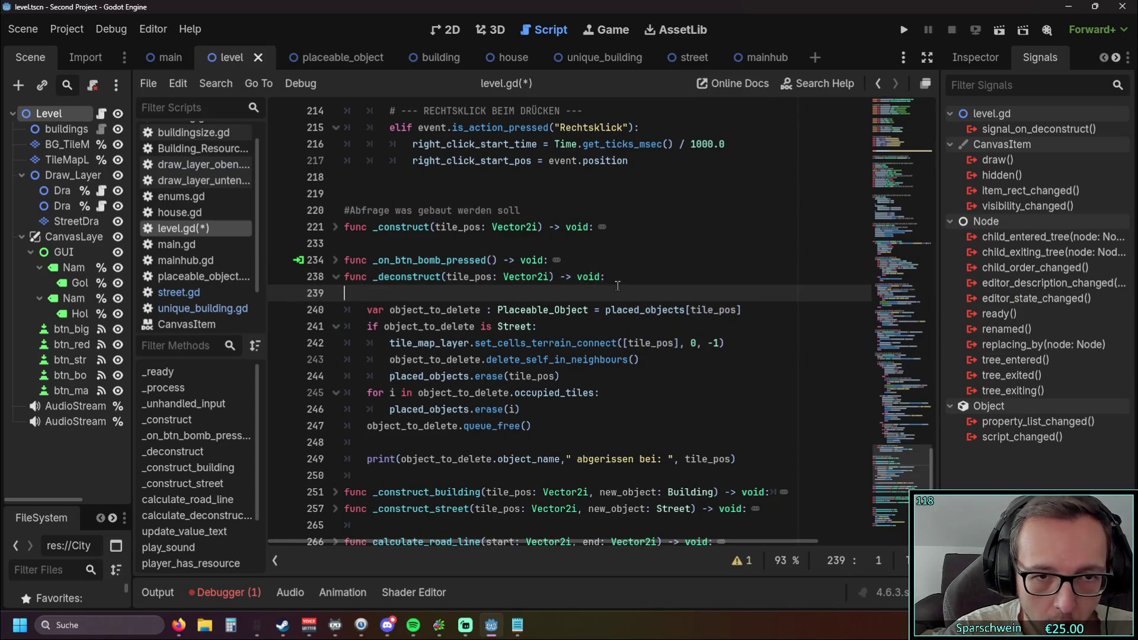
{"action": "key", "text": "BackSpace"}
{"action": "key", "text": "BackSpace"}
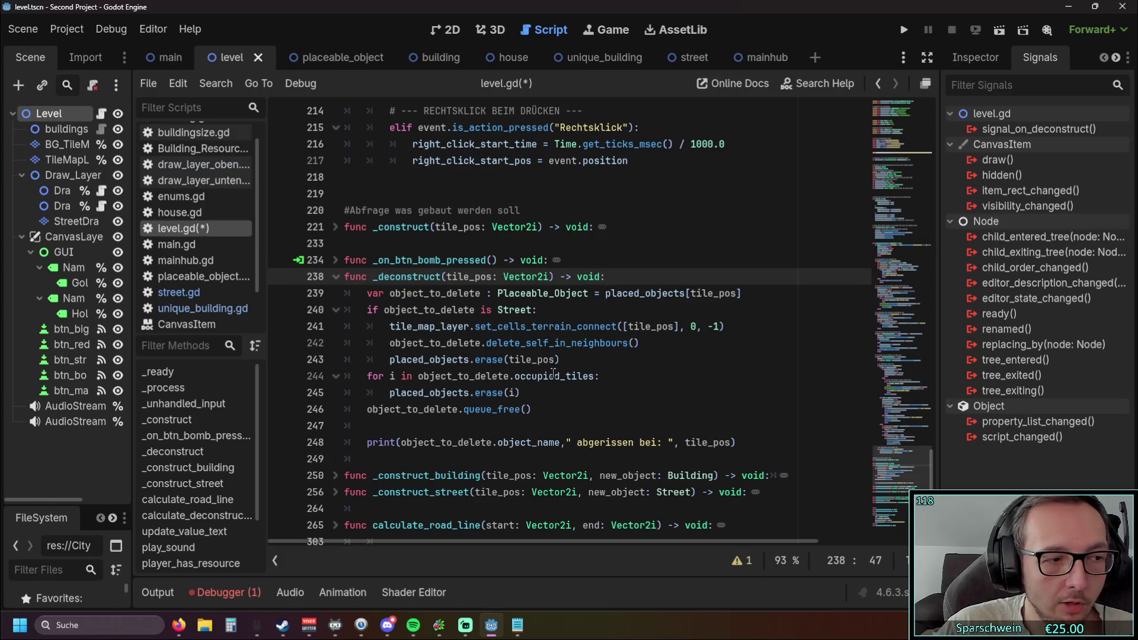
{"action": "scroll", "coordinate": [544, 377], "scroll_direction": "down", "scroll_amount": 1}
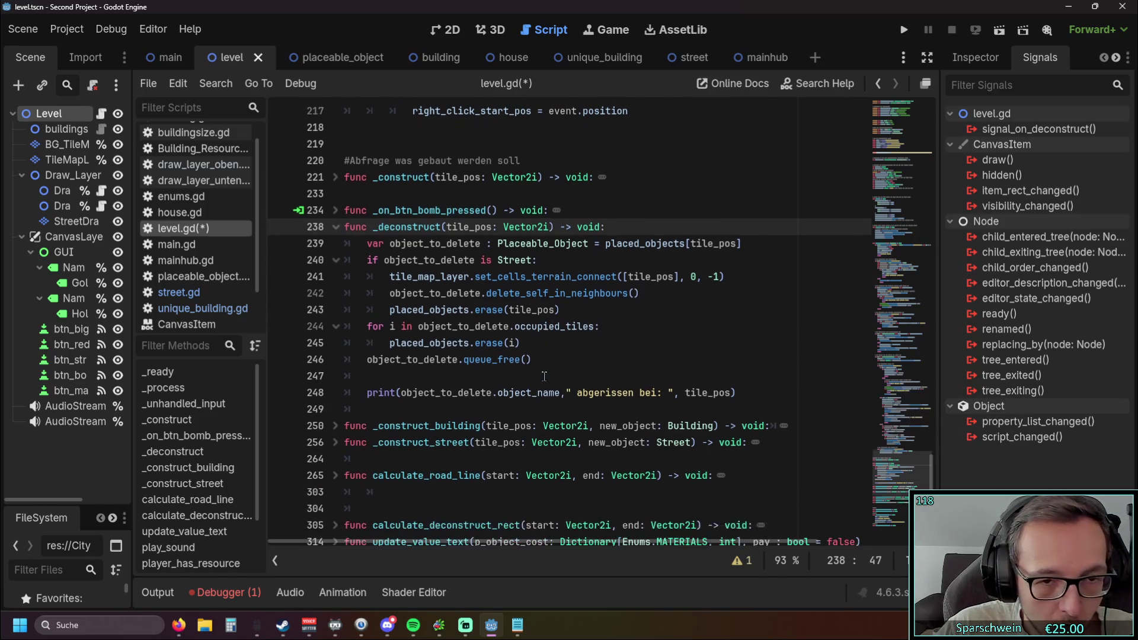
{"action": "left_click", "coordinate": [552, 359]}
{"action": "key", "text": "Return"}
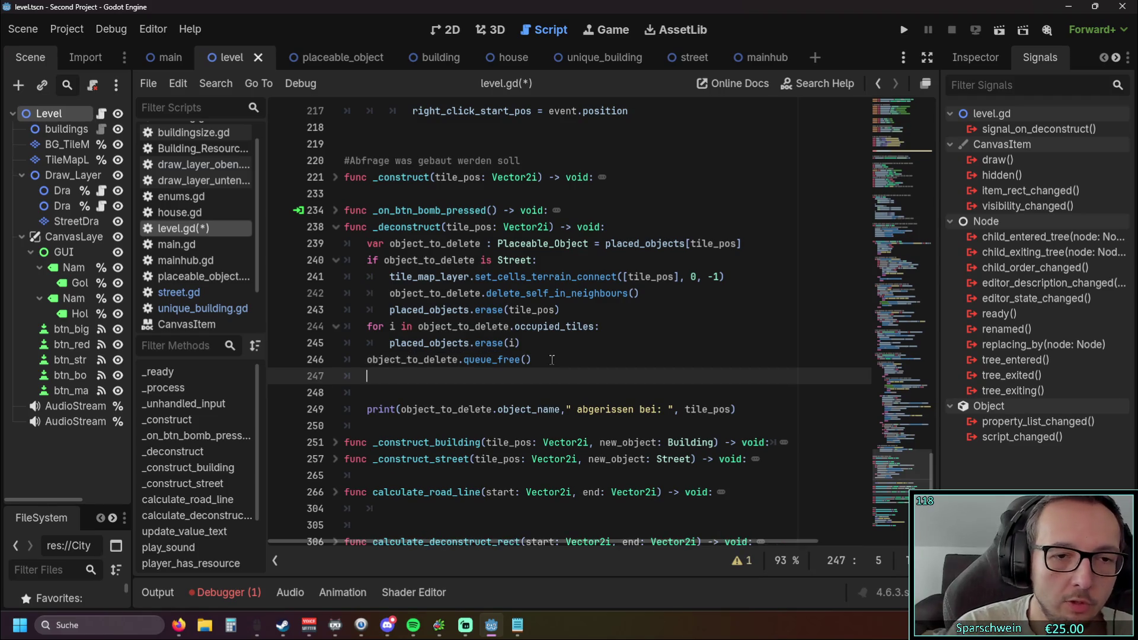
{"action": "type", "text": "sig"}
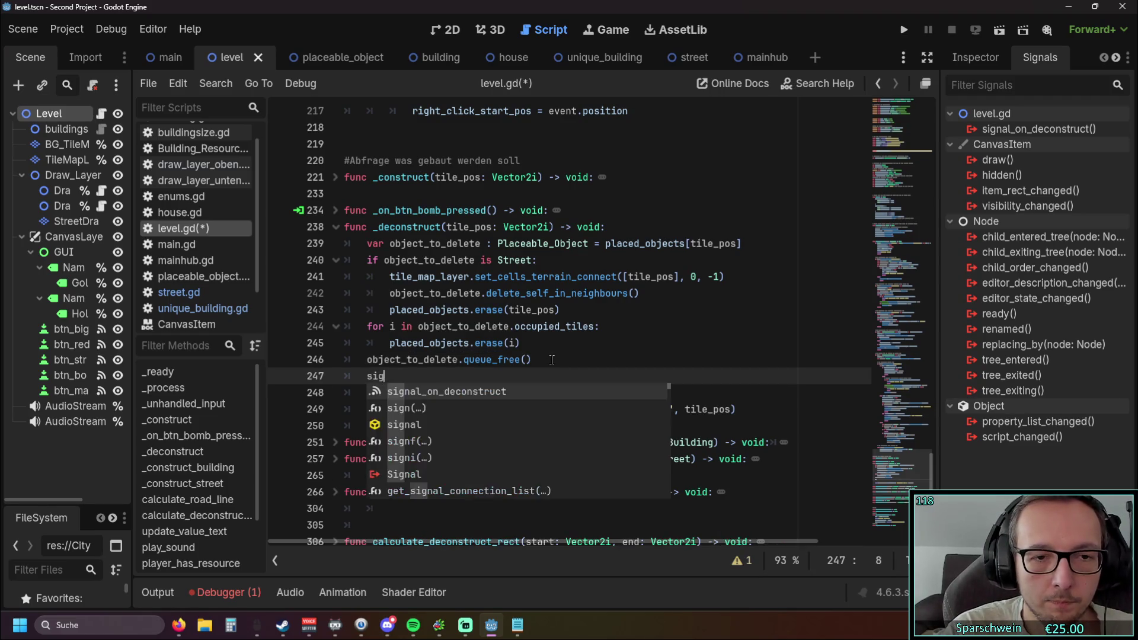
{"action": "key", "text": "Return"}
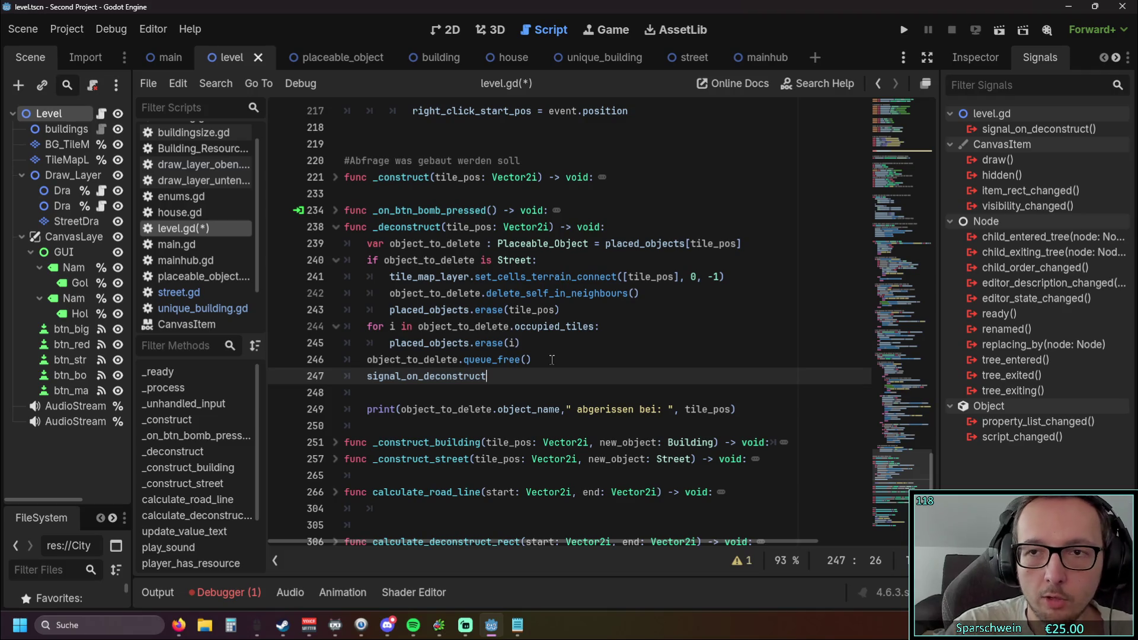
Make line 247 read 'signal_on_deconstruct.emit' without parentheses.
{"action": "triple_click", "coordinate": [551, 376]}
{"action": "type", "text": "().emit"}
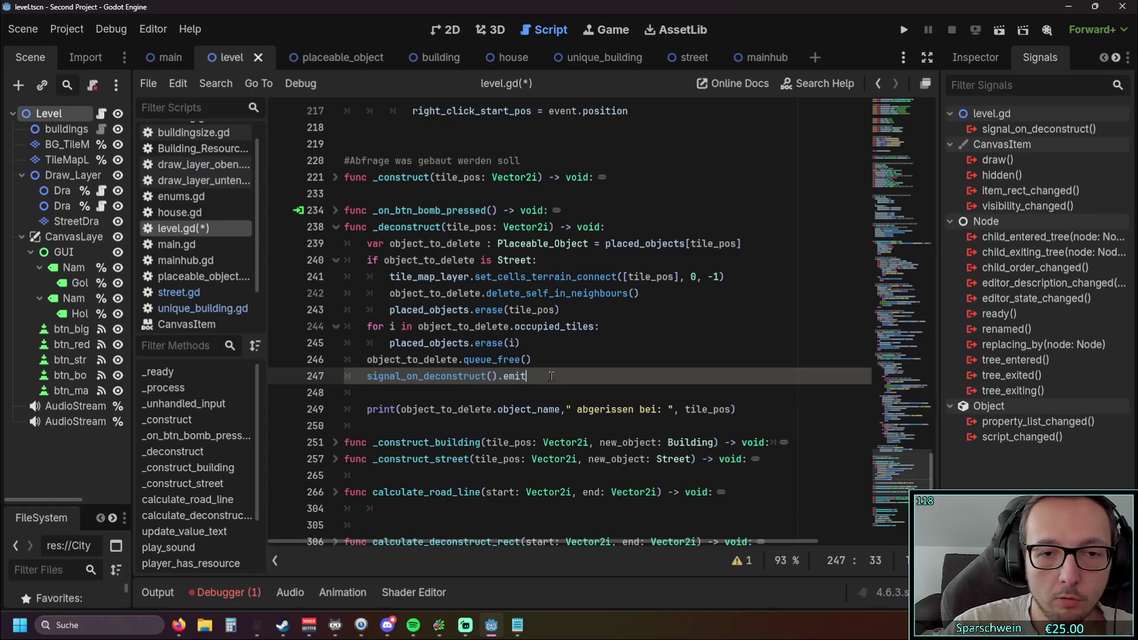
{"action": "key", "text": "Up"}
{"action": "key", "text": "End"}
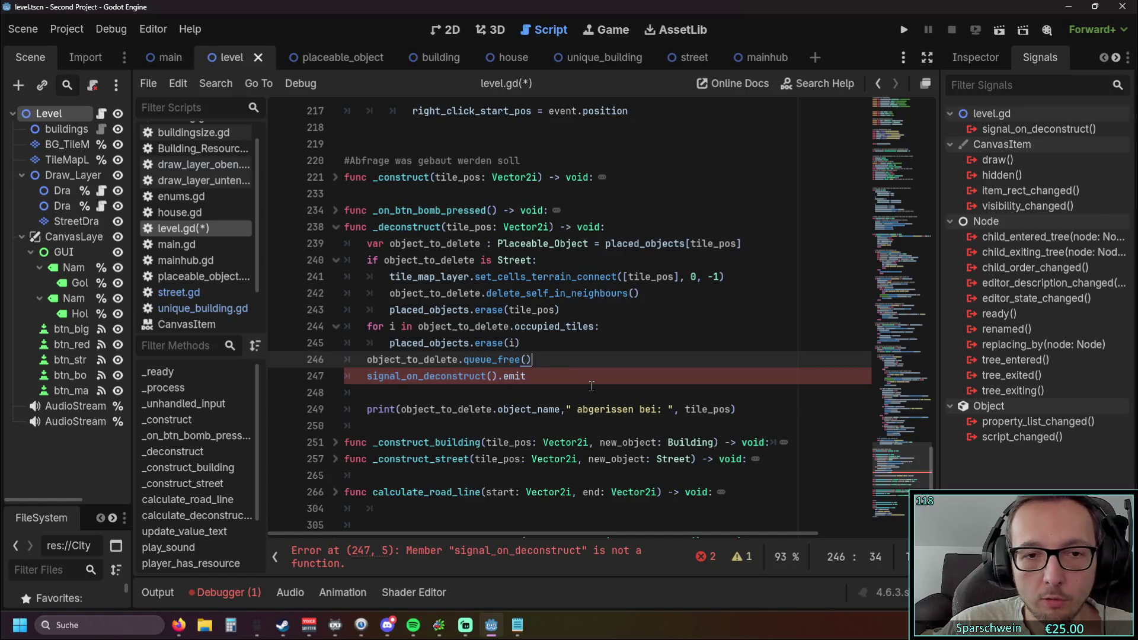
{"action": "left_click", "coordinate": [563, 377]}
{"action": "left_click", "coordinate": [499, 377]}
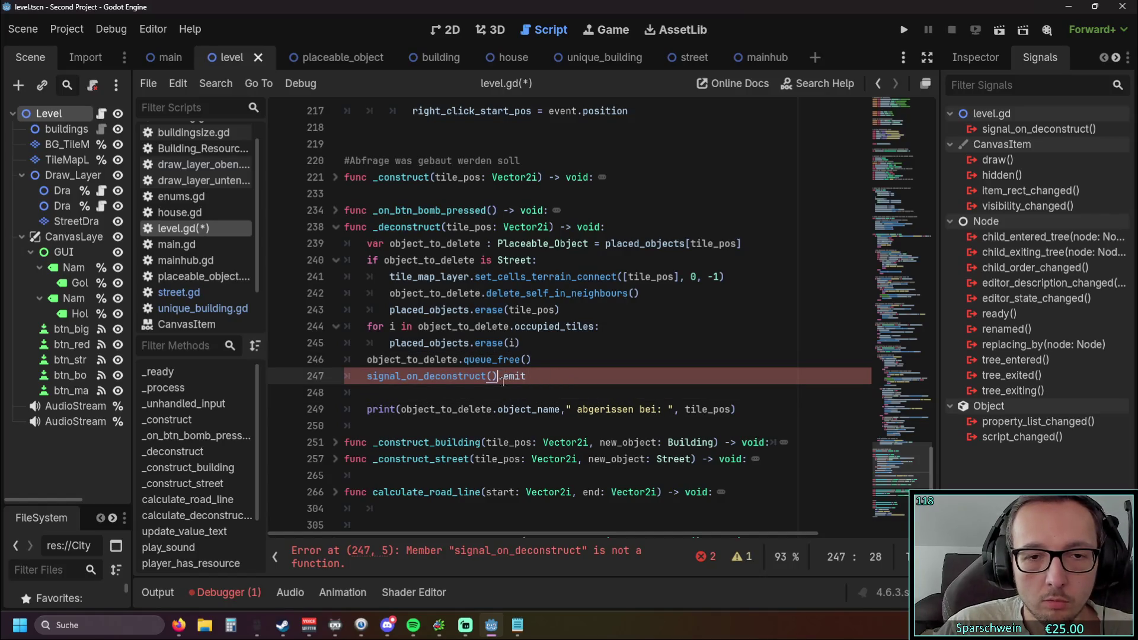
{"action": "key", "text": "BackSpace"}
{"action": "key", "text": "BackSpace"}
{"action": "left_click", "coordinate": [537, 397]}
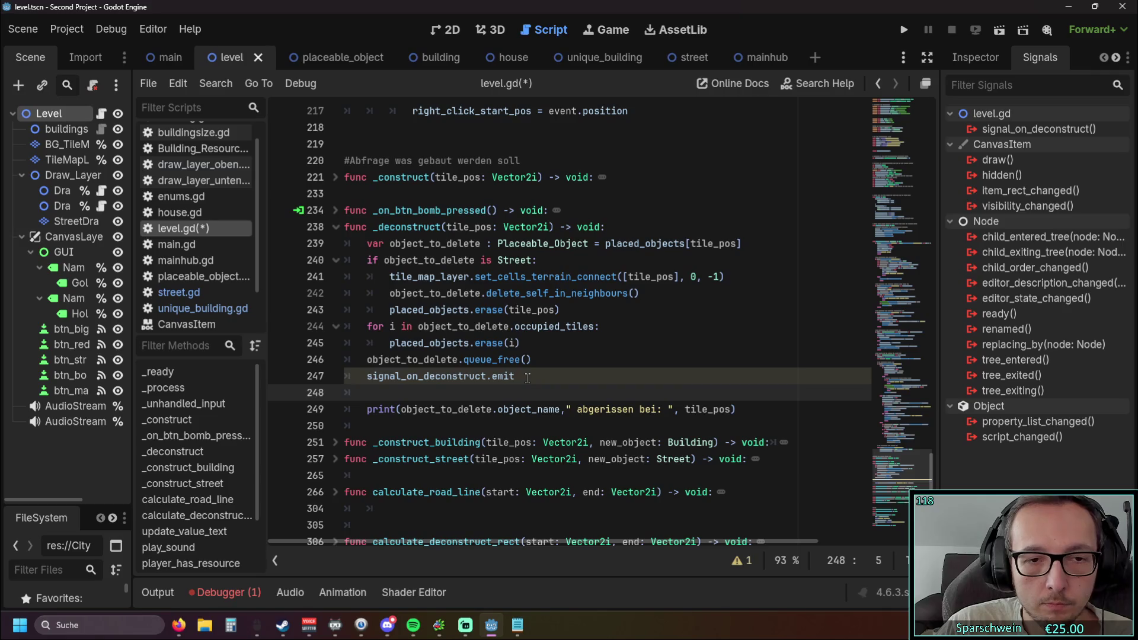
{"action": "left_click", "coordinate": [528, 378]}
Remove the '()' from the signal declaration on line 48.
{"action": "mouse_move", "coordinate": [928, 471]}
{"action": "left_mouse_down"}
{"action": "mouse_move", "coordinate": [941, 119]}
{"action": "mouse_move", "coordinate": [927, 186]}
{"action": "left_mouse_up"}
{"action": "left_click", "coordinate": [514, 211]}
{"action": "key", "text": "BackSpace"}
{"action": "key", "text": "BackSpace"}
{"action": "left_click", "coordinate": [578, 245]}
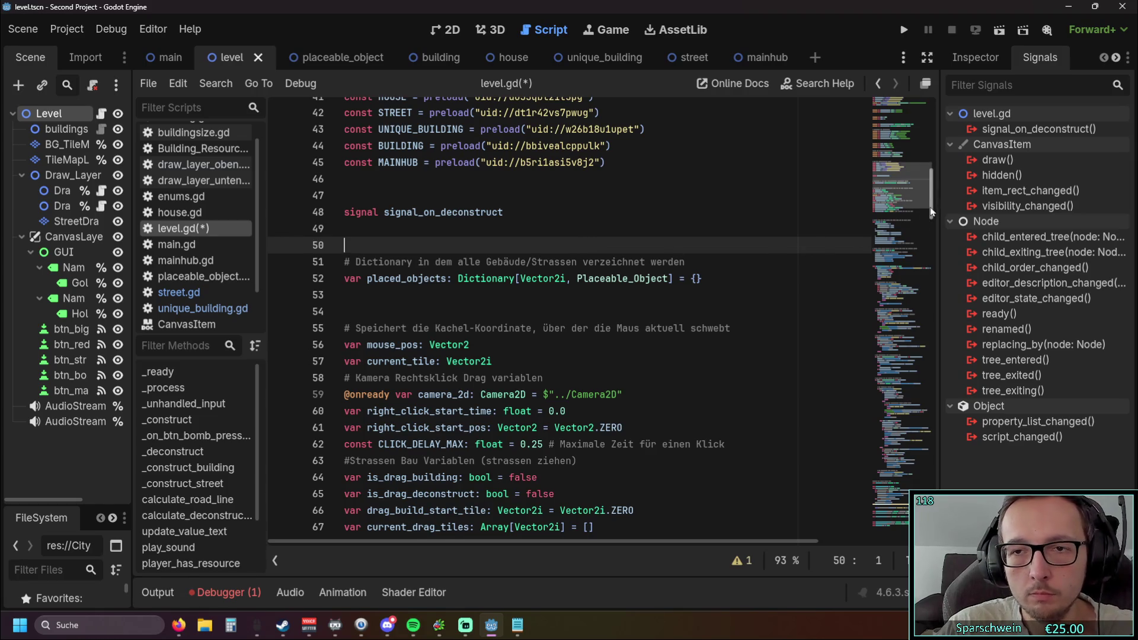
Append '()' to the signal_on_deconstruct.emit line in _deconstruct.
{"action": "left_click_drag", "start_coordinate": [927, 213], "coordinate": [930, 440]}
{"action": "scroll", "coordinate": [930, 439], "scroll_direction": "down", "scroll_amount": 10}
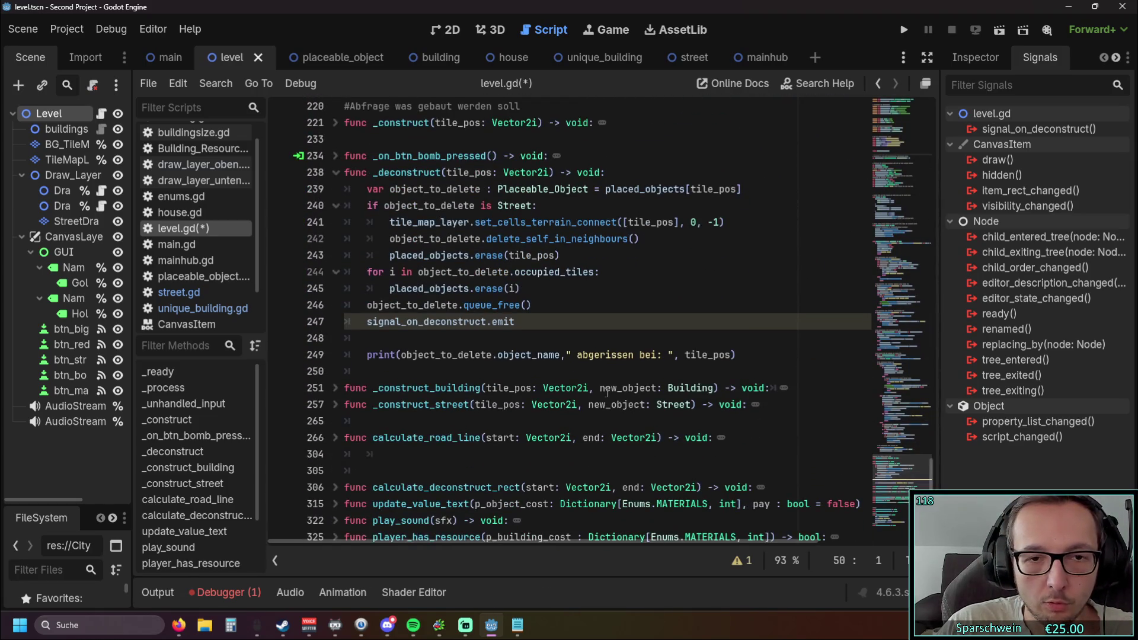
{"action": "left_click", "coordinate": [553, 328]}
{"action": "type", "text": "()"}
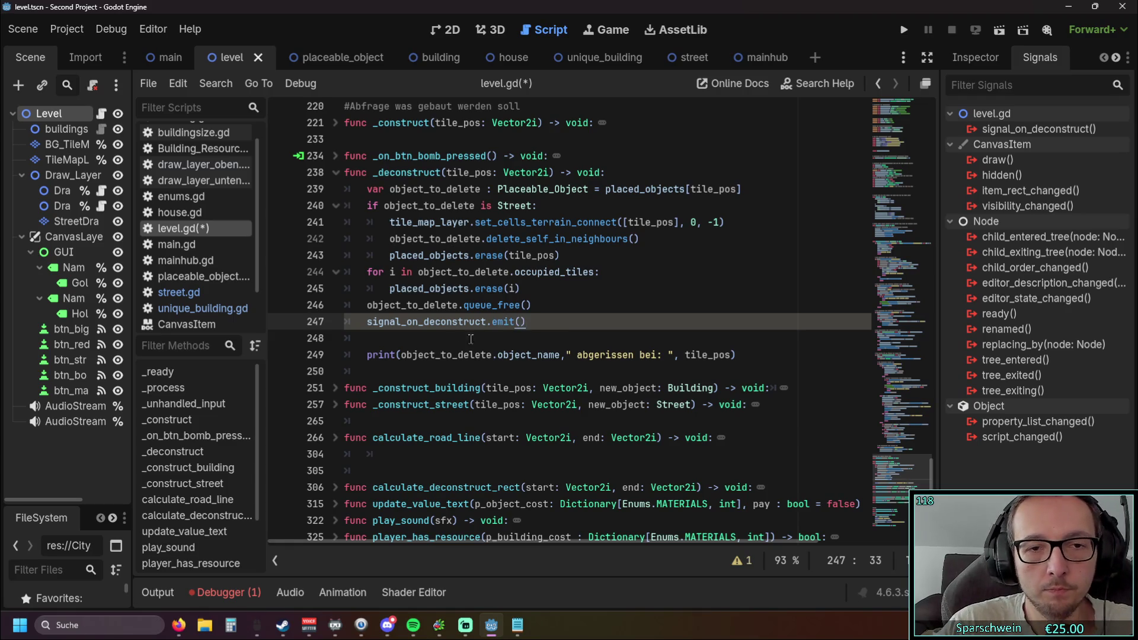
{"action": "left_click", "coordinate": [478, 342]}
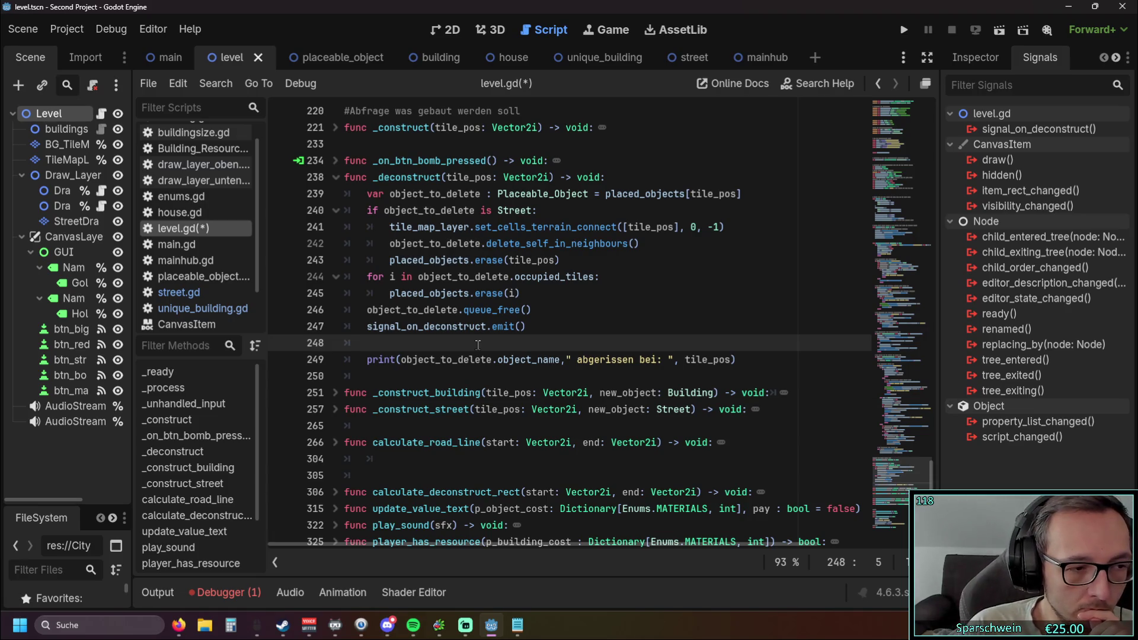
{"action": "left_click", "coordinate": [489, 326]}
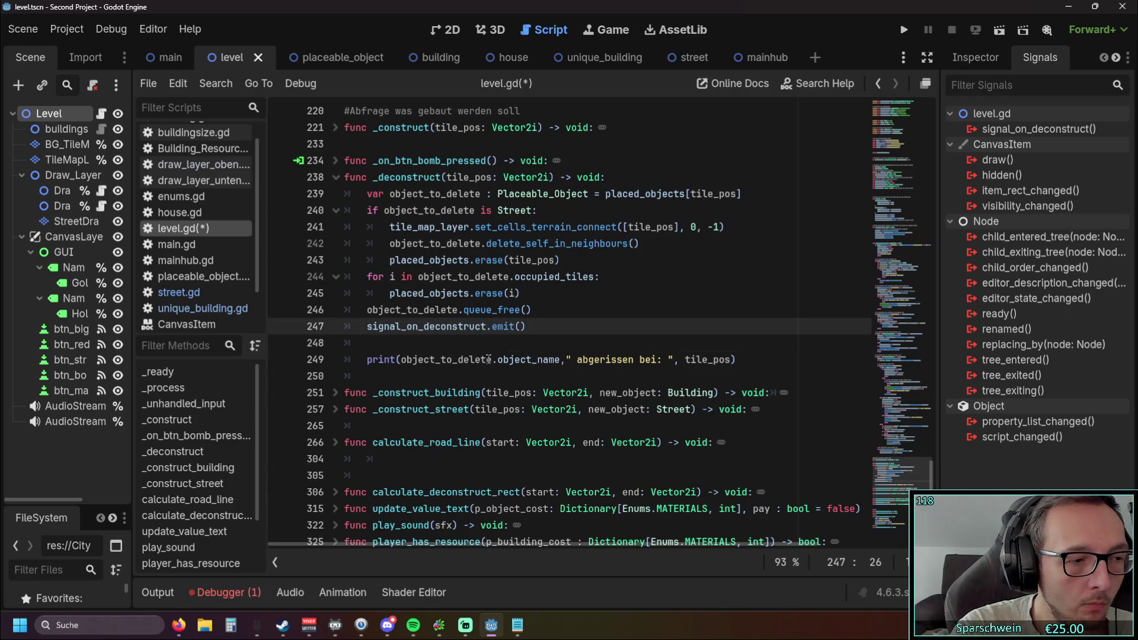
Add '()' after signal_on_deconstruct in the line 48 declaration.
{"action": "scroll", "coordinate": [489, 359], "scroll_direction": "up", "scroll_amount": 20}
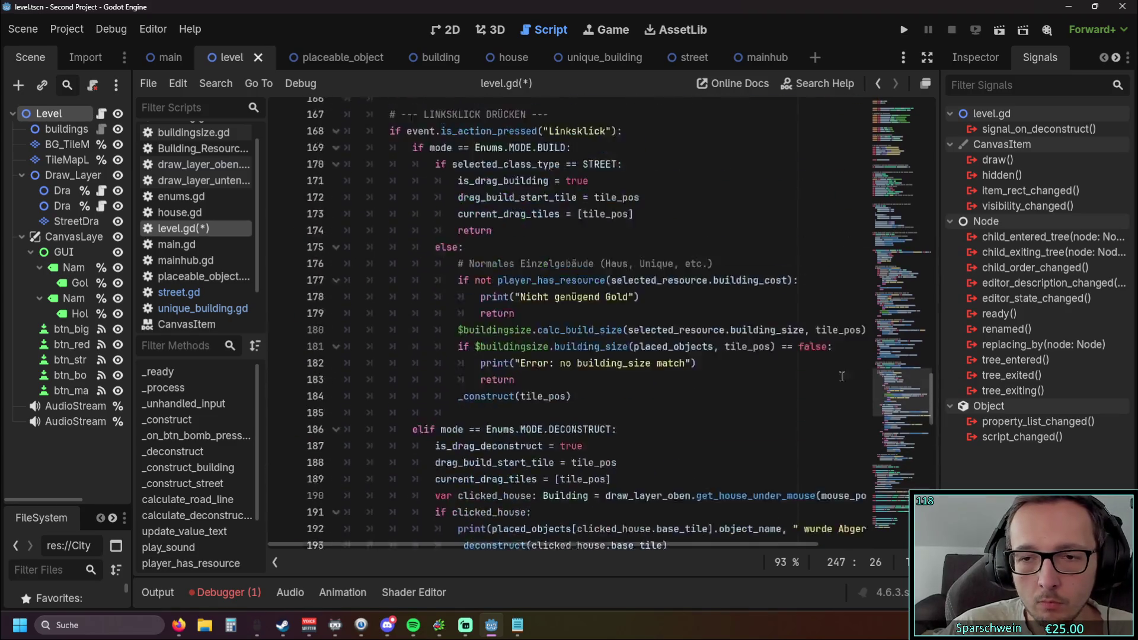
{"action": "mouse_move", "coordinate": [934, 192]}
{"action": "left_mouse_down"}
{"action": "mouse_move", "coordinate": [934, 116]}
{"action": "mouse_move", "coordinate": [933, 193]}
{"action": "mouse_move", "coordinate": [947, 123]}
{"action": "mouse_move", "coordinate": [933, 221]}
{"action": "mouse_move", "coordinate": [938, 190]}
{"action": "left_mouse_up"}
{"action": "left_click", "coordinate": [514, 316]}
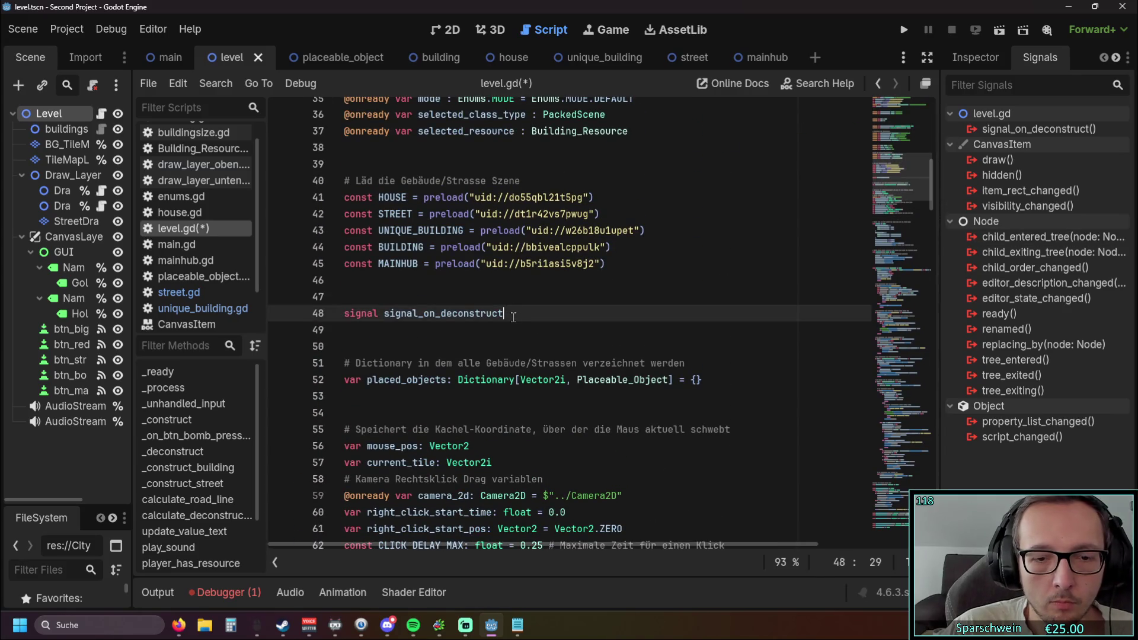
{"action": "type", "text": "()"}
{"action": "key", "text": "Down"}
{"action": "key", "text": "Down"}
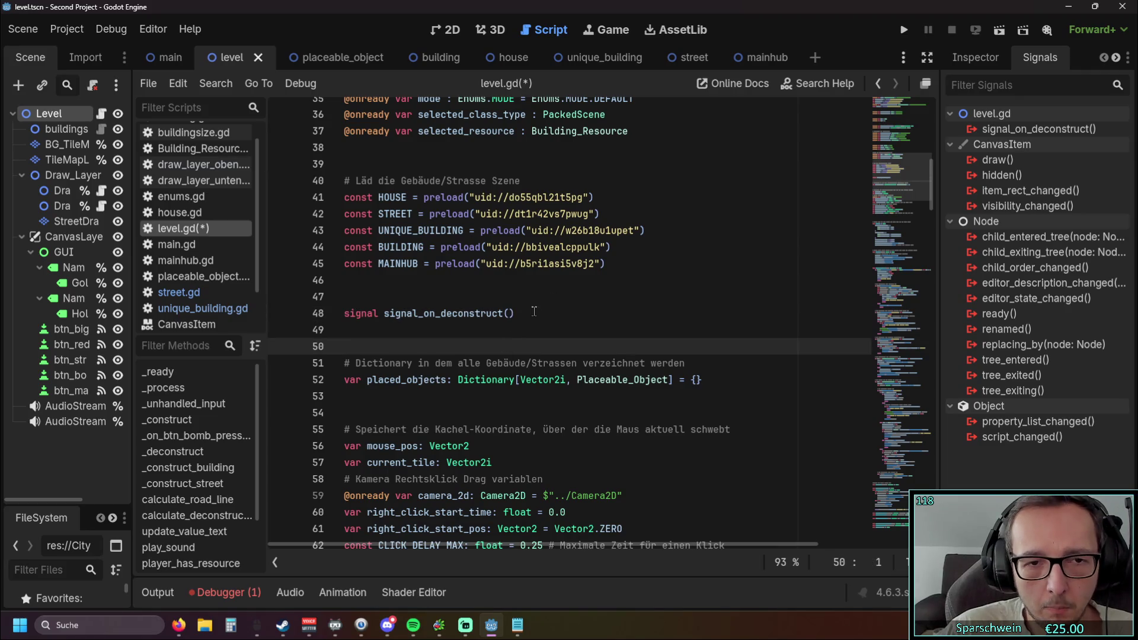
{"action": "mouse_move", "coordinate": [934, 175]}
{"action": "left_mouse_down"}
{"action": "mouse_move", "coordinate": [927, 456]}
{"action": "mouse_move", "coordinate": [916, 329]}
{"action": "mouse_move", "coordinate": [920, 478]}
{"action": "left_mouse_up"}
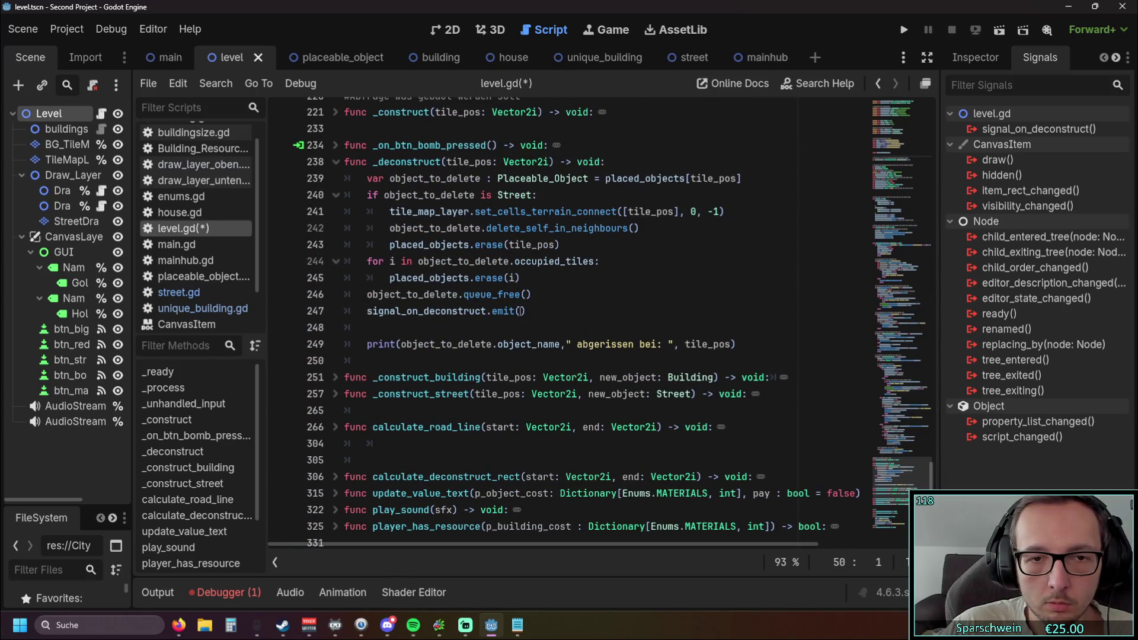
{"action": "left_click", "coordinate": [490, 311]}
{"action": "type", "text": "()"}
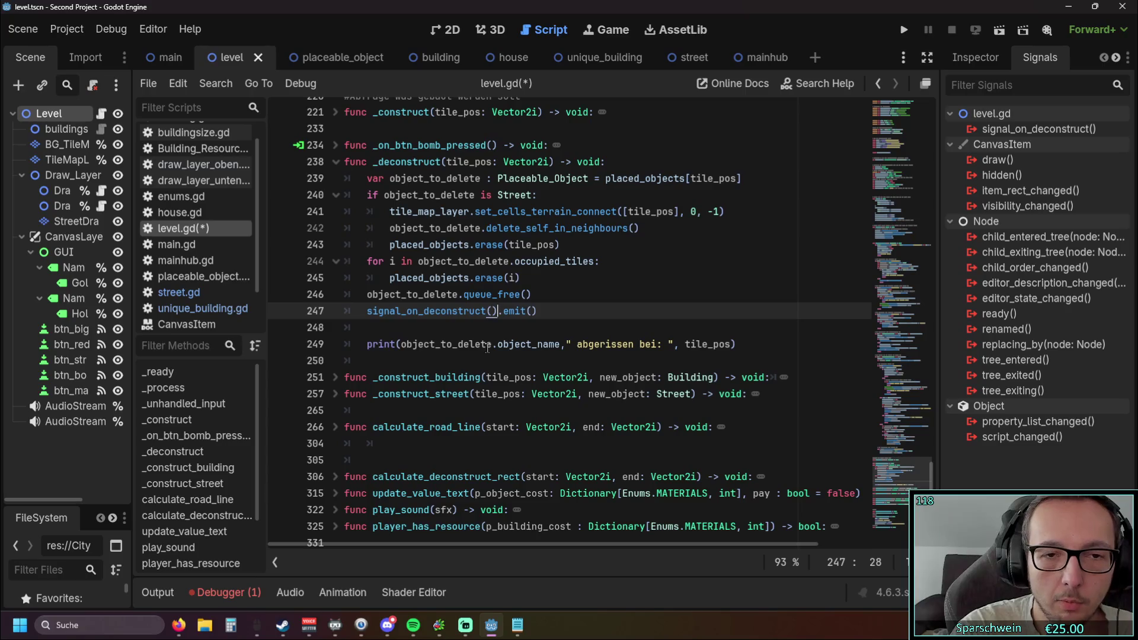
{"action": "left_click", "coordinate": [639, 279]}
{"action": "scroll", "coordinate": [630, 275], "scroll_direction": "up", "scroll_amount": 1}
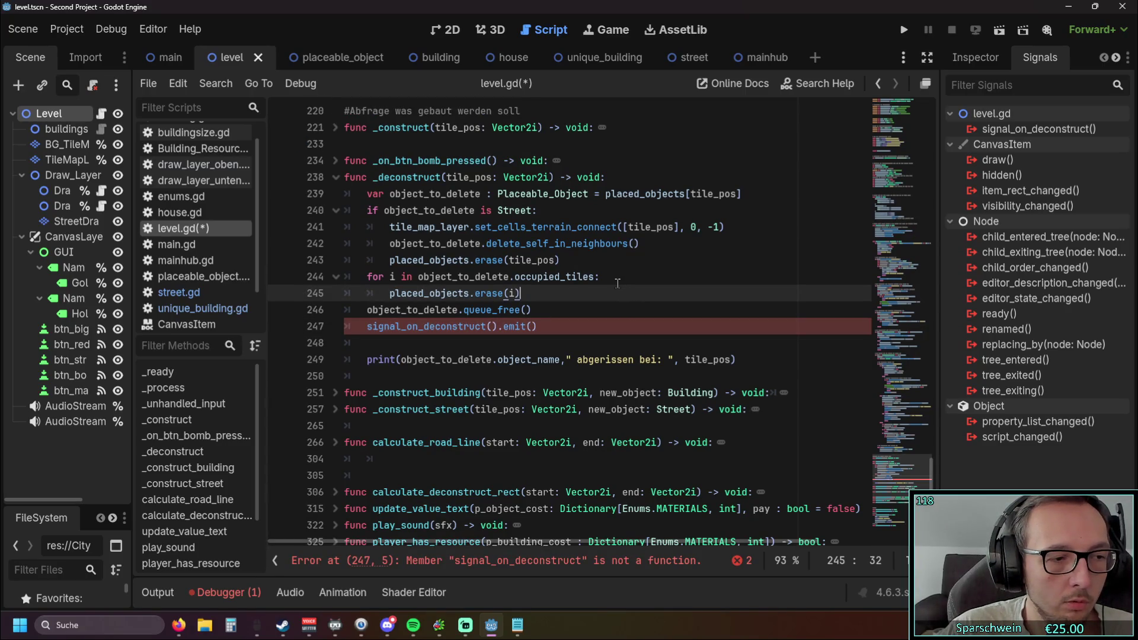
{"action": "left_click", "coordinate": [499, 326]}
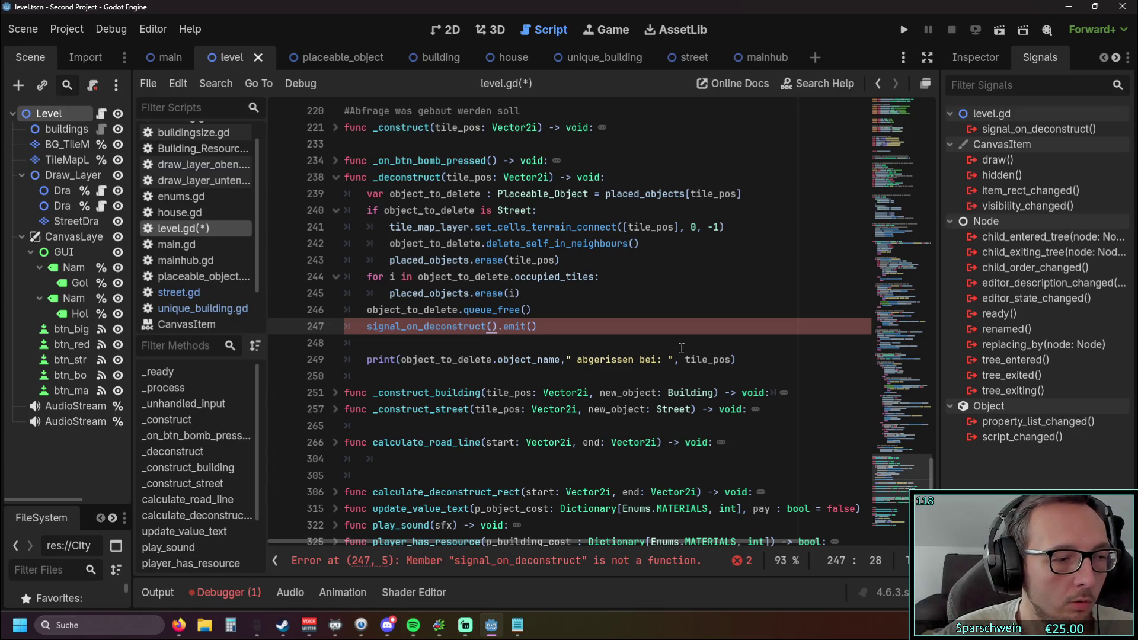
{"action": "key", "text": "BackSpace"}
{"action": "key", "text": "BackSpace"}
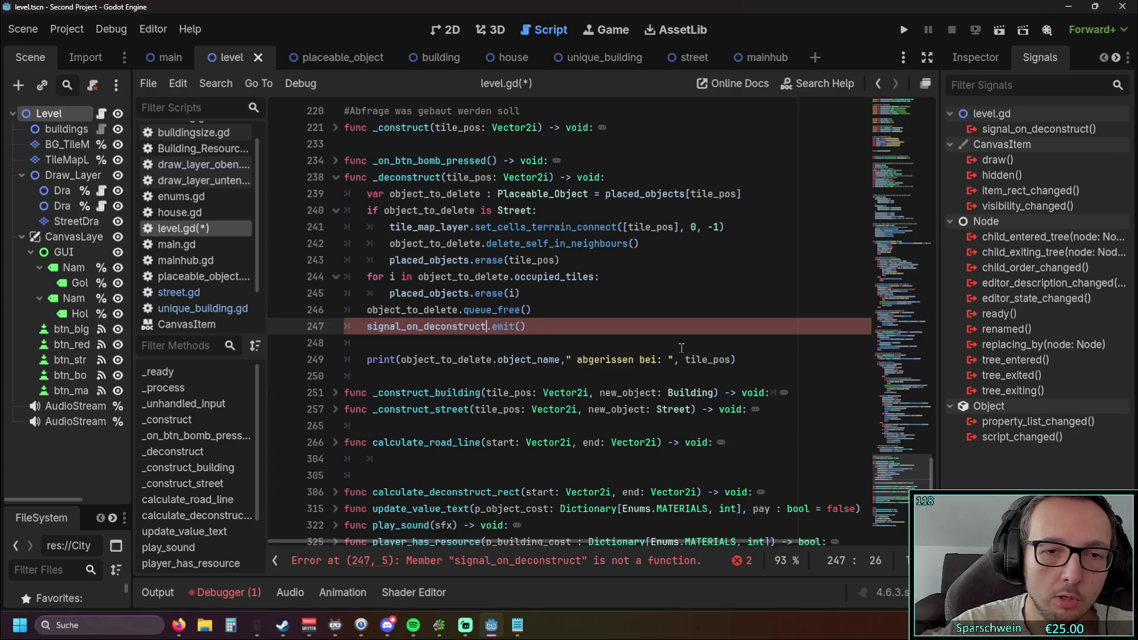
{"action": "left_click", "coordinate": [646, 327]}
{"action": "mouse_move", "coordinate": [926, 471]}
{"action": "left_mouse_down"}
{"action": "mouse_move", "coordinate": [929, 261]}
{"action": "mouse_move", "coordinate": [959, 98]}
{"action": "mouse_move", "coordinate": [930, 171]}
{"action": "left_mouse_up"}
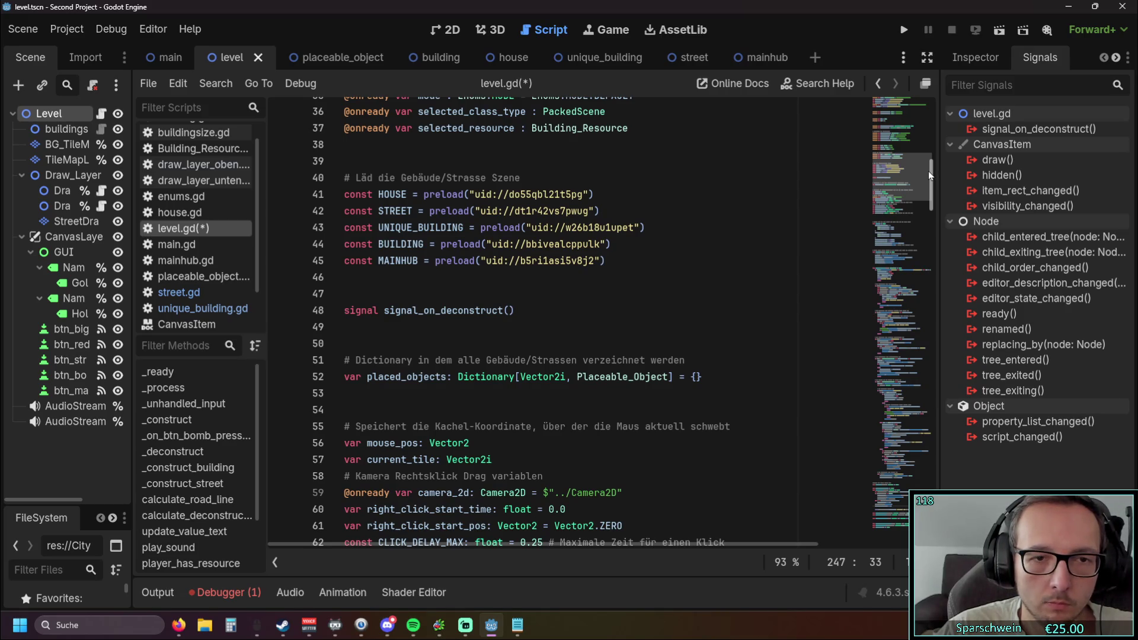
{"action": "mouse_move", "coordinate": [928, 171]}
{"action": "left_mouse_down"}
{"action": "mouse_move", "coordinate": [924, 476]}
{"action": "mouse_move", "coordinate": [920, 453]}
{"action": "mouse_move", "coordinate": [917, 463]}
{"action": "left_mouse_up"}
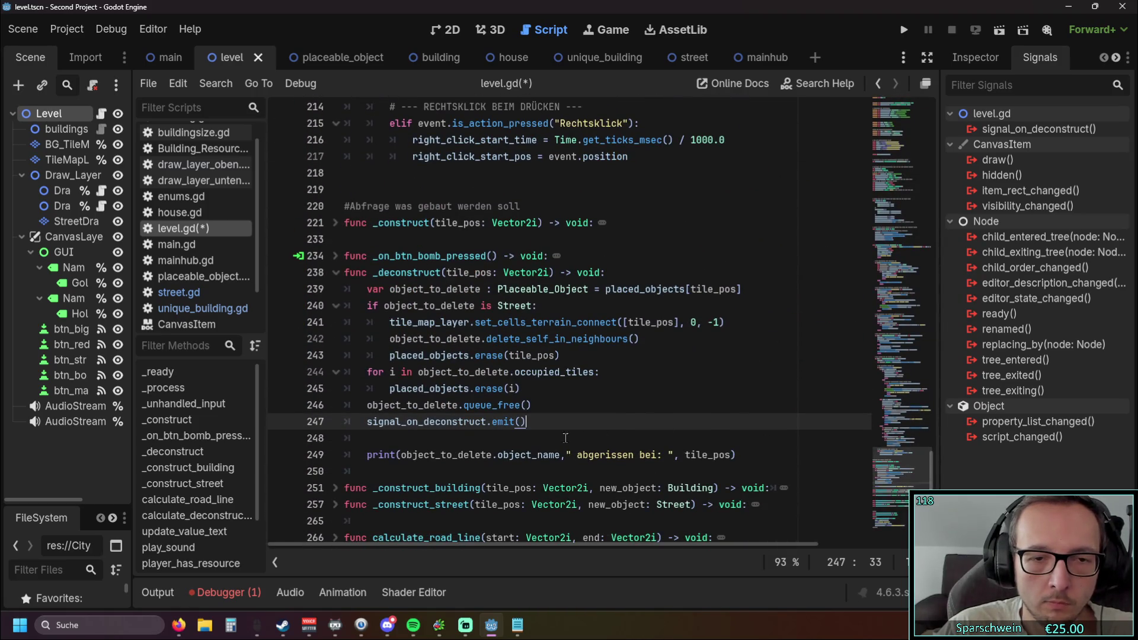
{"action": "left_click_drag", "start_coordinate": [550, 421], "coordinate": [366, 421]}
{"action": "left_click", "coordinate": [686, 403]}
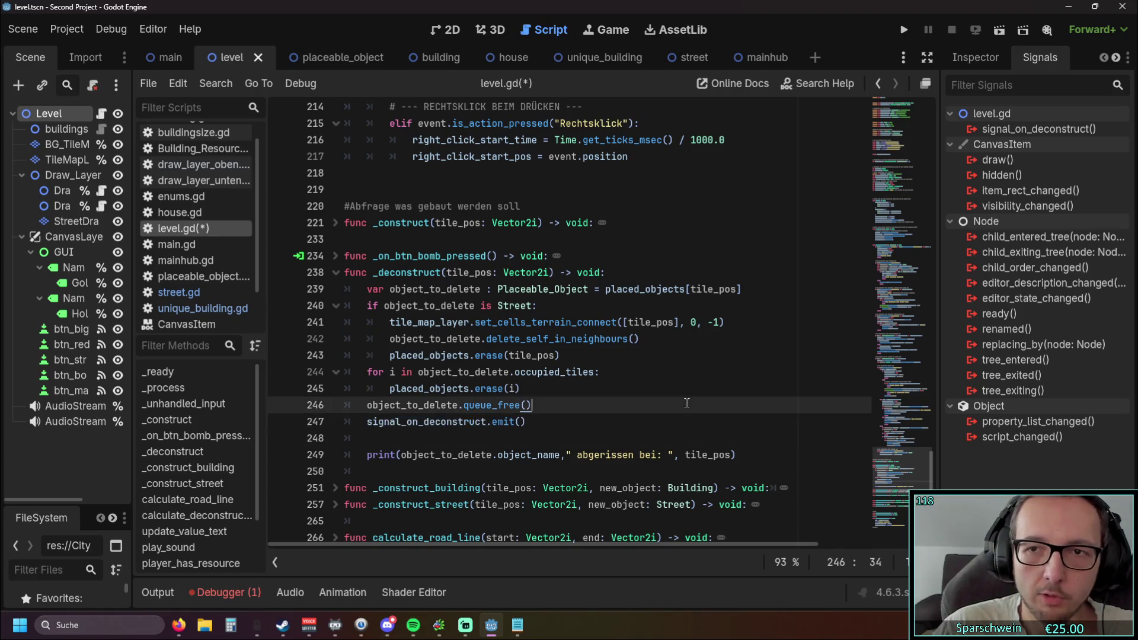
Open the Connect a Signal to a Method dialog for signal_on_deconstruct and toggle Advanced on and off.
{"action": "left_click", "coordinate": [1061, 128]}
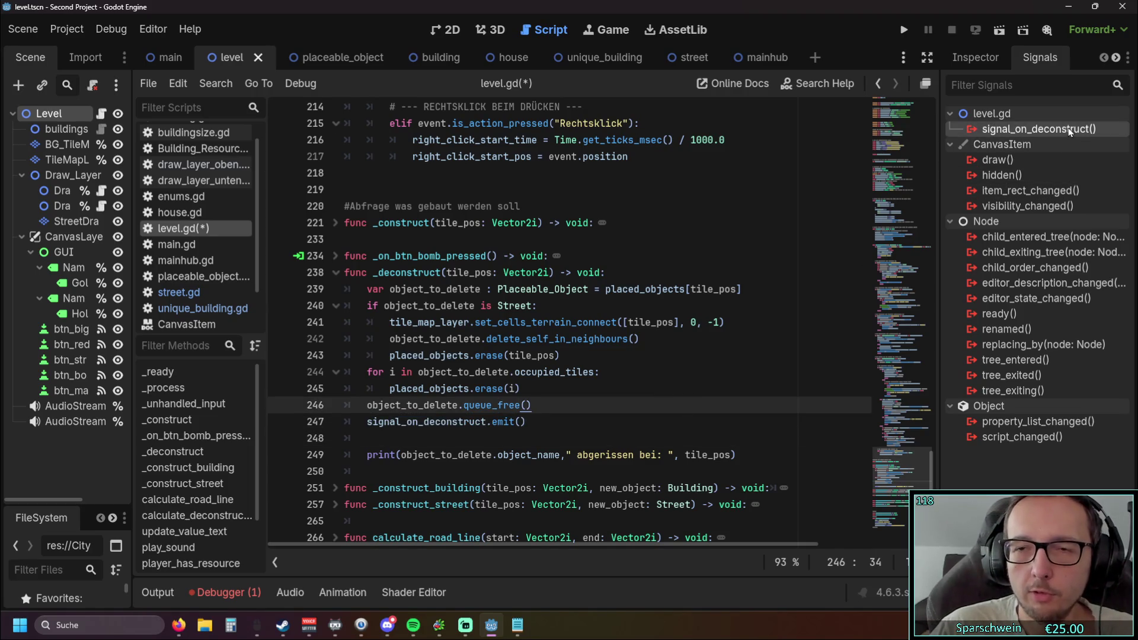
{"action": "double_click", "coordinate": [1061, 129]}
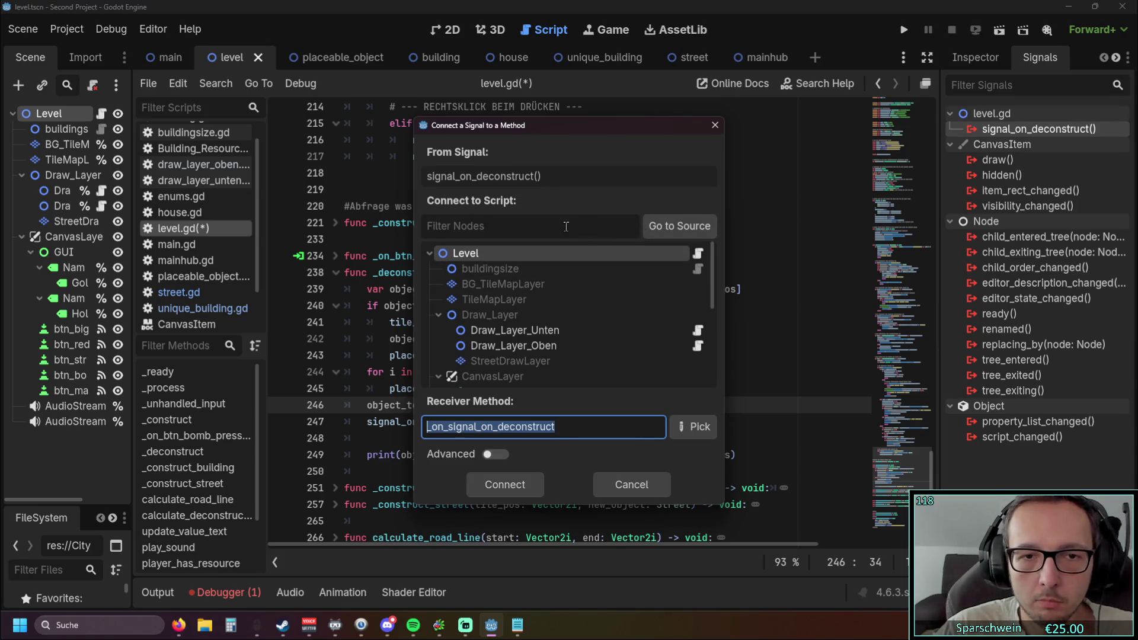
{"action": "scroll", "coordinate": [563, 286], "scroll_direction": "down", "scroll_amount": 5}
{"action": "scroll", "coordinate": [569, 290], "scroll_direction": "up", "scroll_amount": 5}
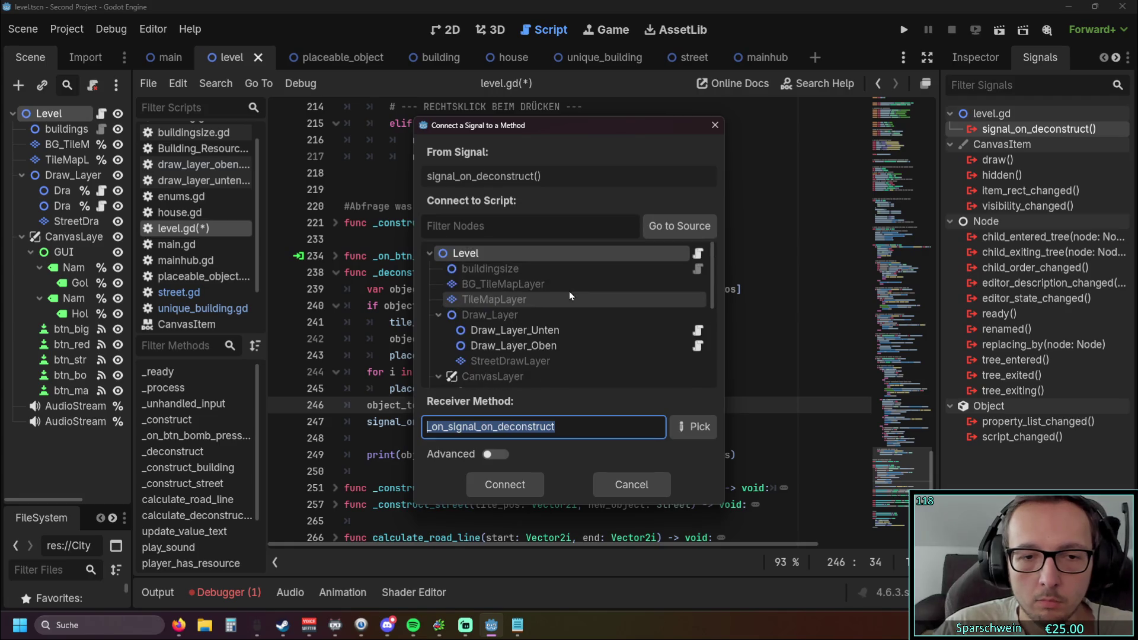
{"action": "left_click", "coordinate": [497, 455]}
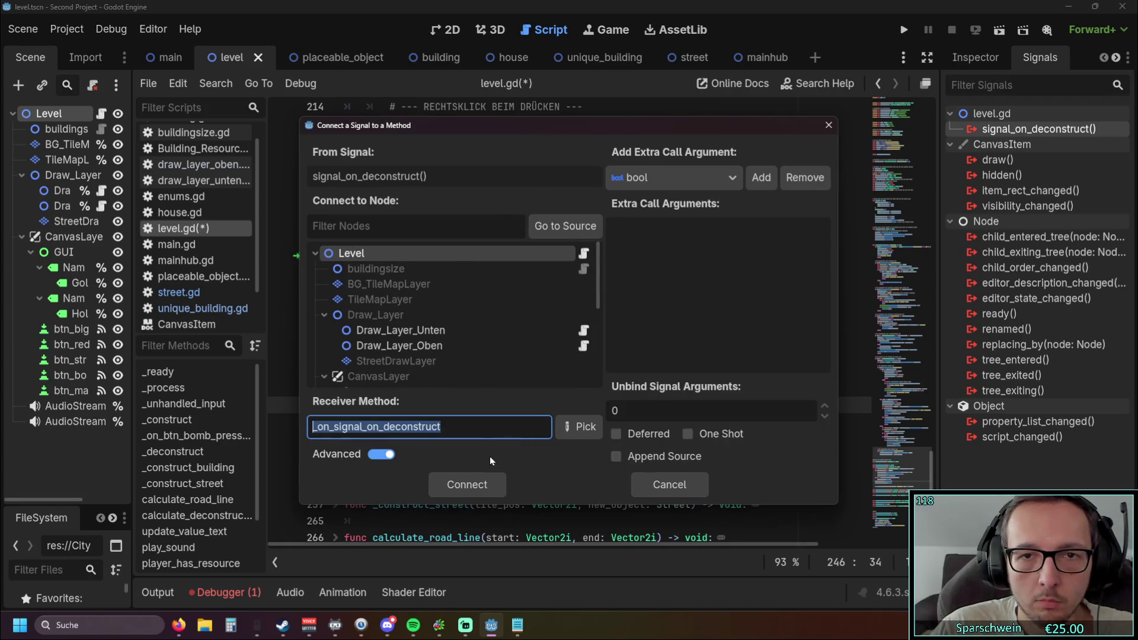
{"action": "left_click", "coordinate": [383, 455]}
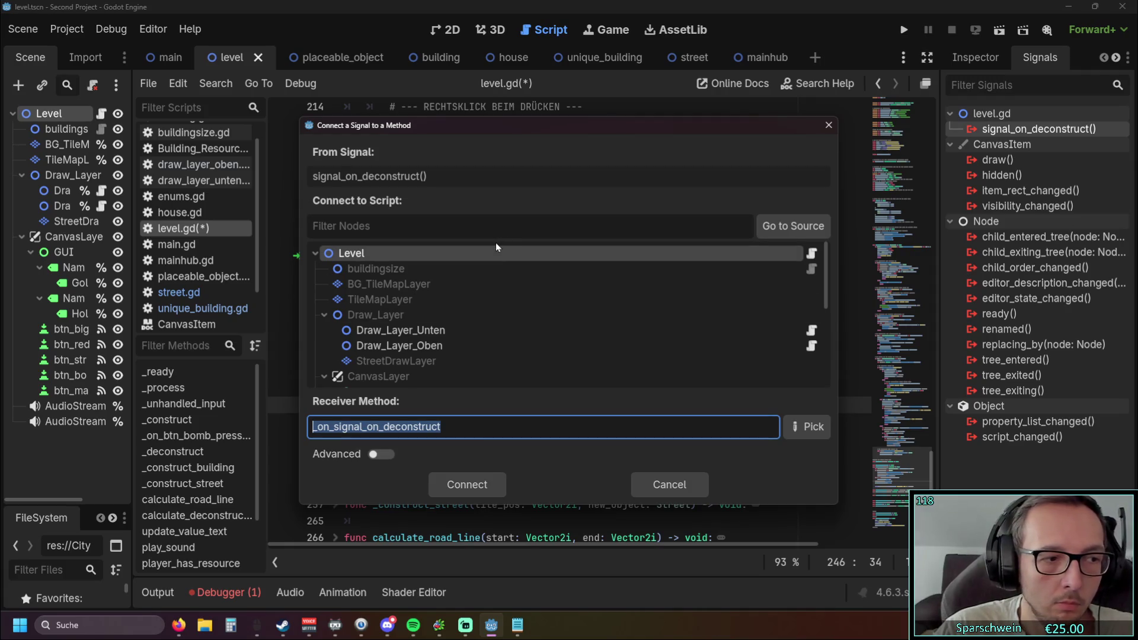
Deselect the receiver method _on_signal_on_deconstruct and browse the scene's node tree.
{"action": "left_click", "coordinate": [814, 231]}
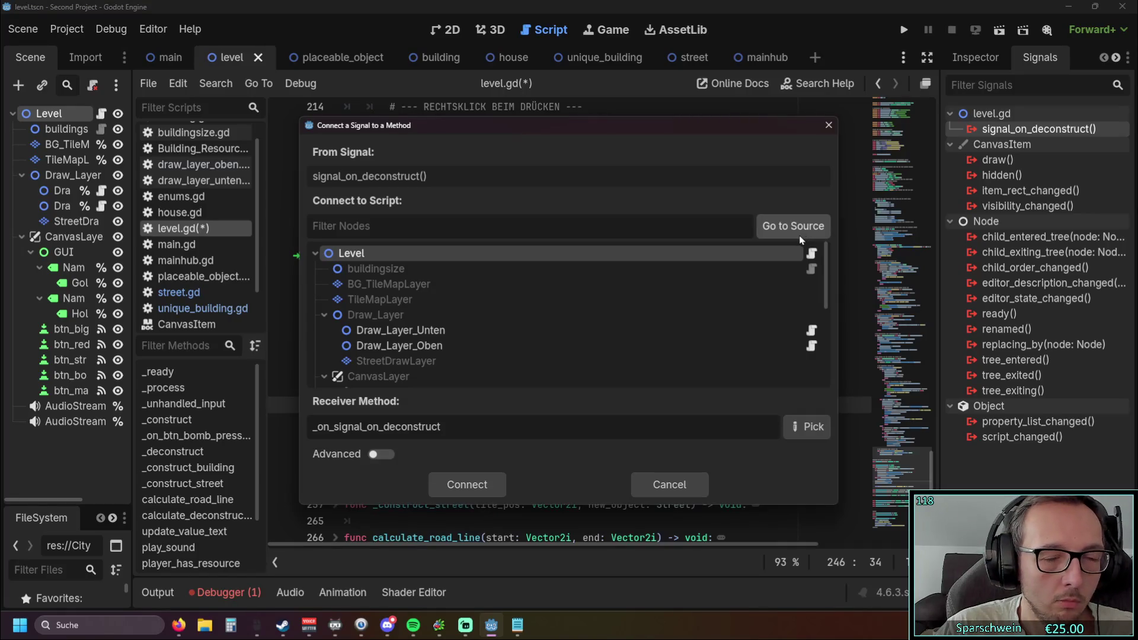
{"action": "scroll", "coordinate": [530, 330], "scroll_direction": "down", "scroll_amount": 5}
{"action": "scroll", "coordinate": [530, 330], "scroll_direction": "up", "scroll_amount": 3}
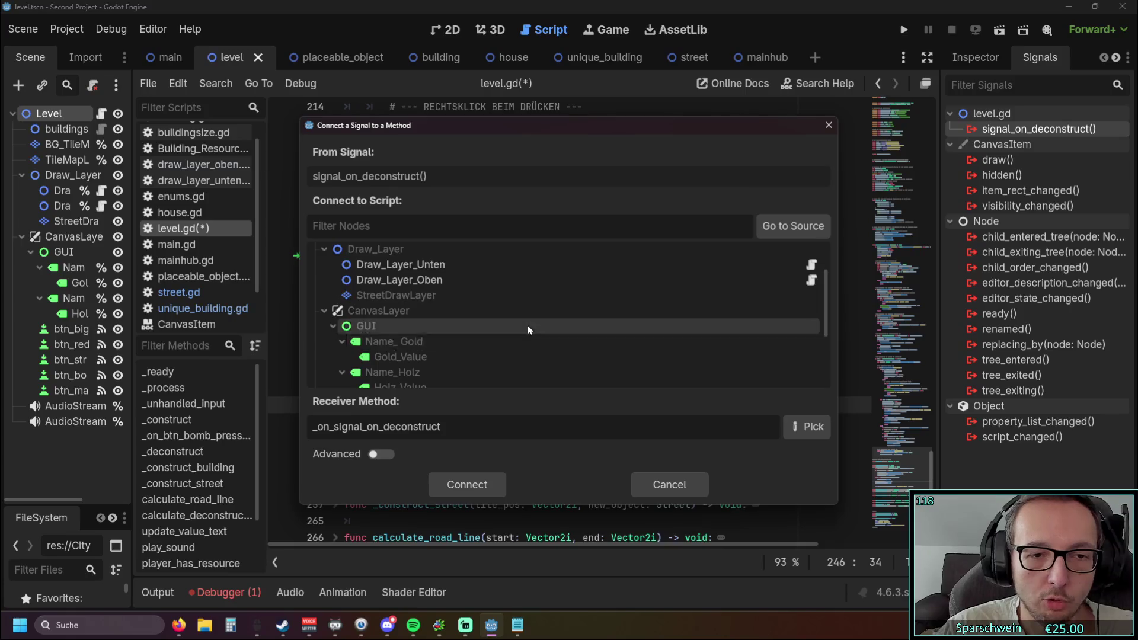
{"action": "scroll", "coordinate": [527, 326], "scroll_direction": "up", "scroll_amount": 2}
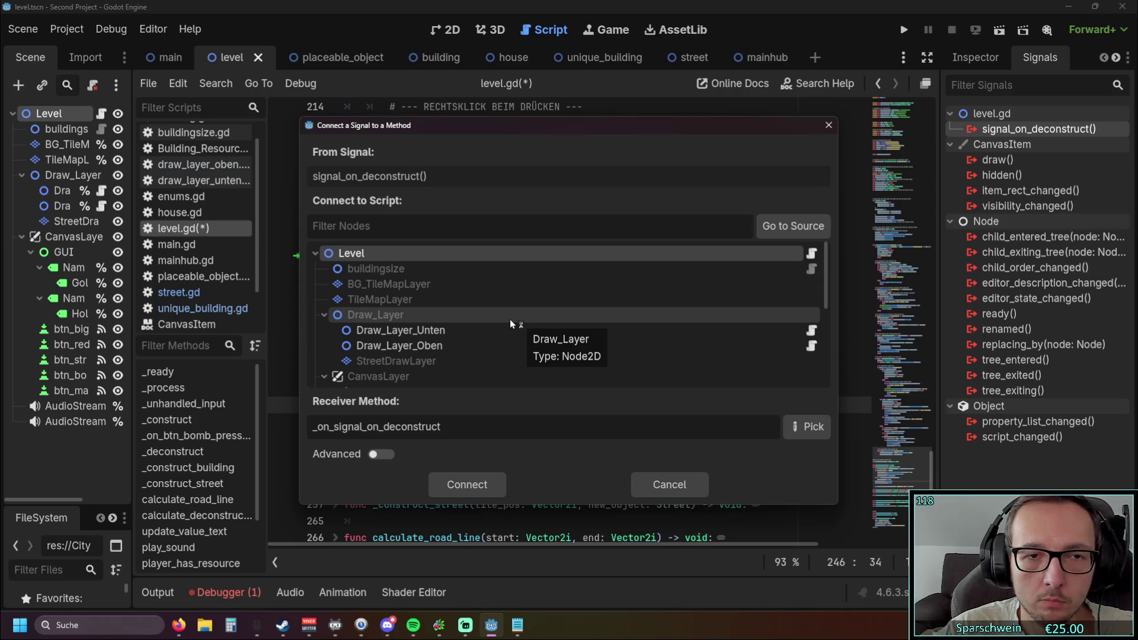
{"action": "scroll", "coordinate": [510, 319], "scroll_direction": "down", "scroll_amount": 5}
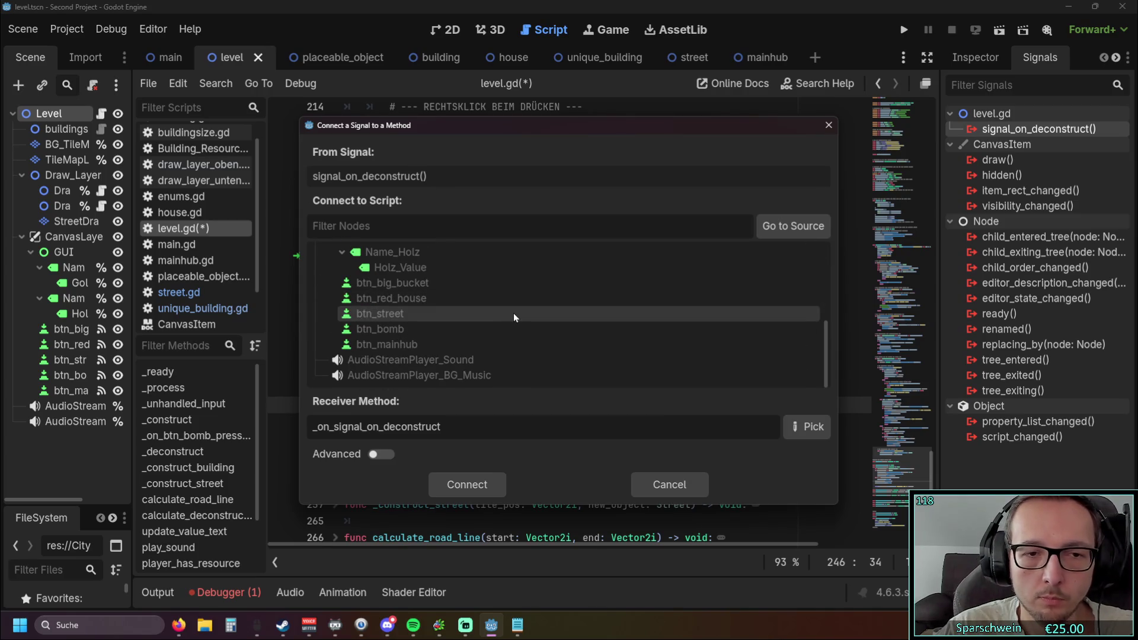
{"action": "scroll", "coordinate": [513, 313], "scroll_direction": "up", "scroll_amount": 5}
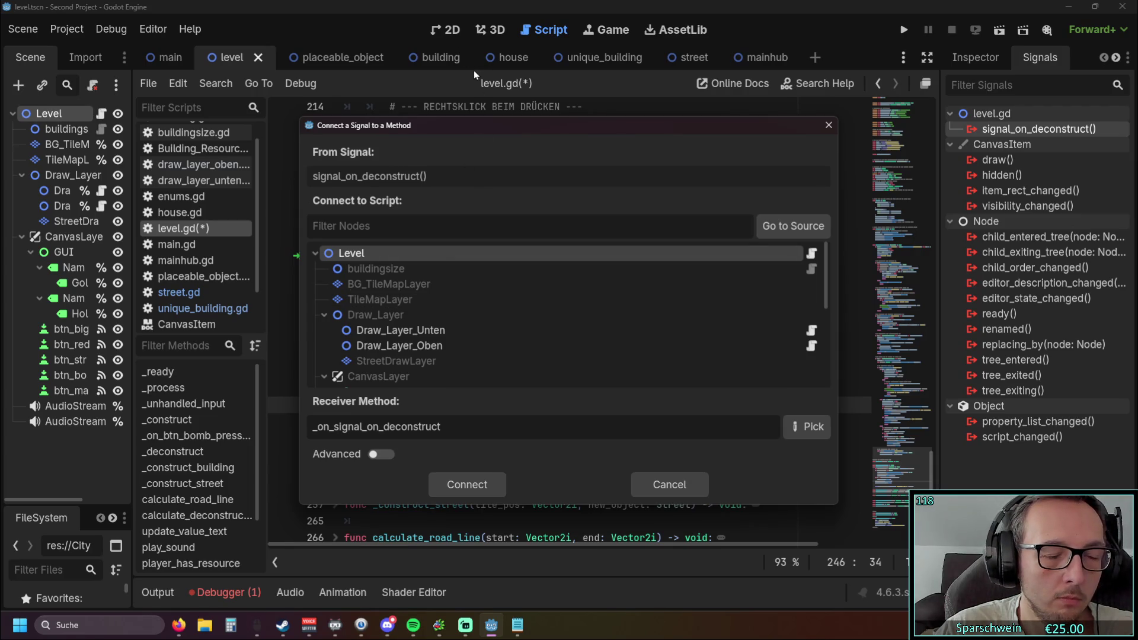
{"action": "scroll", "coordinate": [438, 292], "scroll_direction": "down", "scroll_amount": 2}
{"action": "scroll", "coordinate": [415, 281], "scroll_direction": "up", "scroll_amount": 2}
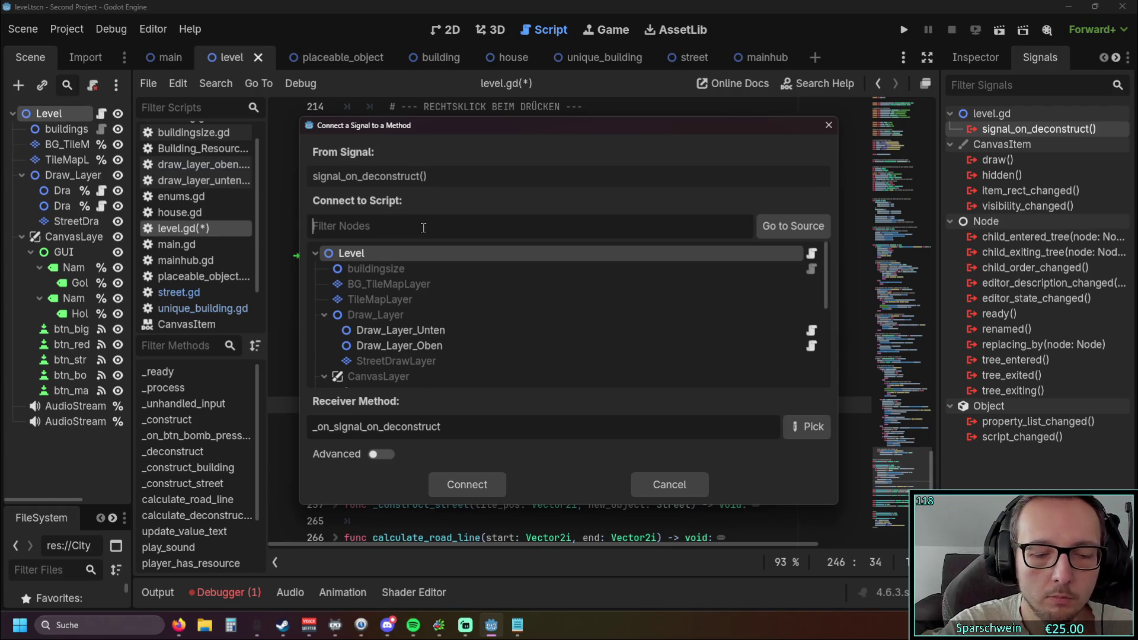
Filter the node tree by 'Stree', then clear the filter.
{"action": "type", "text": "Stree"}
{"action": "key", "text": "BackSpace"}
{"action": "key", "text": "BackSpace"}
{"action": "key", "text": "BackSpace"}
{"action": "scroll", "coordinate": [450, 270], "scroll_direction": "down", "scroll_amount": 3}
{"action": "scroll", "coordinate": [450, 264], "scroll_direction": "up", "scroll_amount": 5}
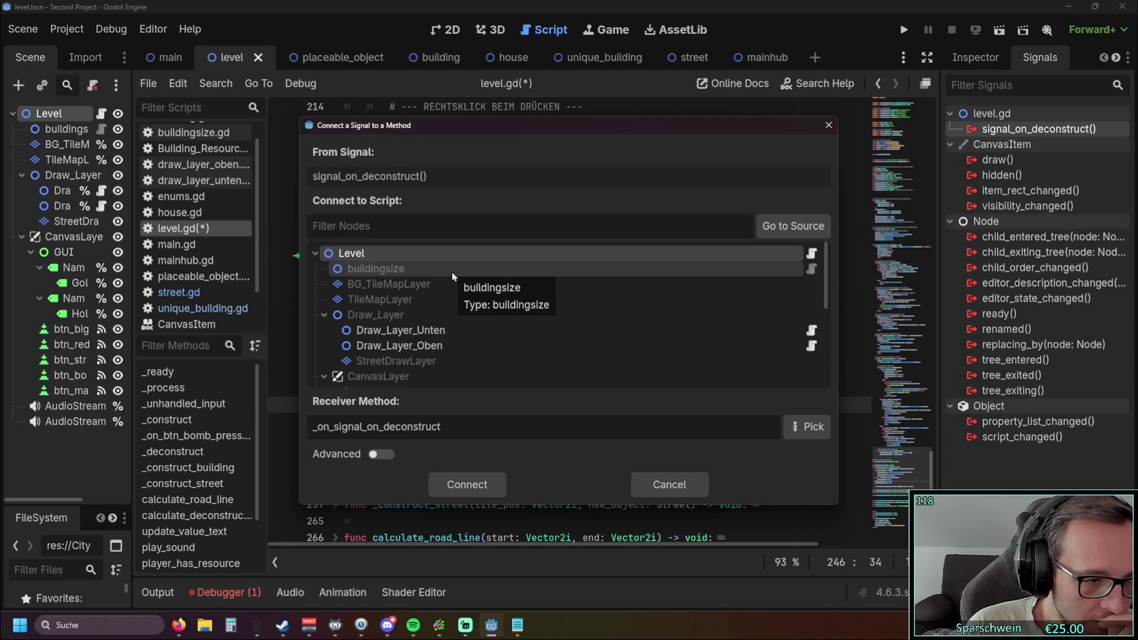
Cancel the signal connection dialog and delete the street_draw_layer variable line from level.gd.
{"action": "left_click", "coordinate": [824, 129]}
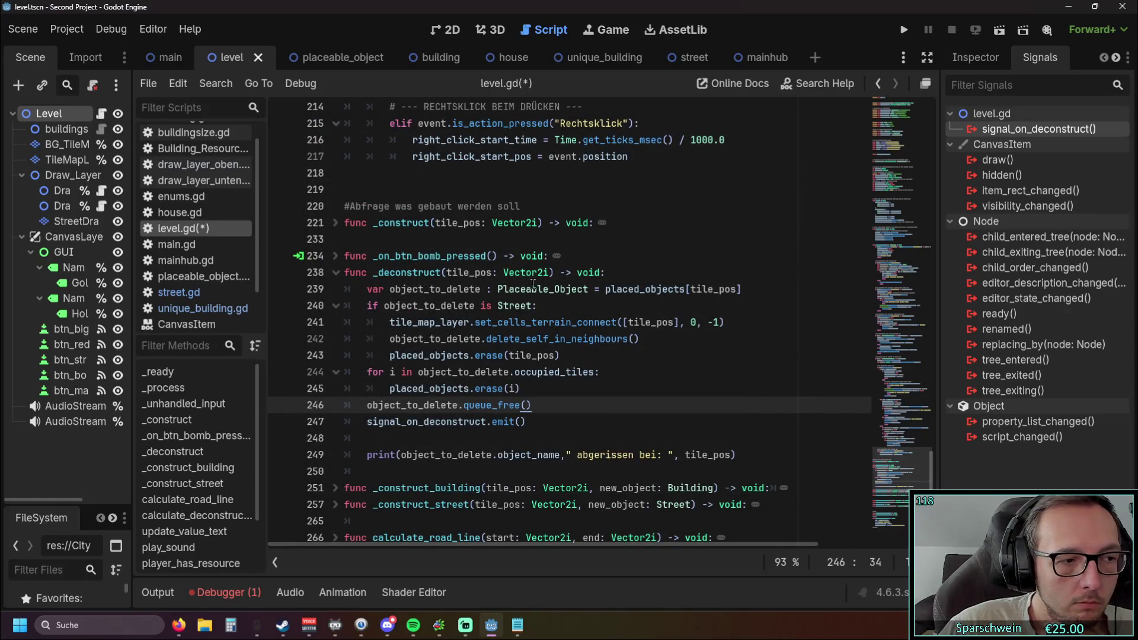
{"action": "scroll", "coordinate": [815, 403], "scroll_direction": "up", "scroll_amount": 15}
{"action": "mouse_move", "coordinate": [934, 358]}
{"action": "left_mouse_down"}
{"action": "mouse_move", "coordinate": [941, 134]}
{"action": "mouse_move", "coordinate": [915, 129]}
{"action": "left_mouse_up"}
{"action": "scroll", "coordinate": [665, 238], "scroll_direction": "down", "scroll_amount": 4}
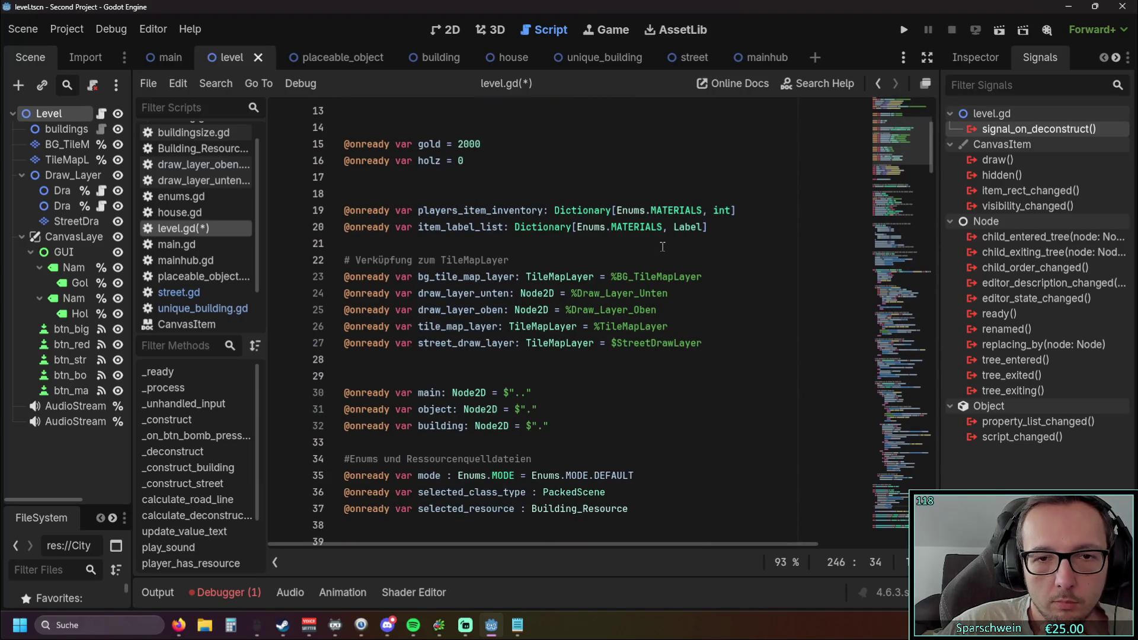
{"action": "scroll", "coordinate": [663, 247], "scroll_direction": "down", "scroll_amount": 3}
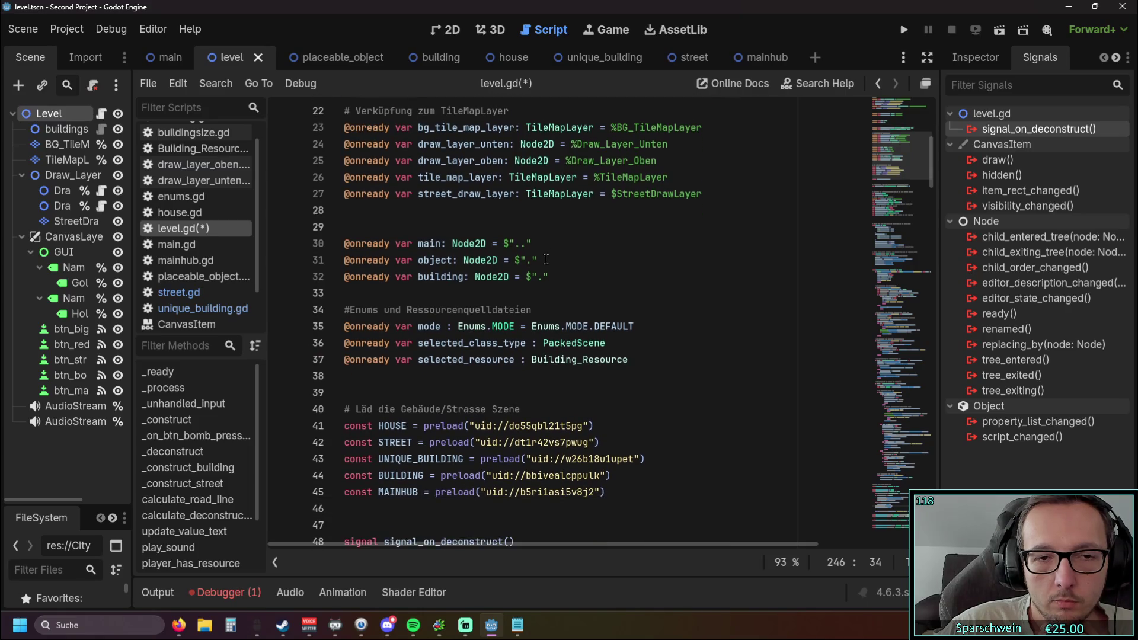
{"action": "scroll", "coordinate": [546, 259], "scroll_direction": "up", "scroll_amount": 1}
{"action": "triple_click", "coordinate": [533, 243]}
{"action": "key", "text": "BackSpace"}
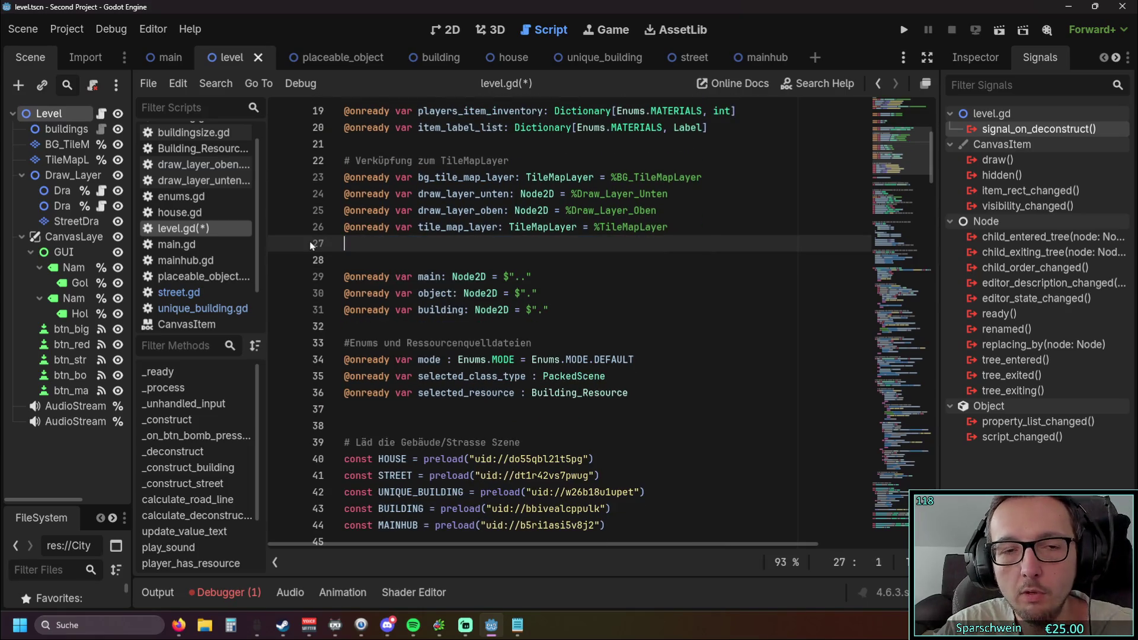
Delete the StreetDrawLayer node from the Level scene, confirming with OK, and run the project.
{"action": "right_click", "coordinate": [65, 223]}
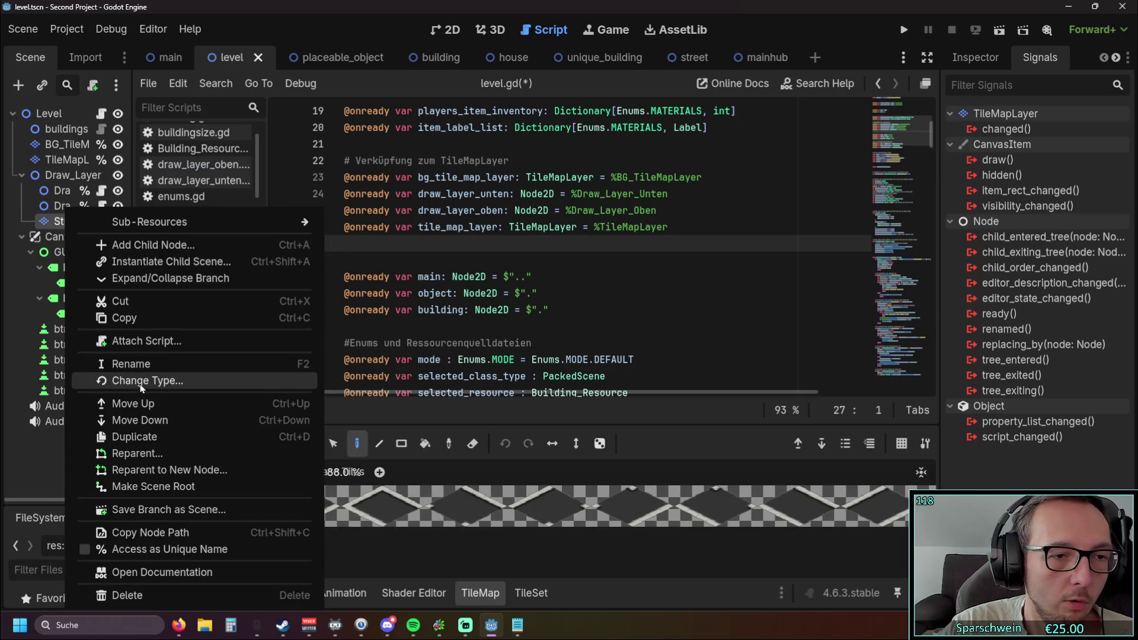
{"action": "left_click", "coordinate": [48, 224]}
{"action": "double_click", "coordinate": [53, 221]}
{"action": "key", "text": "Escape"}
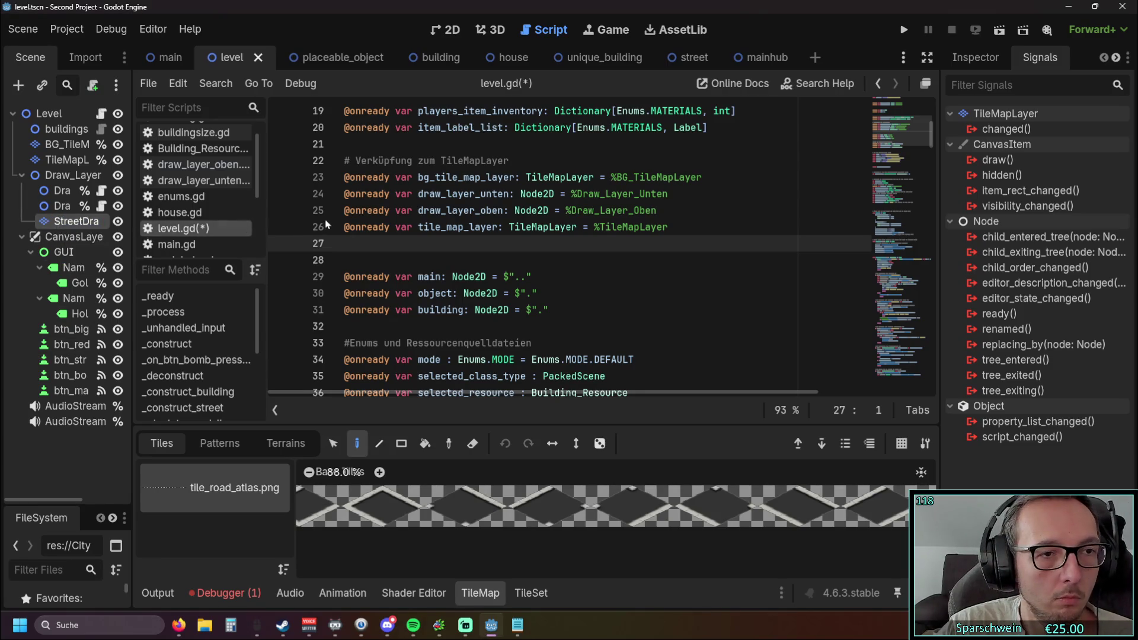
{"action": "key", "text": "Delete"}
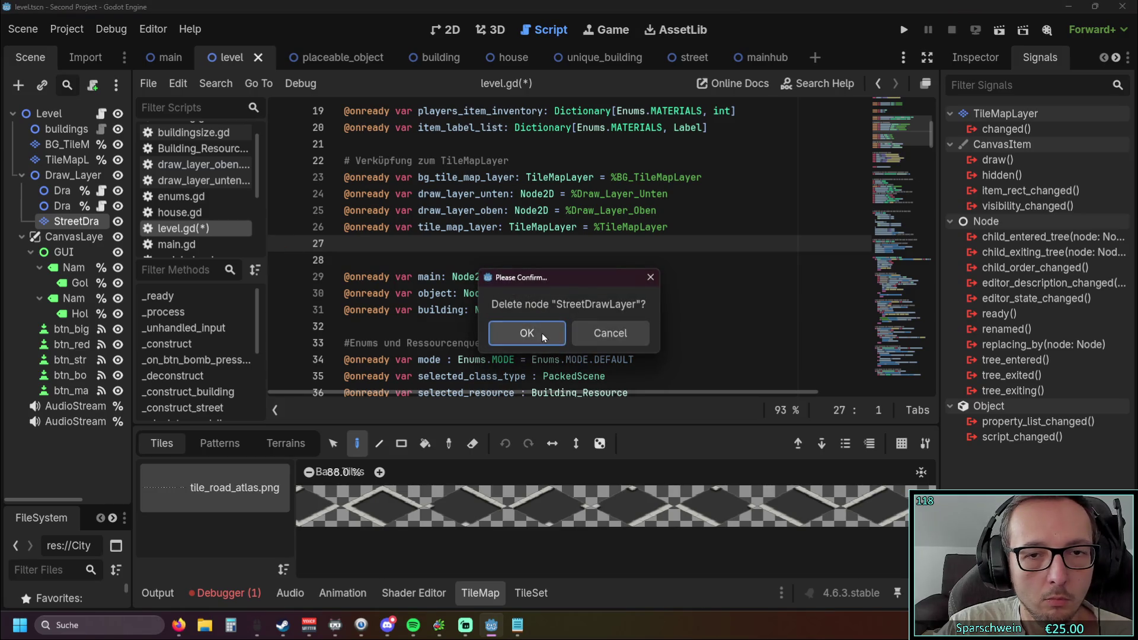
{"action": "left_click", "coordinate": [539, 330]}
{"action": "left_click", "coordinate": [904, 30]}
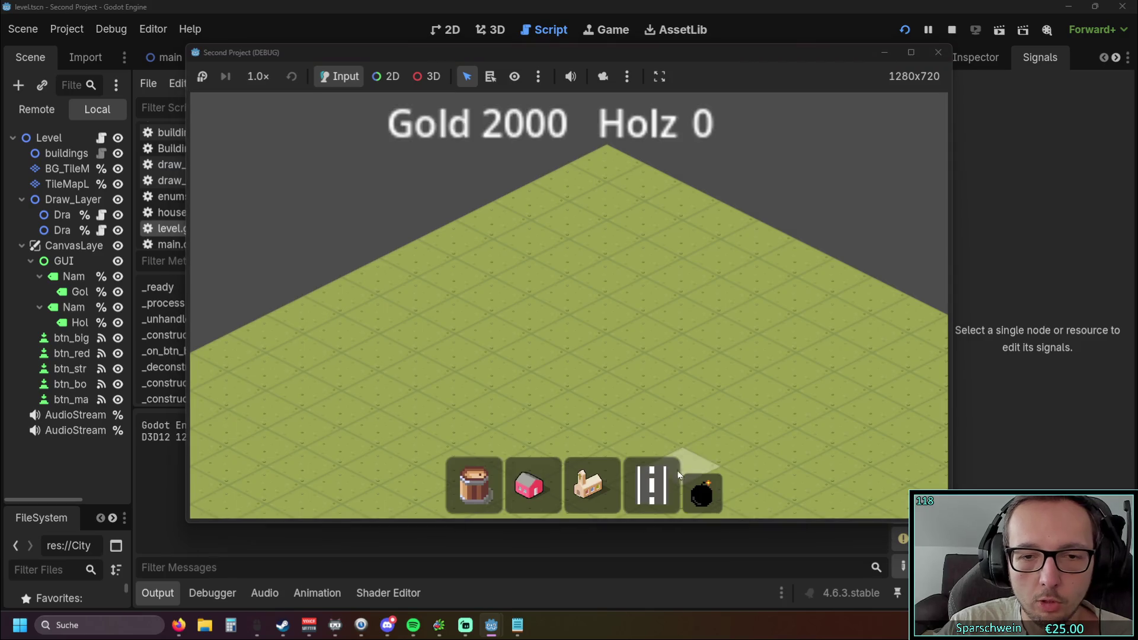
In the running game, enter street mode, drag out an L-shaped road in two legs, then stop the game.
{"action": "left_click", "coordinate": [679, 474]}
{"action": "left_click_drag", "start_coordinate": [492, 385], "coordinate": [621, 358]}
{"action": "left_click_drag", "start_coordinate": [543, 370], "coordinate": [801, 465]}
{"action": "left_click", "coordinate": [938, 52]}
Scroll through level.gd to review its variables and the deconstruct signal code.
{"action": "left_click", "coordinate": [569, 277]}
{"action": "key", "text": "Down"}
{"action": "key", "text": "Down"}
{"action": "key", "text": "Down"}
{"action": "scroll", "coordinate": [569, 289], "scroll_direction": "up", "scroll_amount": 5}
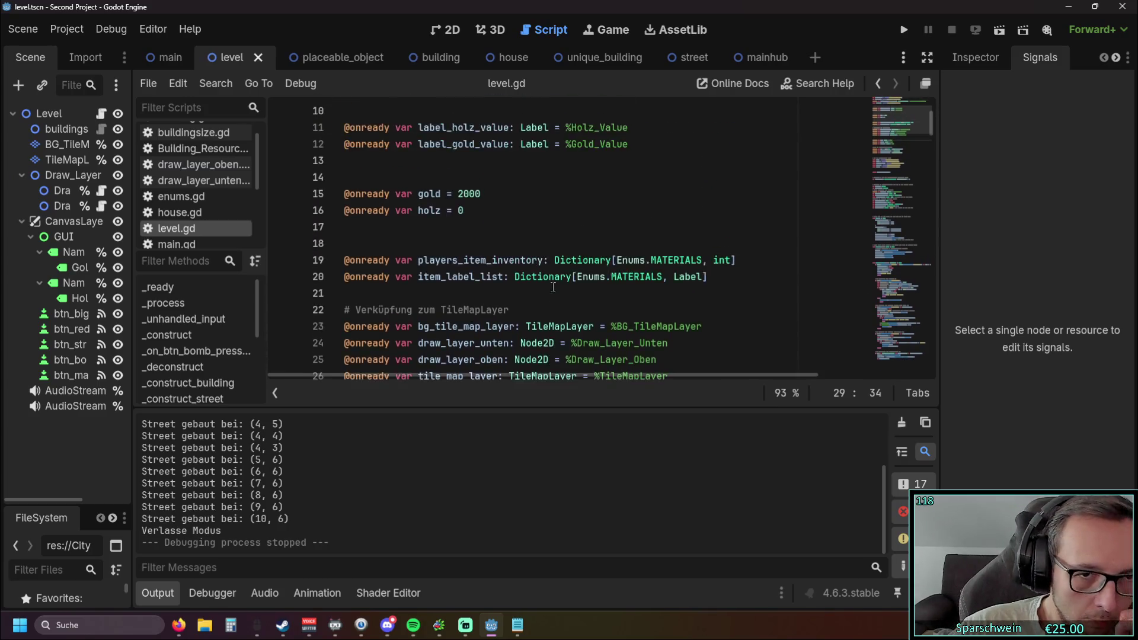
{"action": "scroll", "coordinate": [600, 277], "scroll_direction": "down", "scroll_amount": 9}
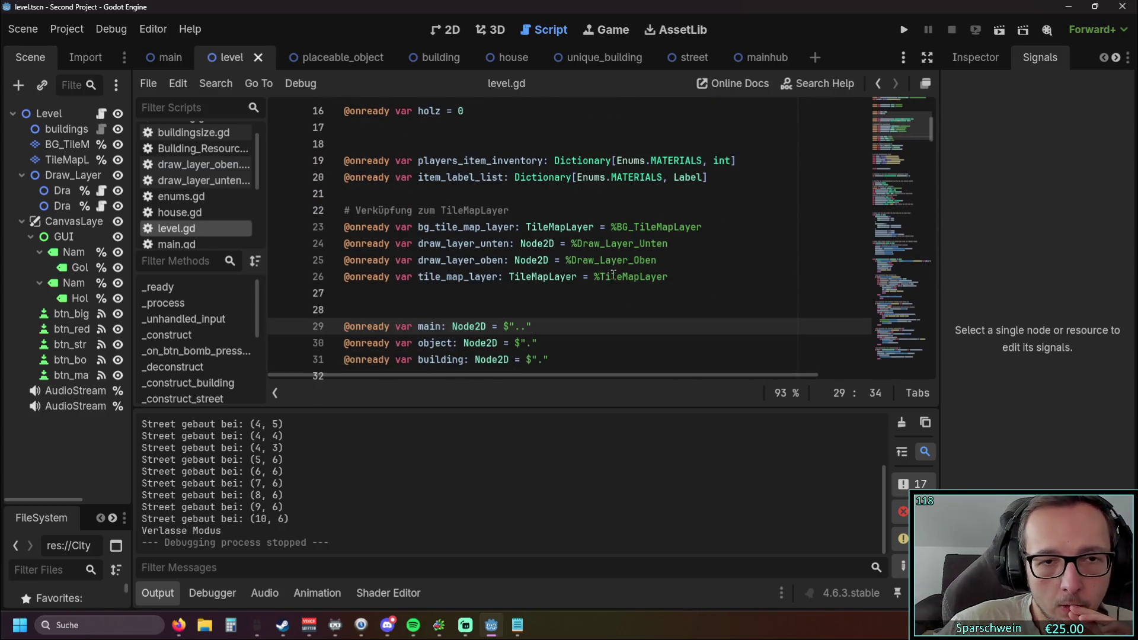
{"action": "scroll", "coordinate": [616, 264], "scroll_direction": "down", "scroll_amount": 3}
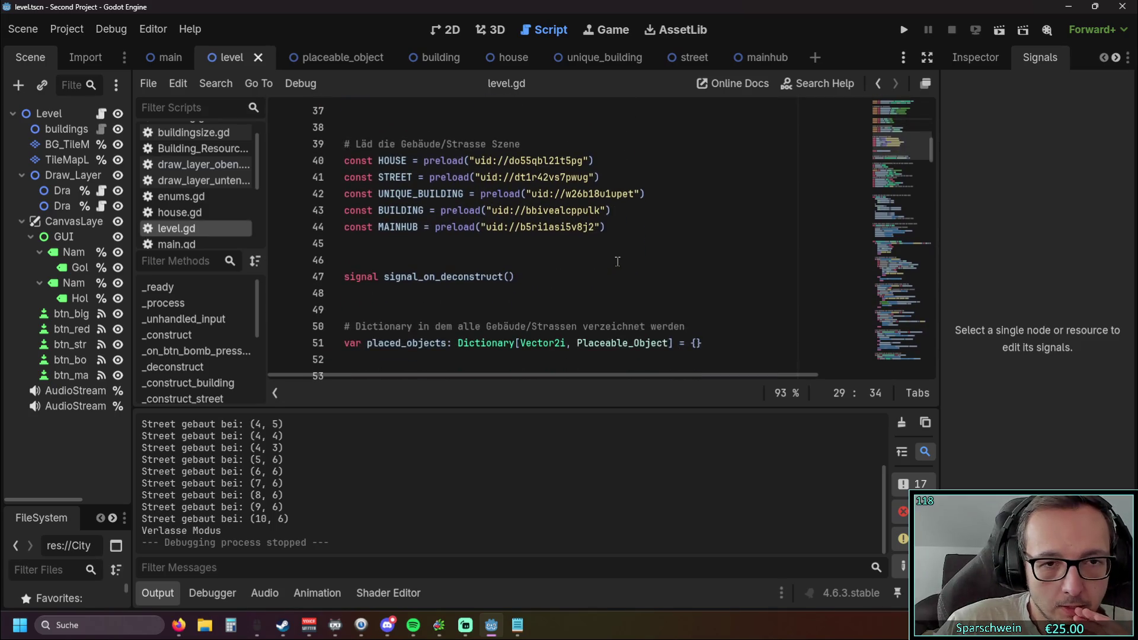
{"action": "scroll", "coordinate": [556, 259], "scroll_direction": "up", "scroll_amount": 1}
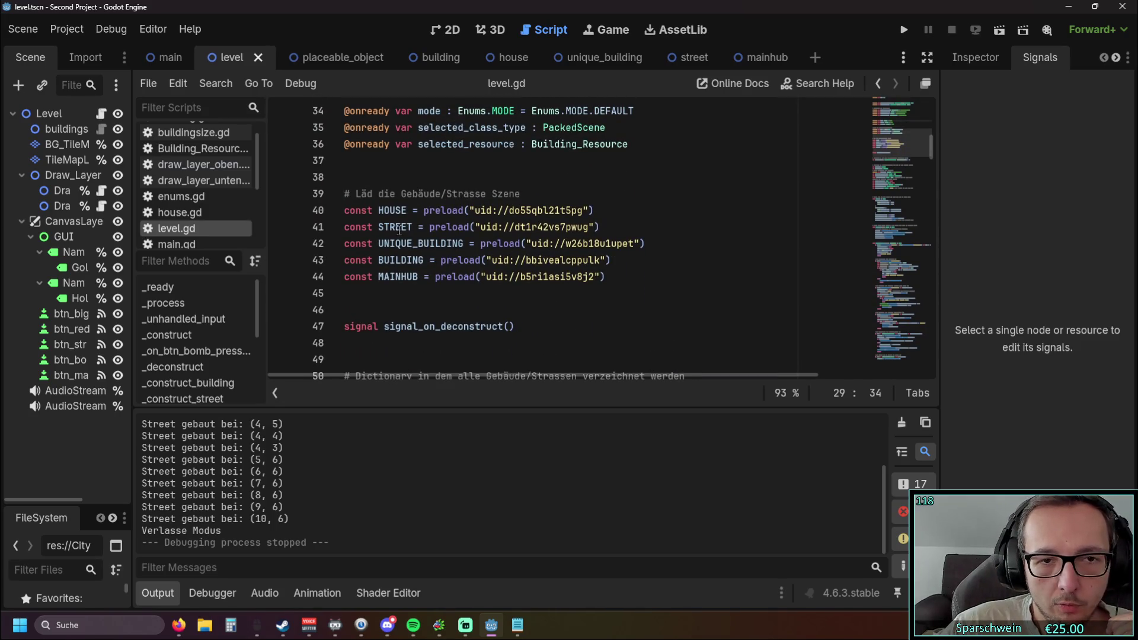
{"action": "mouse_move", "coordinate": [510, 226]}
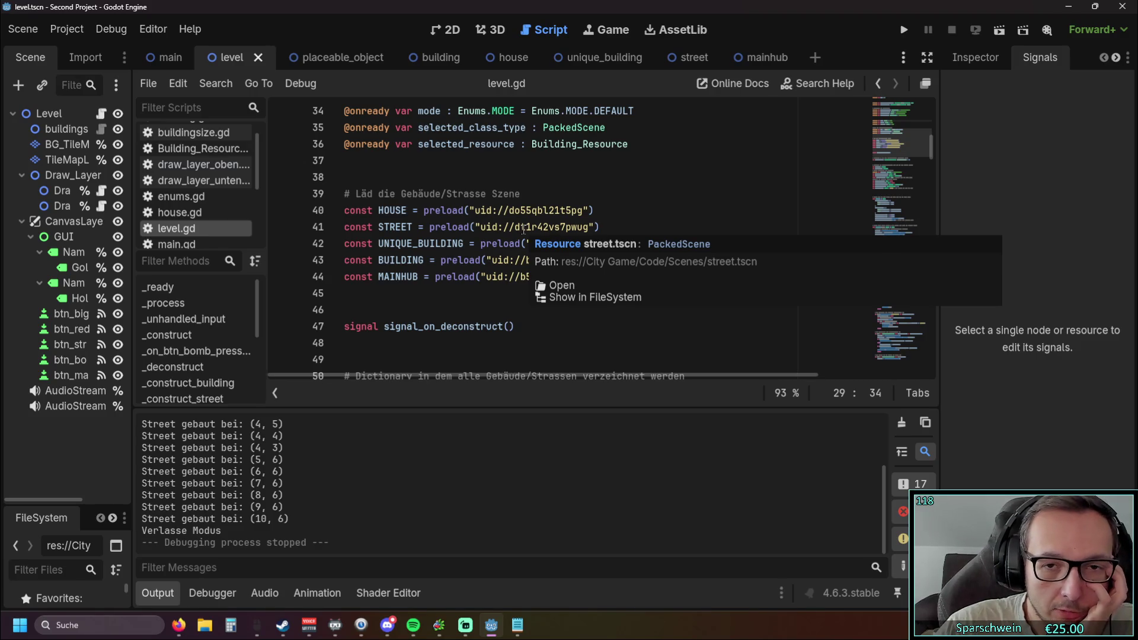
{"action": "scroll", "coordinate": [676, 194], "scroll_direction": "down", "scroll_amount": 2}
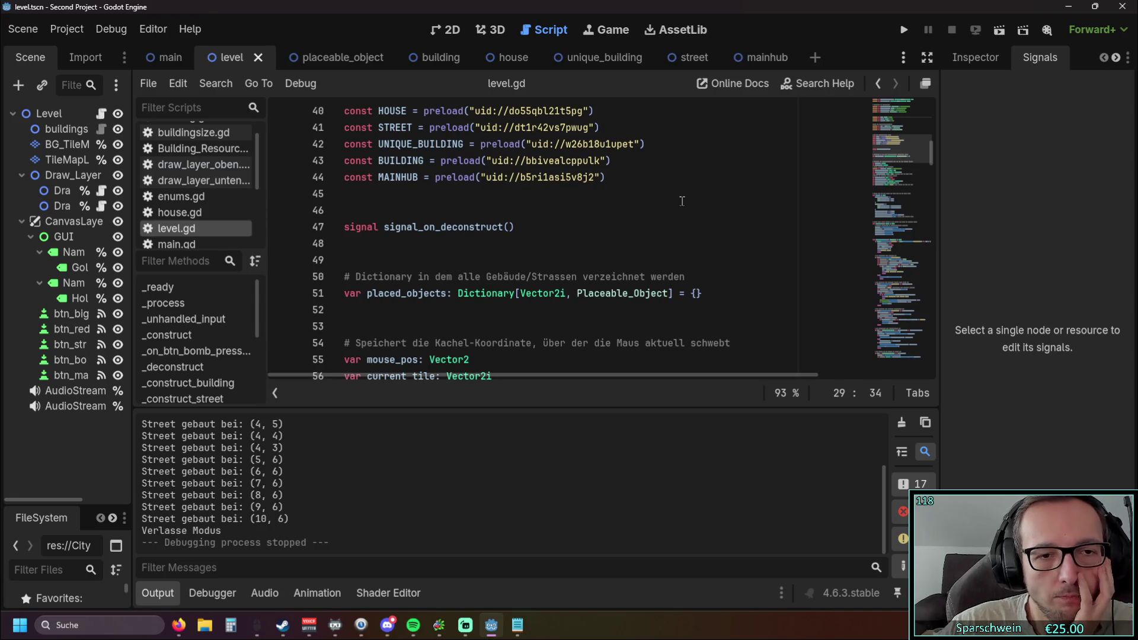
{"action": "scroll", "coordinate": [682, 204], "scroll_direction": "down", "scroll_amount": 3}
{"action": "scroll", "coordinate": [682, 204], "scroll_direction": "down", "scroll_amount": 2}
{"action": "scroll", "coordinate": [681, 206], "scroll_direction": "up", "scroll_amount": 7}
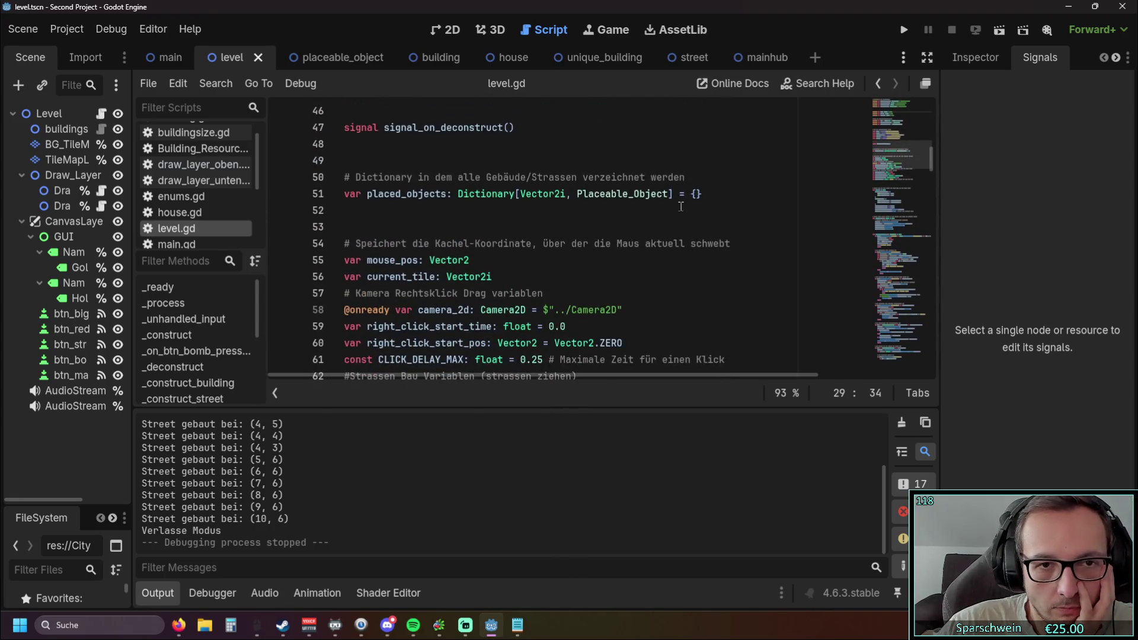
{"action": "scroll", "coordinate": [681, 206], "scroll_direction": "up", "scroll_amount": 6}
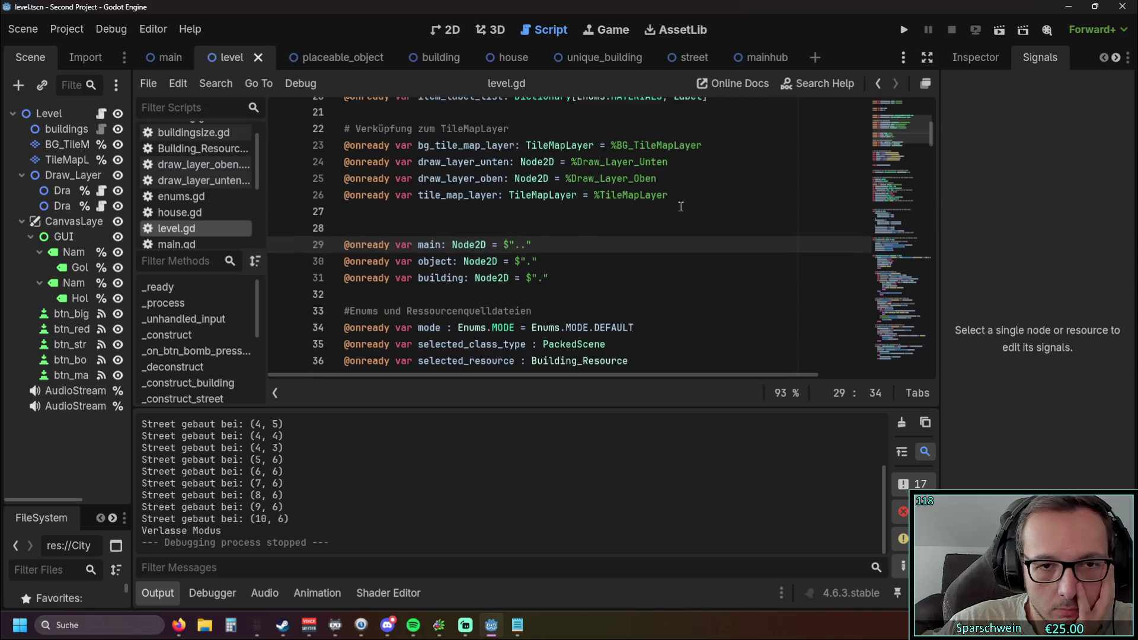
{"action": "scroll", "coordinate": [680, 207], "scroll_direction": "up", "scroll_amount": 5}
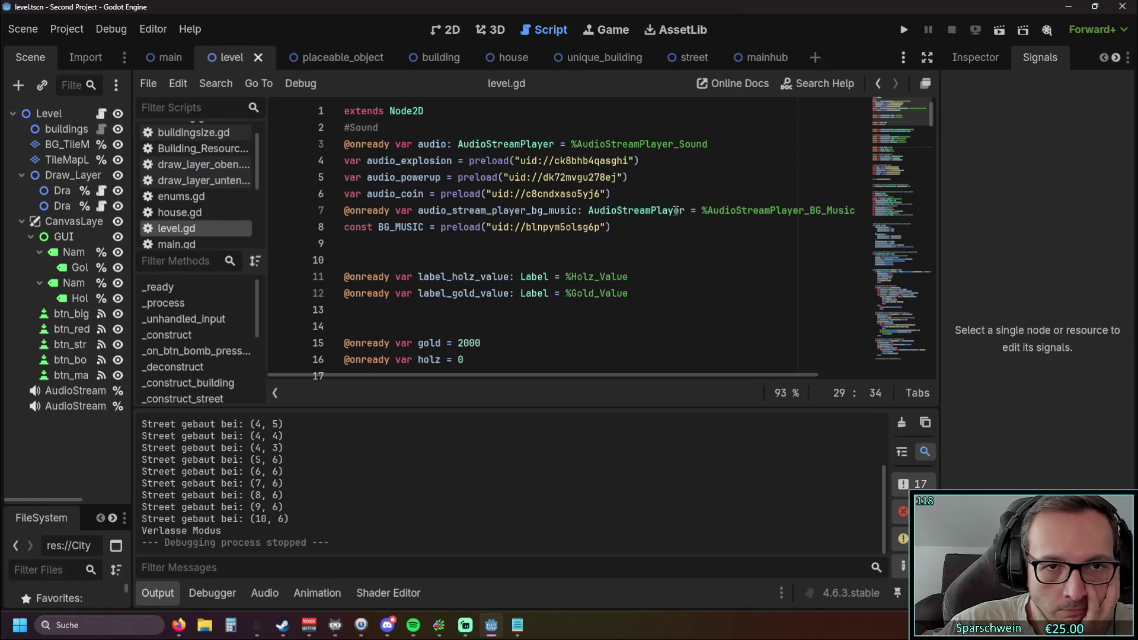
{"action": "mouse_move", "coordinate": [675, 210]}
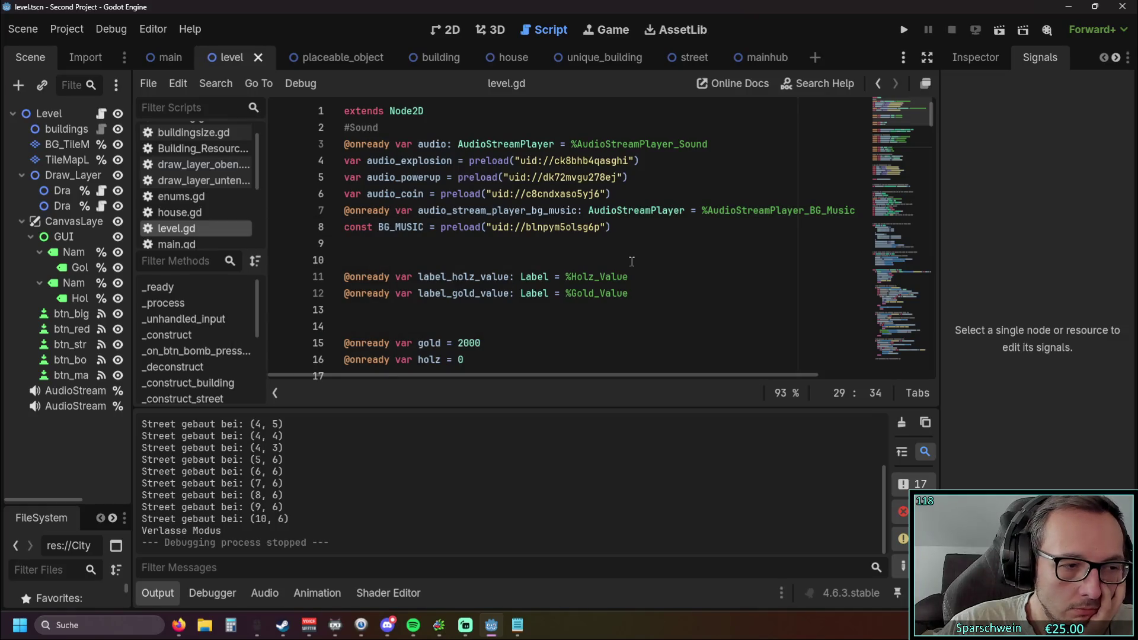
{"action": "scroll", "coordinate": [631, 261], "scroll_direction": "down", "scroll_amount": 4}
{"action": "scroll", "coordinate": [632, 260], "scroll_direction": "down", "scroll_amount": 2}
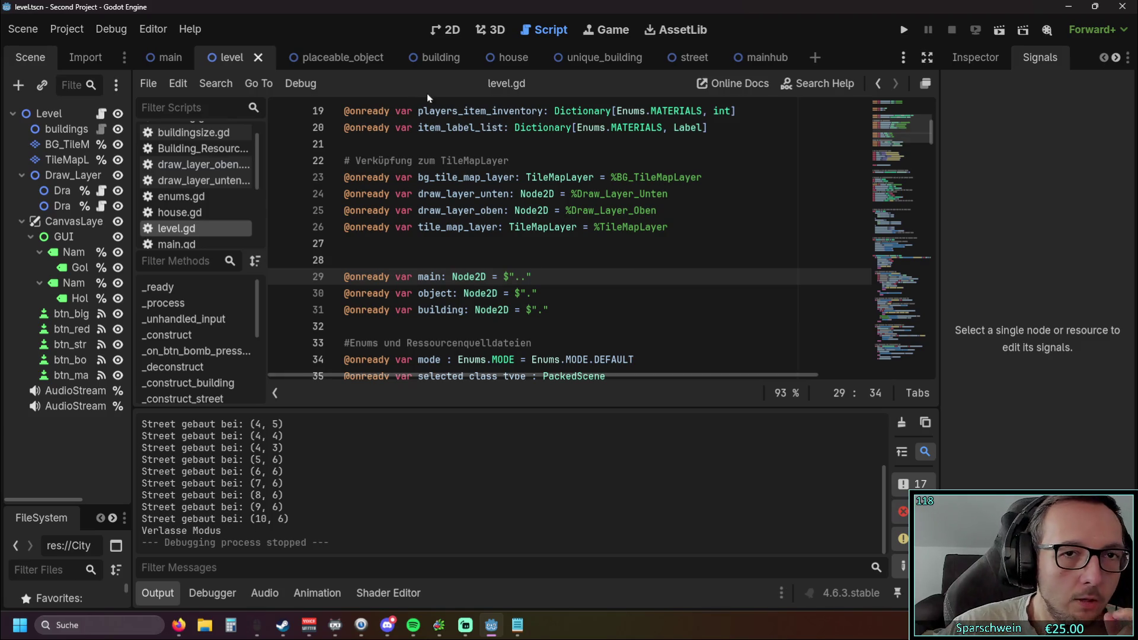
{"action": "scroll", "coordinate": [191, 202], "scroll_direction": "down", "scroll_amount": 4}
{"action": "left_click", "coordinate": [190, 191]}
Add an empty 'func catch_deconstruct_signal() -> void:' at the end of street.gd.
{"action": "scroll", "coordinate": [527, 242], "scroll_direction": "down", "scroll_amount": 10}
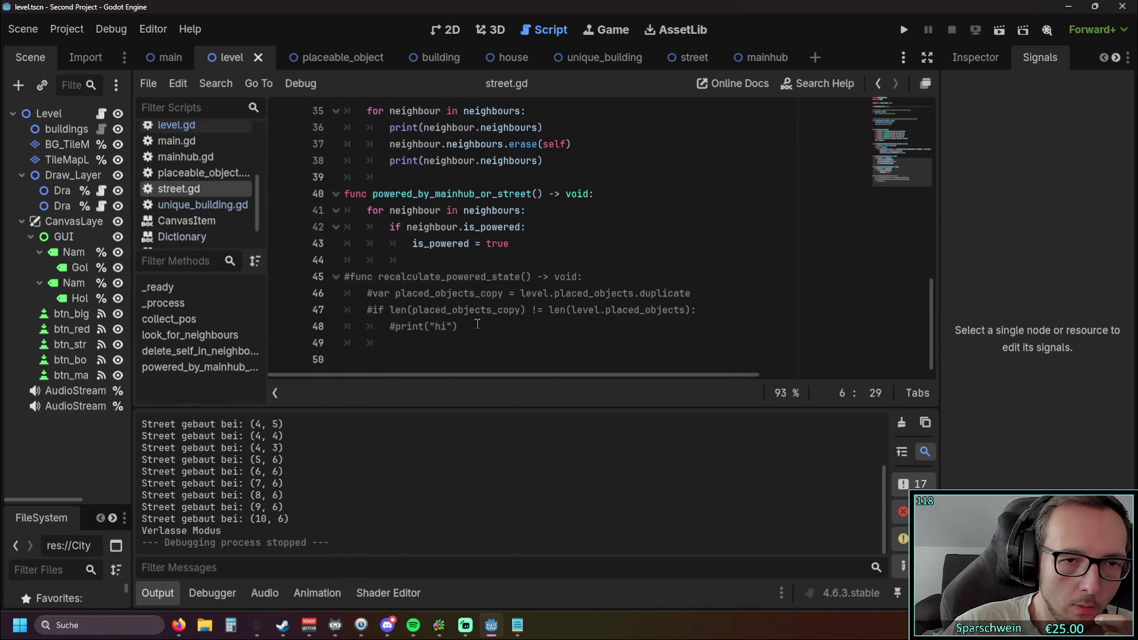
{"action": "left_click", "coordinate": [535, 261]}
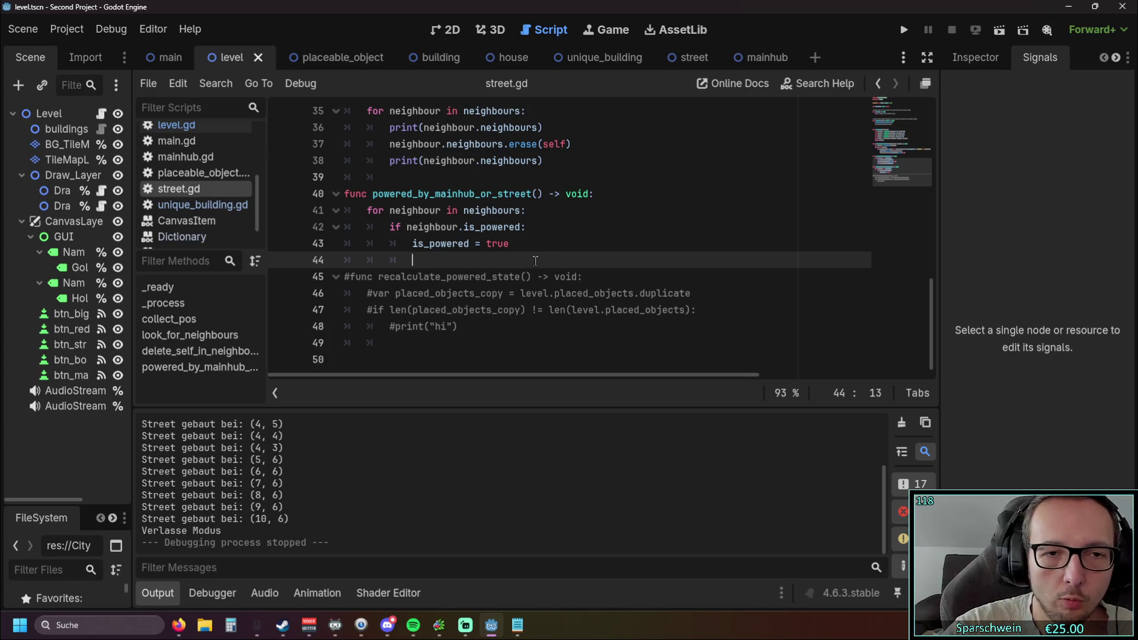
{"action": "left_click", "coordinate": [492, 326]}
{"action": "key", "text": "Return"}
{"action": "key", "text": "Return"}
{"action": "key", "text": "BackSpace"}
{"action": "key", "text": "BackSpace"}
{"action": "type", "text": "func"}
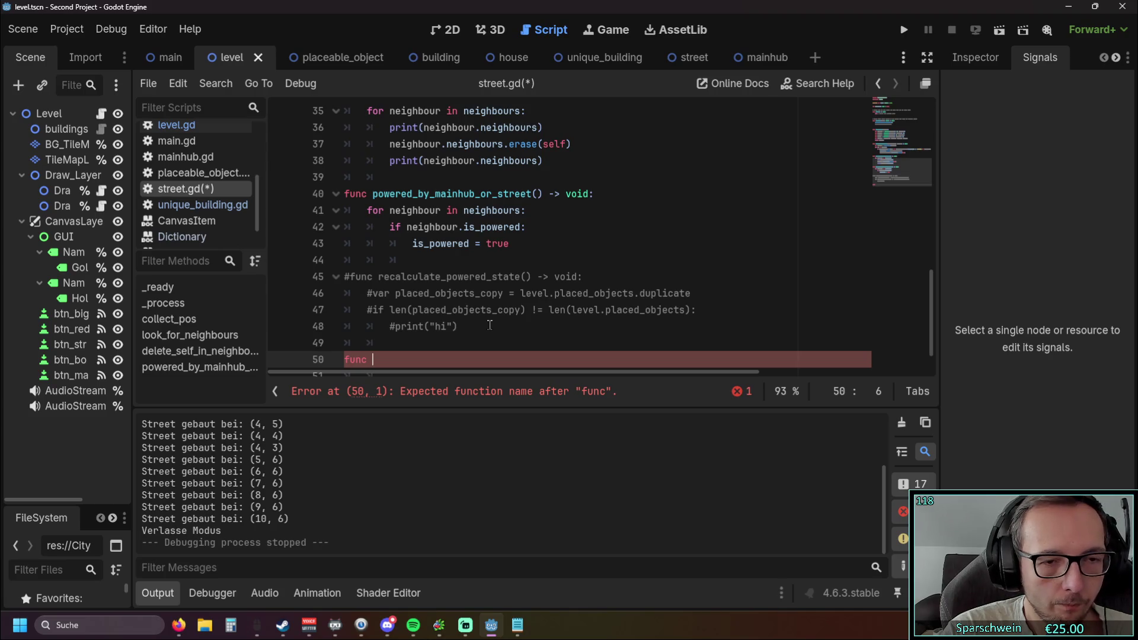
{"action": "type", "text": "catch"}
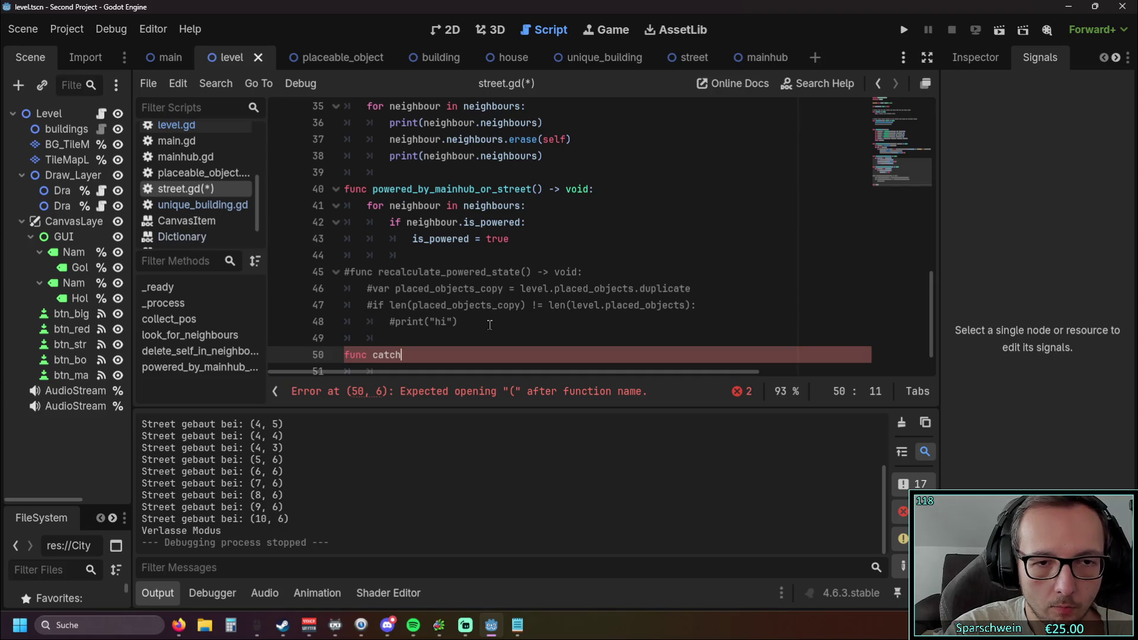
{"action": "type", "text": "_deco"}
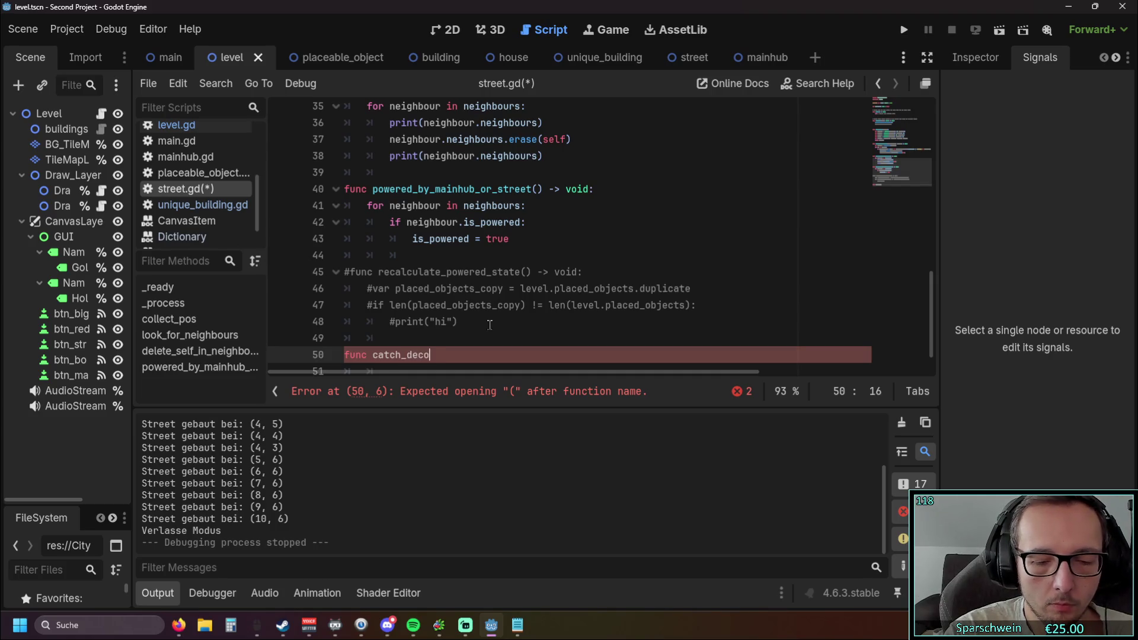
{"action": "type", "text": "nstruct"}
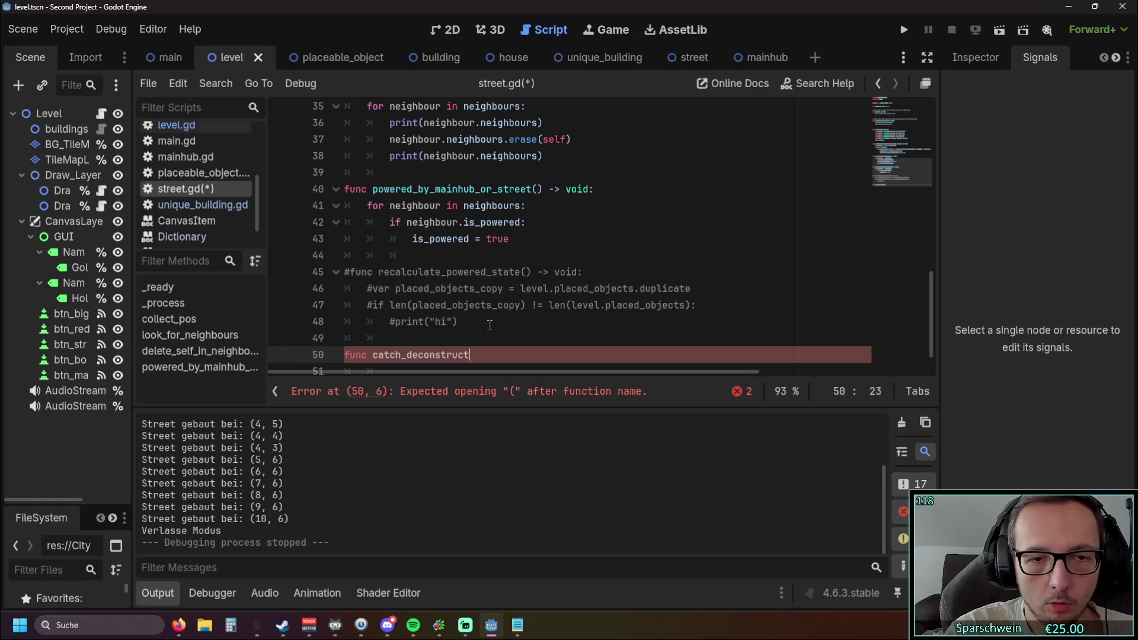
{"action": "type", "text": ":signal"}
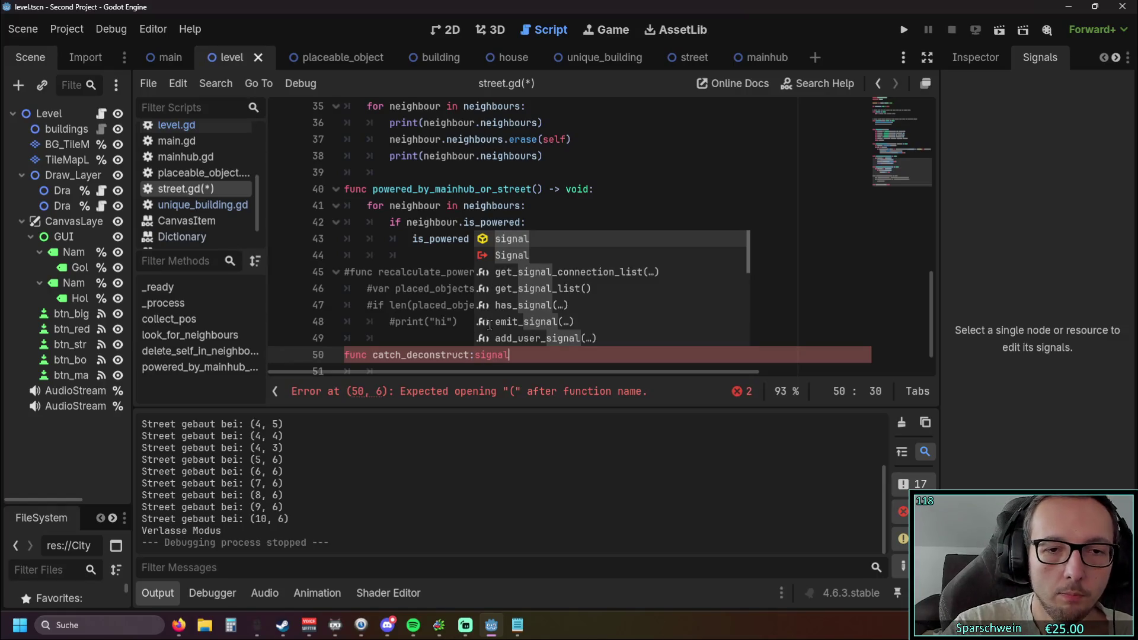
{"action": "key", "text": "BackSpace"}
{"action": "key", "text": "BackSpace"}
{"action": "key", "text": "BackSpace"}
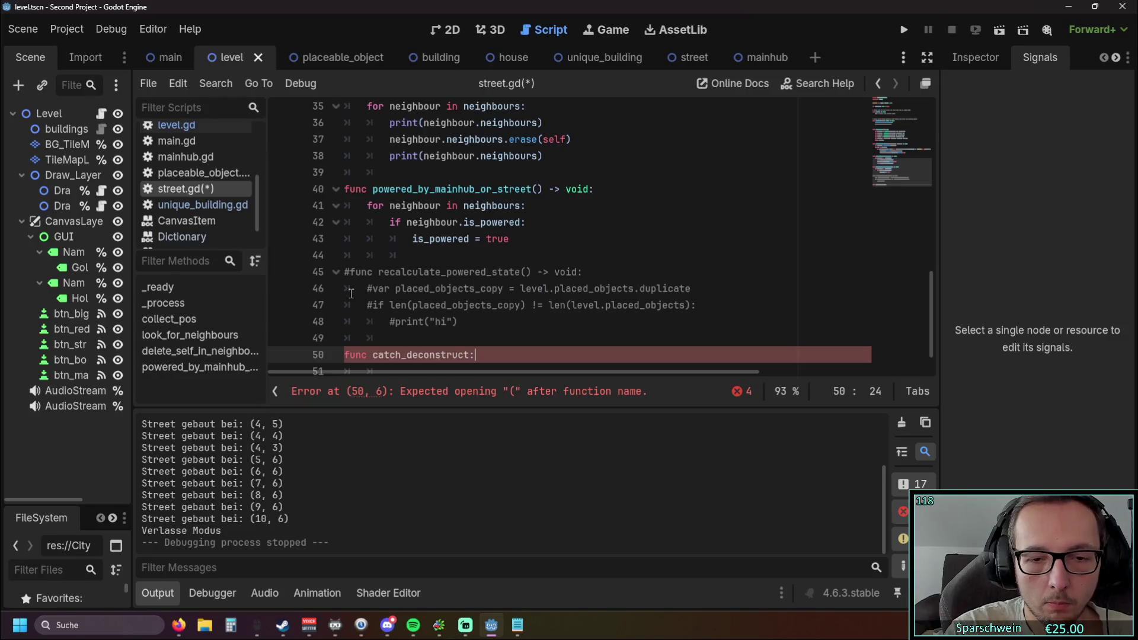
{"action": "type", "text": "_signal"}
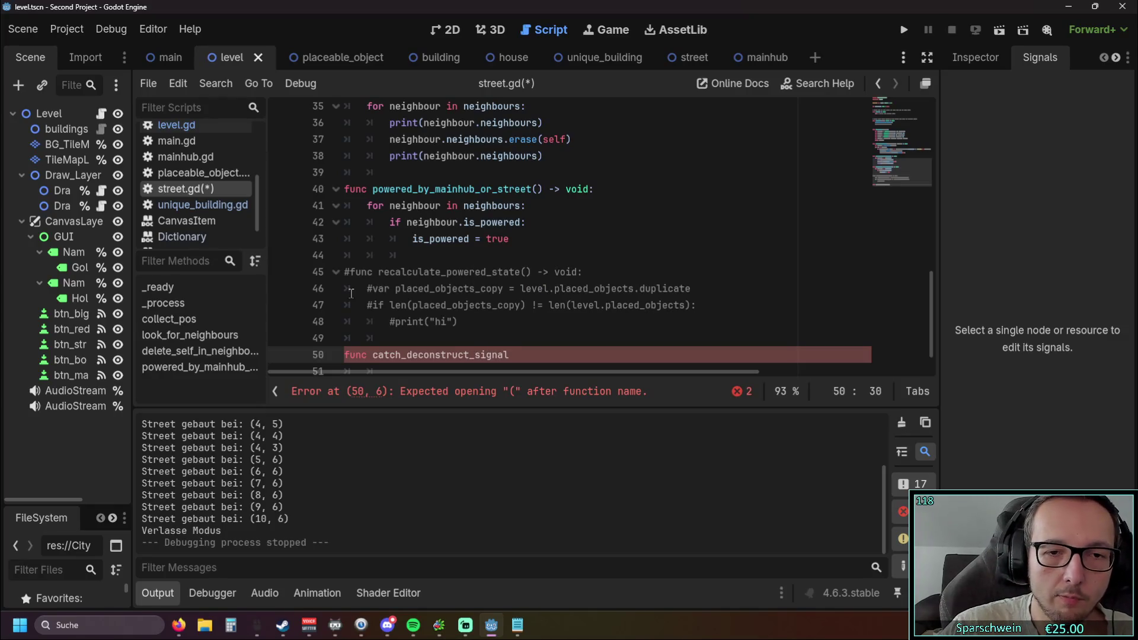
{"action": "type", "text": "() -"}
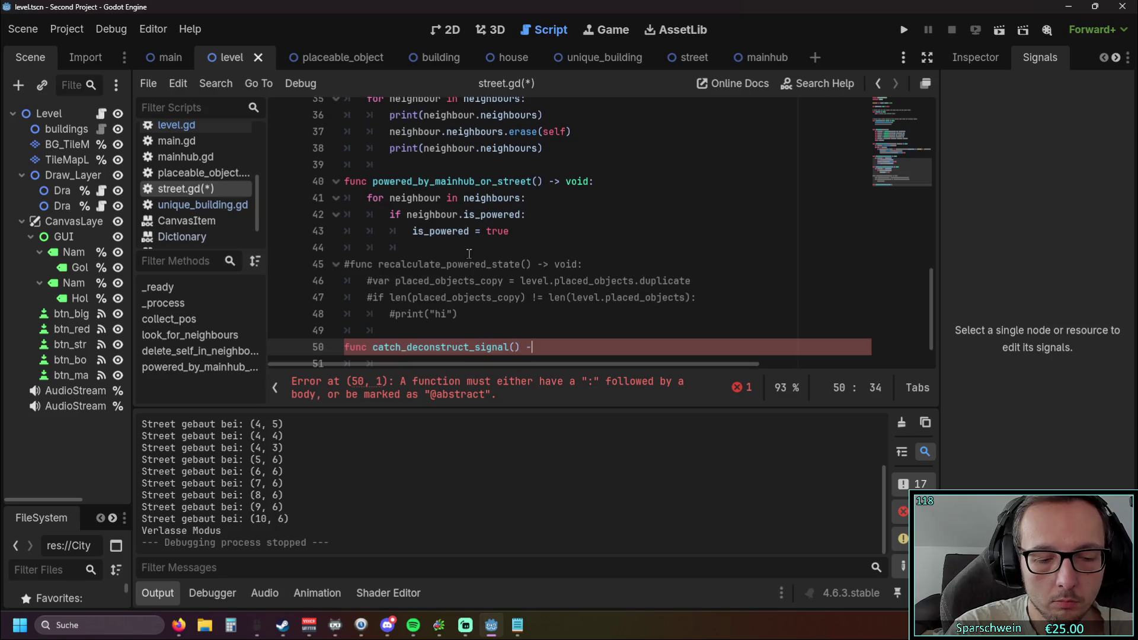
{"action": "type", "text": "> void:"}
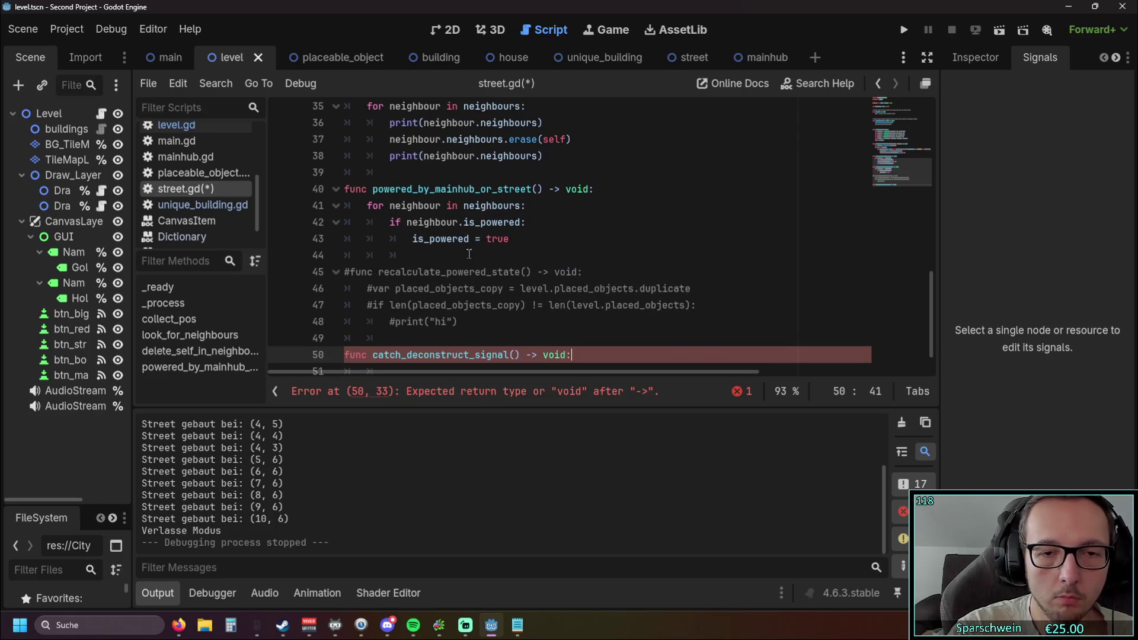
{"action": "key", "text": "Return"}
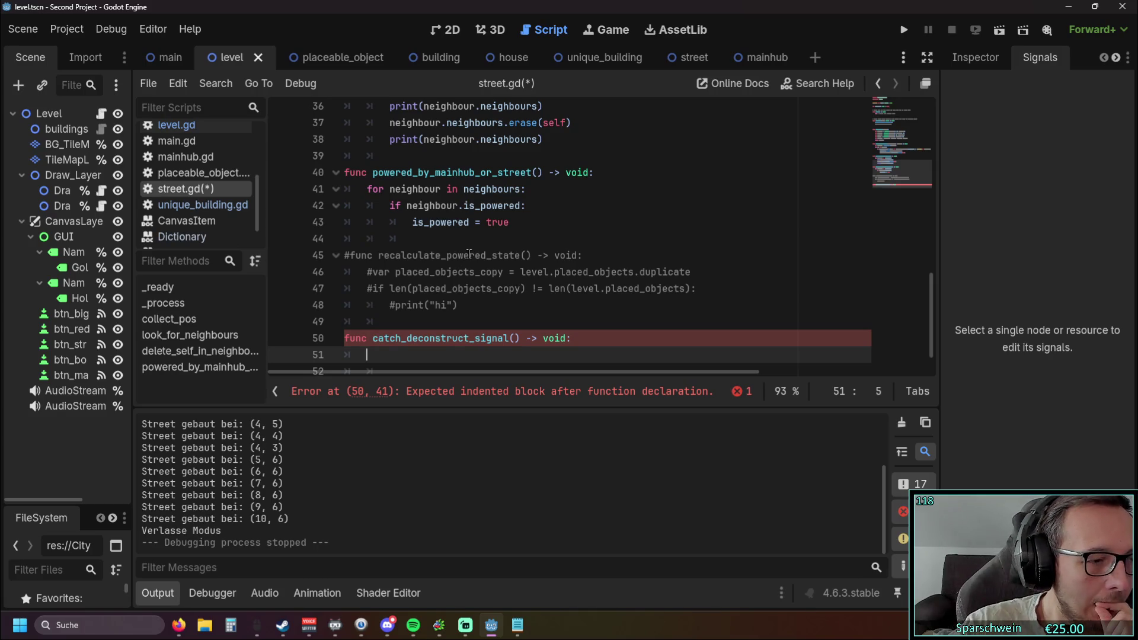
Alt+Tab to another open program, scroll it, and click two spots near its top bar.
{"action": "key", "text": "alt+Tab"}
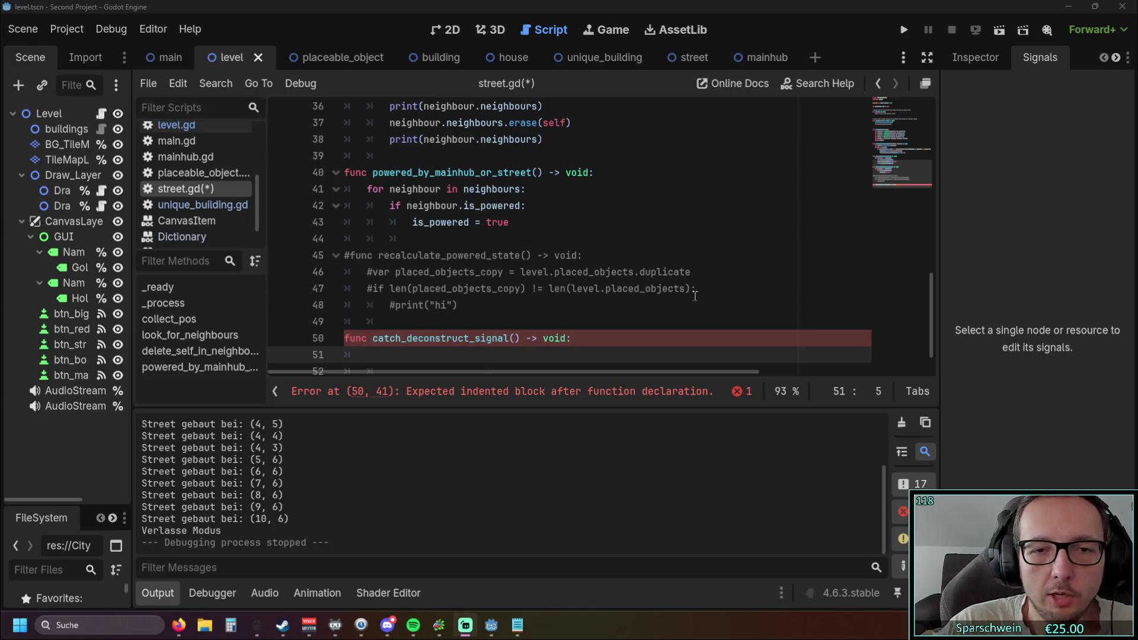
{"action": "scroll", "coordinate": [593, 308], "scroll_direction": "down", "scroll_amount": 1}
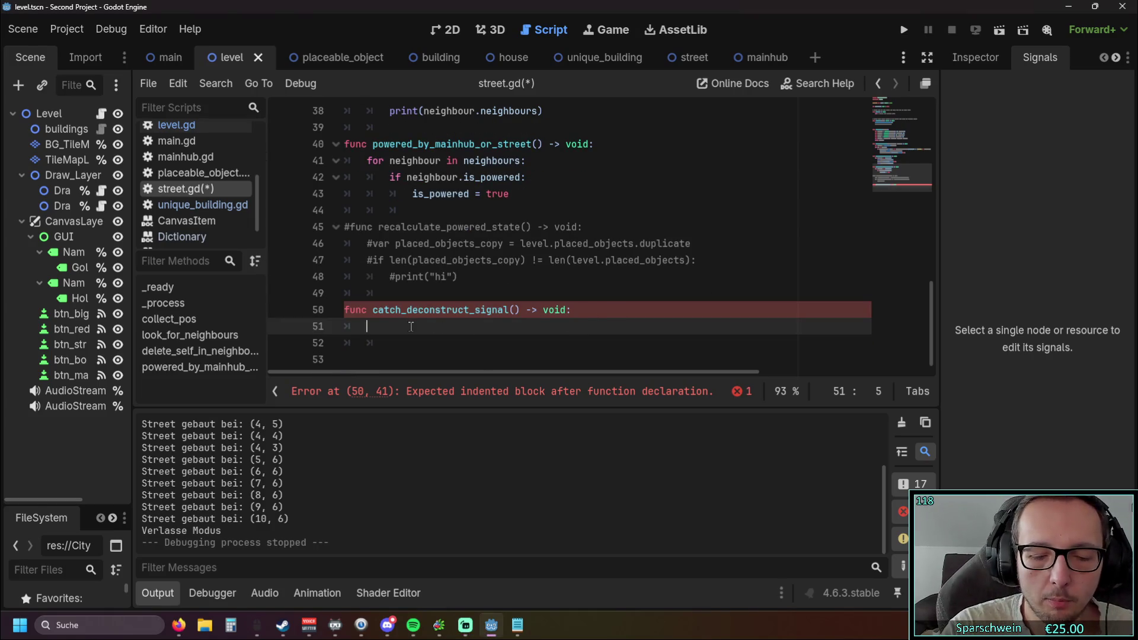
{"action": "left_click", "coordinate": [981, 59]}
{"action": "left_click", "coordinate": [1041, 57]}
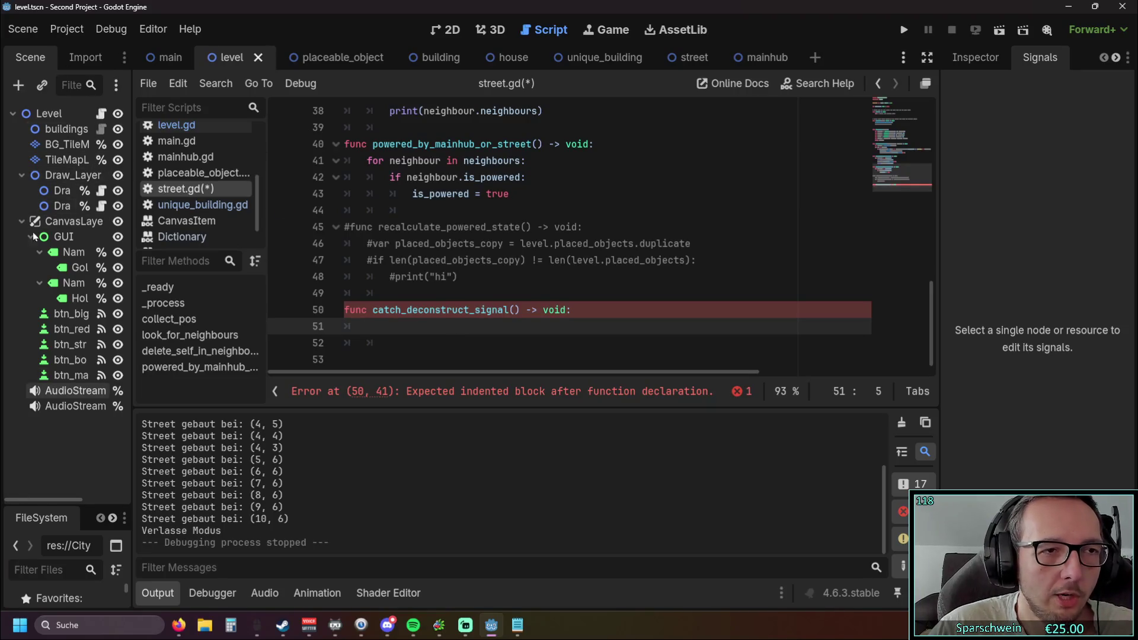
Cycle through the main, placeable_object, building, house and unique_building scene tabs, ending on level.
{"action": "left_click", "coordinate": [169, 58]}
{"action": "left_click", "coordinate": [231, 57]}
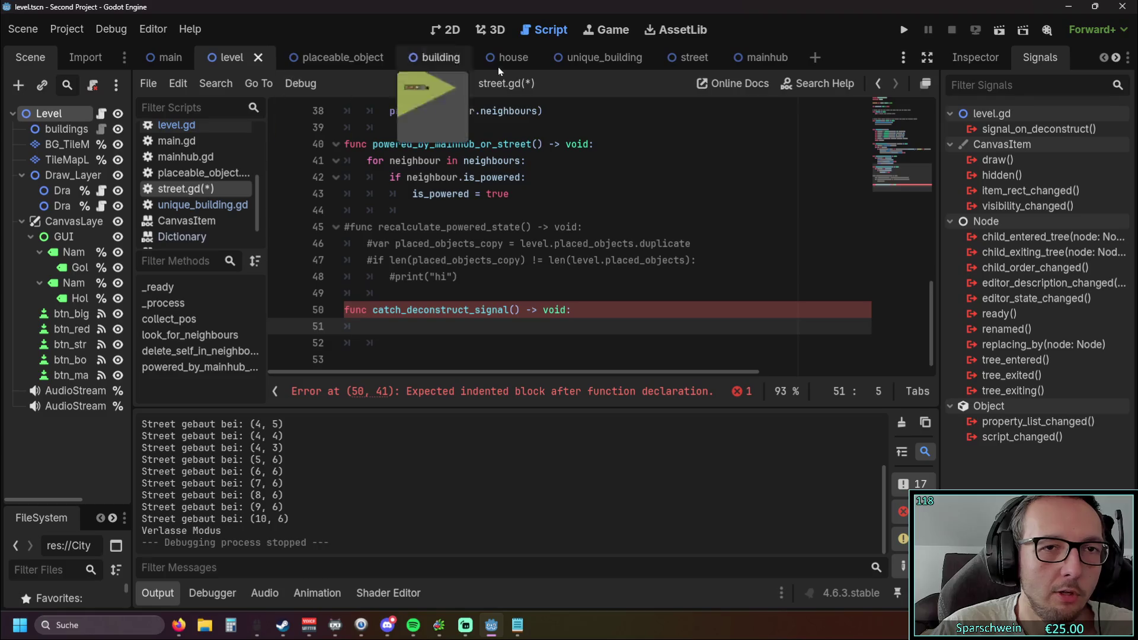
{"action": "left_click", "coordinate": [380, 61]}
{"action": "left_click", "coordinate": [416, 56]}
{"action": "left_click", "coordinate": [504, 57]}
{"action": "left_click", "coordinate": [592, 64]}
{"action": "left_click", "coordinate": [488, 60]}
{"action": "left_click", "coordinate": [313, 63]}
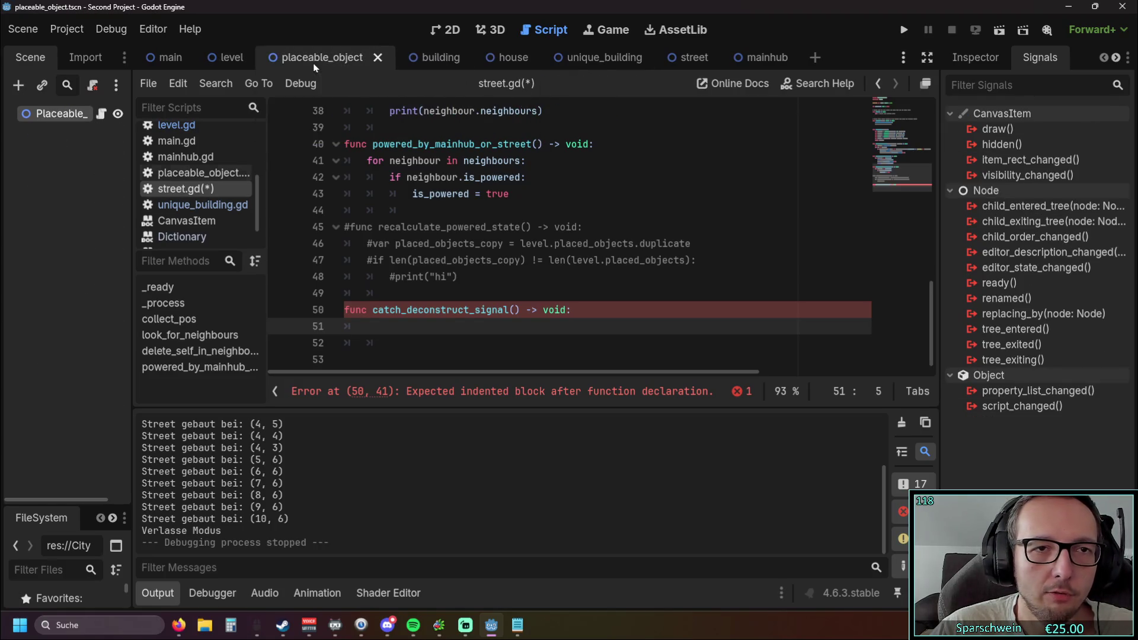
{"action": "left_click", "coordinate": [421, 60]}
{"action": "left_click", "coordinate": [506, 64]}
{"action": "left_click", "coordinate": [418, 60]}
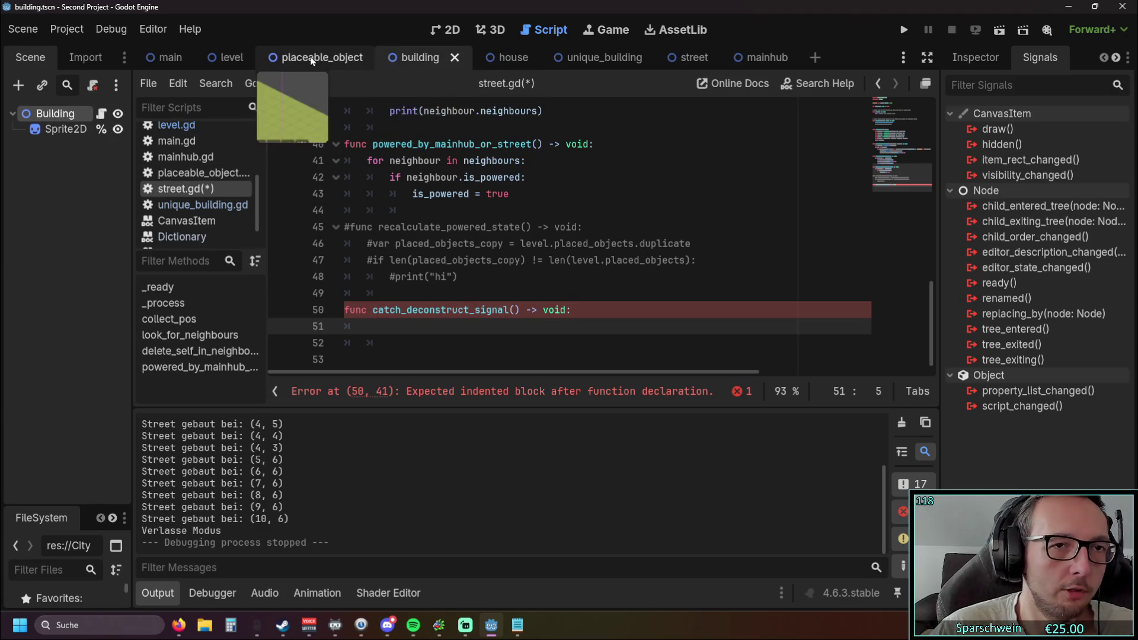
{"action": "left_click", "coordinate": [317, 59]}
{"action": "left_click", "coordinate": [422, 59]}
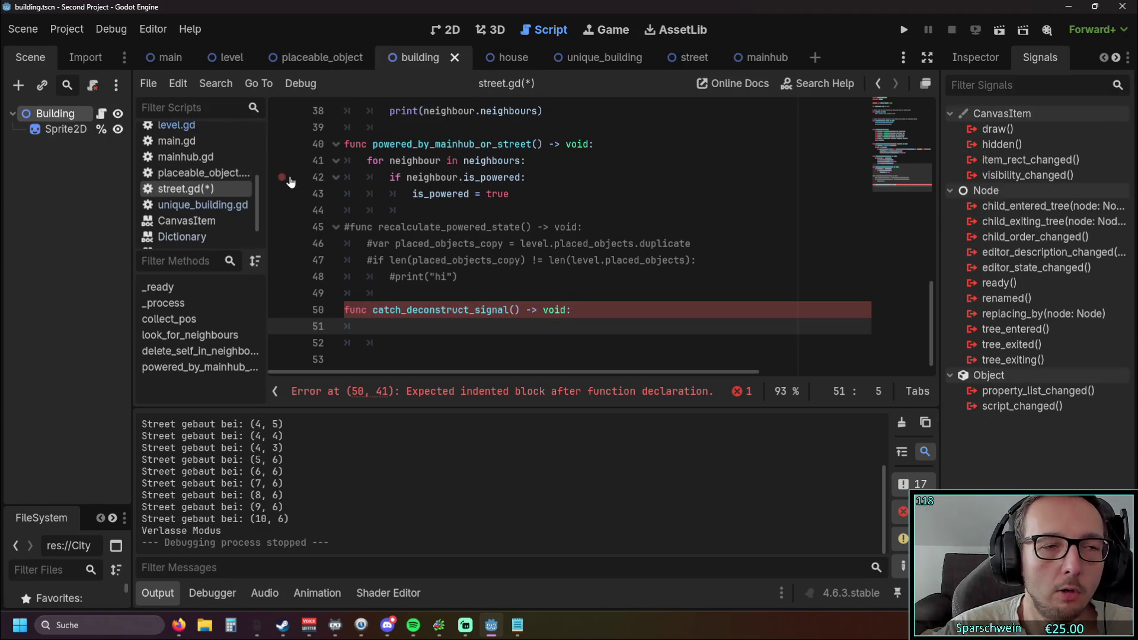
{"action": "left_click", "coordinate": [230, 57]}
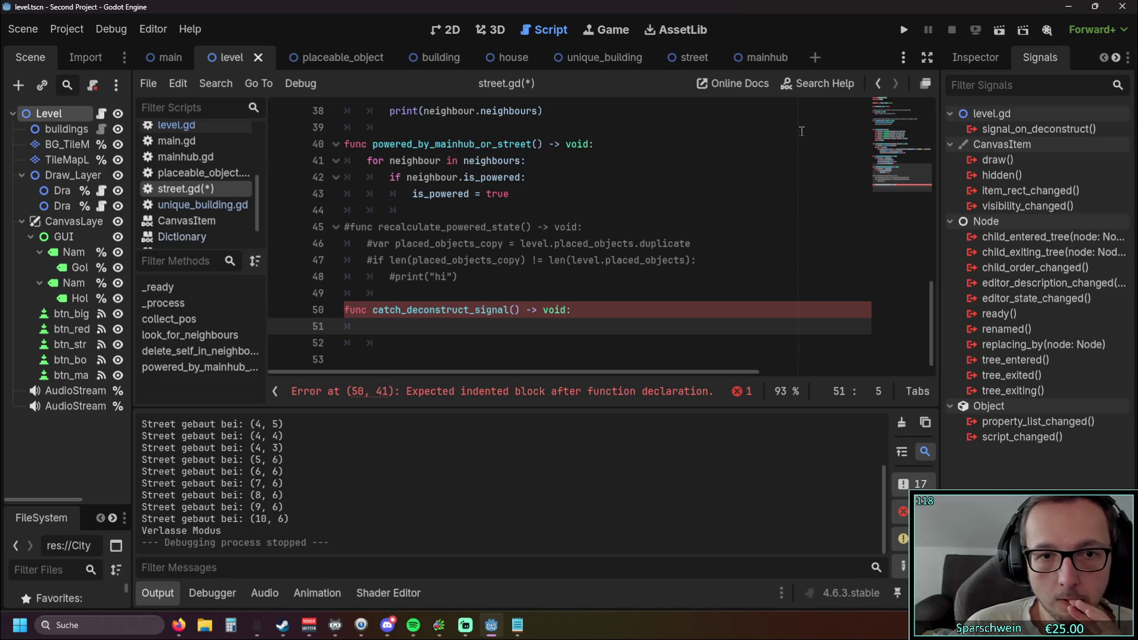
Connect level's signal_on_deconstruct to a new method in level.gd from the Signals dock.
{"action": "double_click", "coordinate": [1035, 128]}
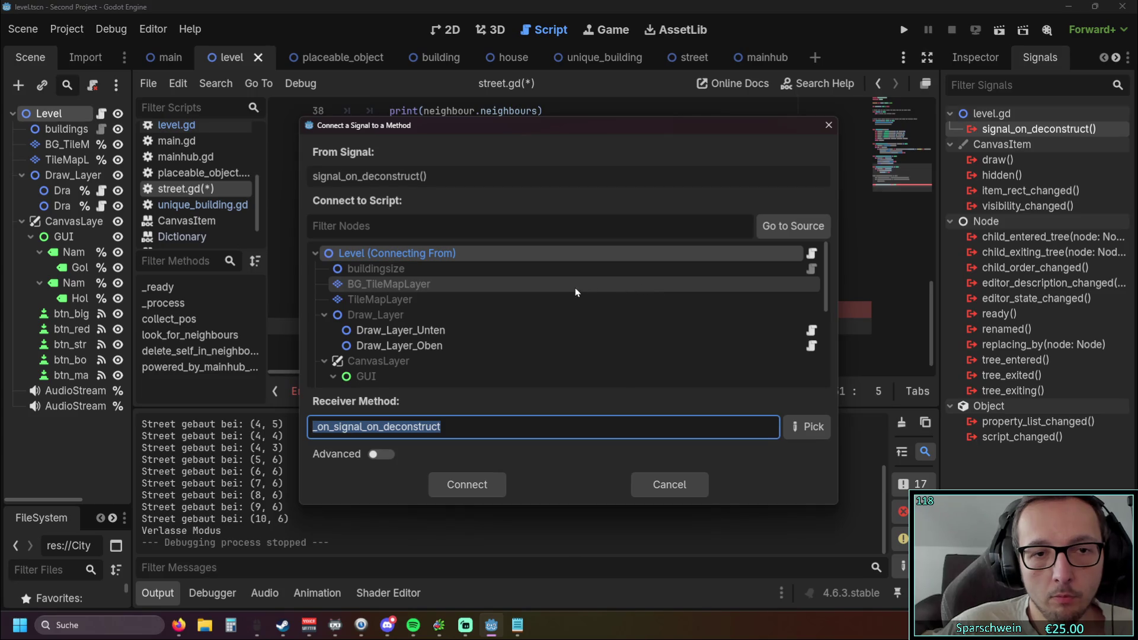
{"action": "scroll", "coordinate": [480, 291], "scroll_direction": "down", "scroll_amount": 2}
{"action": "scroll", "coordinate": [445, 284], "scroll_direction": "up", "scroll_amount": 3}
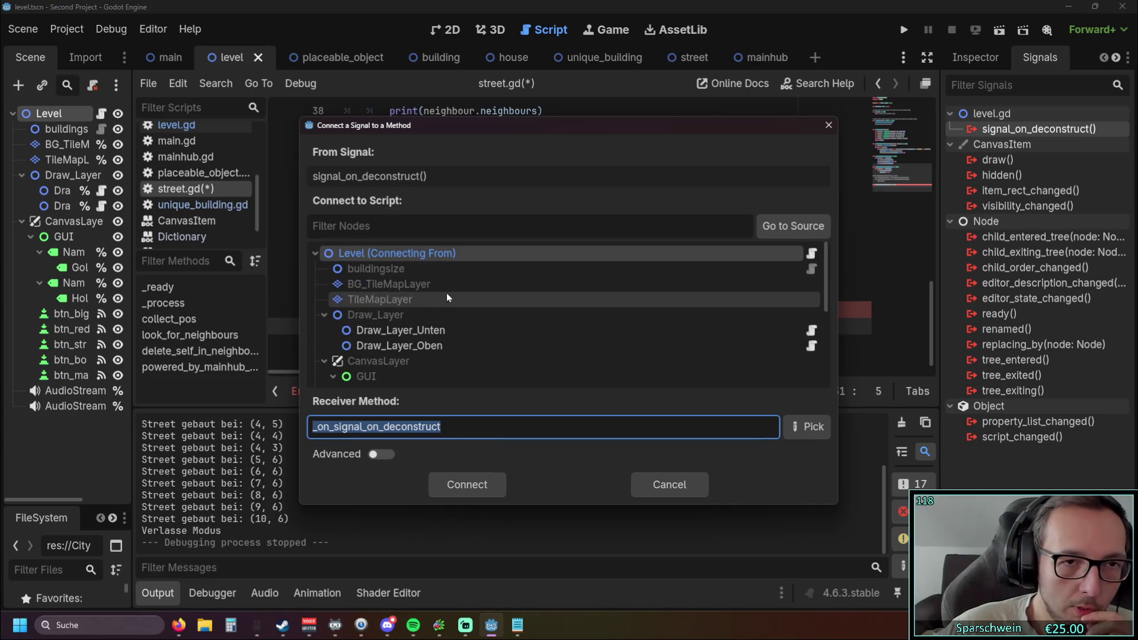
{"action": "left_click", "coordinate": [461, 483]}
{"action": "left_click_drag", "start_coordinate": [932, 136], "coordinate": [936, 403]}
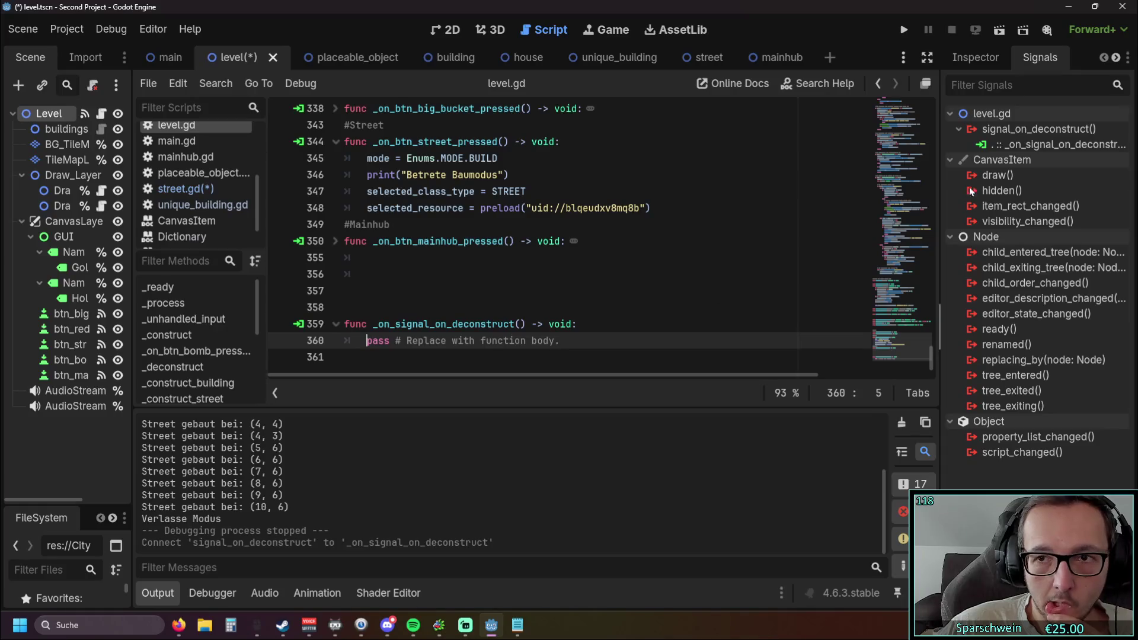
Inspect the new connection in the edit dialog, close it, and select the generated _on_signal_on_deconstruct function.
{"action": "right_click", "coordinate": [1036, 146]}
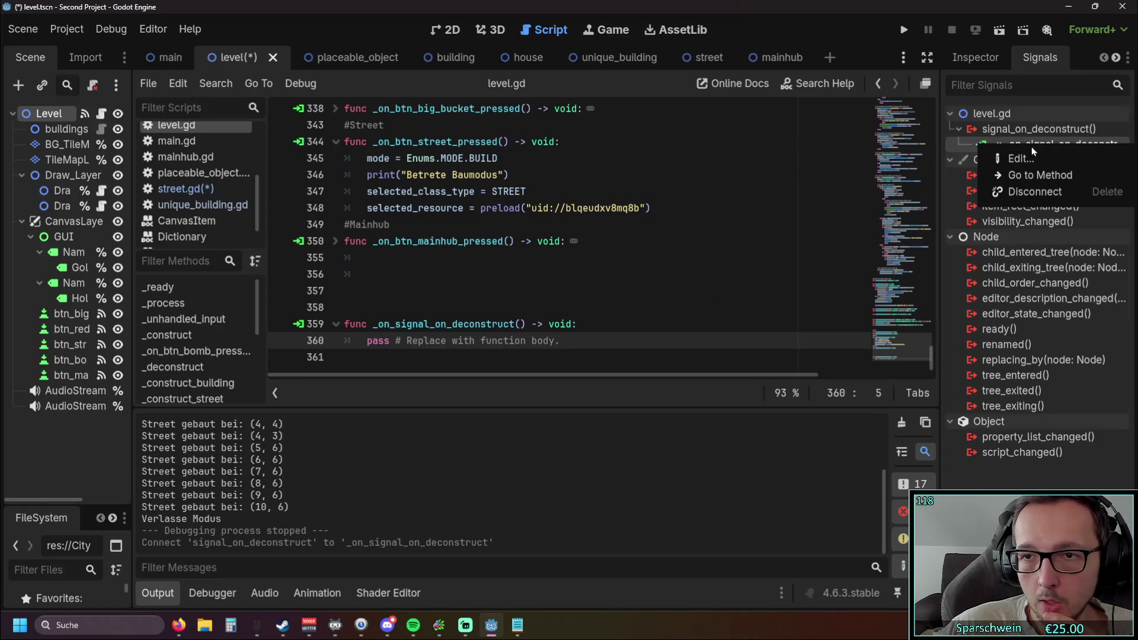
{"action": "left_click", "coordinate": [1030, 159]}
{"action": "left_click", "coordinate": [315, 253]}
{"action": "left_click", "coordinate": [315, 253]}
{"action": "left_click", "coordinate": [315, 254]}
{"action": "left_click", "coordinate": [315, 254]}
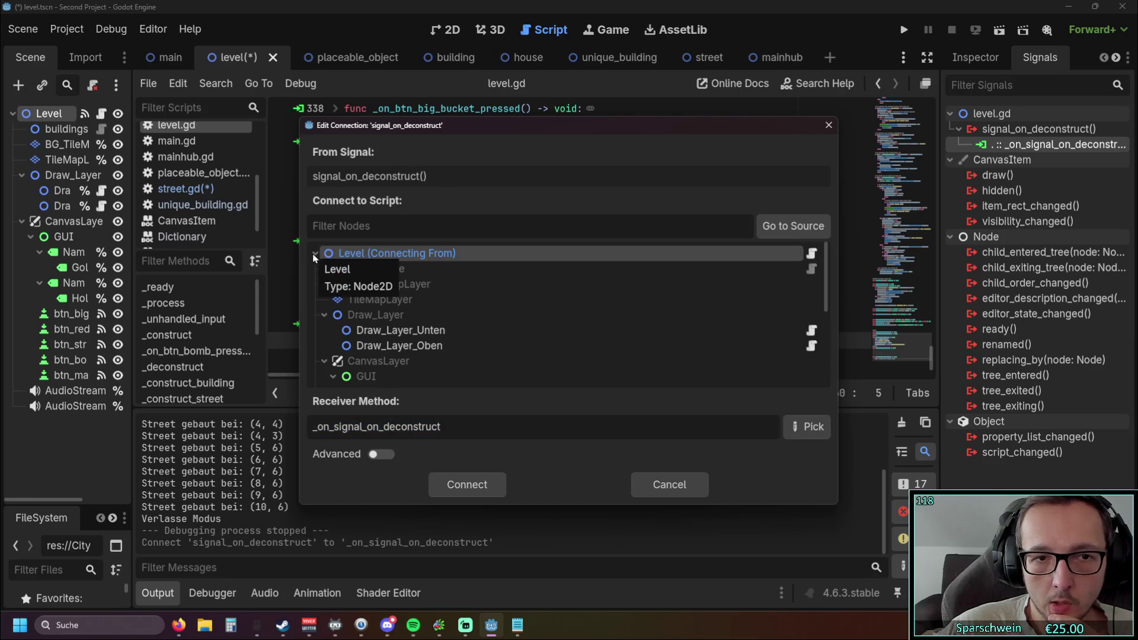
{"action": "left_click", "coordinate": [828, 125]}
{"action": "left_click_drag", "start_coordinate": [477, 359], "coordinate": [303, 308]}
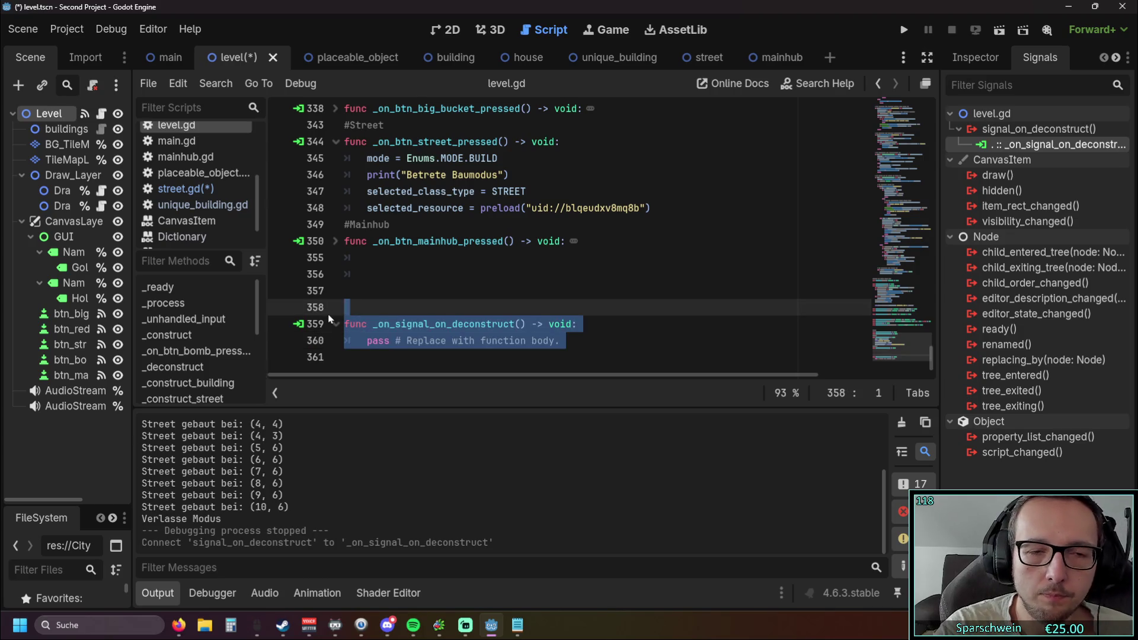
Delete the _on_signal_on_deconstruct stub and disconnect signal_on_deconstruct from it.
{"action": "key", "text": "BackSpace"}
{"action": "key", "text": "BackSpace"}
{"action": "scroll", "coordinate": [418, 325], "scroll_direction": "up", "scroll_amount": 1}
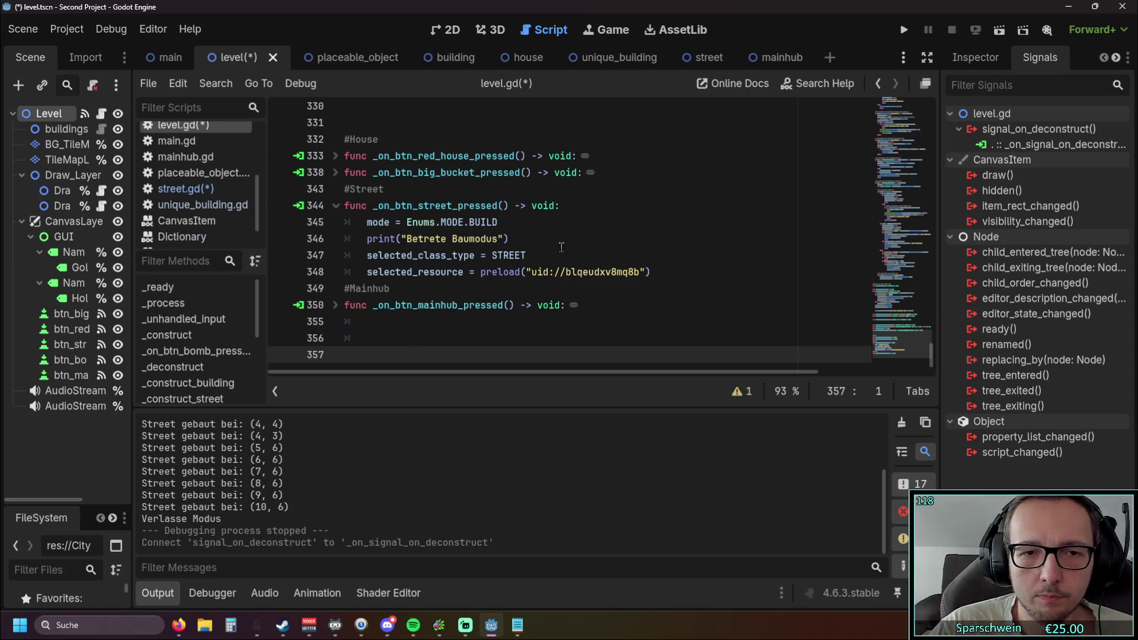
{"action": "right_click", "coordinate": [1037, 148]}
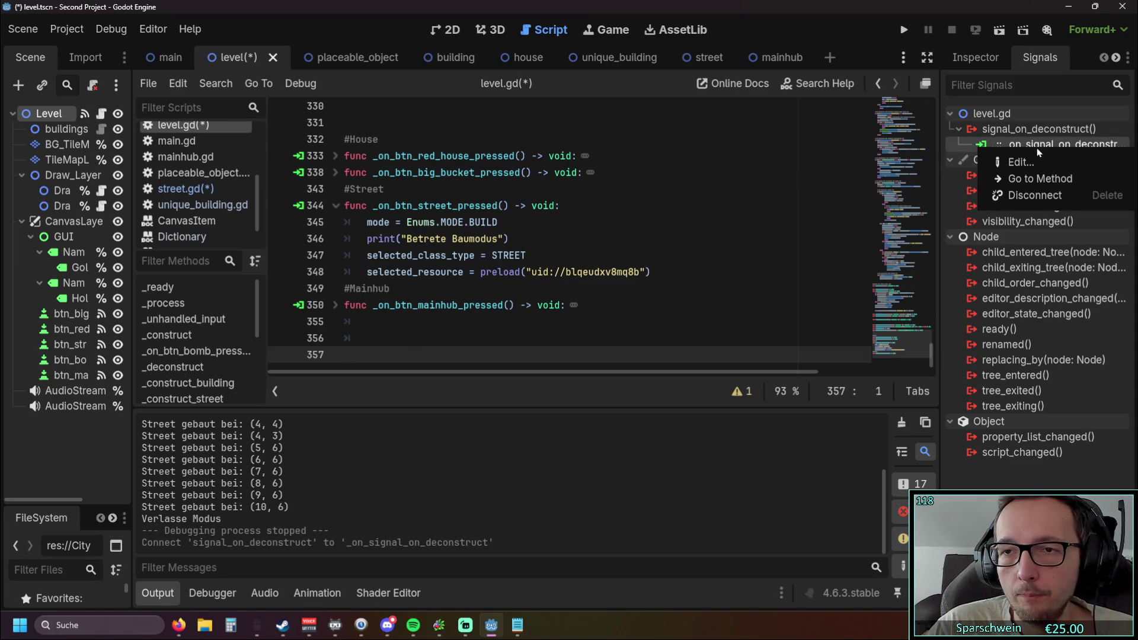
{"action": "left_click", "coordinate": [1029, 194]}
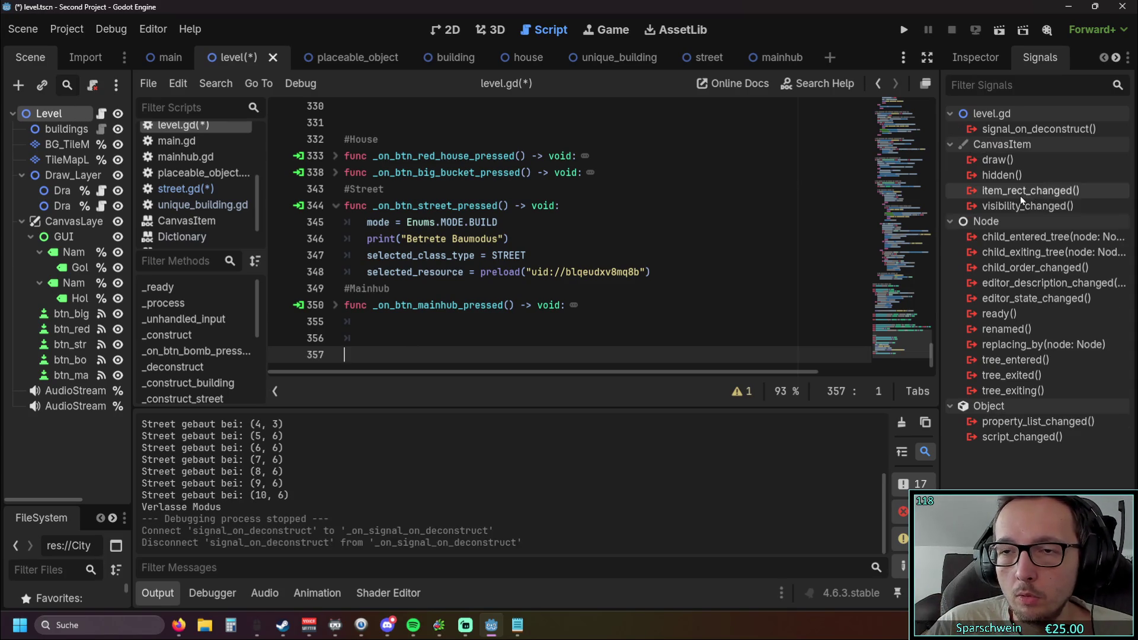
Look at signal_on_deconstruct's Connect dialog with Advanced options and extra argument types, then close it unconnected.
{"action": "right_click", "coordinate": [1015, 134]}
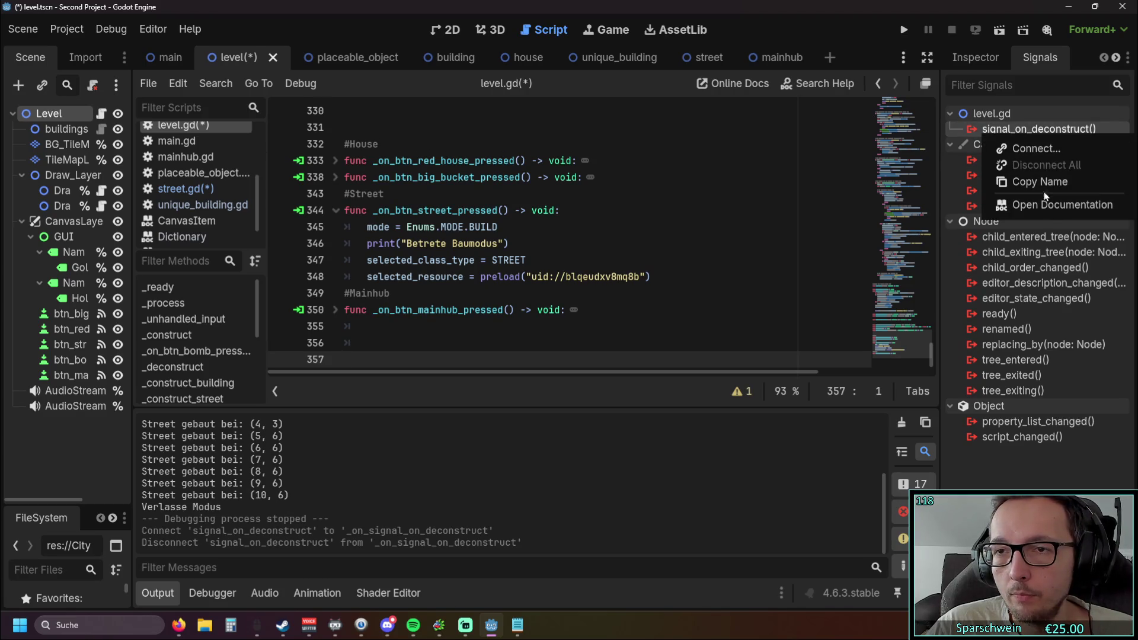
{"action": "left_click", "coordinate": [1048, 153]}
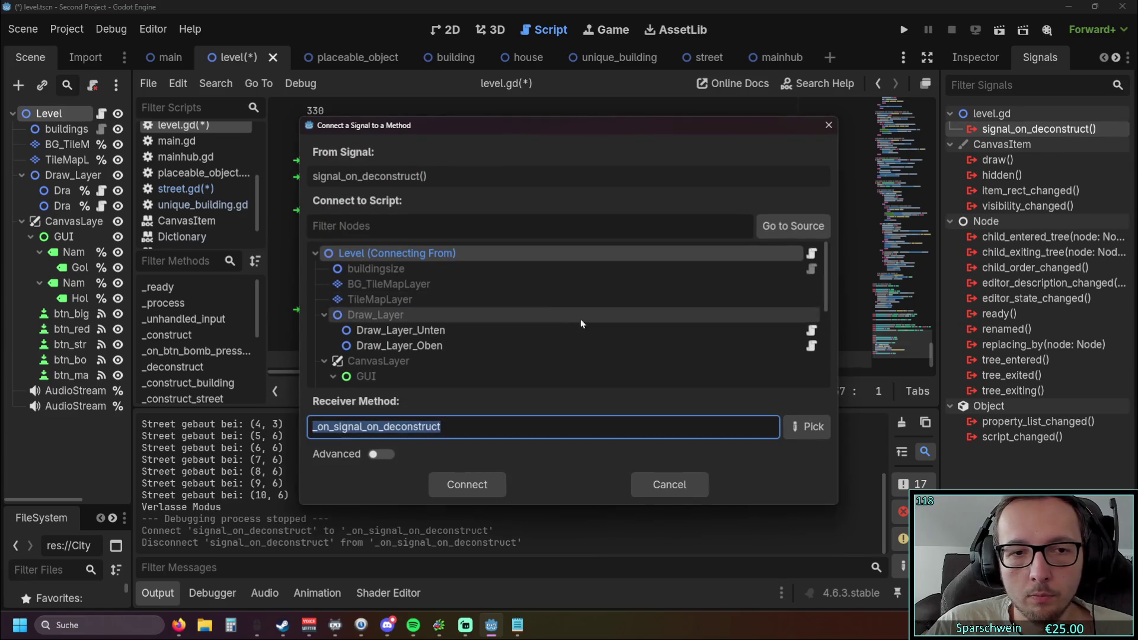
{"action": "scroll", "coordinate": [572, 320], "scroll_direction": "down", "scroll_amount": 5}
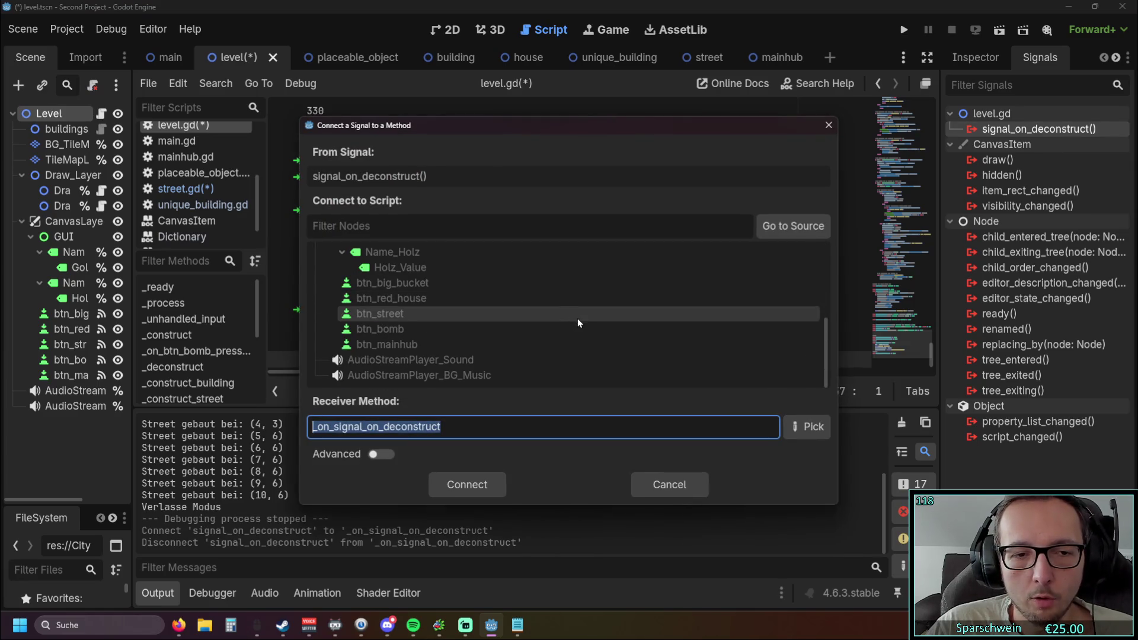
{"action": "left_click", "coordinate": [383, 454]}
{"action": "left_click", "coordinate": [740, 185]}
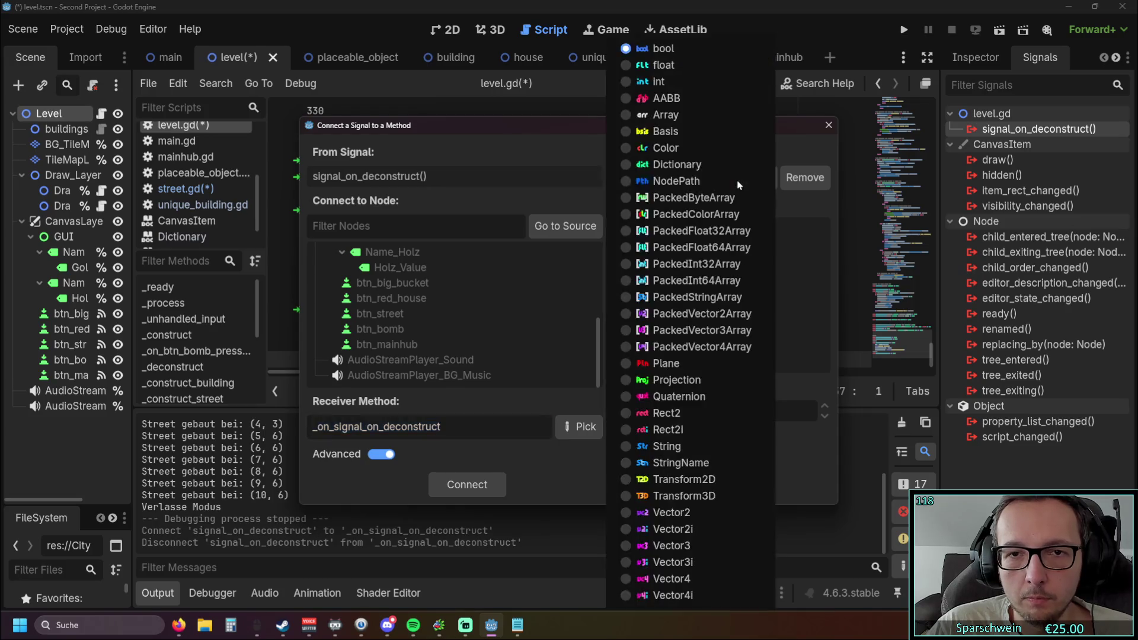
{"action": "left_click", "coordinate": [575, 155]}
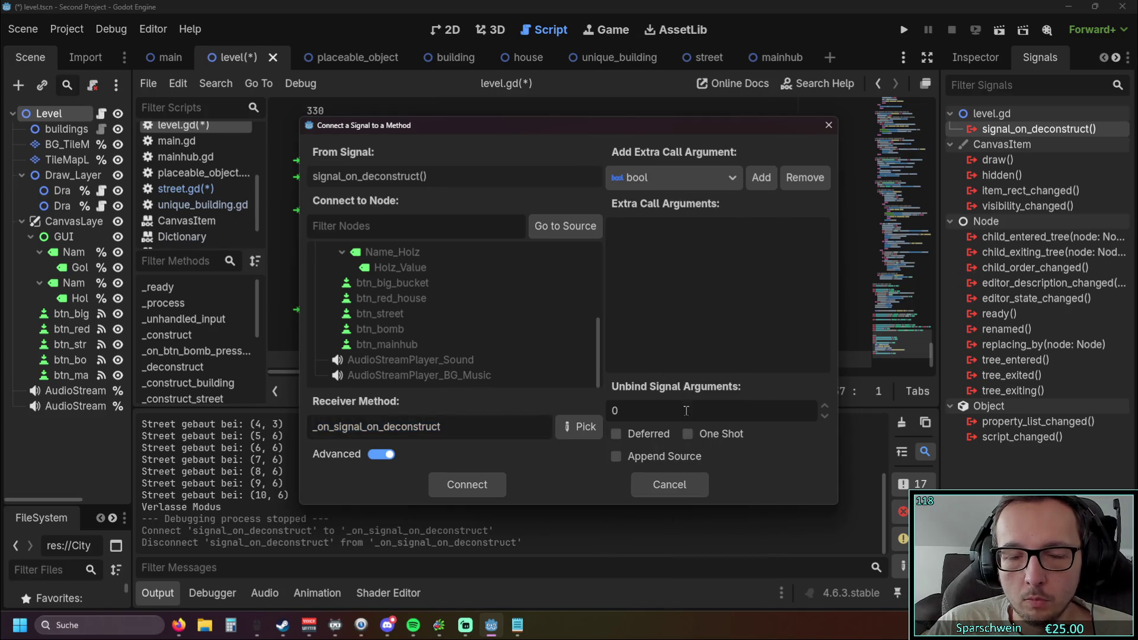
{"action": "left_click", "coordinate": [828, 126]}
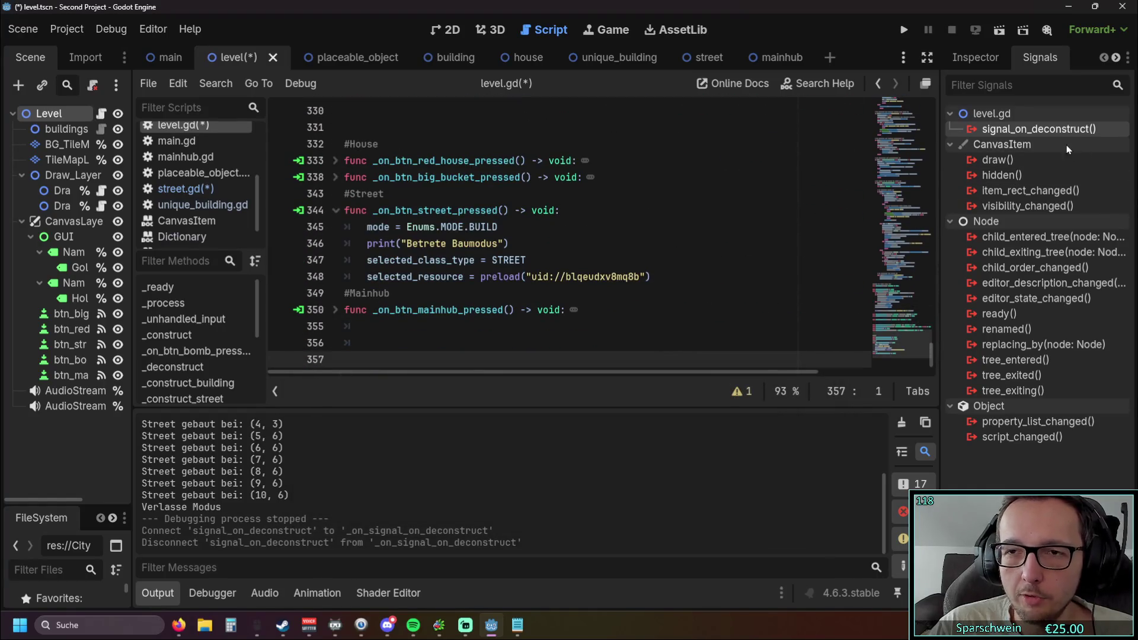
{"action": "mouse_move", "coordinate": [1059, 147]}
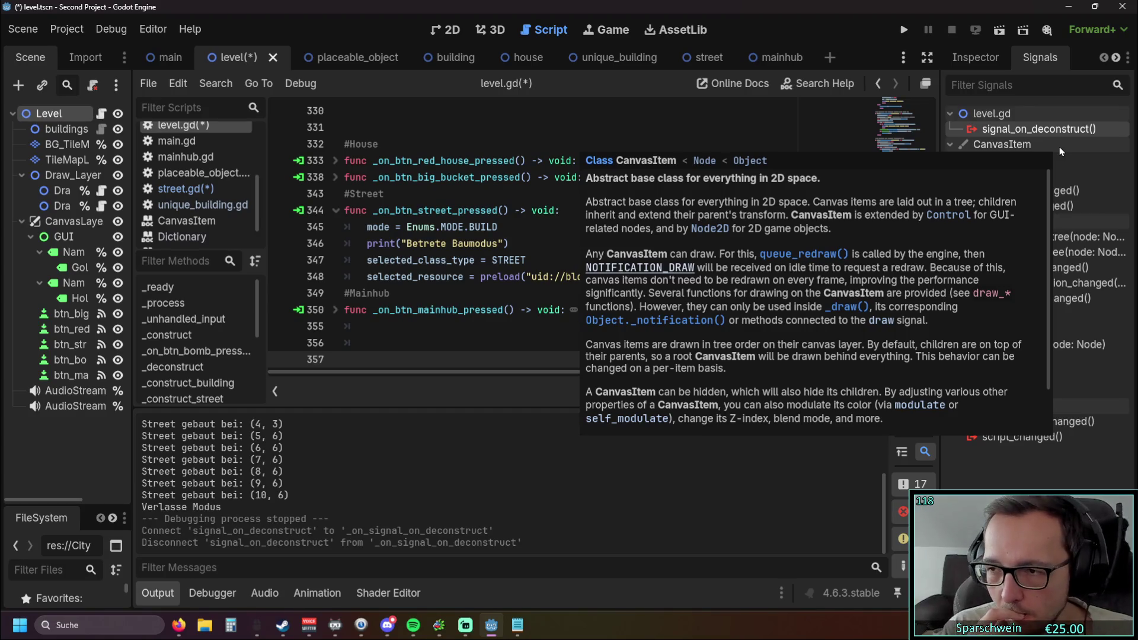
Dismiss the CanvasItem docs popup and signal menu, then switch to the Pastebin signal example in Firefox.
{"action": "left_click", "coordinate": [569, 326]}
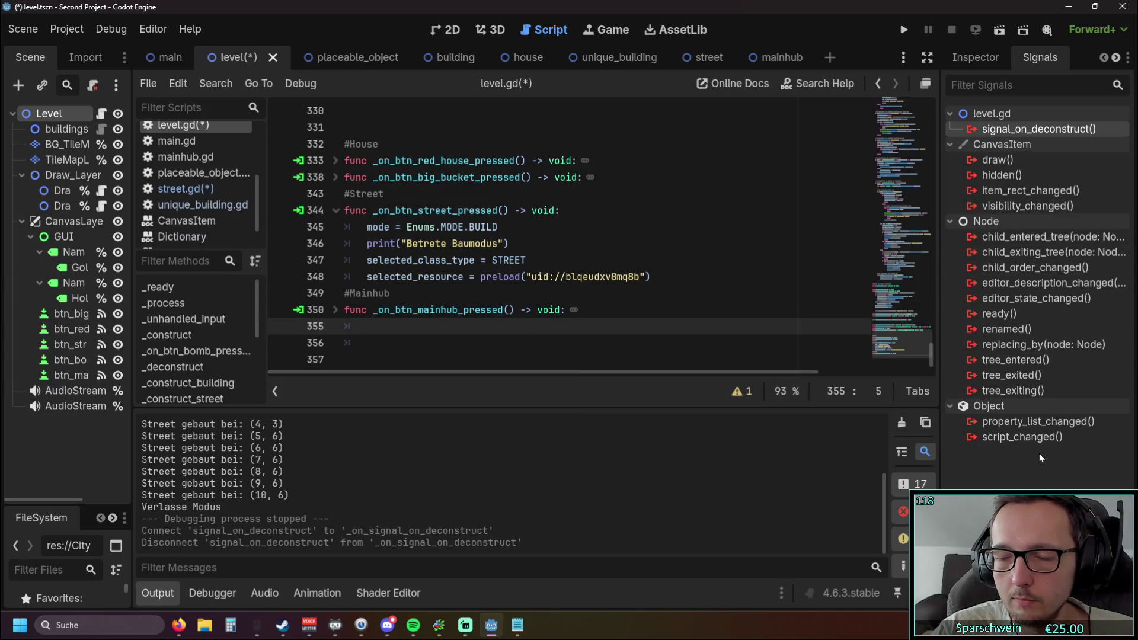
{"action": "right_click", "coordinate": [1023, 131]}
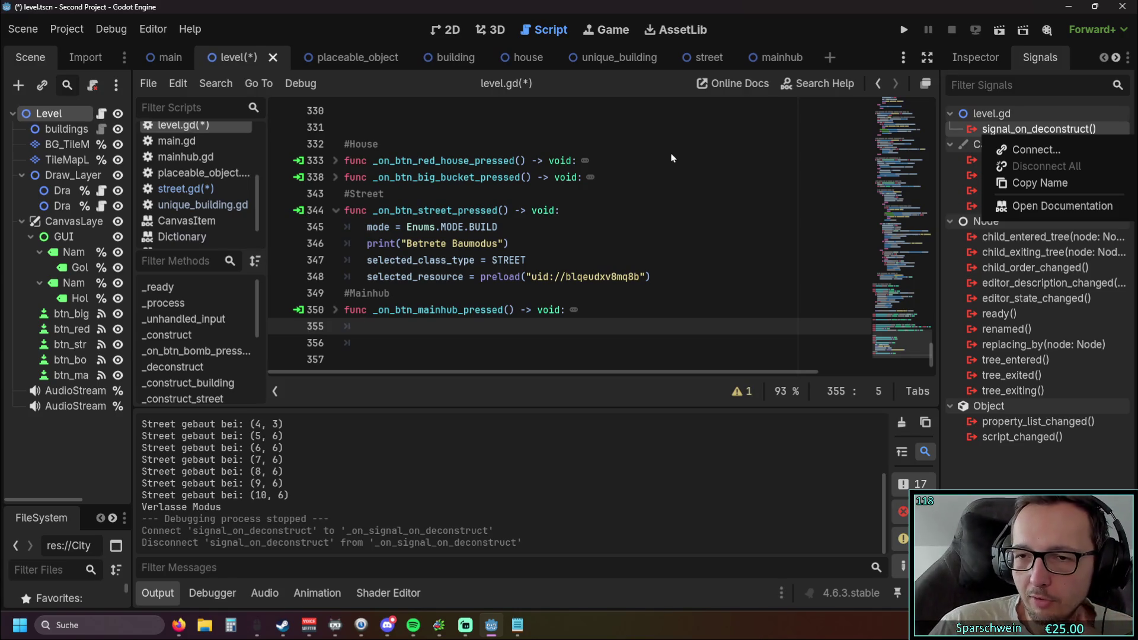
{"action": "left_click", "coordinate": [612, 253]}
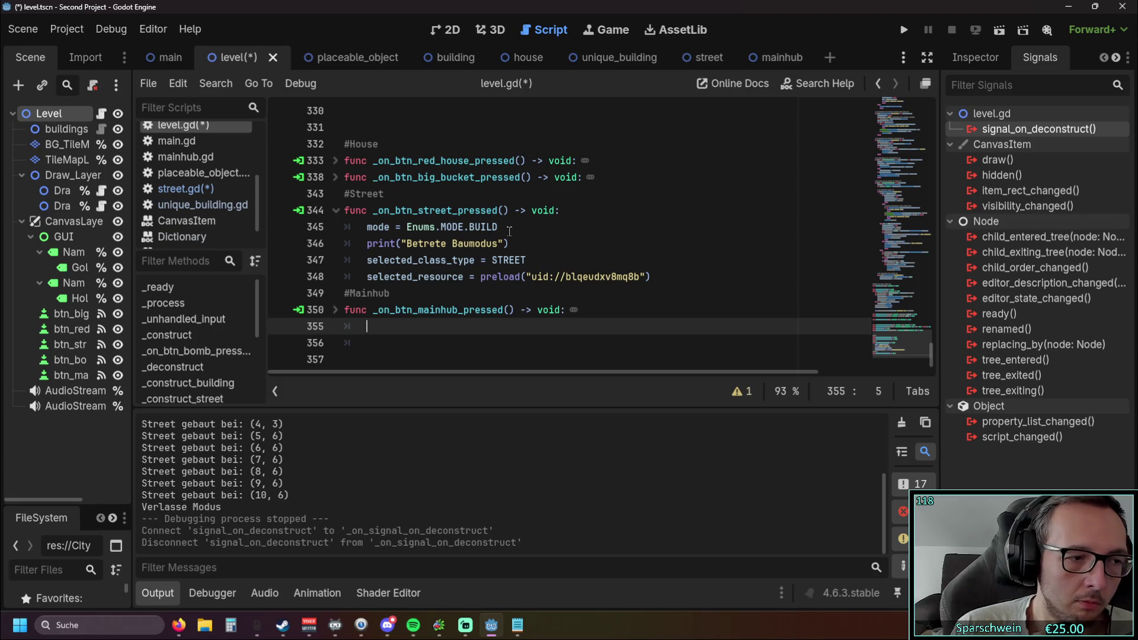
{"action": "key", "text": "alt+Tab"}
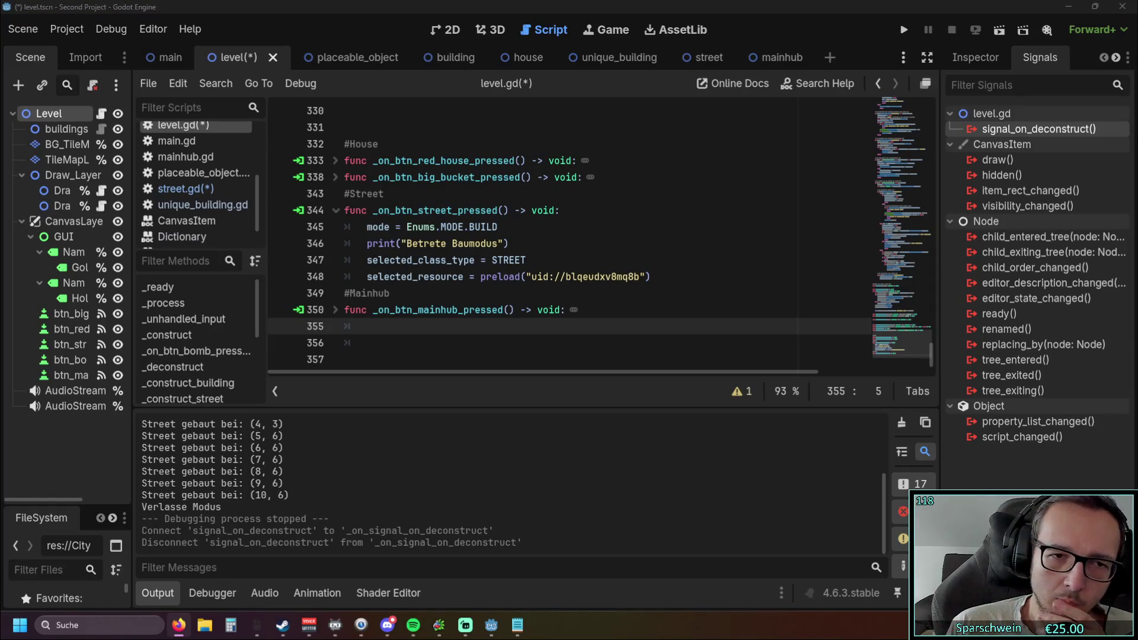
{"action": "left_click", "coordinate": [411, 330]}
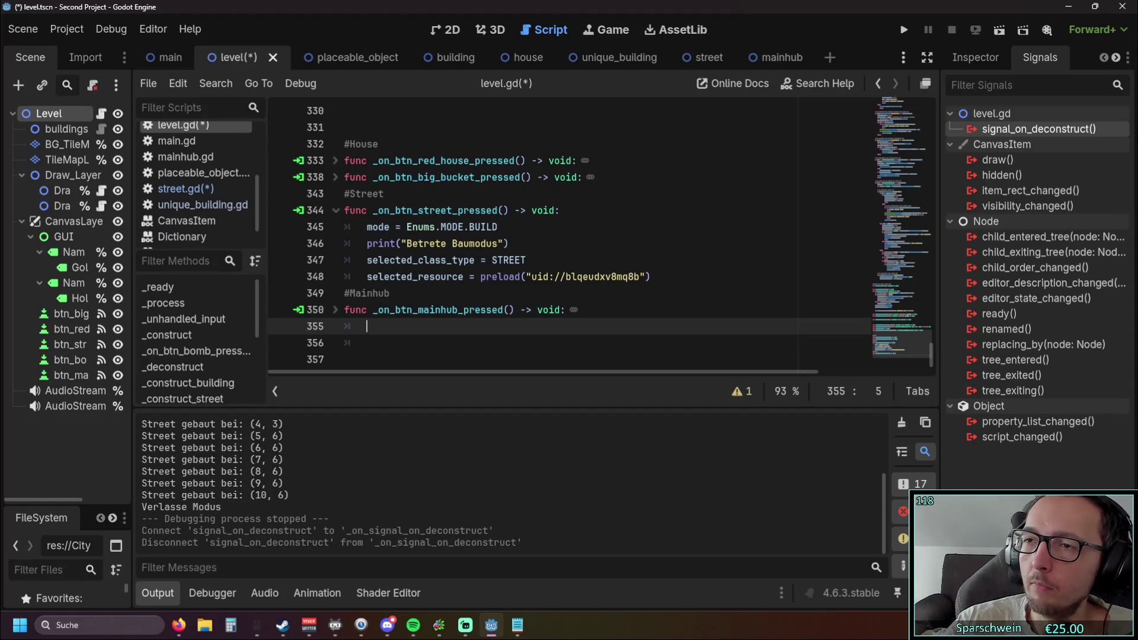
{"action": "key", "text": "alt+Tab"}
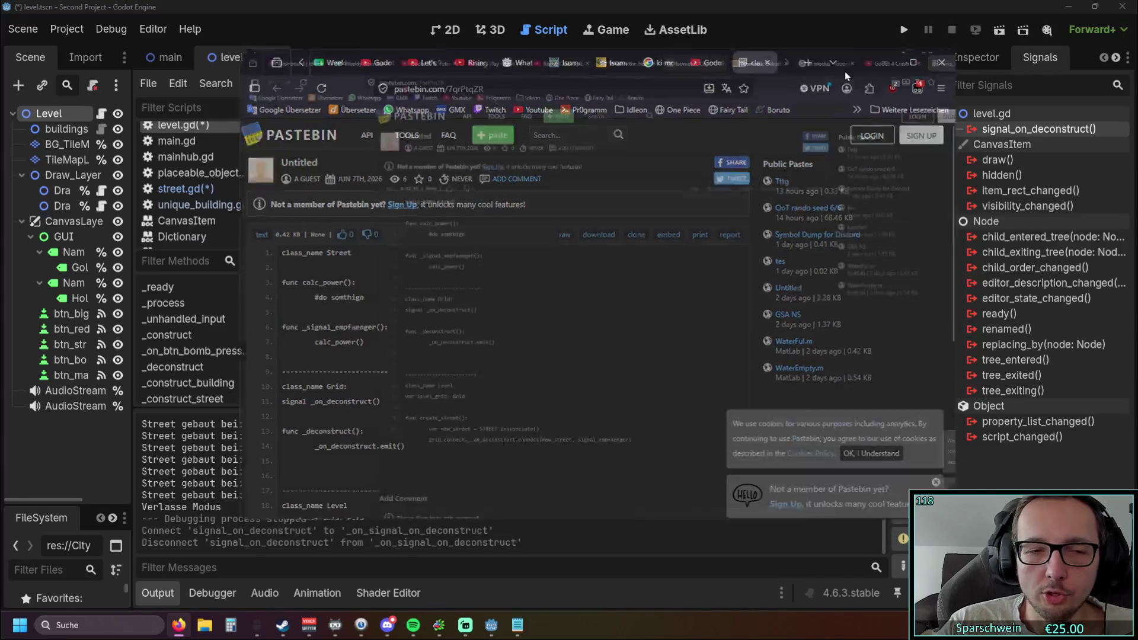
{"action": "scroll", "coordinate": [70, 280], "scroll_direction": "down", "scroll_amount": 2}
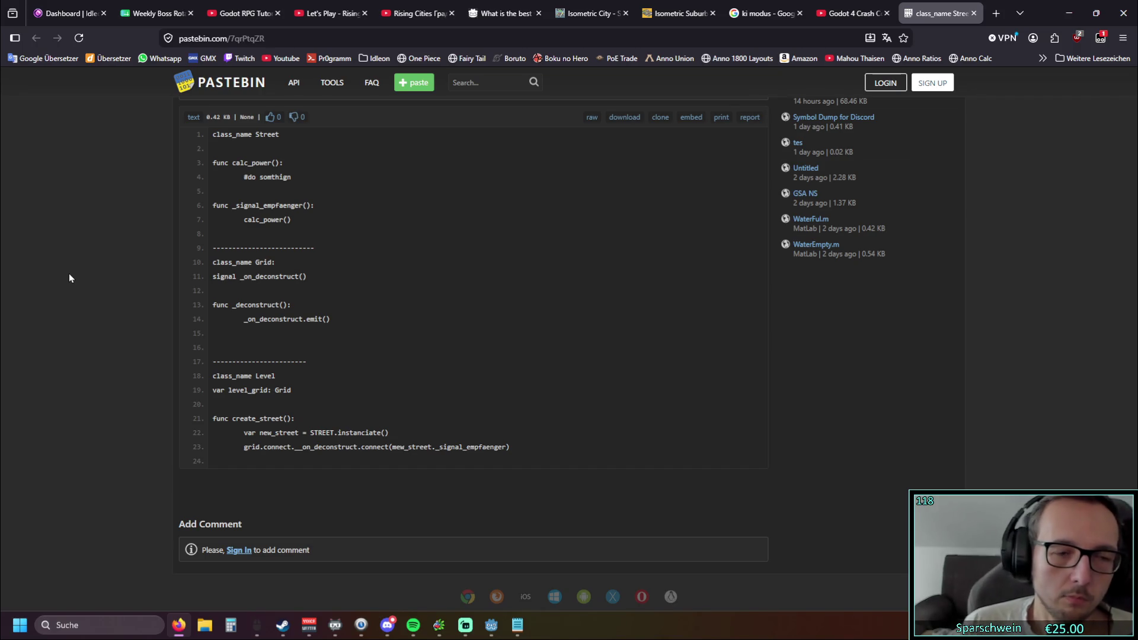
{"action": "scroll", "coordinate": [296, 302], "scroll_direction": "down", "scroll_amount": 1}
{"action": "left_click_drag", "start_coordinate": [339, 259], "coordinate": [240, 258]}
{"action": "left_click", "coordinate": [288, 284]}
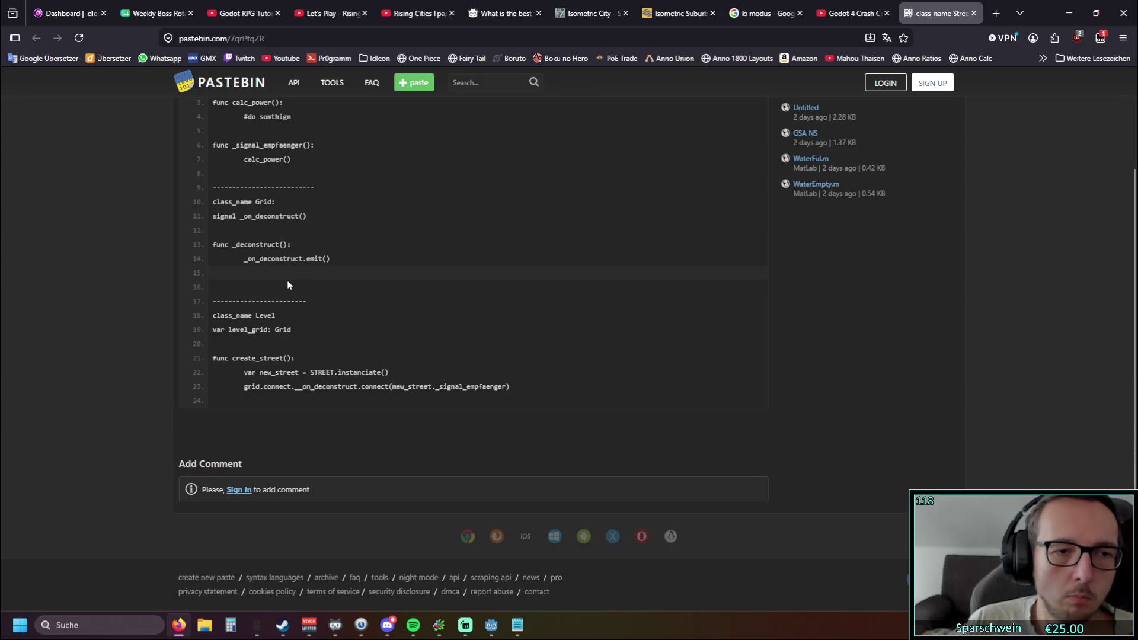
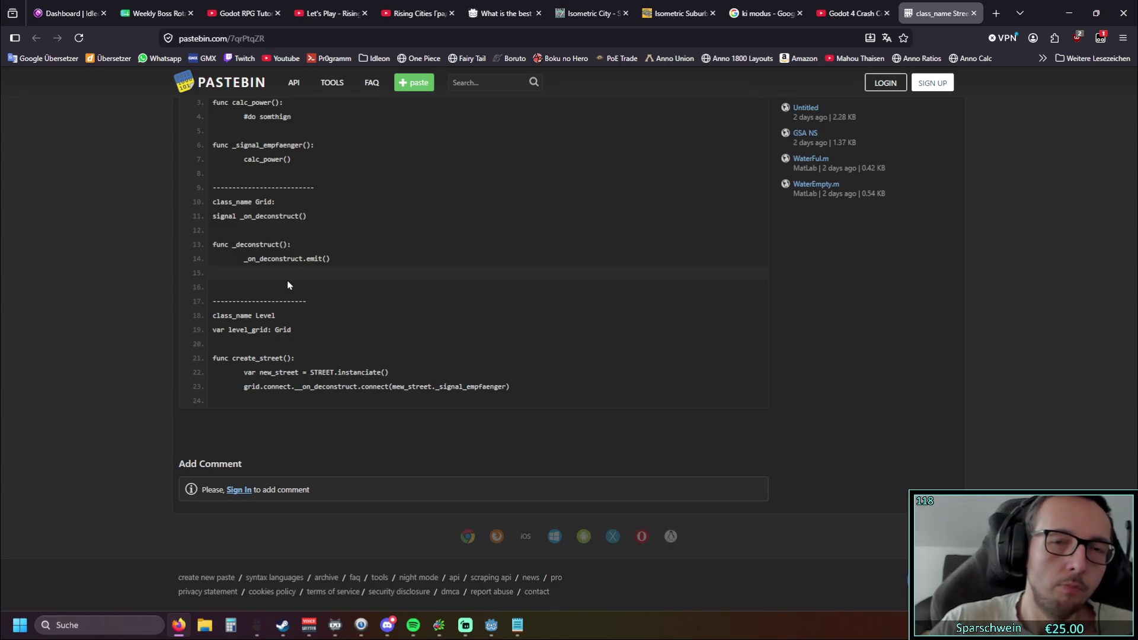
Minimize the Pastebin browser window so Godot's level.gd editor is in front.
{"action": "left_click", "coordinate": [1069, 13]}
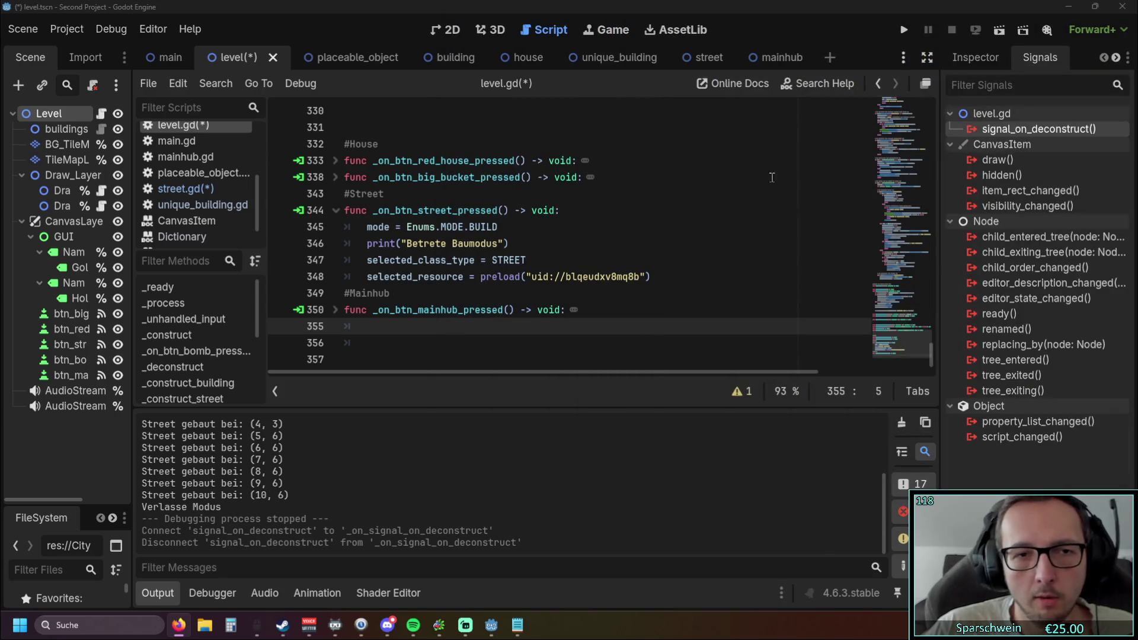
Inspect the signal_on_deconstruct emit call inside _deconstruct in level.gd.
{"action": "scroll", "coordinate": [393, 243], "scroll_direction": "up", "scroll_amount": 15}
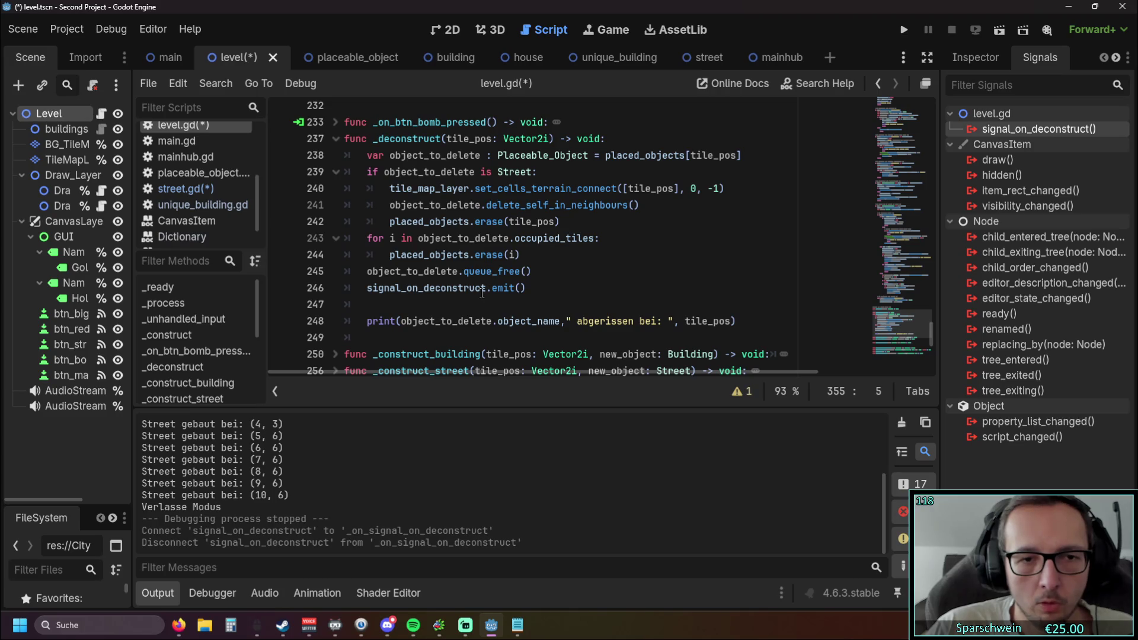
{"action": "left_click", "coordinate": [536, 288]}
{"action": "left_click_drag", "start_coordinate": [536, 288], "coordinate": [340, 287]}
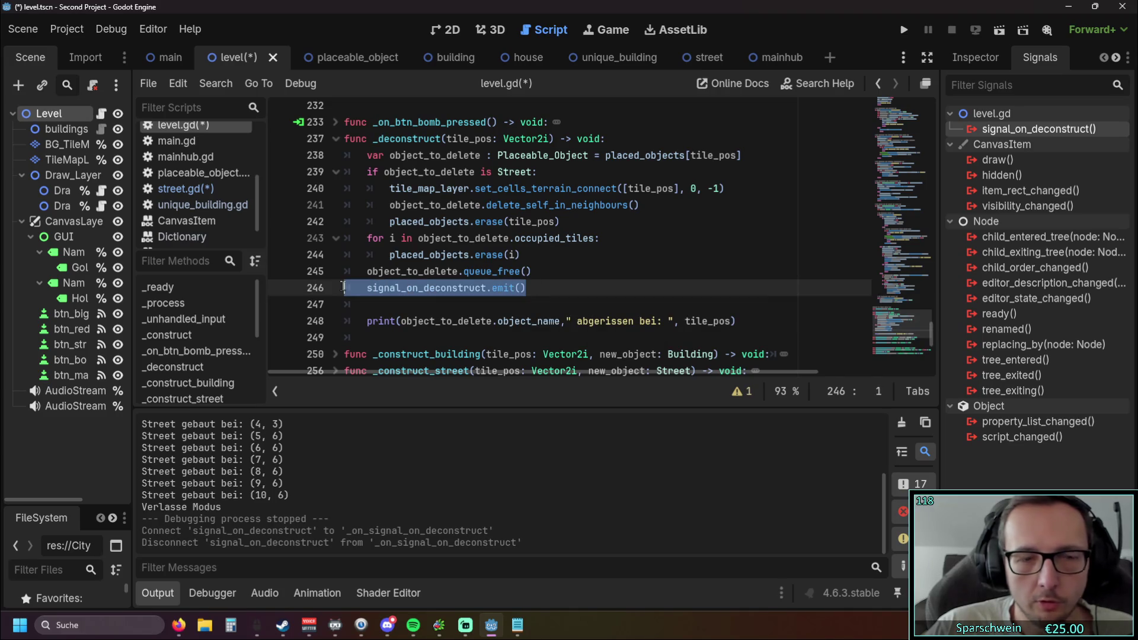
{"action": "left_click", "coordinate": [624, 283]}
{"action": "scroll", "coordinate": [624, 283], "scroll_direction": "up", "scroll_amount": 1}
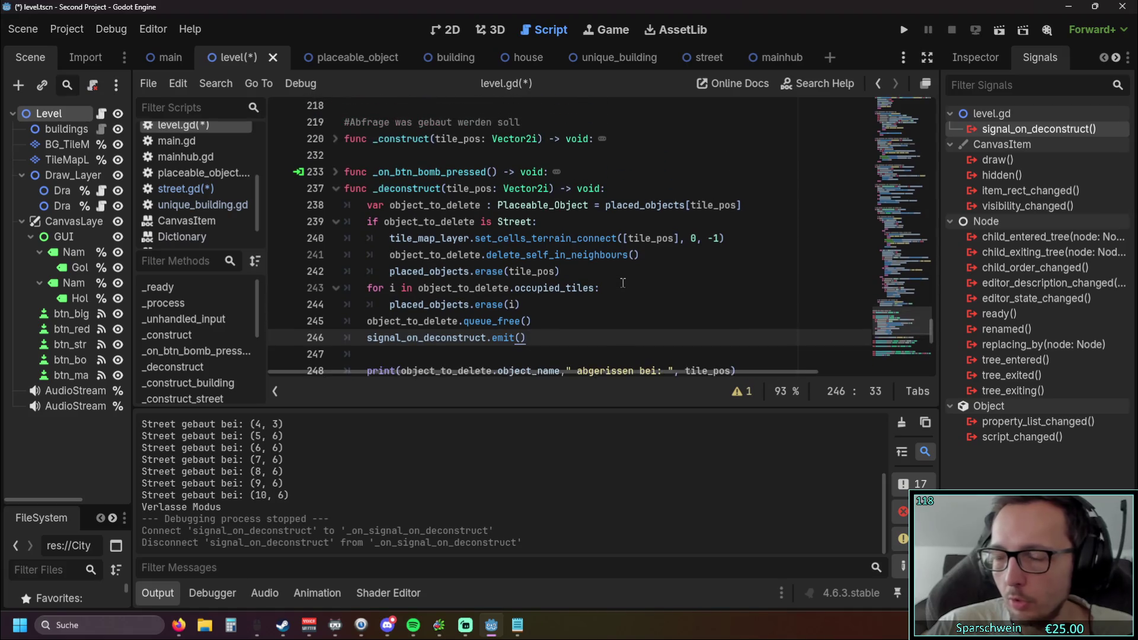
{"action": "scroll", "coordinate": [623, 283], "scroll_direction": "down", "scroll_amount": 1}
{"action": "scroll", "coordinate": [593, 290], "scroll_direction": "up", "scroll_amount": 1}
{"action": "left_click", "coordinate": [582, 298]}
{"action": "scroll", "coordinate": [583, 298], "scroll_direction": "up", "scroll_amount": 2}
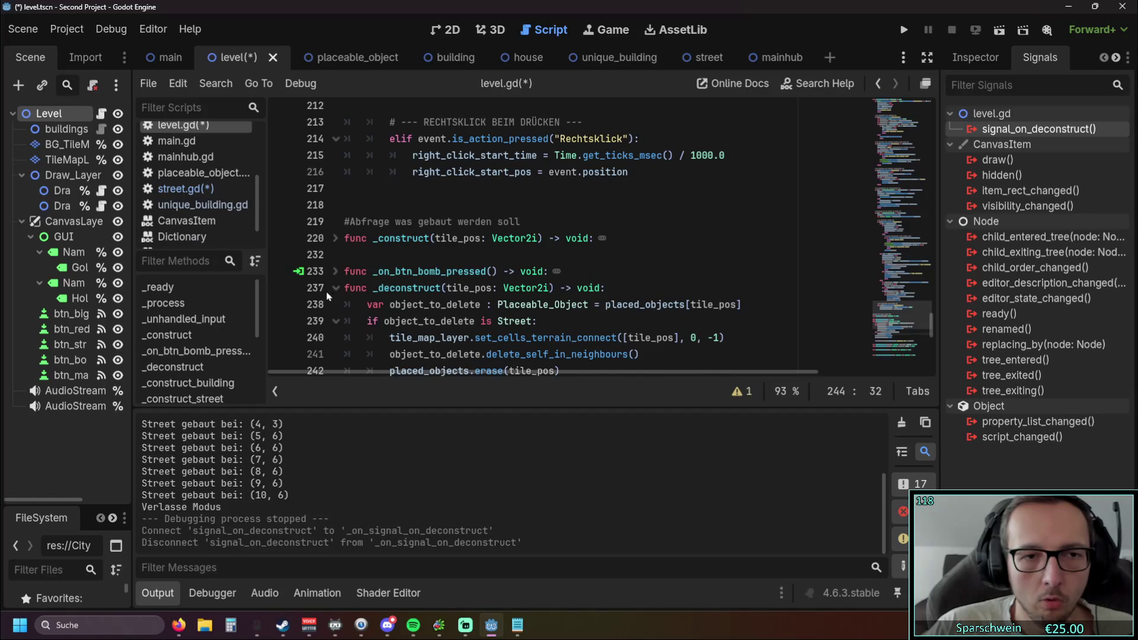
Fold _deconstruct, unfold _construct_street, and examine its new_object position and add_child(new_object) lines.
{"action": "left_click", "coordinate": [335, 288]}
{"action": "scroll", "coordinate": [335, 249], "scroll_direction": "down", "scroll_amount": 3}
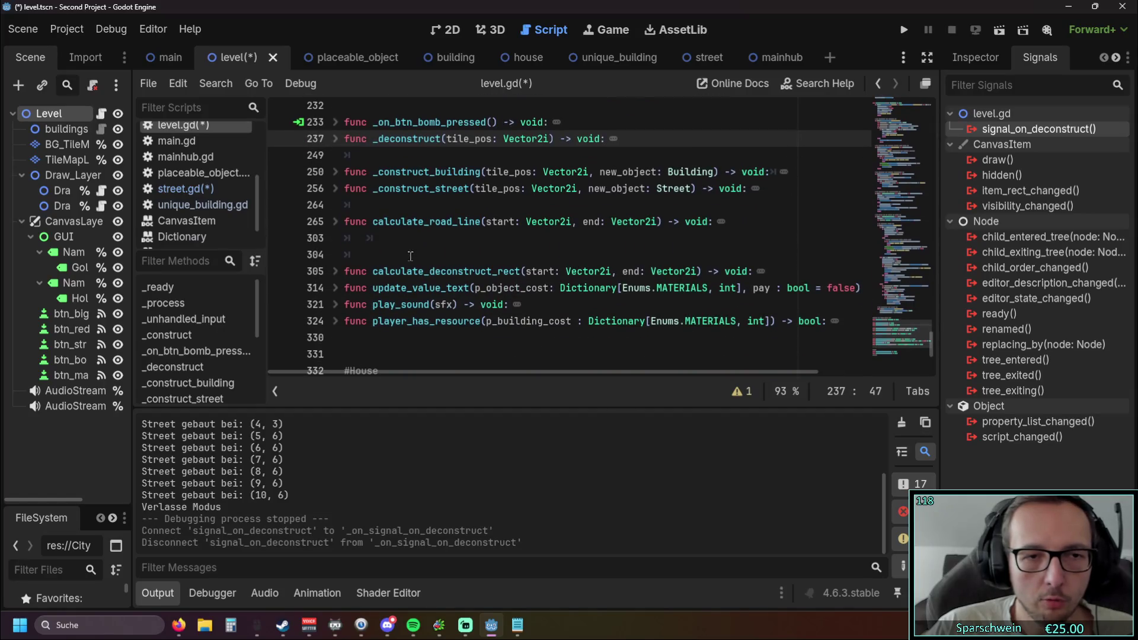
{"action": "left_click", "coordinate": [336, 190]}
{"action": "left_click", "coordinate": [684, 306]}
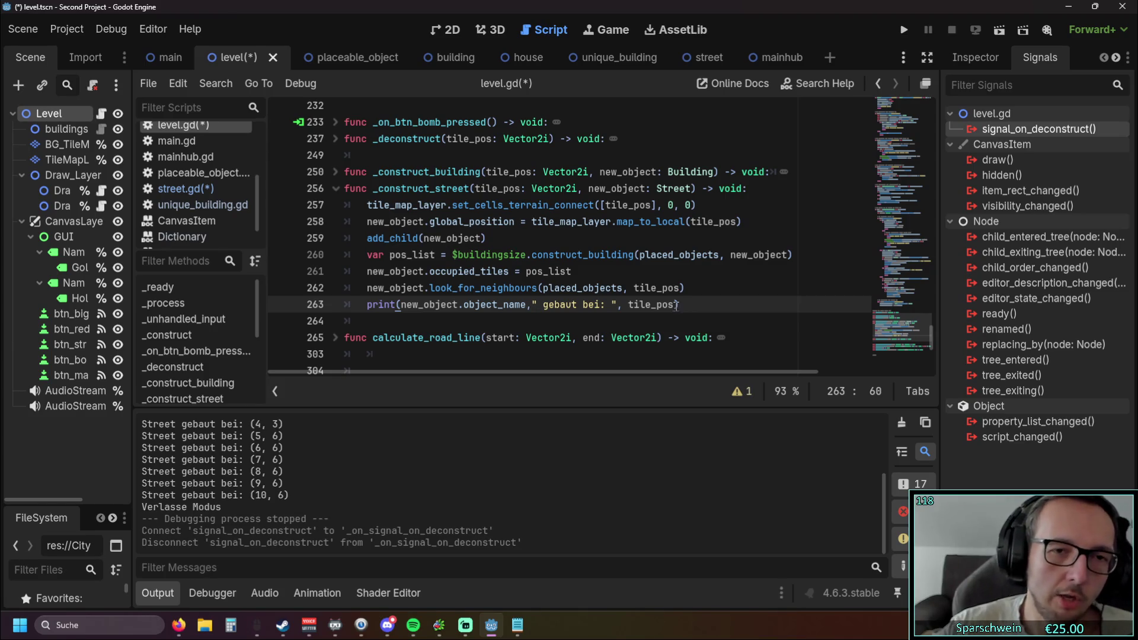
{"action": "left_click", "coordinate": [419, 189]}
{"action": "left_click_drag", "start_coordinate": [367, 238], "coordinate": [512, 239]}
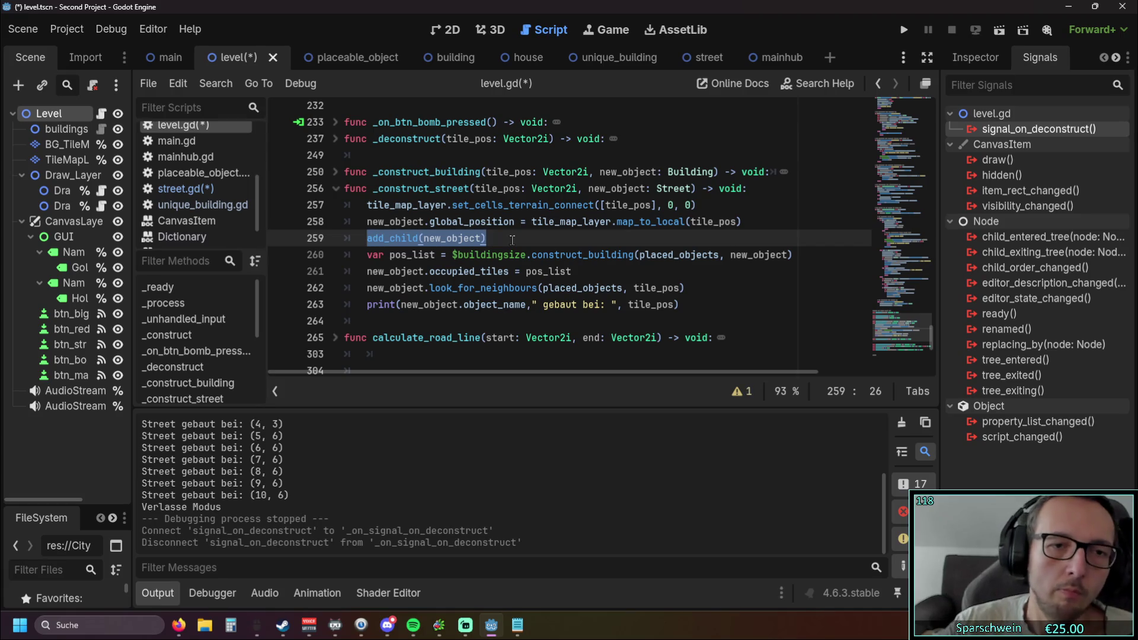
{"action": "left_click_drag", "start_coordinate": [367, 221], "coordinate": [417, 221]}
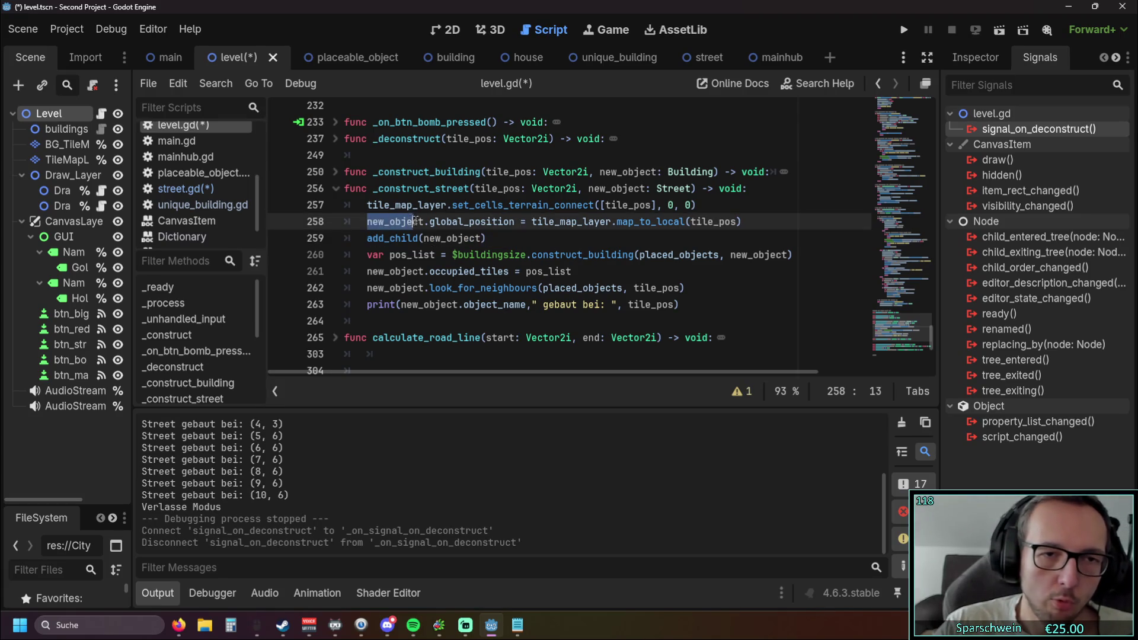
{"action": "left_click", "coordinate": [553, 239]}
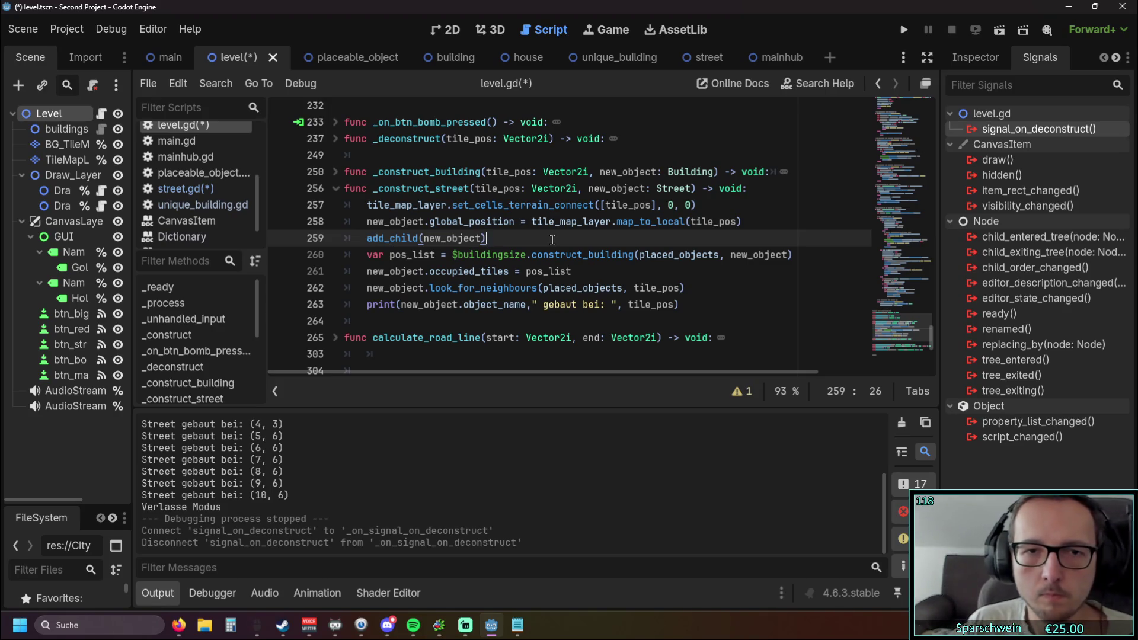
Insert a blank line above add_child(new_object), try a new_object.connect() call, then erase it.
{"action": "key", "text": "Home"}
{"action": "key", "text": "Return"}
{"action": "key", "text": "Up"}
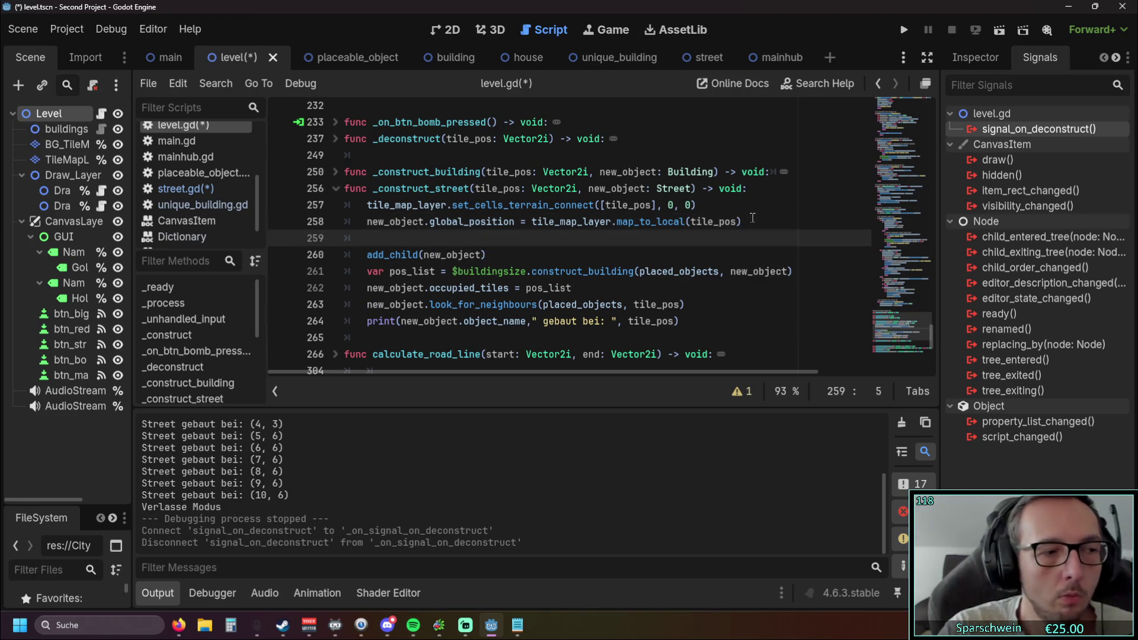
{"action": "type", "text": "new_"}
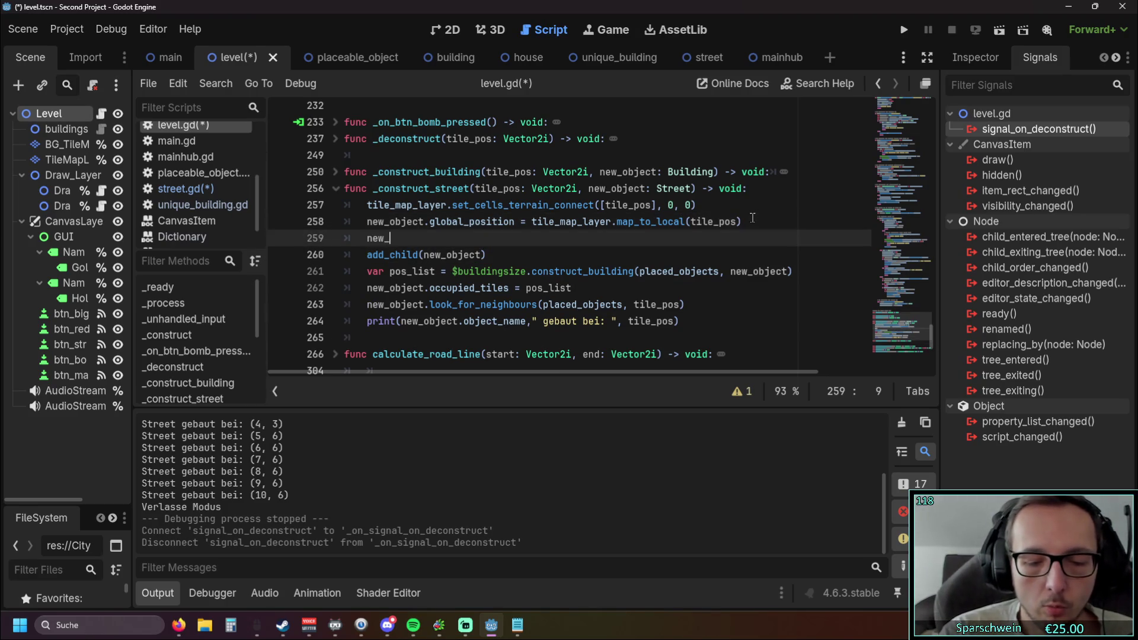
{"action": "type", "text": "object"}
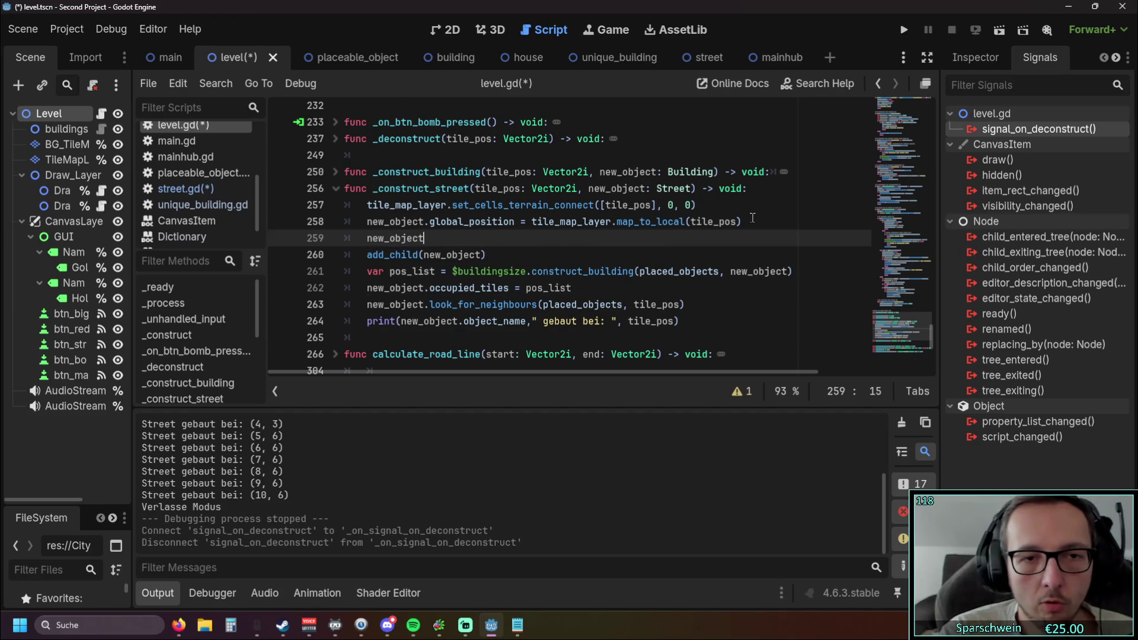
{"action": "type", "text": ".conn"}
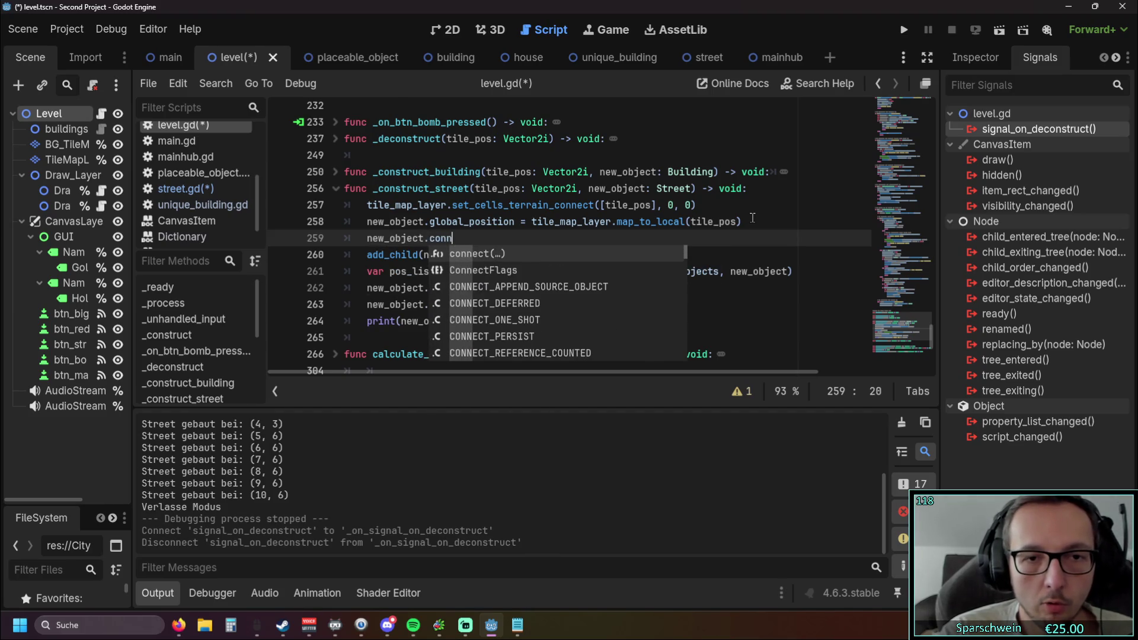
{"action": "key", "text": "Return"}
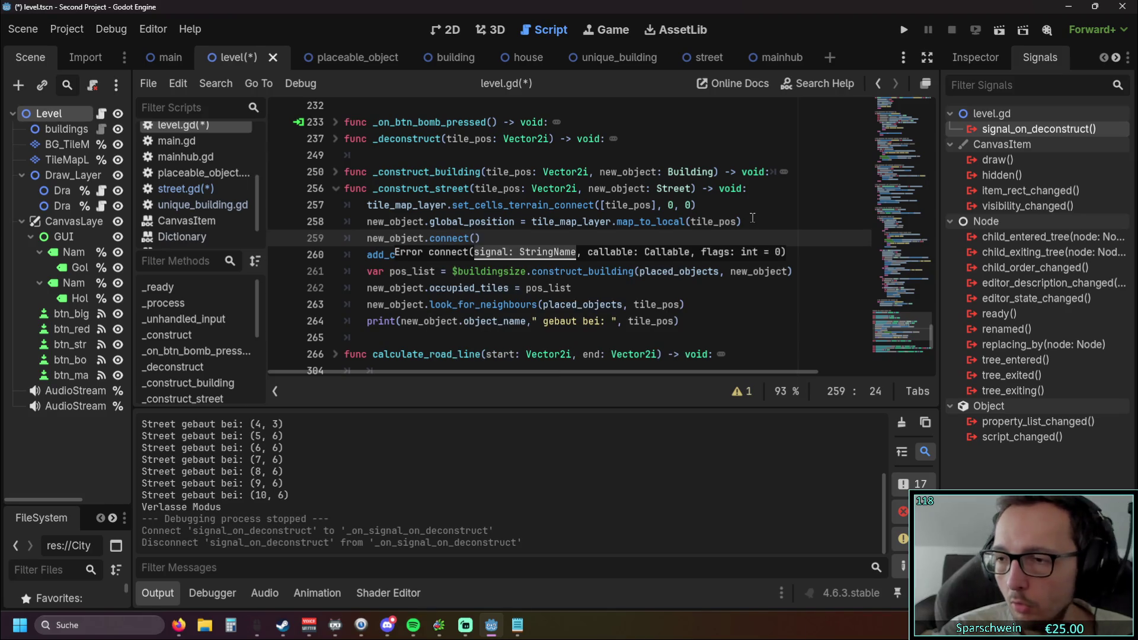
{"action": "key", "text": "BackSpace"}
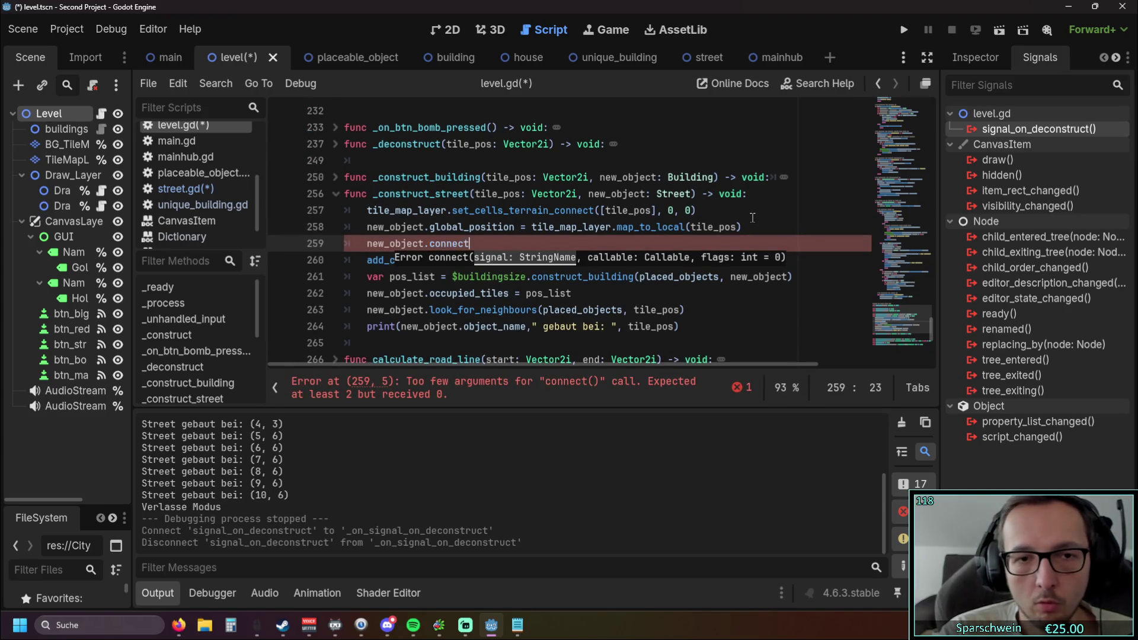
{"action": "type", "text": "."}
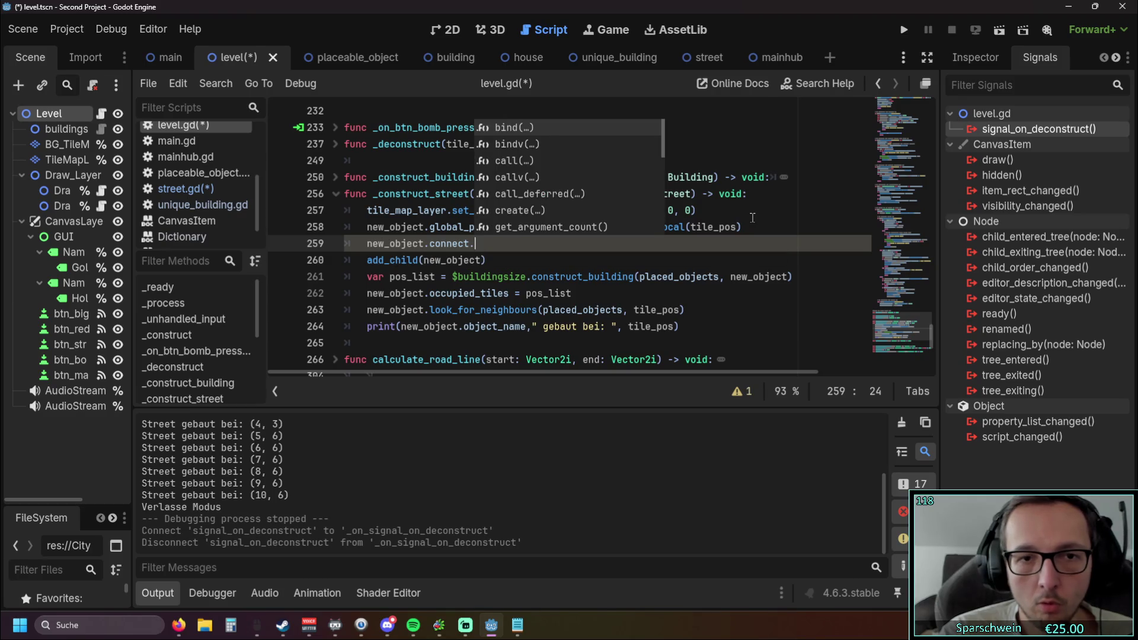
{"action": "key", "text": "BackSpace"}
{"action": "type", "text": "("}
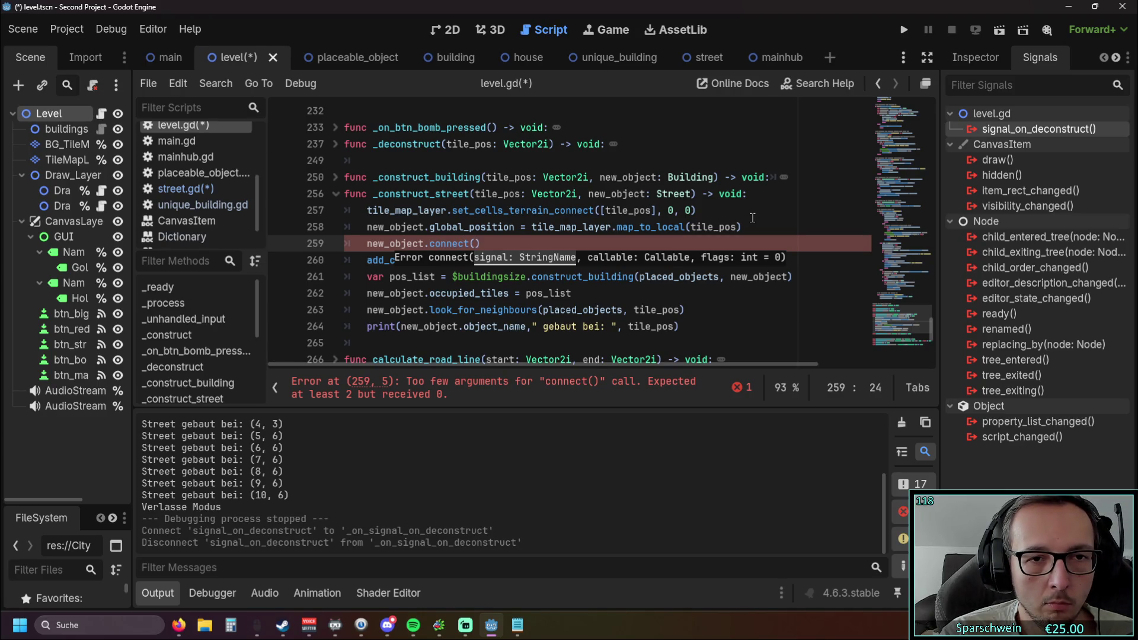
{"action": "key", "text": "BackSpace"}
{"action": "key", "text": "BackSpace"}
{"action": "key", "text": "BackSpace"}
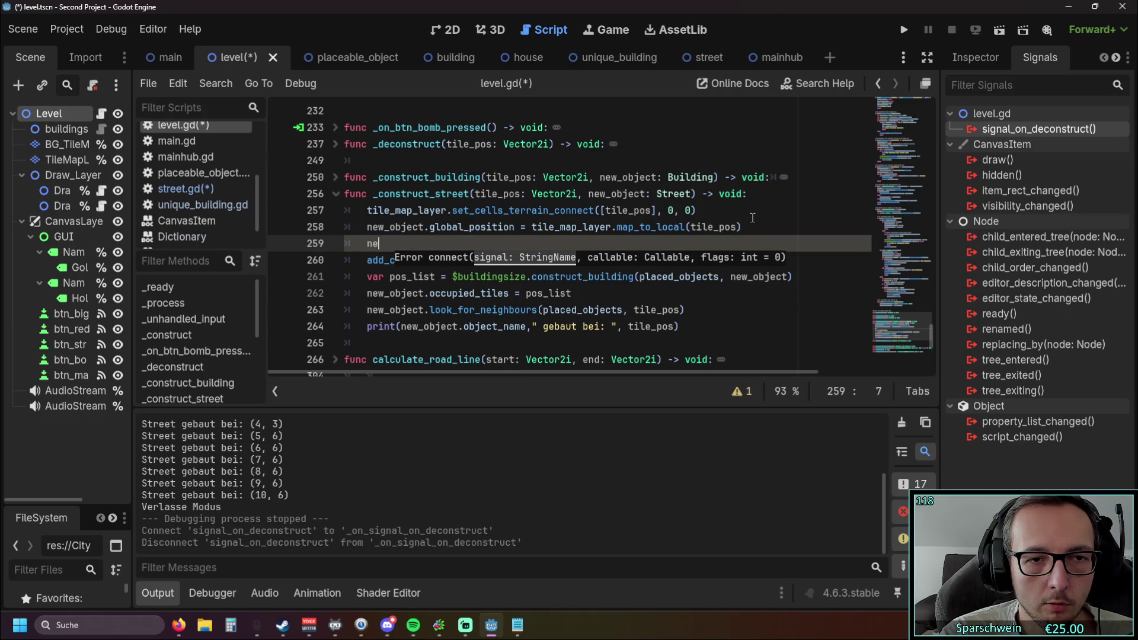
Write connect(signal_on_deconstruct, ) on the new line, choosing the signal from autocomplete.
{"action": "type", "text": "connect"}
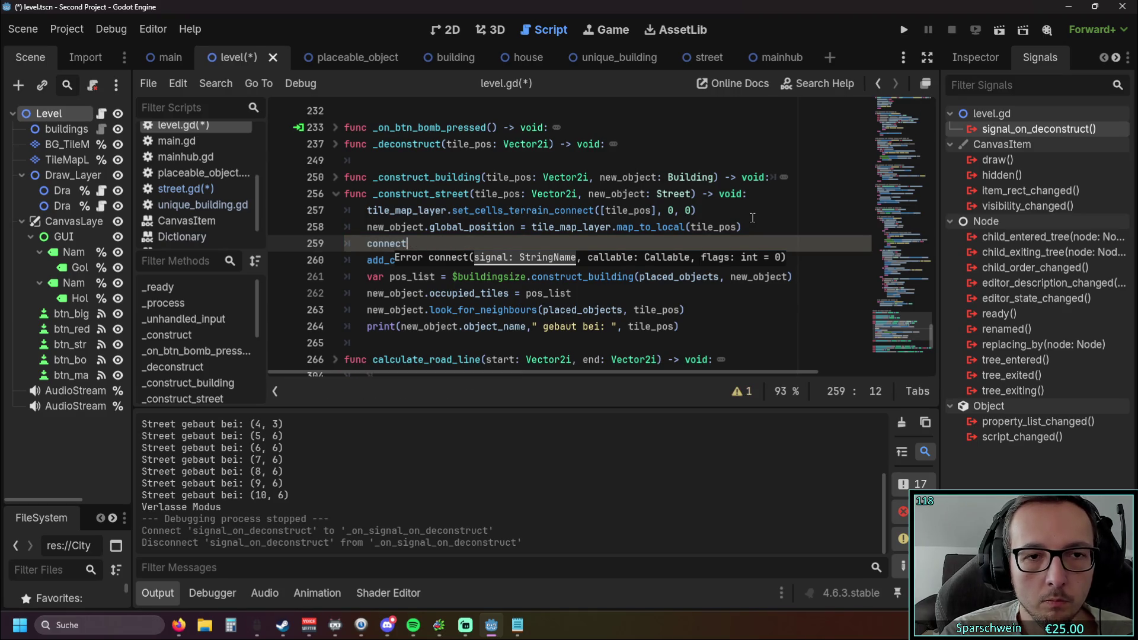
{"action": "type", "text": "("}
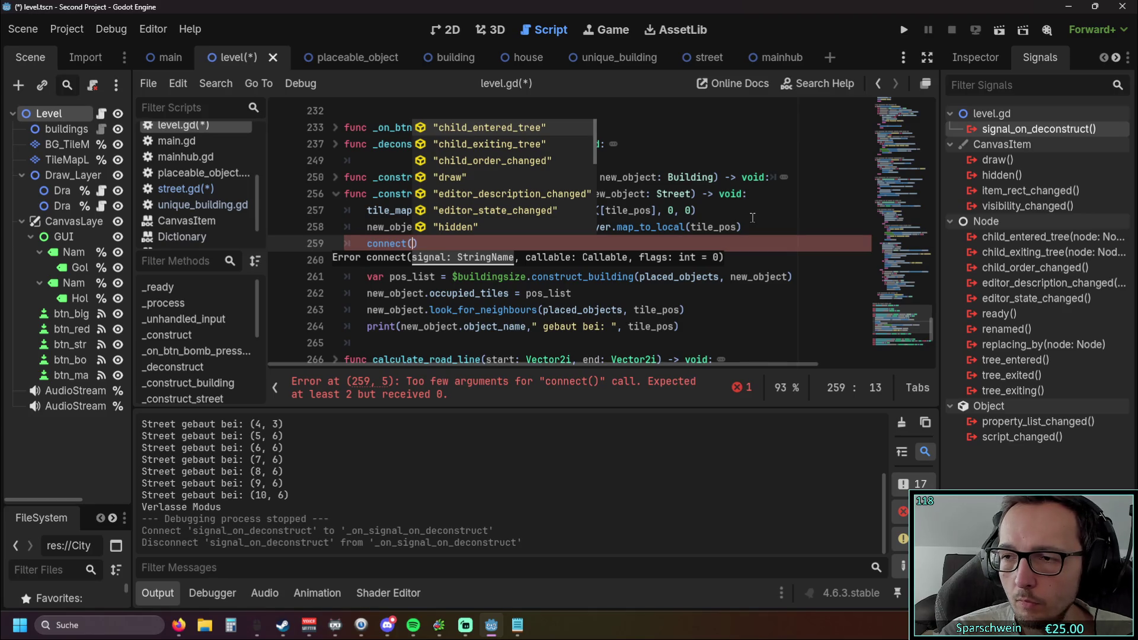
{"action": "type", "text": "on"}
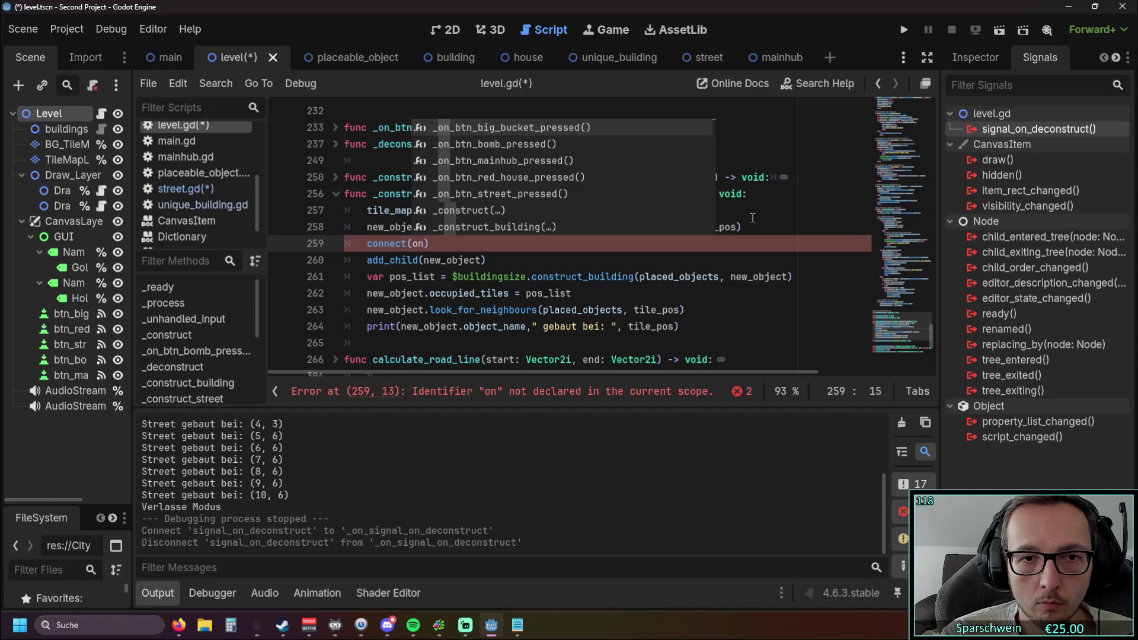
{"action": "key", "text": "BackSpace"}
{"action": "key", "text": "BackSpace"}
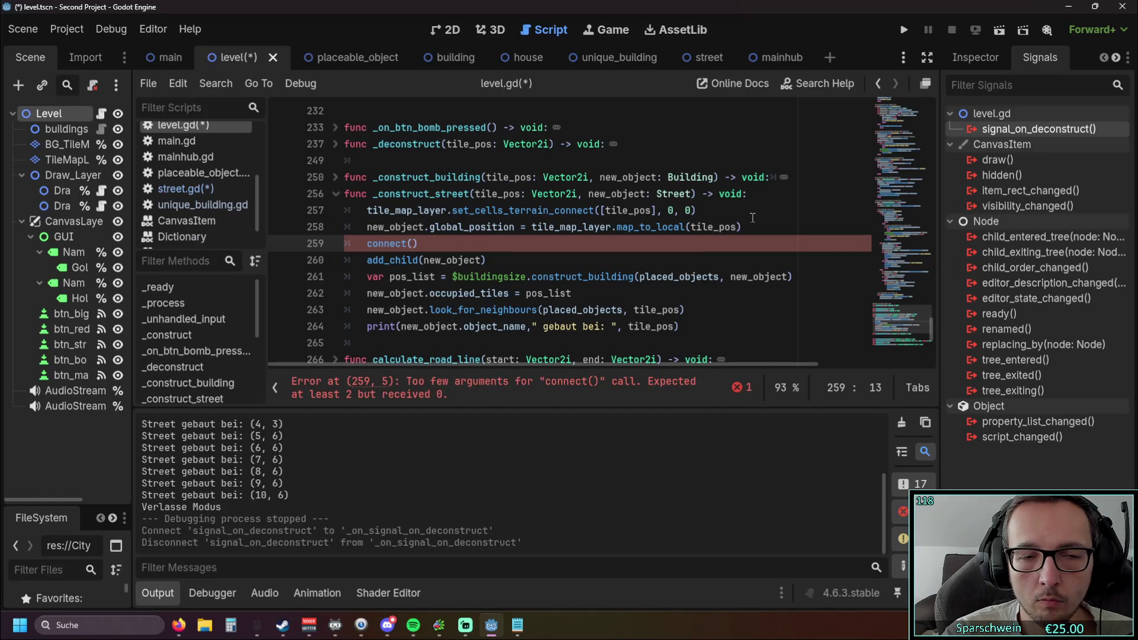
{"action": "mouse_move", "coordinate": [931, 327]}
{"action": "left_mouse_down"}
{"action": "mouse_move", "coordinate": [948, 59]}
{"action": "mouse_move", "coordinate": [933, 155]}
{"action": "left_mouse_up"}
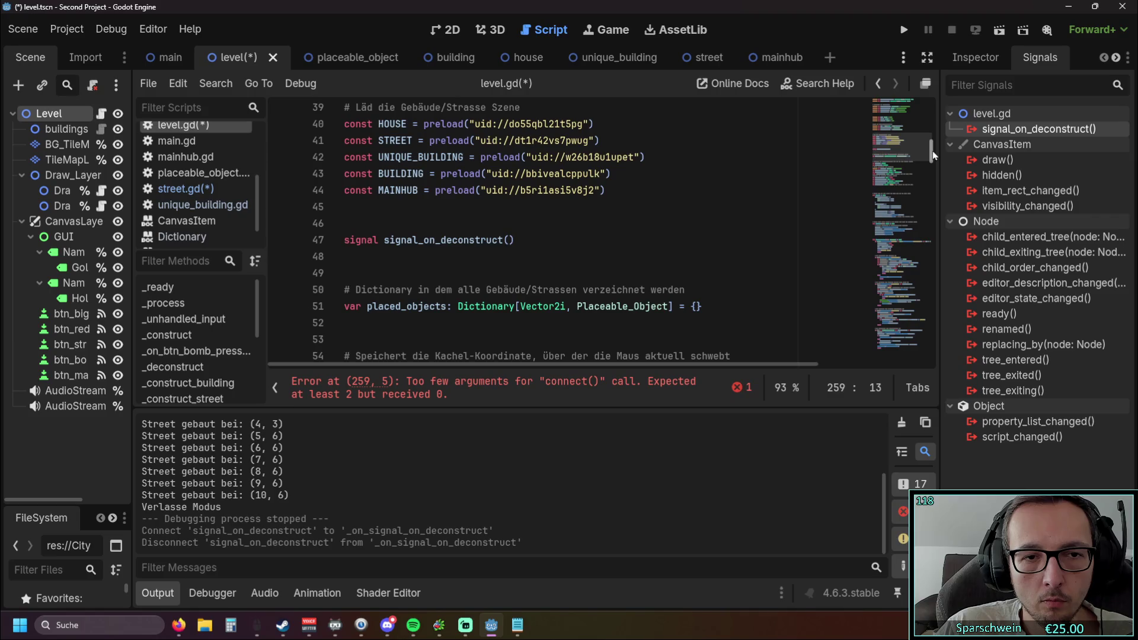
{"action": "type", "text": "sign"}
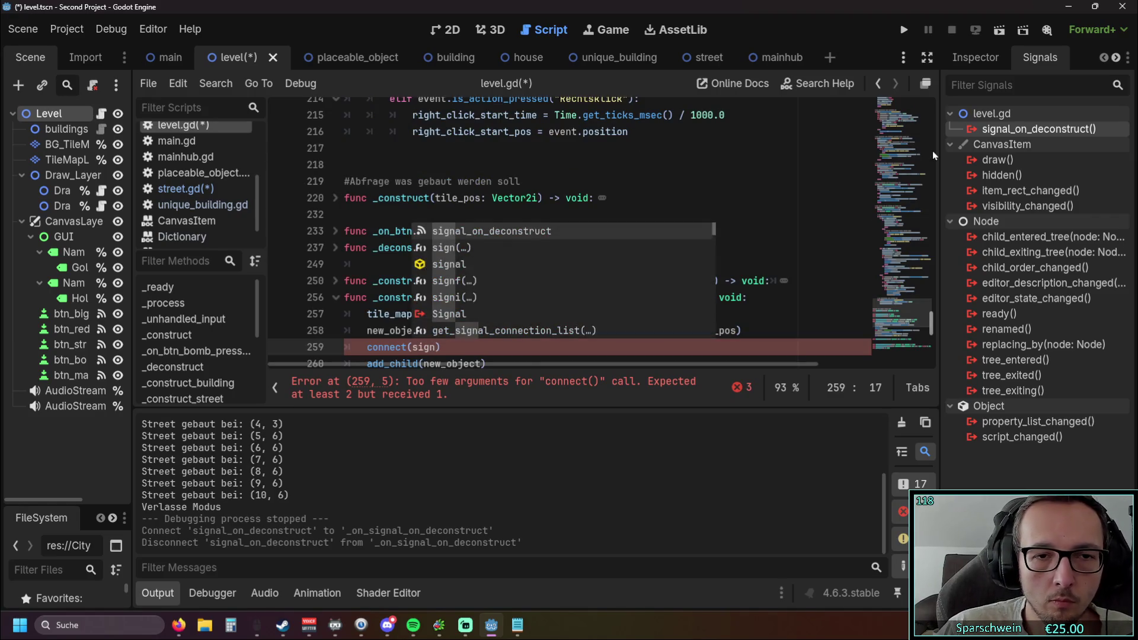
{"action": "left_click", "coordinate": [503, 234]}
{"action": "scroll", "coordinate": [515, 237], "scroll_direction": "down", "scroll_amount": 2}
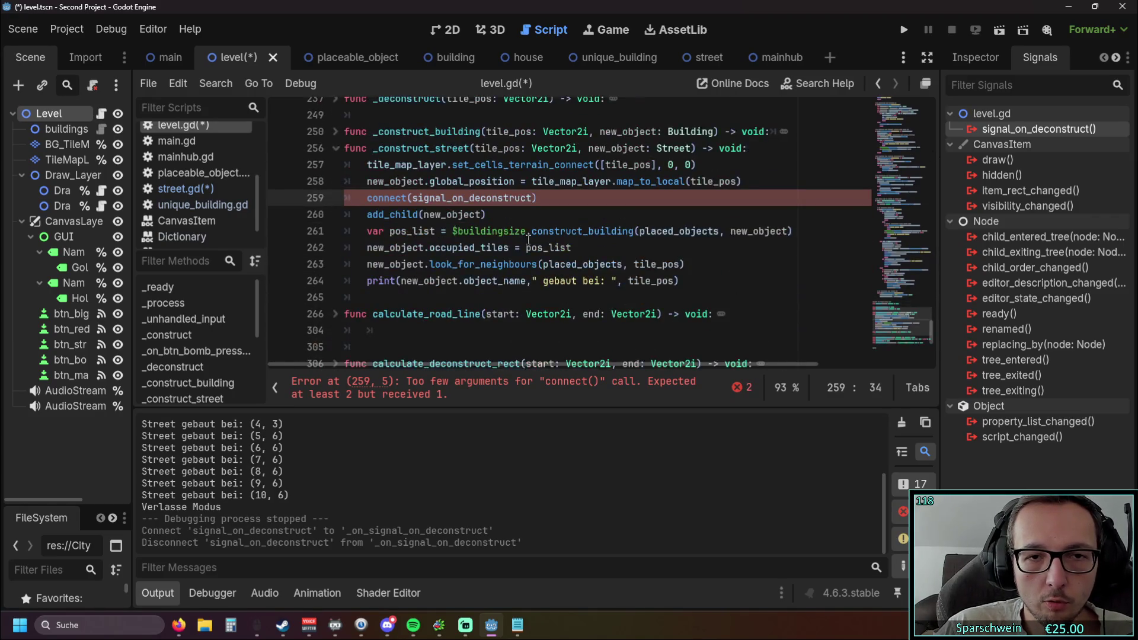
{"action": "type", "text": ","}
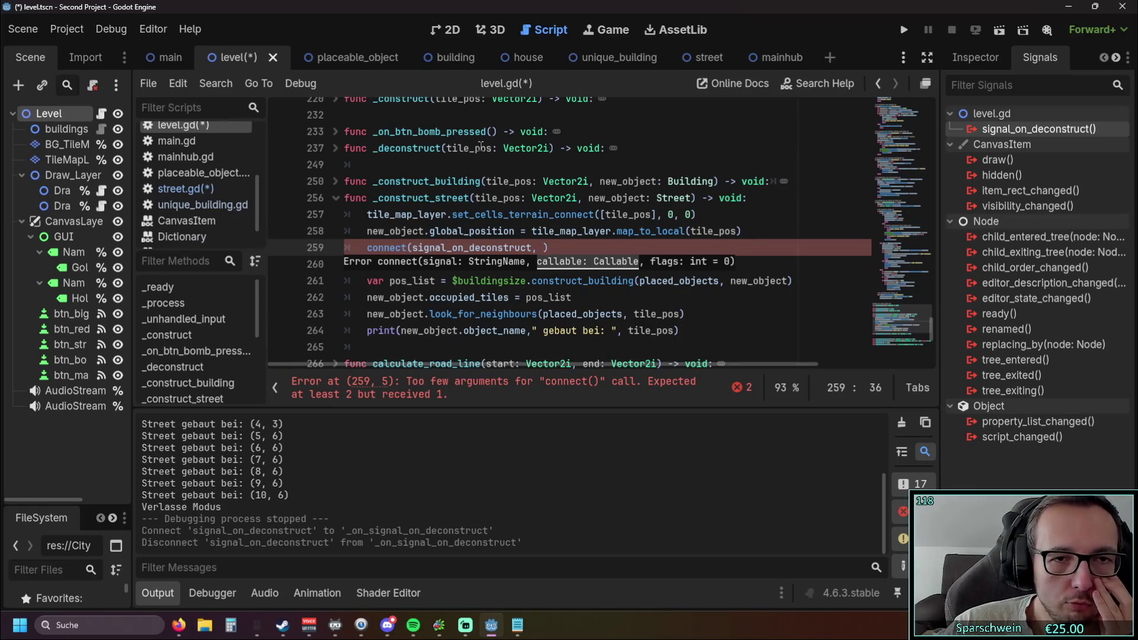
Unfold _deconstruct again and re-inspect its signal_on_deconstruct emit call.
{"action": "scroll", "coordinate": [561, 161], "scroll_direction": "down", "scroll_amount": 4}
{"action": "scroll", "coordinate": [403, 193], "scroll_direction": "up", "scroll_amount": 4}
{"action": "scroll", "coordinate": [403, 194], "scroll_direction": "up", "scroll_amount": 1}
{"action": "left_click", "coordinate": [336, 198]}
{"action": "scroll", "coordinate": [409, 203], "scroll_direction": "down", "scroll_amount": 1}
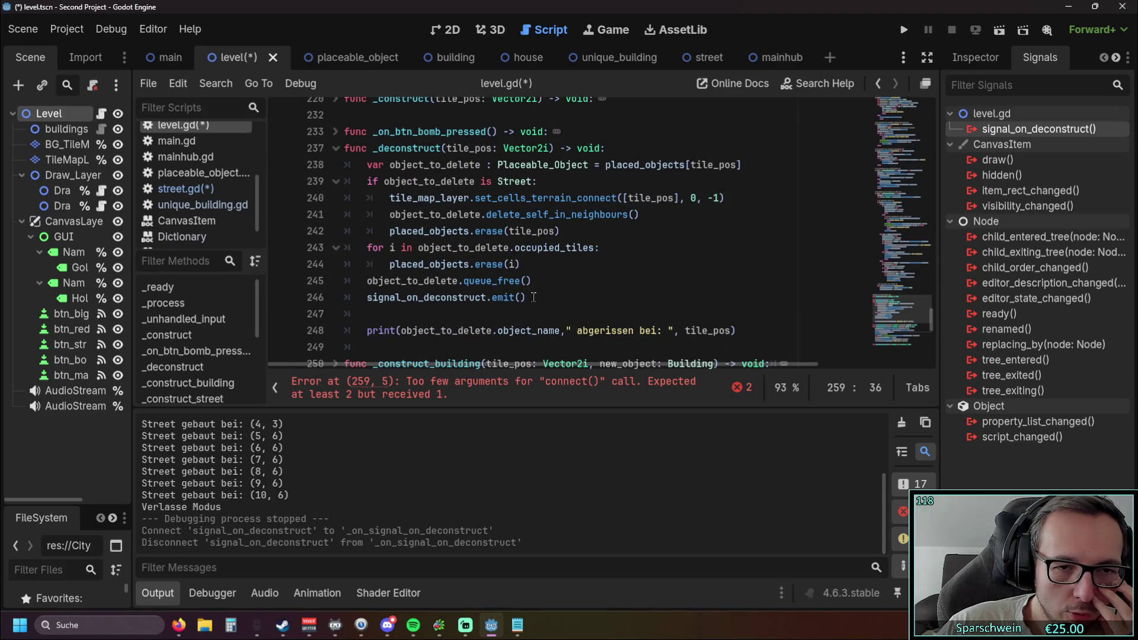
{"action": "left_click_drag", "start_coordinate": [527, 297], "coordinate": [366, 297]}
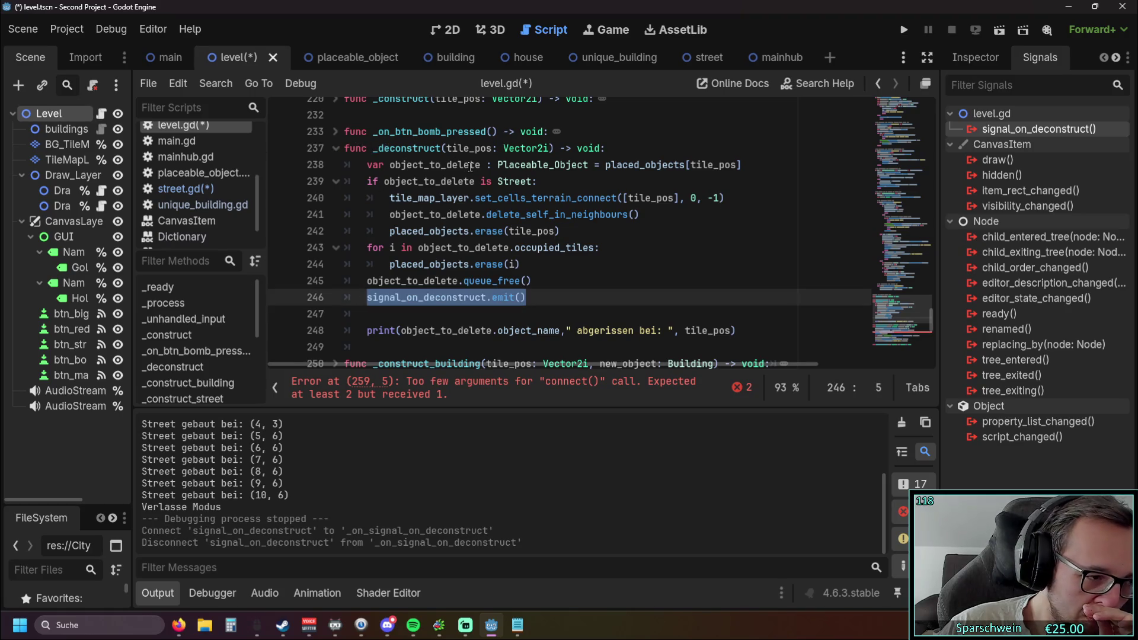
{"action": "mouse_move", "coordinate": [470, 227]}
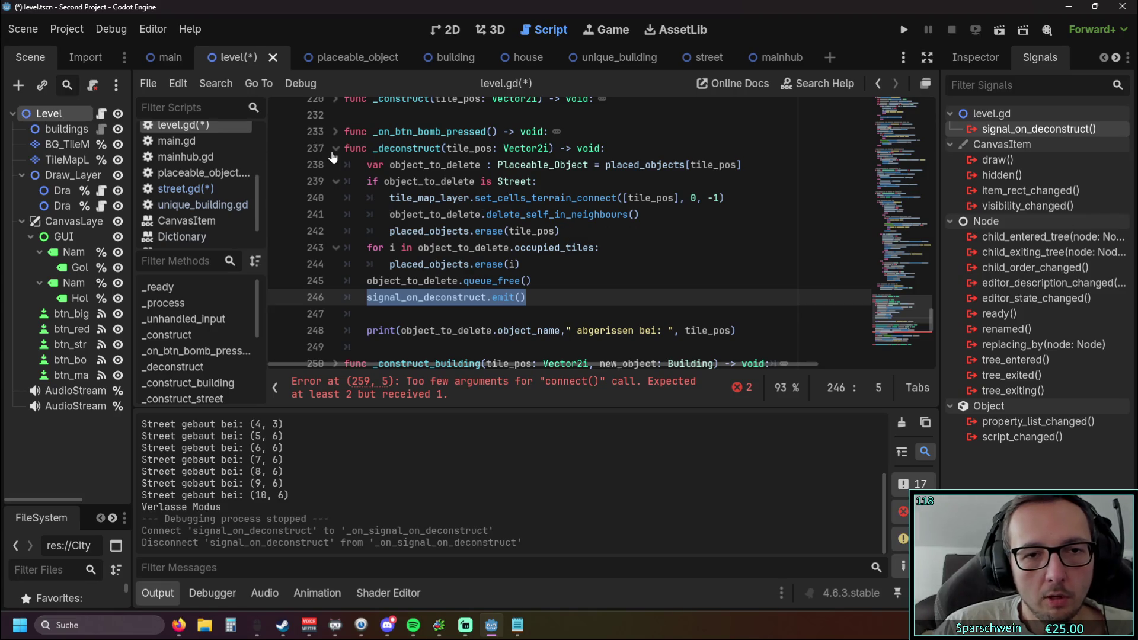
{"action": "key", "text": "End"}
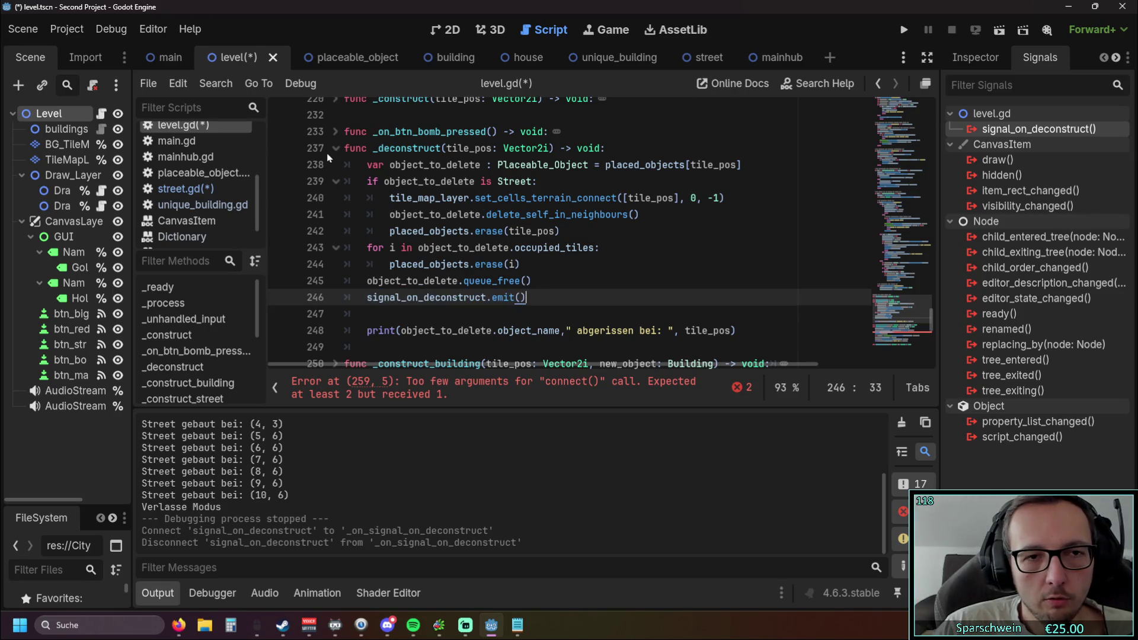
Fold _deconstruct and strip the connect( wrapper from line 259, leaving signal_on_deconstruct.
{"action": "left_click", "coordinate": [335, 149]}
{"action": "scroll", "coordinate": [472, 189], "scroll_direction": "down", "scroll_amount": 1}
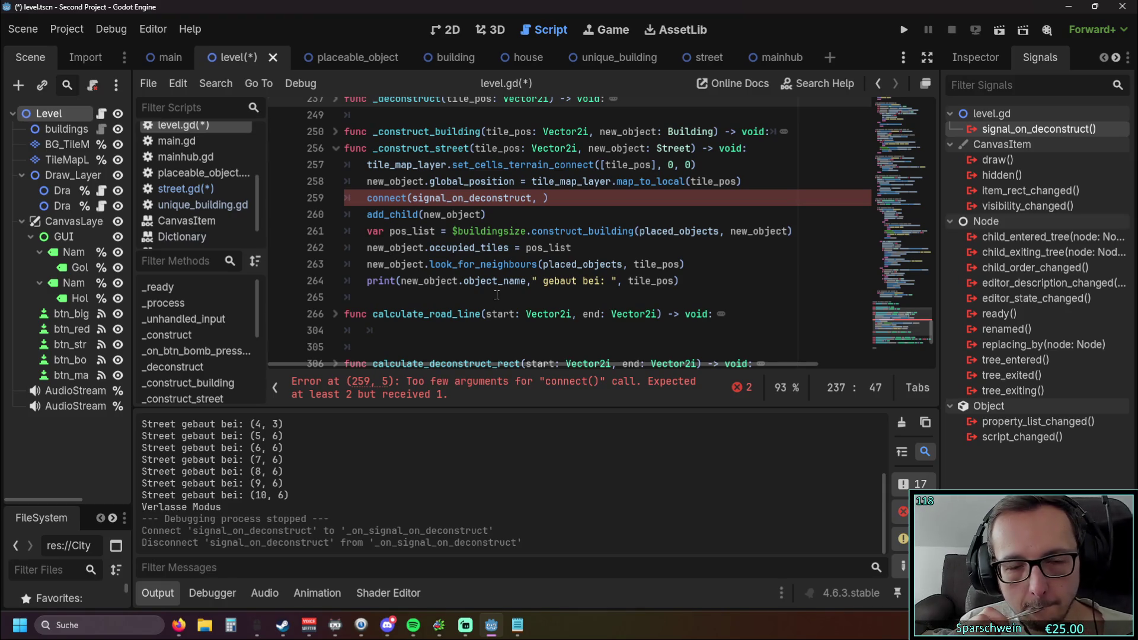
{"action": "scroll", "coordinate": [450, 268], "scroll_direction": "up", "scroll_amount": 1}
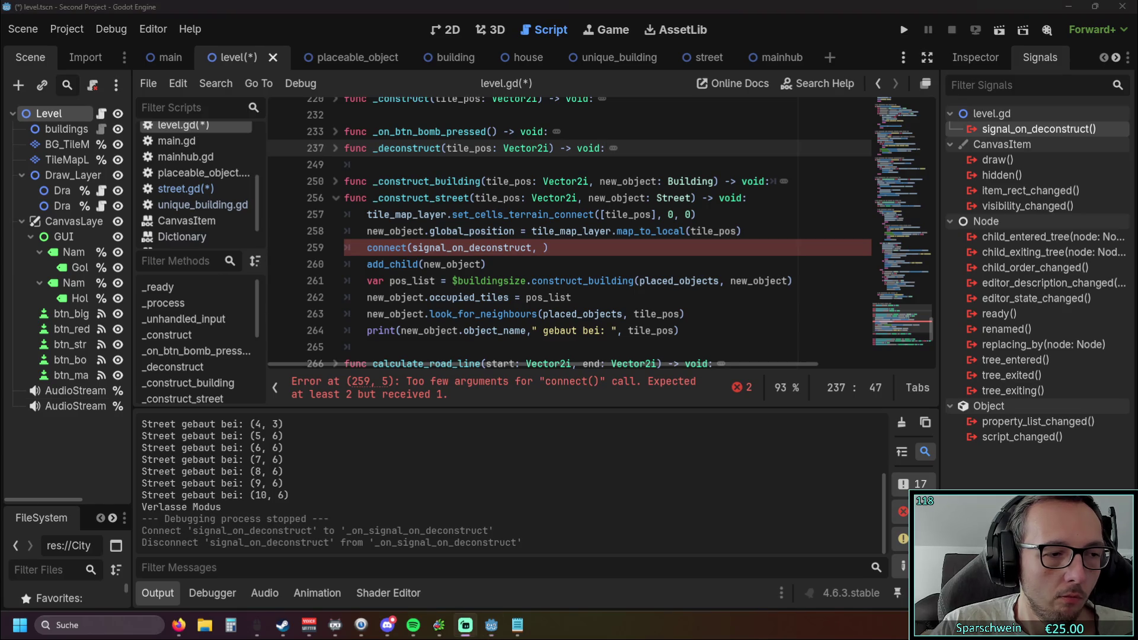
{"action": "mouse_move", "coordinate": [413, 264]}
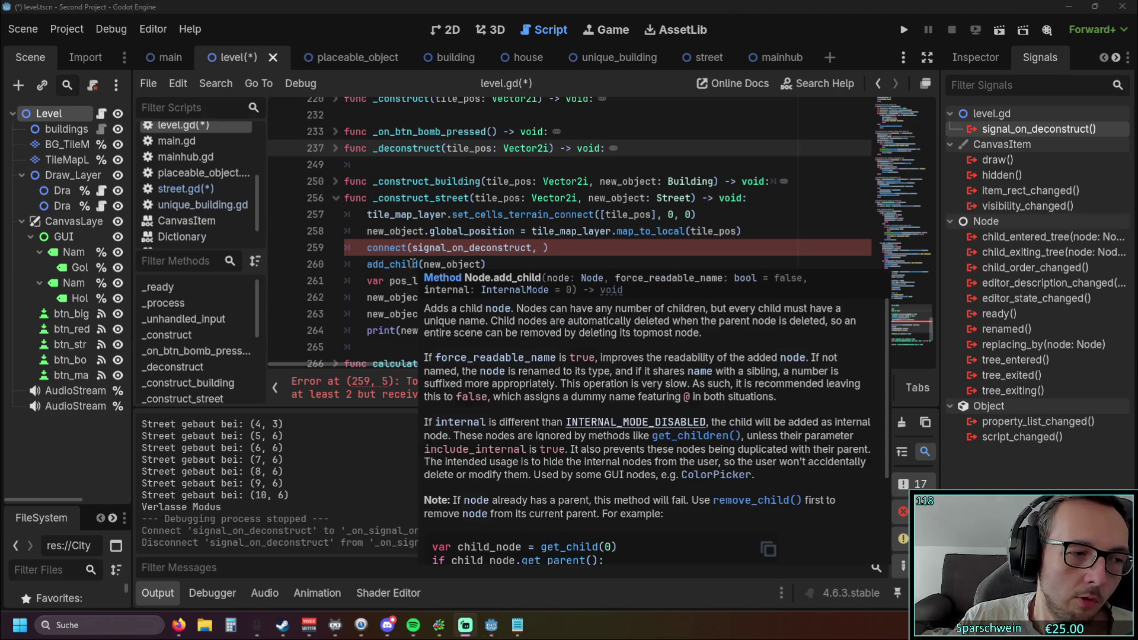
{"action": "scroll", "coordinate": [482, 204], "scroll_direction": "down", "scroll_amount": 1}
{"action": "scroll", "coordinate": [490, 239], "scroll_direction": "up", "scroll_amount": 1}
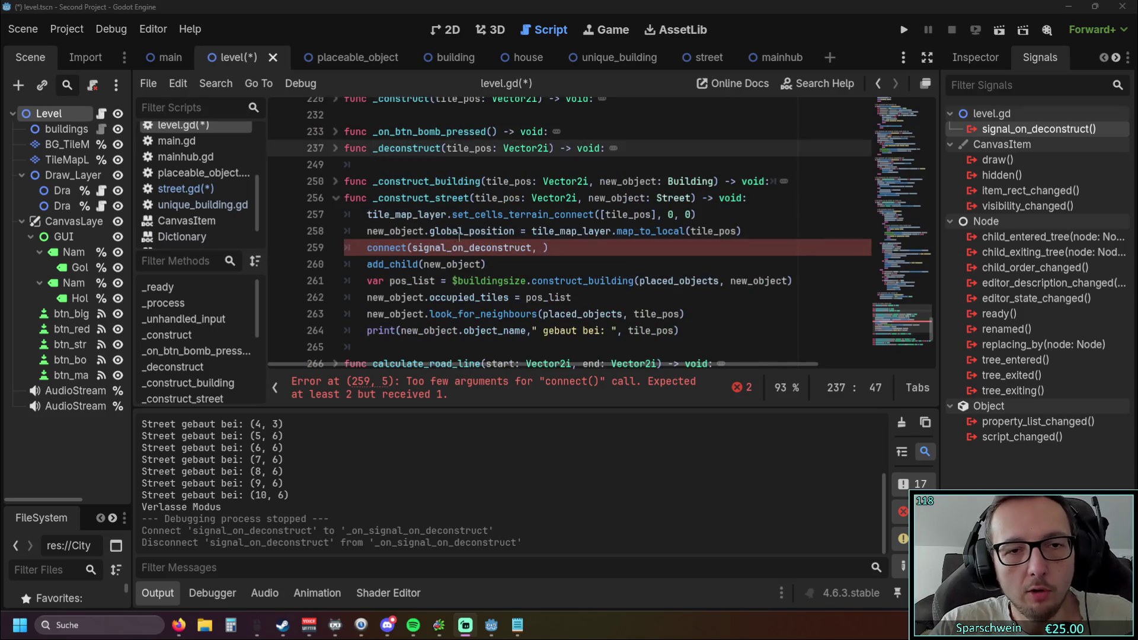
{"action": "left_click_drag", "start_coordinate": [413, 248], "coordinate": [368, 248]}
{"action": "key", "text": "BackSpace"}
Turn line 259 into signal_on_deconstruct.connect(new_object.) using autocomplete.
{"action": "left_click", "coordinate": [519, 247]}
{"action": "key", "text": "BackSpace"}
{"action": "key", "text": "BackSpace"}
{"action": "key", "text": "BackSpace"}
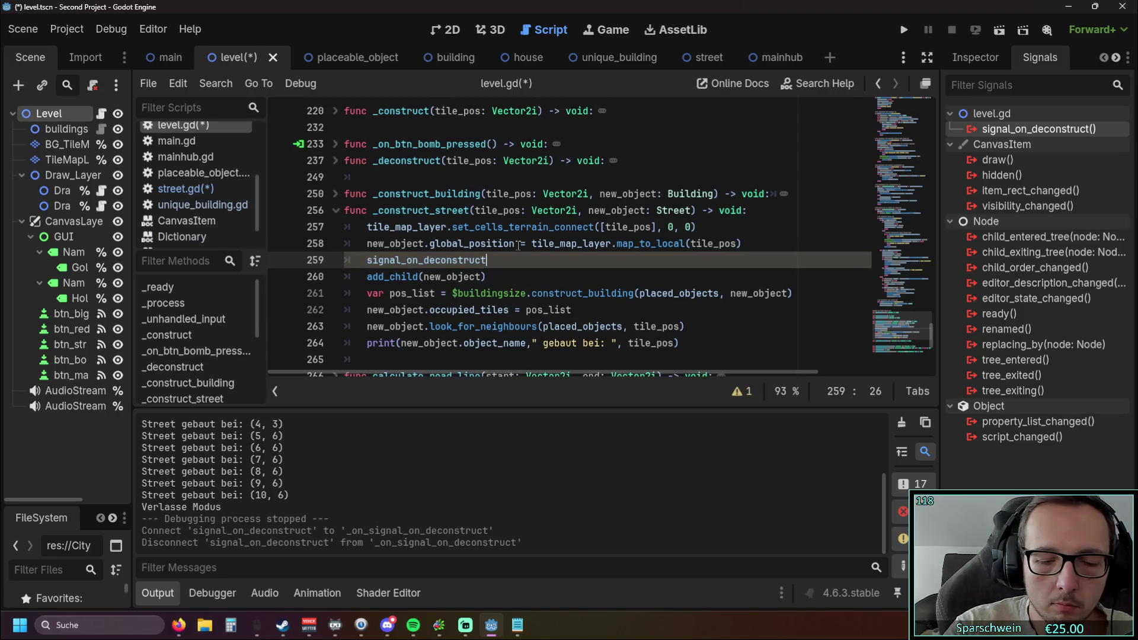
{"action": "type", "text": ".conn"}
{"action": "key", "text": "Return"}
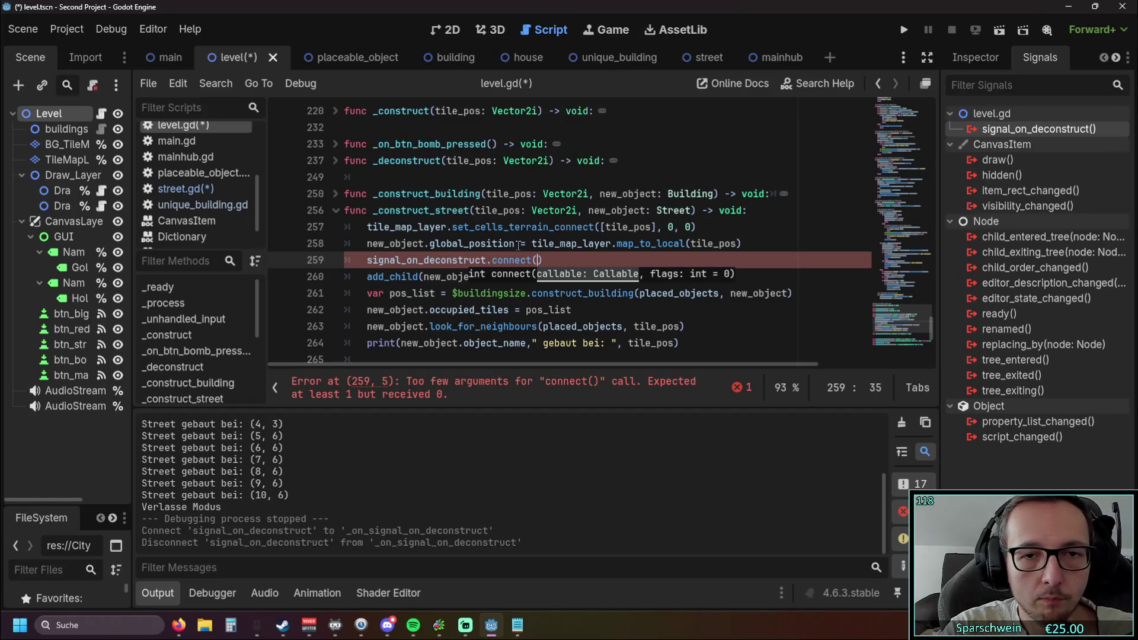
{"action": "type", "text": "new"}
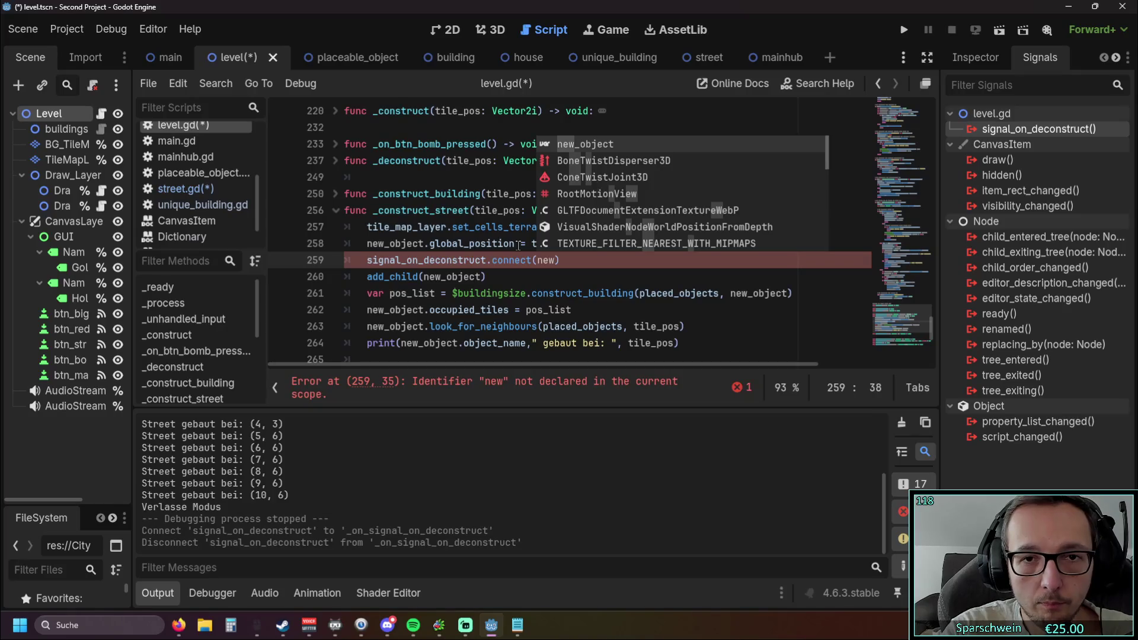
{"action": "key", "text": "Return"}
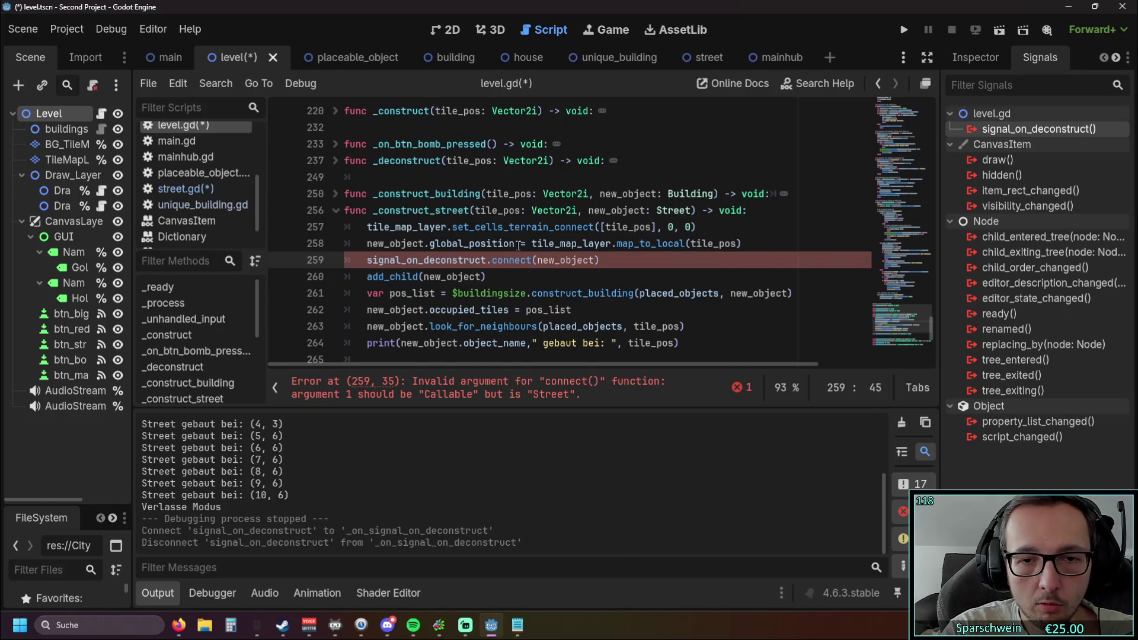
{"action": "type", "text": "."}
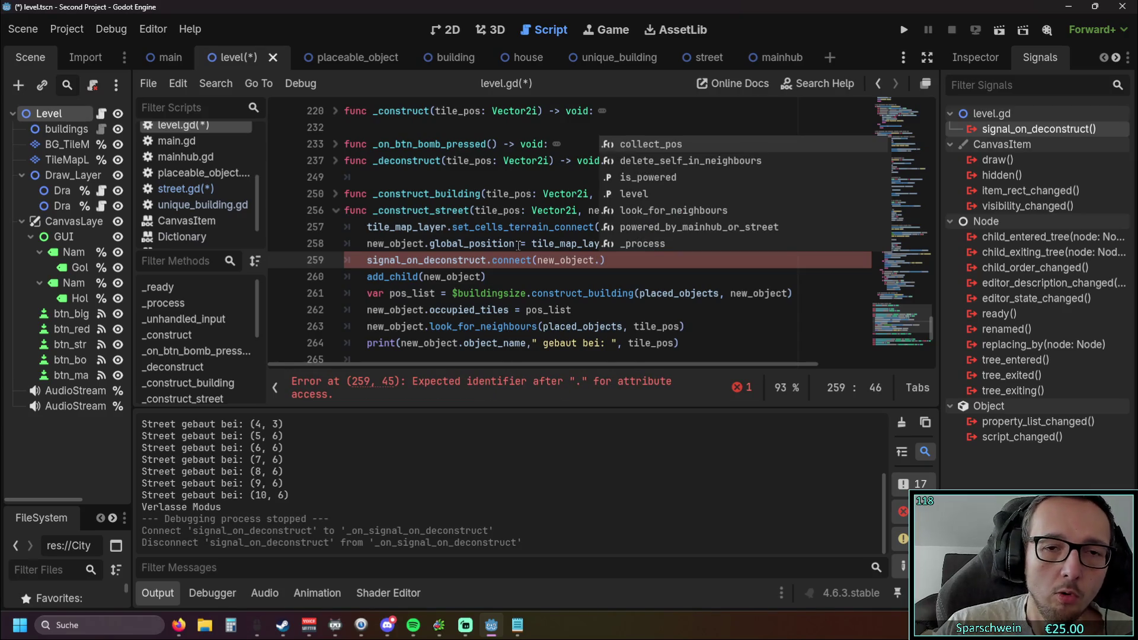
{"action": "left_click", "coordinate": [517, 278]}
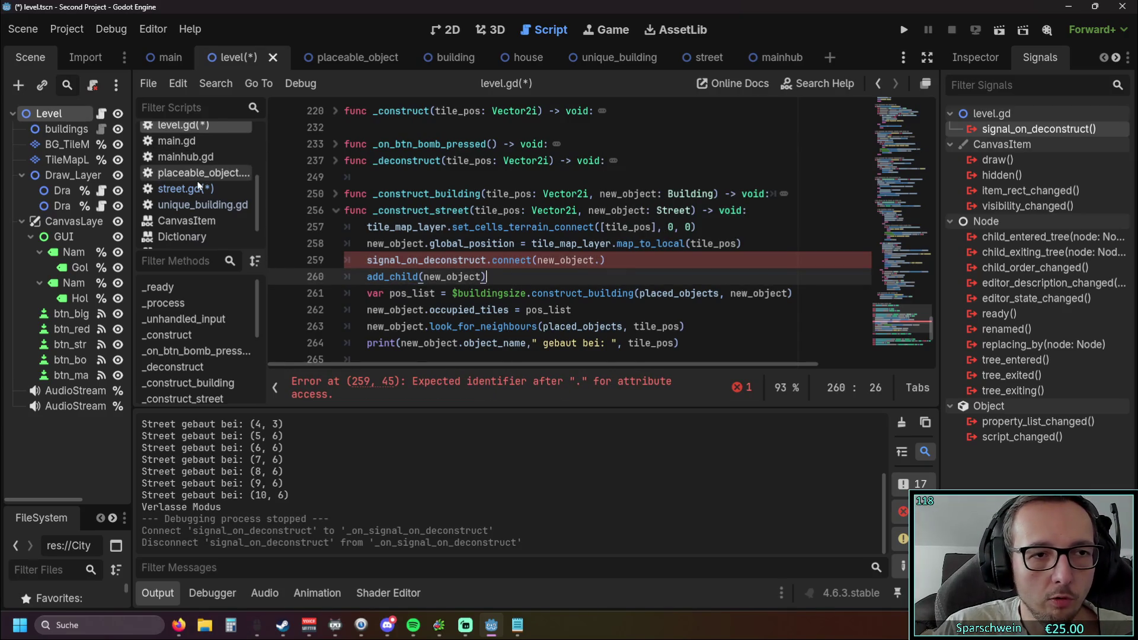
Copy the catch_deconstruct_signal() name from street.gd and paste it after new_object. in level.gd.
{"action": "left_click", "coordinate": [198, 188]}
{"action": "left_click_drag", "start_coordinate": [373, 311], "coordinate": [520, 311]}
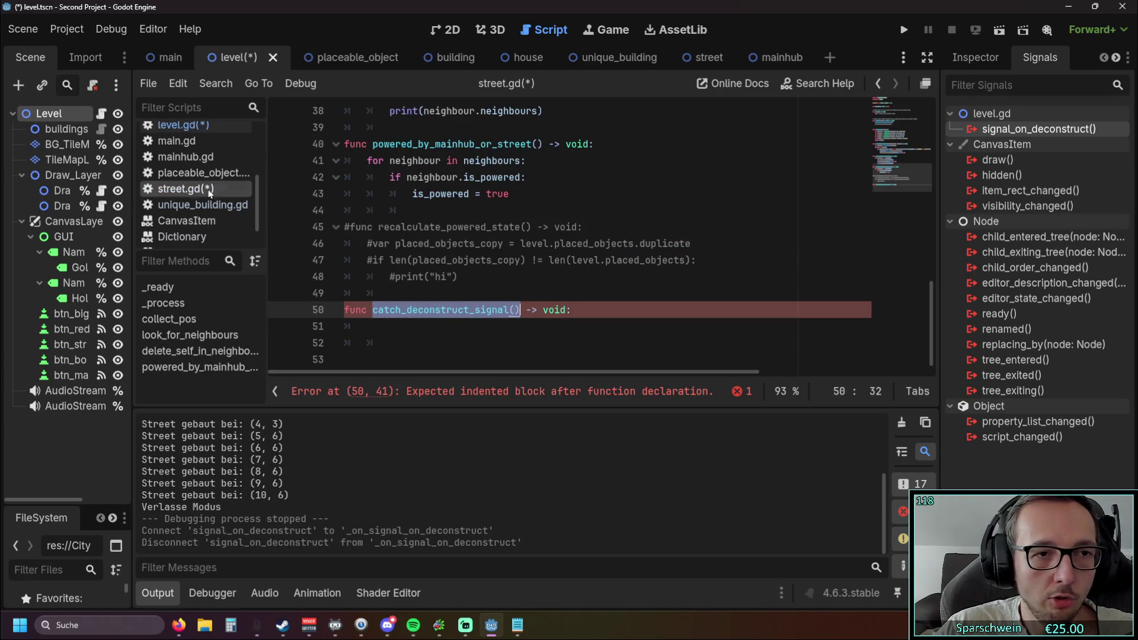
{"action": "left_click", "coordinate": [178, 125]}
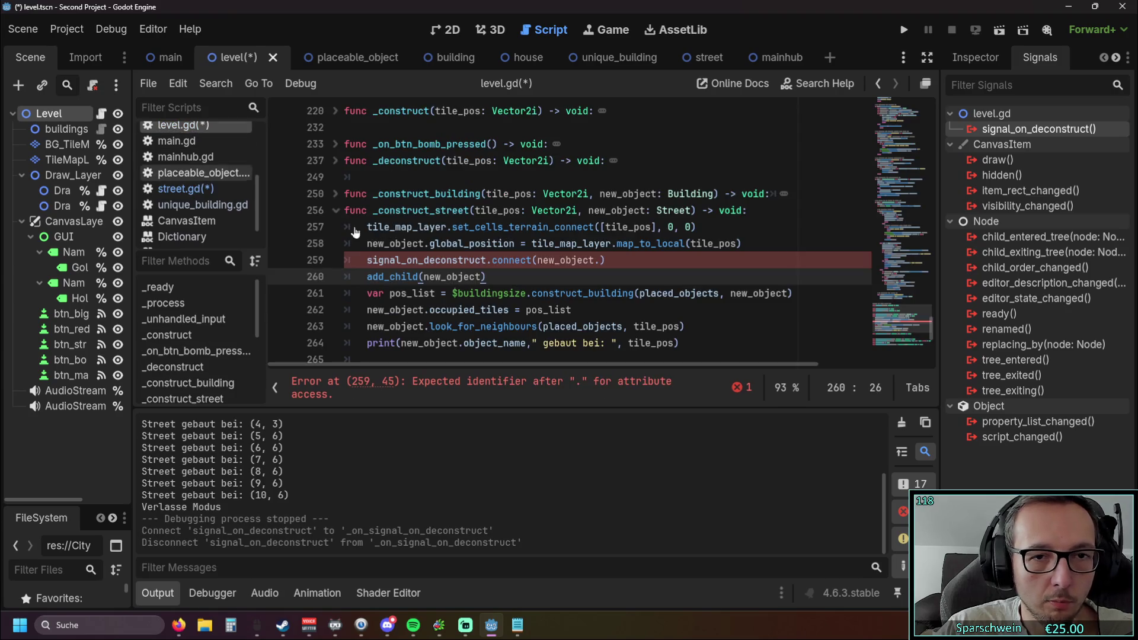
{"action": "left_click", "coordinate": [600, 260]}
{"action": "type", "text": "catch_deconstruct_signal()"}
{"action": "left_click", "coordinate": [614, 282]}
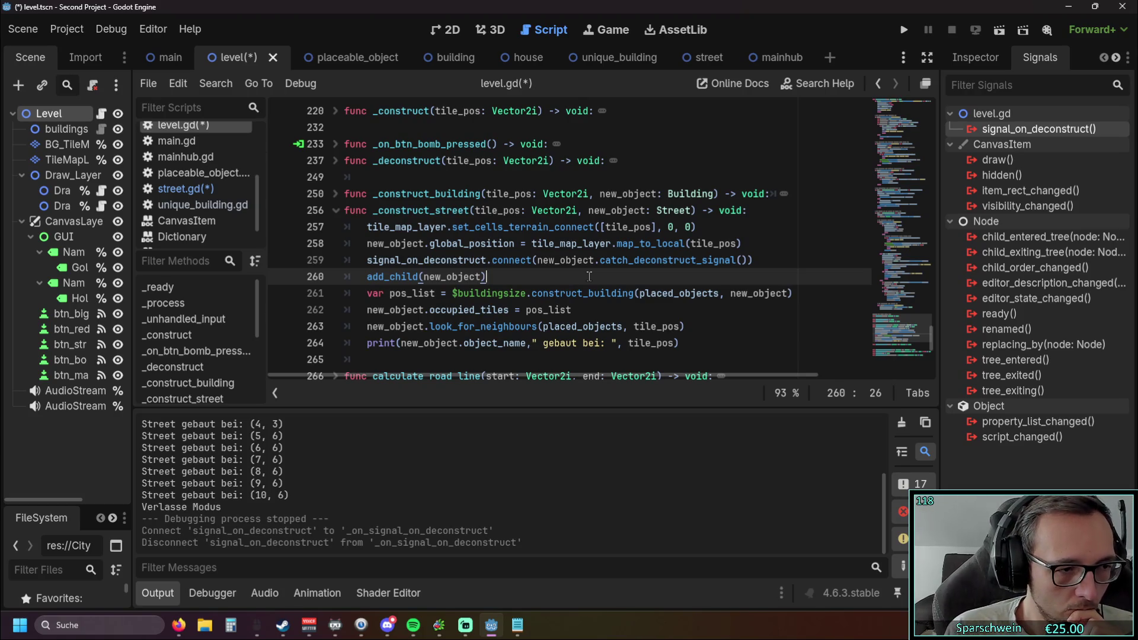
Fix the brackets so line 259 reads signal_on_deconstruct.connect(new_object.catch_deconstruct_signal), then switch to street.gd.
{"action": "key", "text": "Up"}
{"action": "key", "text": "End"}
{"action": "key", "text": "BackSpace"}
{"action": "key", "text": "BackSpace"}
{"action": "key", "text": "BackSpace"}
{"action": "key", "text": "Down"}
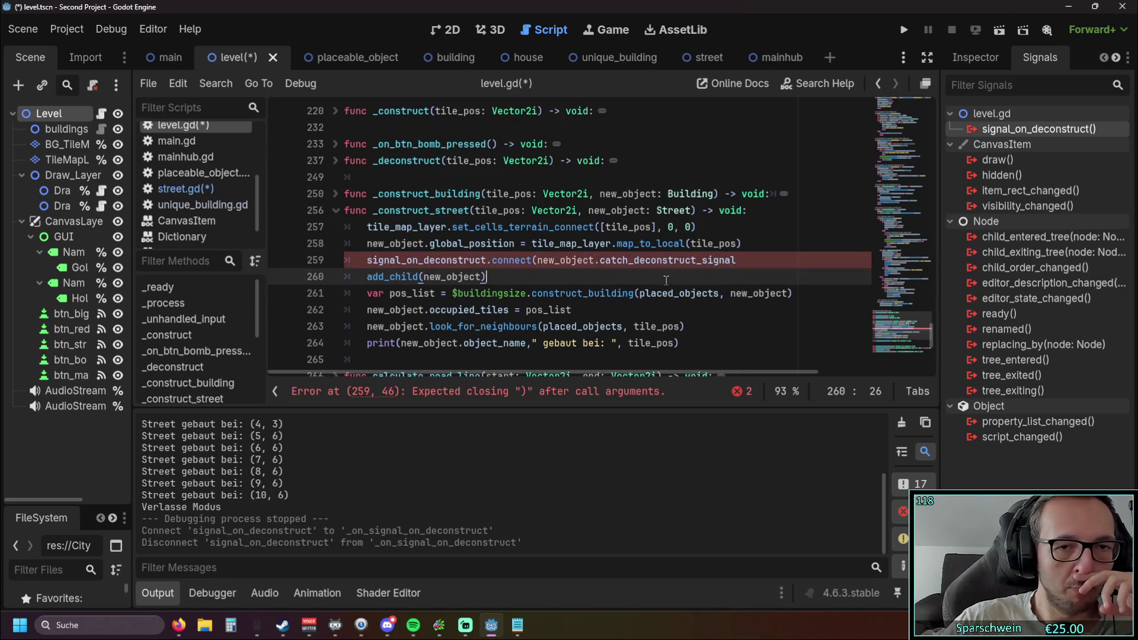
{"action": "left_click", "coordinate": [735, 264]}
{"action": "type", "text": ")"}
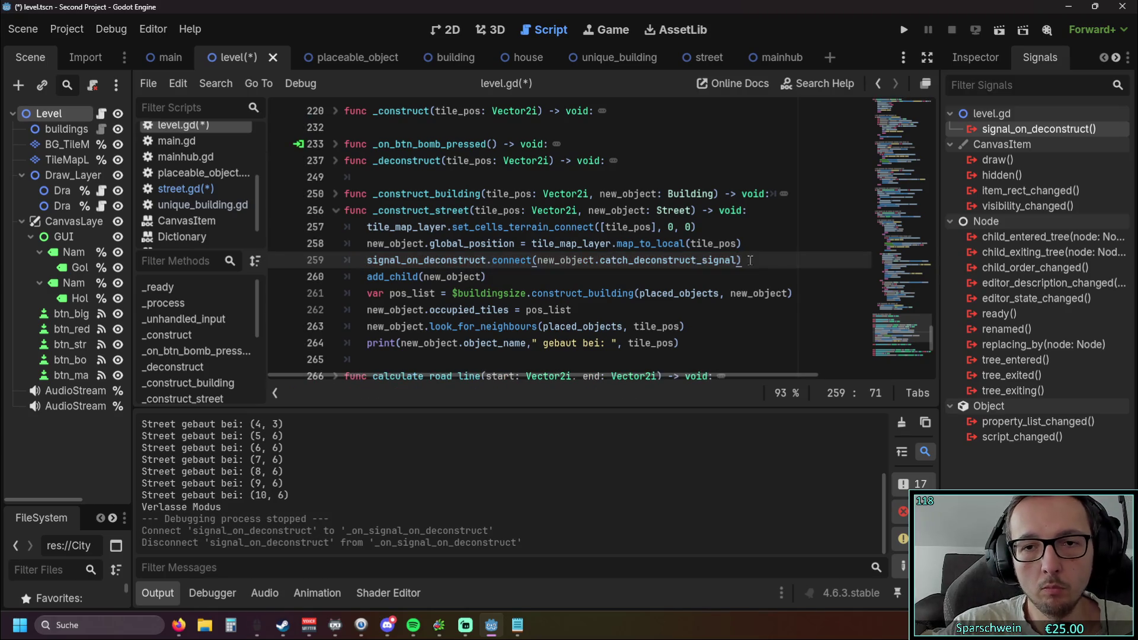
{"action": "left_click", "coordinate": [639, 277]}
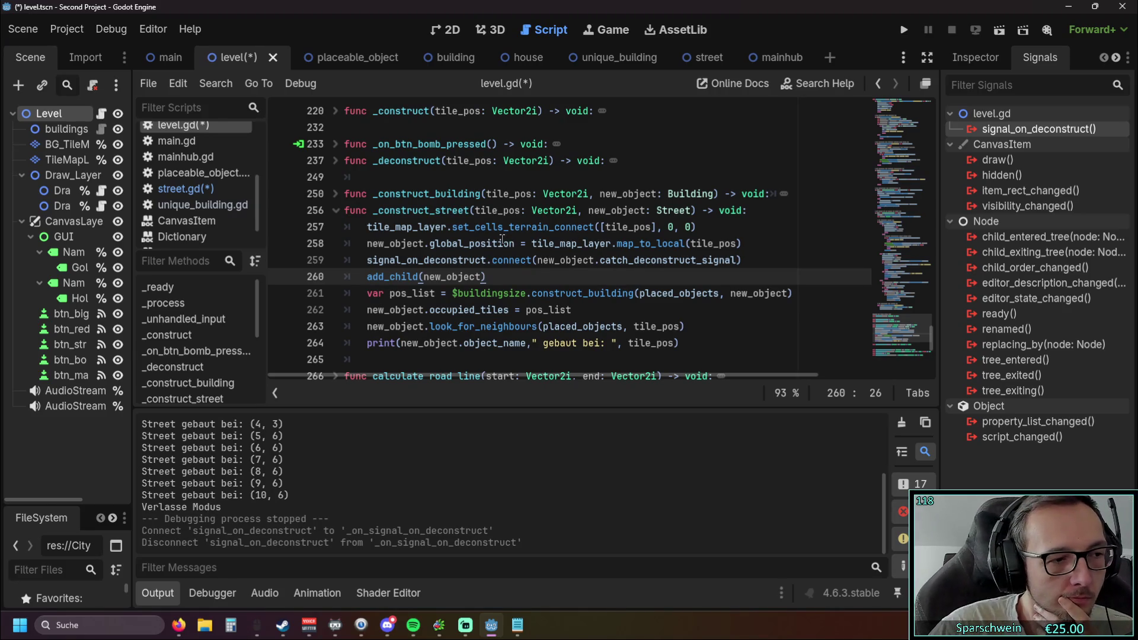
{"action": "left_click", "coordinate": [560, 310]}
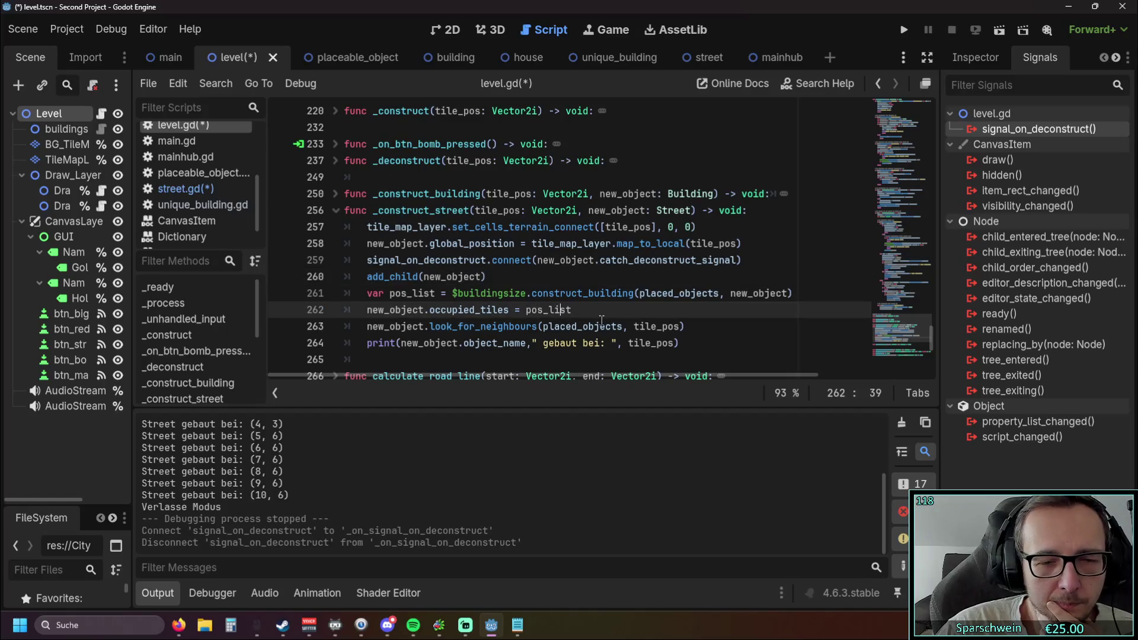
{"action": "left_click", "coordinate": [592, 311]}
{"action": "left_click", "coordinate": [189, 196]}
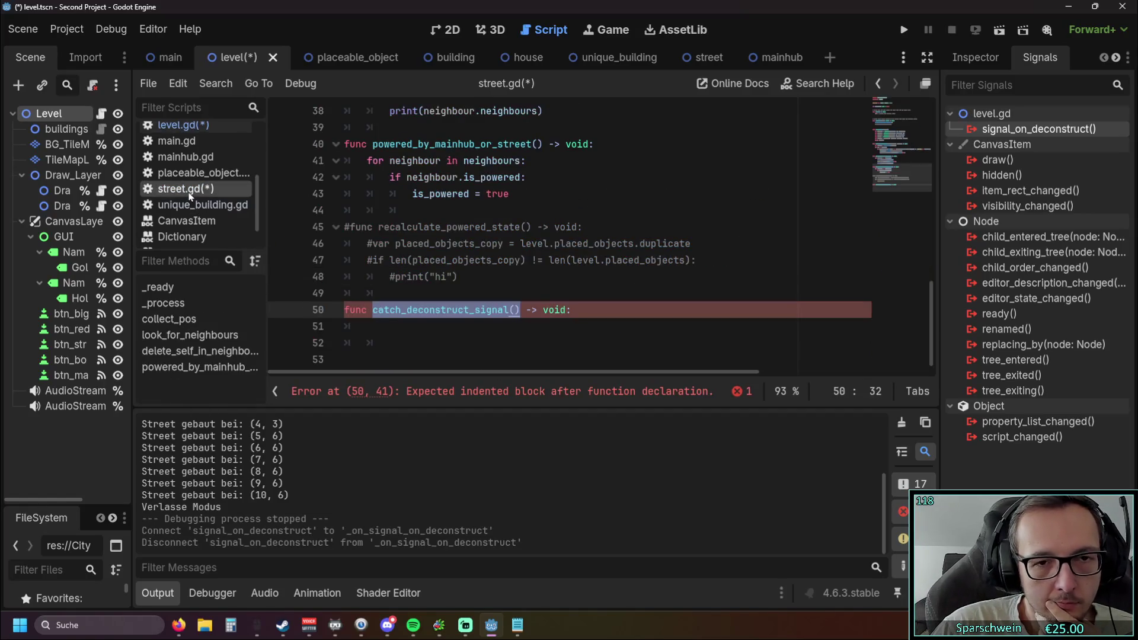
Place the caret in catch_deconstruct_signal and scroll through street.gd to review it.
{"action": "left_click", "coordinate": [496, 326]}
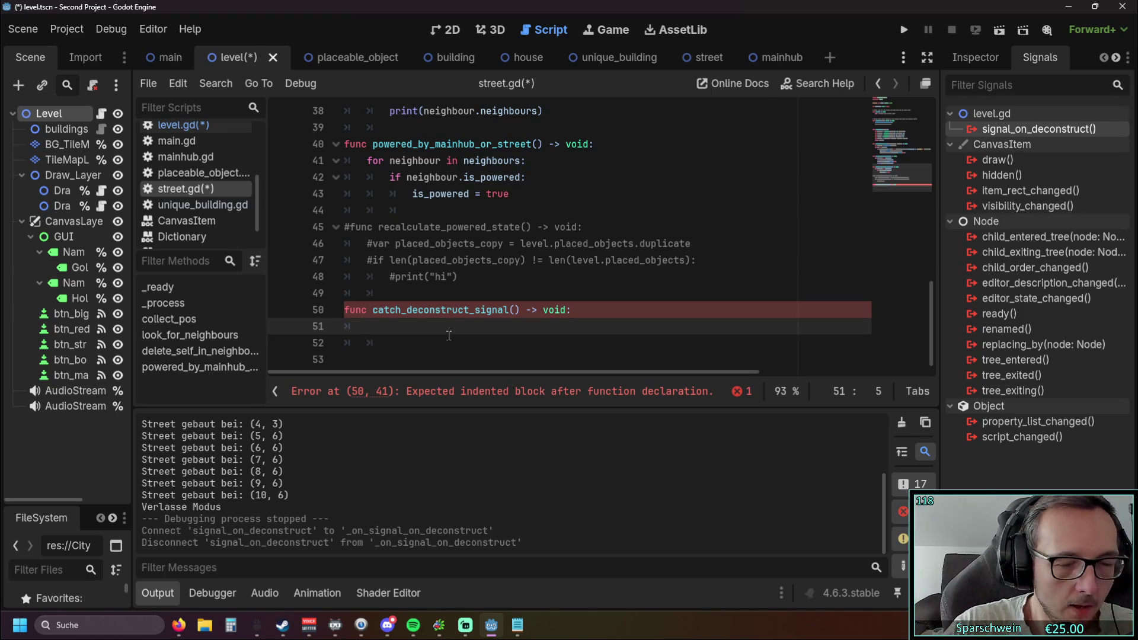
{"action": "scroll", "coordinate": [476, 272], "scroll_direction": "up", "scroll_amount": 2}
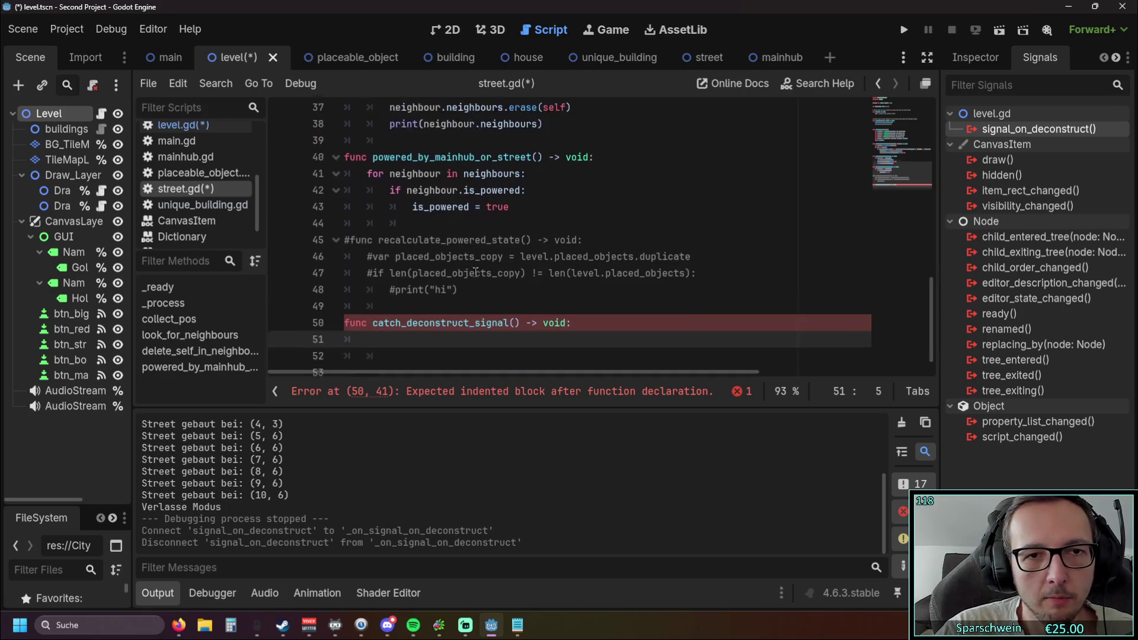
{"action": "scroll", "coordinate": [476, 276], "scroll_direction": "down", "scroll_amount": 2}
{"action": "scroll", "coordinate": [476, 279], "scroll_direction": "up", "scroll_amount": 3}
{"action": "scroll", "coordinate": [476, 280], "scroll_direction": "up", "scroll_amount": 8}
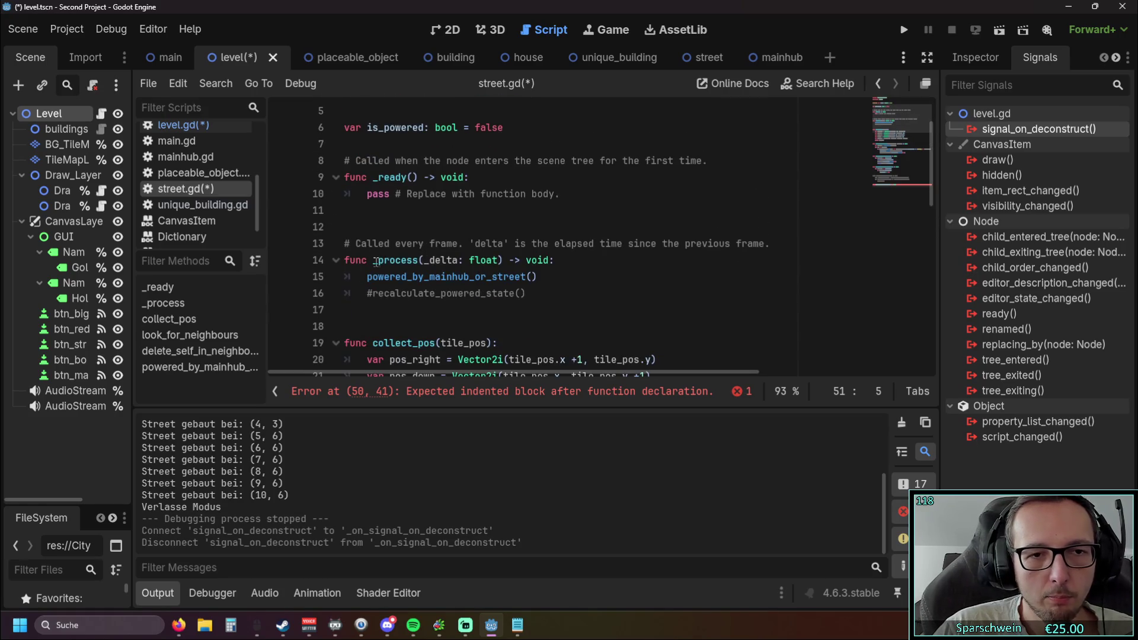
{"action": "scroll", "coordinate": [447, 265], "scroll_direction": "down", "scroll_amount": 11}
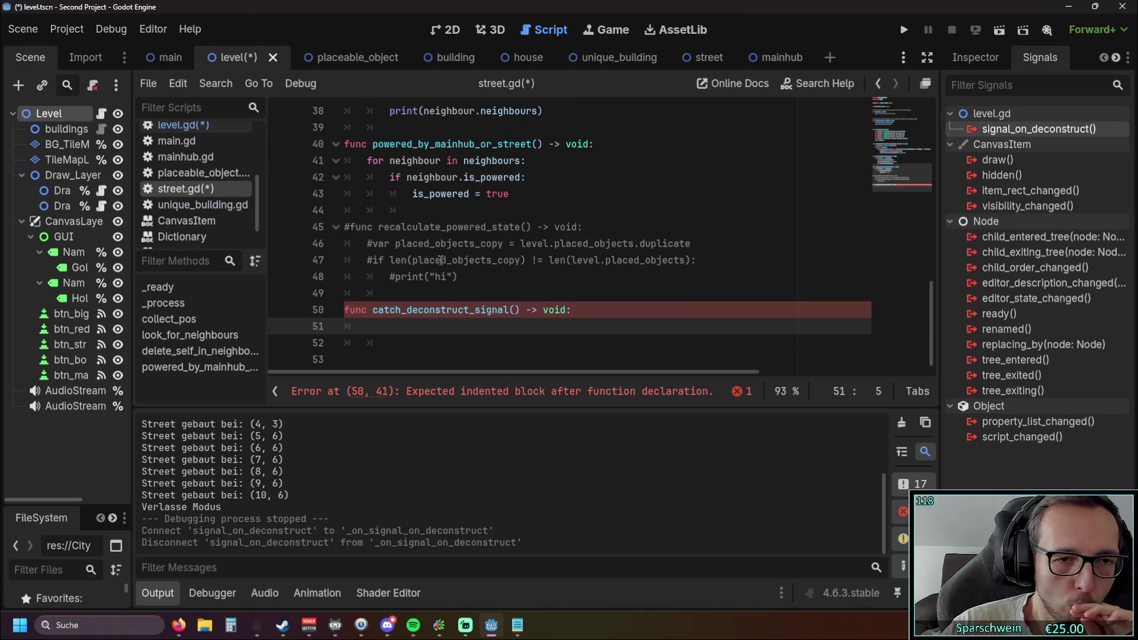
{"action": "scroll", "coordinate": [445, 261], "scroll_direction": "up", "scroll_amount": 10}
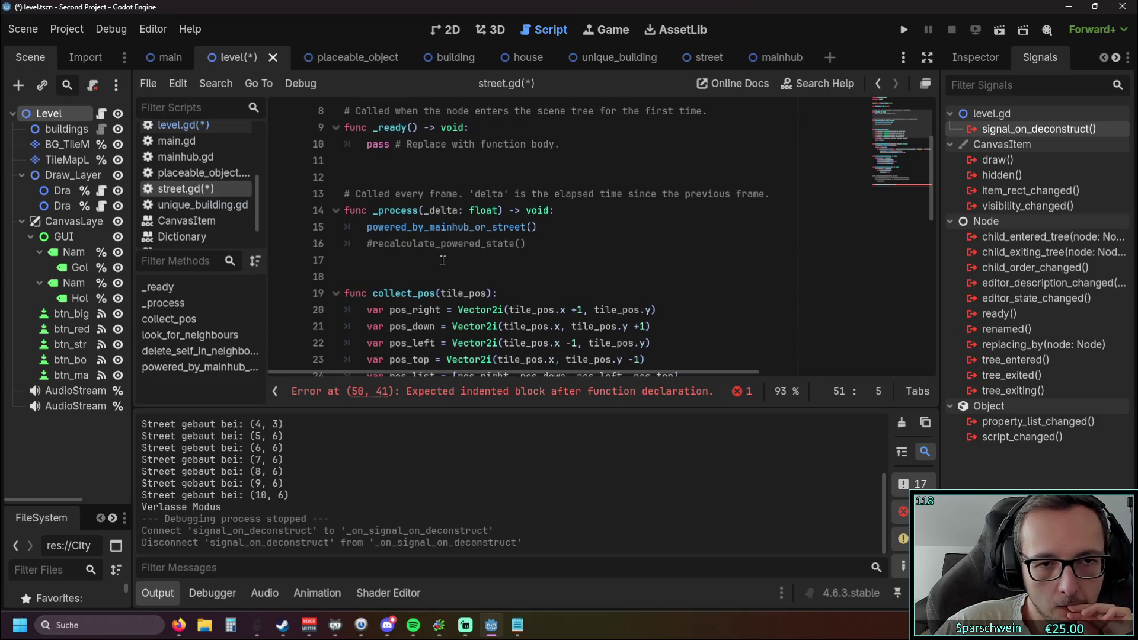
{"action": "scroll", "coordinate": [442, 258], "scroll_direction": "up", "scroll_amount": 1}
{"action": "scroll", "coordinate": [451, 237], "scroll_direction": "down", "scroll_amount": 8}
{"action": "scroll", "coordinate": [456, 225], "scroll_direction": "up", "scroll_amount": 5}
{"action": "scroll", "coordinate": [459, 229], "scroll_direction": "down", "scroll_amount": 9}
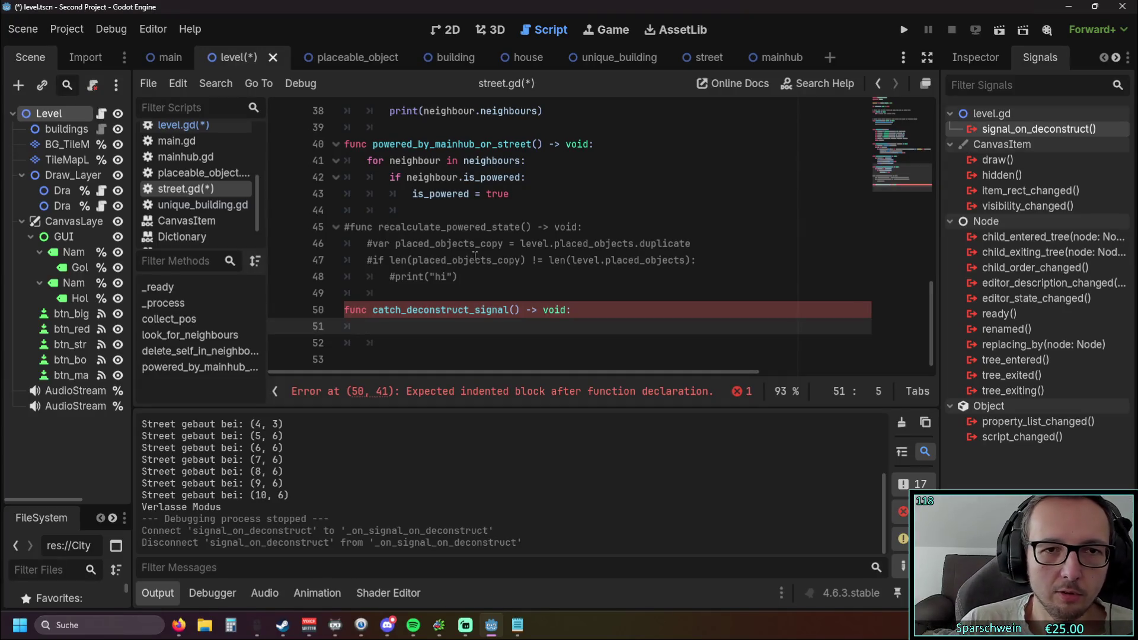
Confirm _process calls powered_by_mainhub_or_street() with #recalculate_powered_state() commented, then save and run.
{"action": "scroll", "coordinate": [475, 256], "scroll_direction": "up", "scroll_amount": 10}
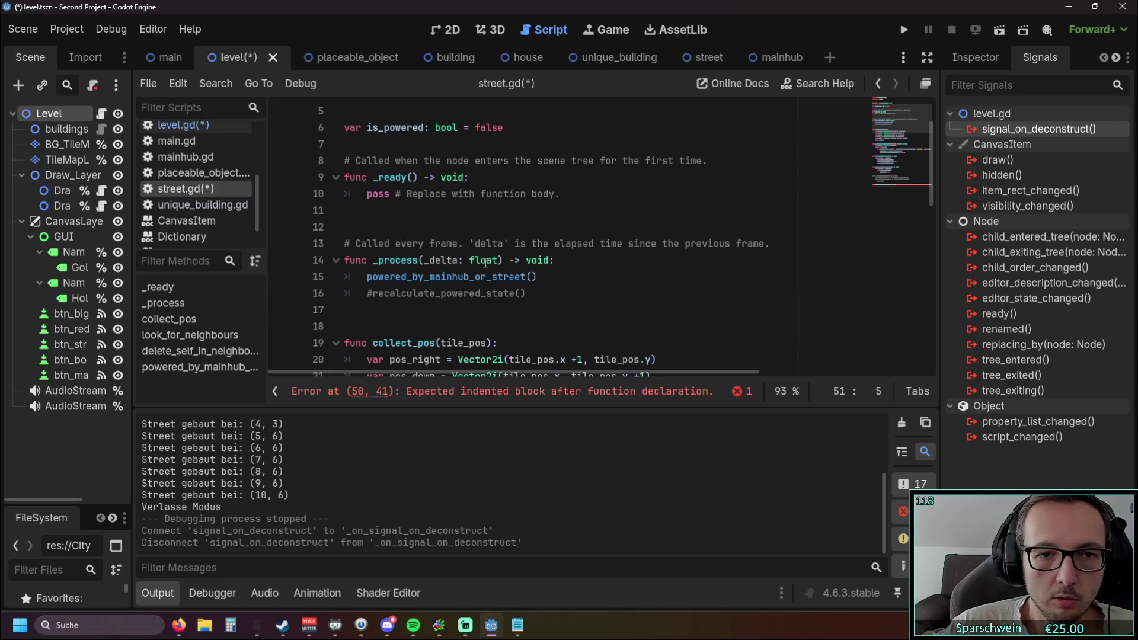
{"action": "left_click_drag", "start_coordinate": [535, 277], "coordinate": [366, 277]}
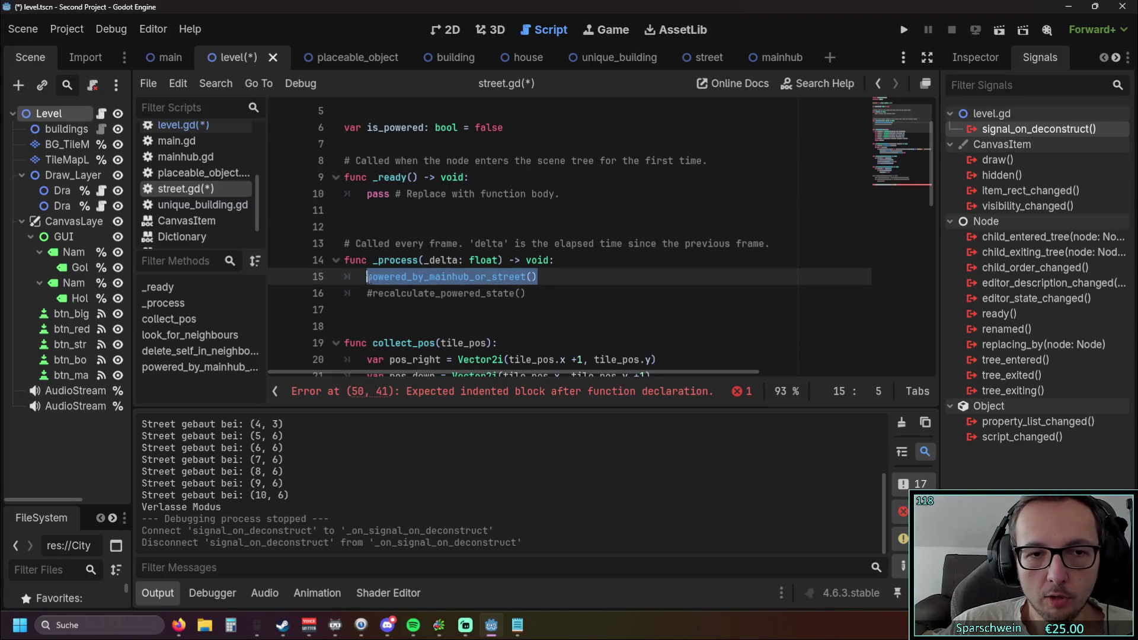
{"action": "left_click", "coordinate": [436, 294]}
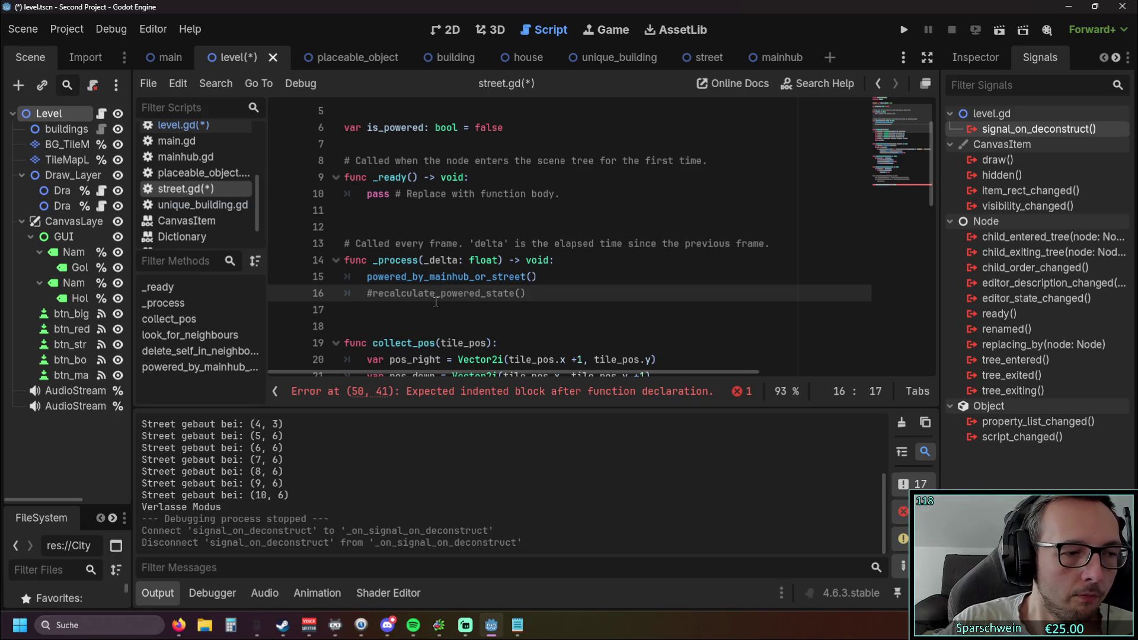
{"action": "scroll", "coordinate": [436, 302], "scroll_direction": "down", "scroll_amount": 1}
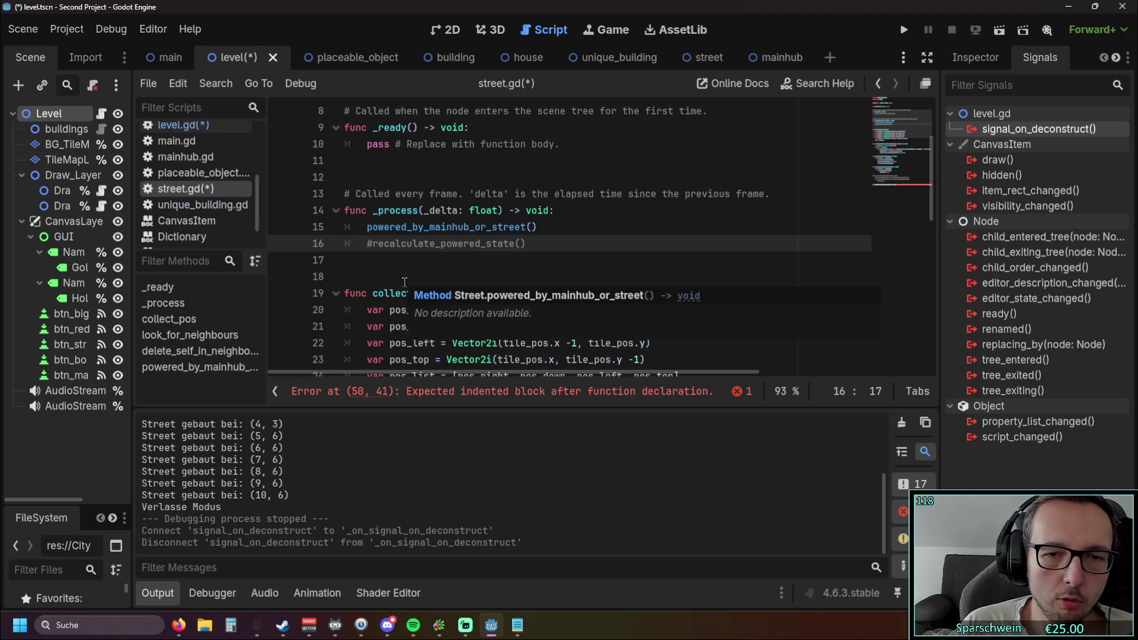
{"action": "left_click", "coordinate": [904, 30]}
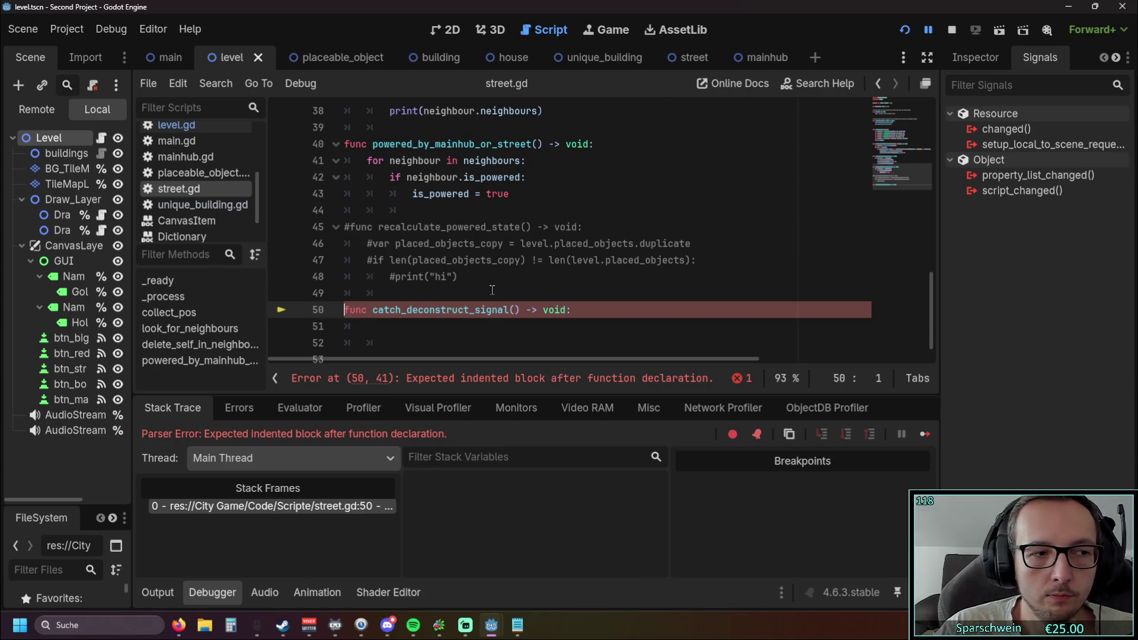
Put the caret in the empty catch_deconstruct_signal body on line 50 and review the surrounding code.
{"action": "left_click", "coordinate": [403, 314]}
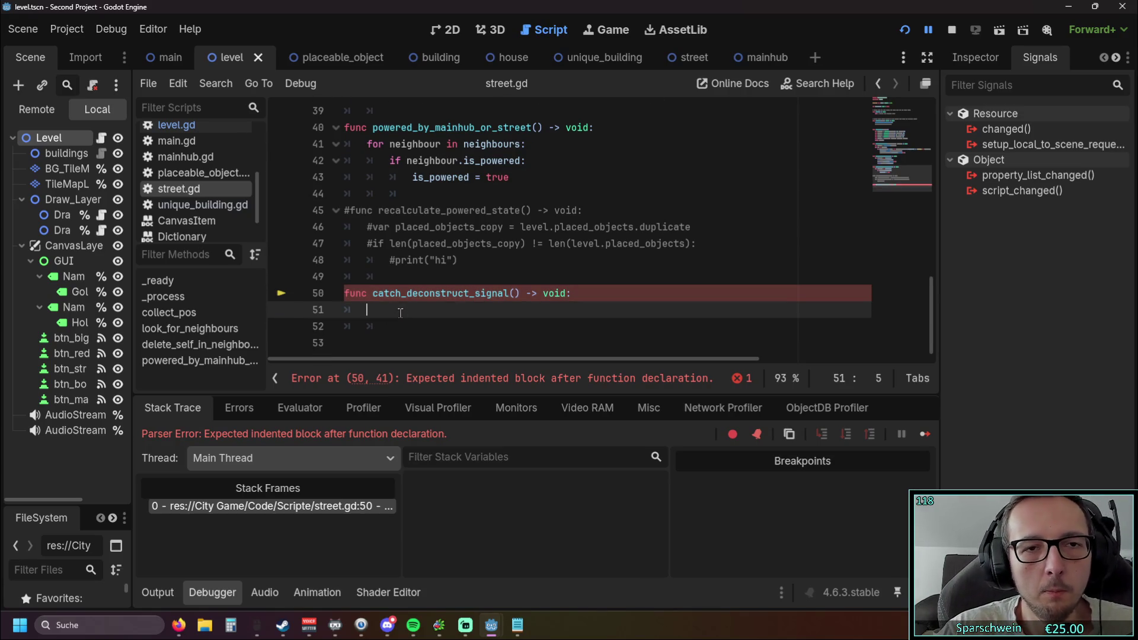
{"action": "scroll", "coordinate": [455, 246], "scroll_direction": "up", "scroll_amount": 6}
{"action": "scroll", "coordinate": [454, 245], "scroll_direction": "up", "scroll_amount": 1}
{"action": "scroll", "coordinate": [457, 246], "scroll_direction": "down", "scroll_amount": 4}
{"action": "scroll", "coordinate": [459, 245], "scroll_direction": "up", "scroll_amount": 7}
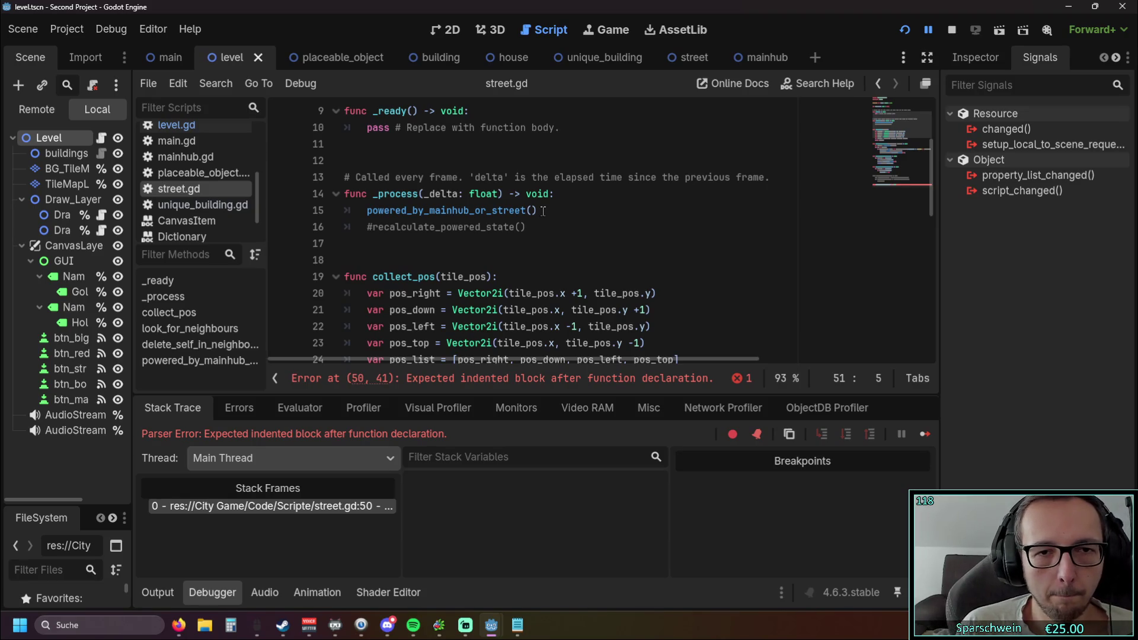
{"action": "scroll", "coordinate": [514, 196], "scroll_direction": "down", "scroll_amount": 10}
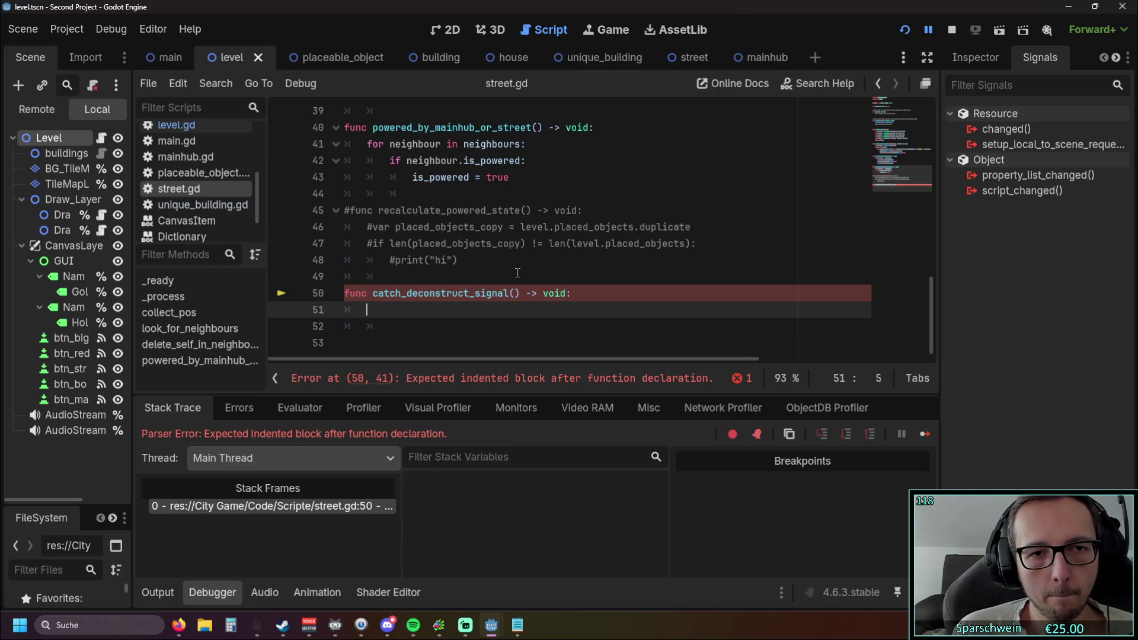
Start catch_deconstruct_signal with the loop 'for i in level.placed_objects:'.
{"action": "type", "text": "for"}
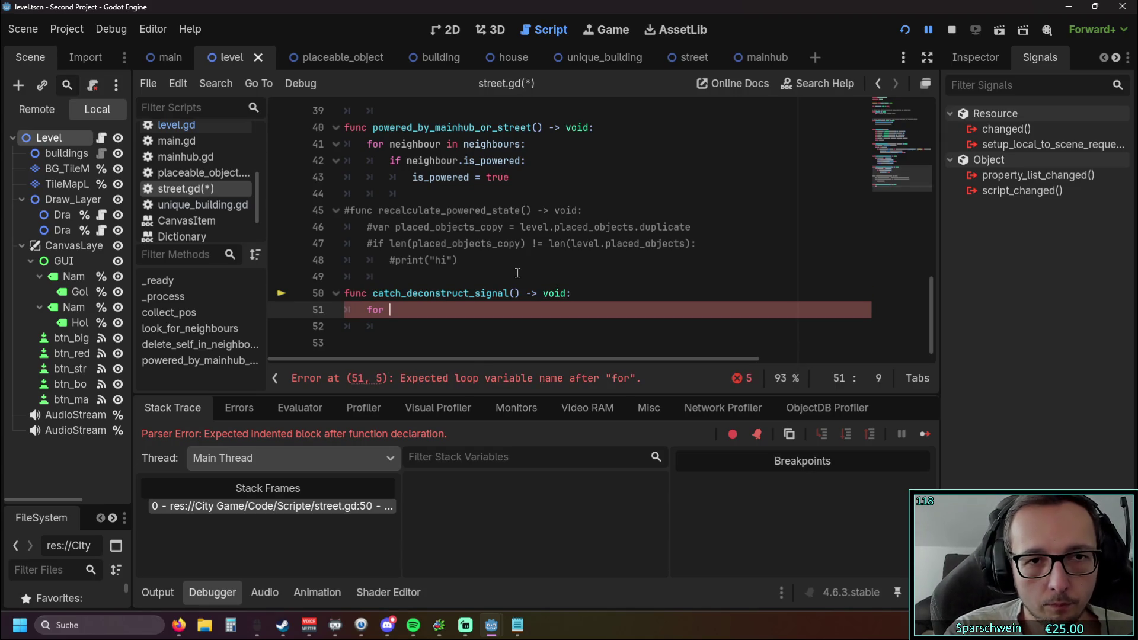
{"action": "scroll", "coordinate": [513, 269], "scroll_direction": "up", "scroll_amount": 1}
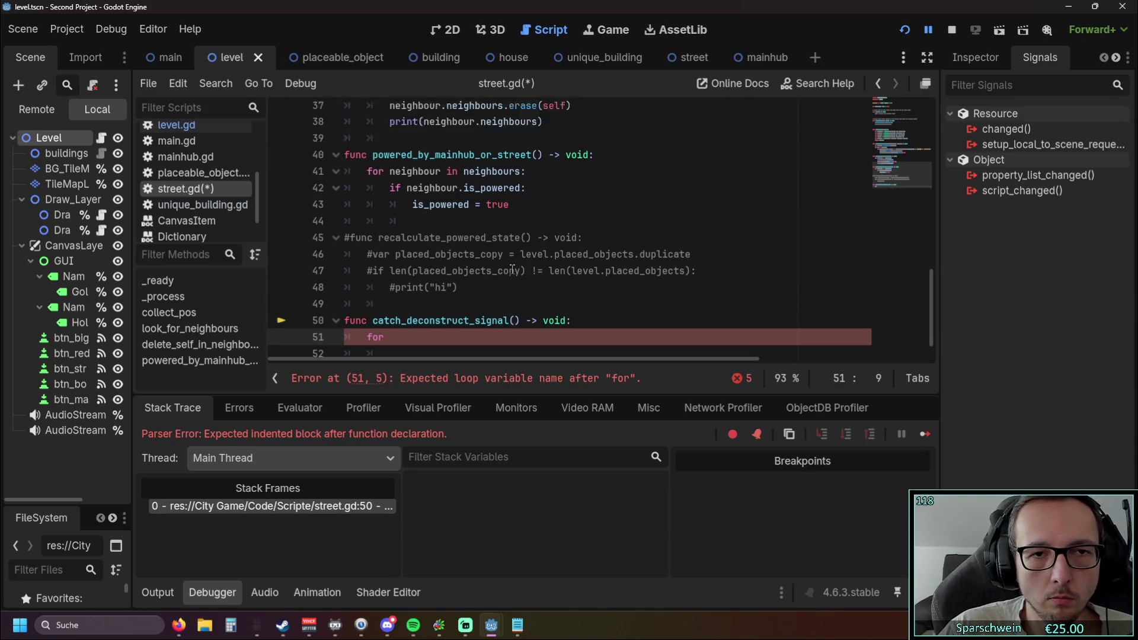
{"action": "scroll", "coordinate": [512, 270], "scroll_direction": "up", "scroll_amount": 10}
{"action": "scroll", "coordinate": [511, 269], "scroll_direction": "down", "scroll_amount": 10}
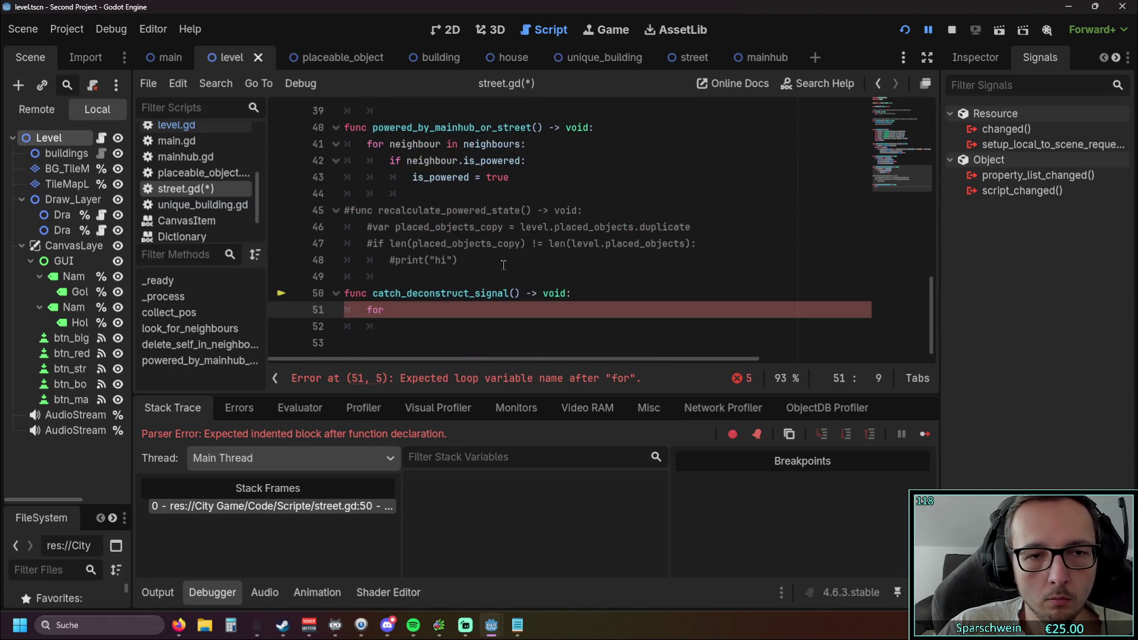
{"action": "type", "text": "level."}
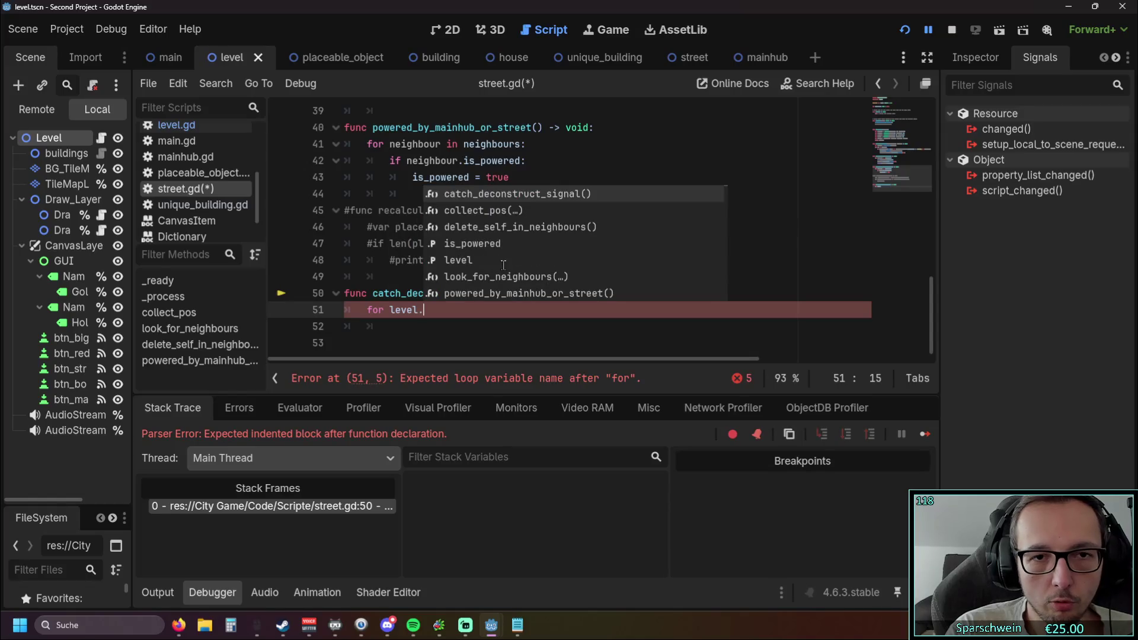
{"action": "type", "text": "placed"}
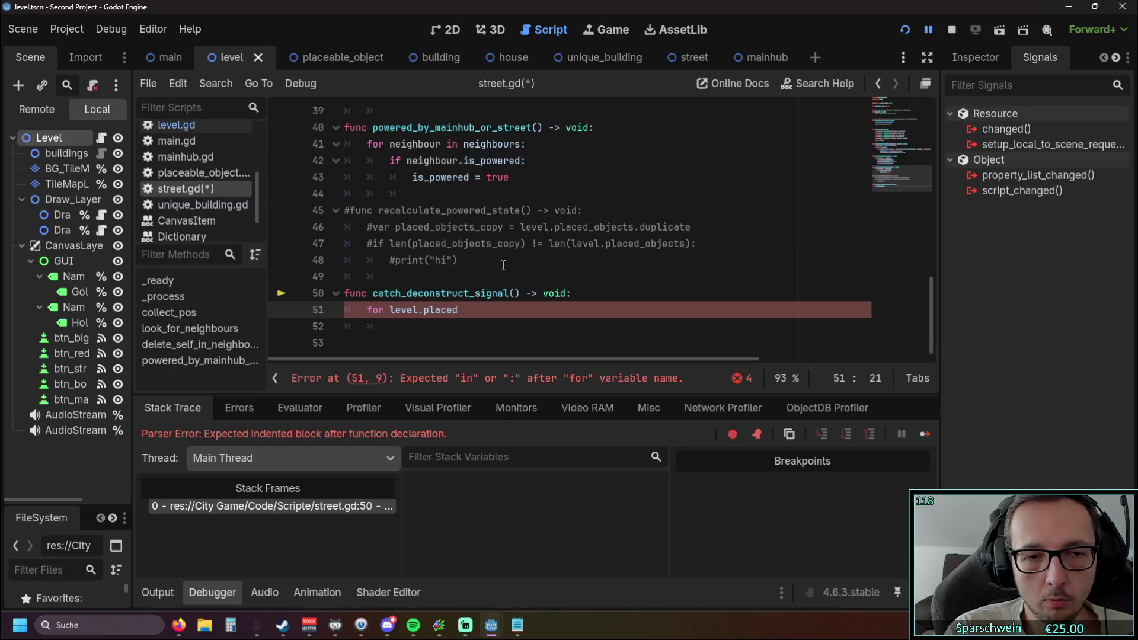
{"action": "key", "text": "BackSpace"}
{"action": "key", "text": "BackSpace"}
{"action": "key", "text": "BackSpace"}
{"action": "type", "text": "i in l"}
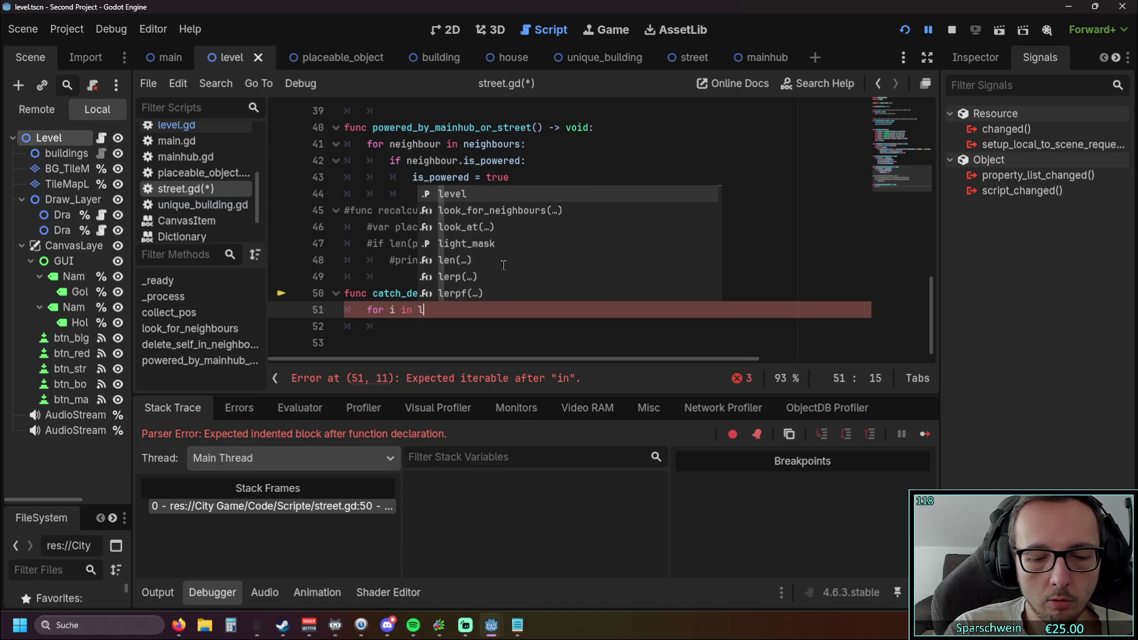
{"action": "type", "text": "evel."}
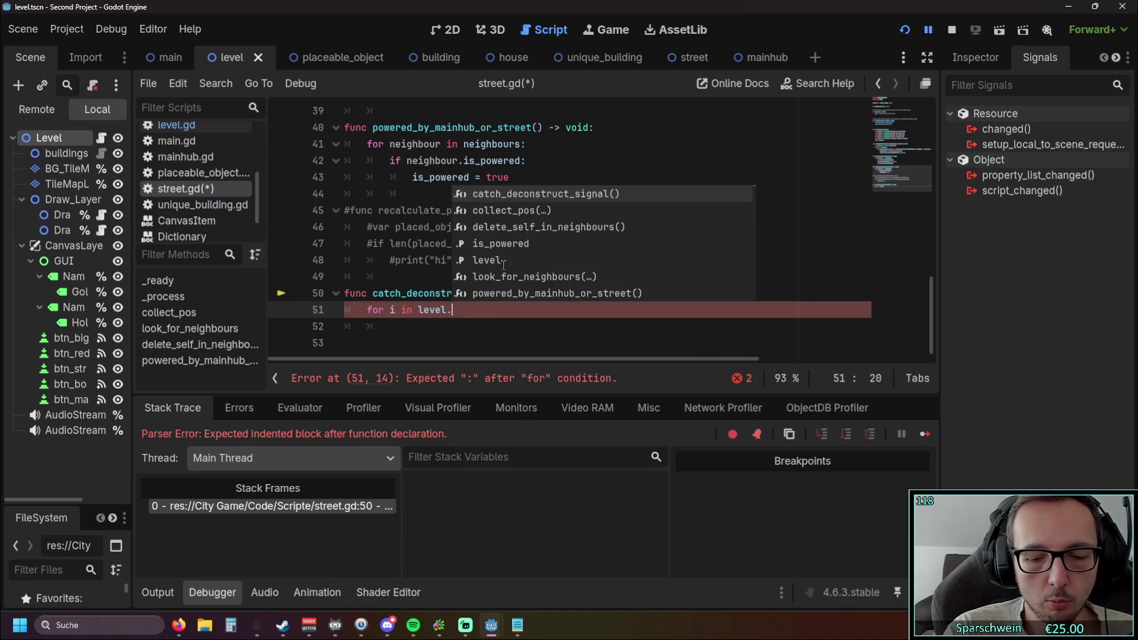
{"action": "type", "text": "placed"}
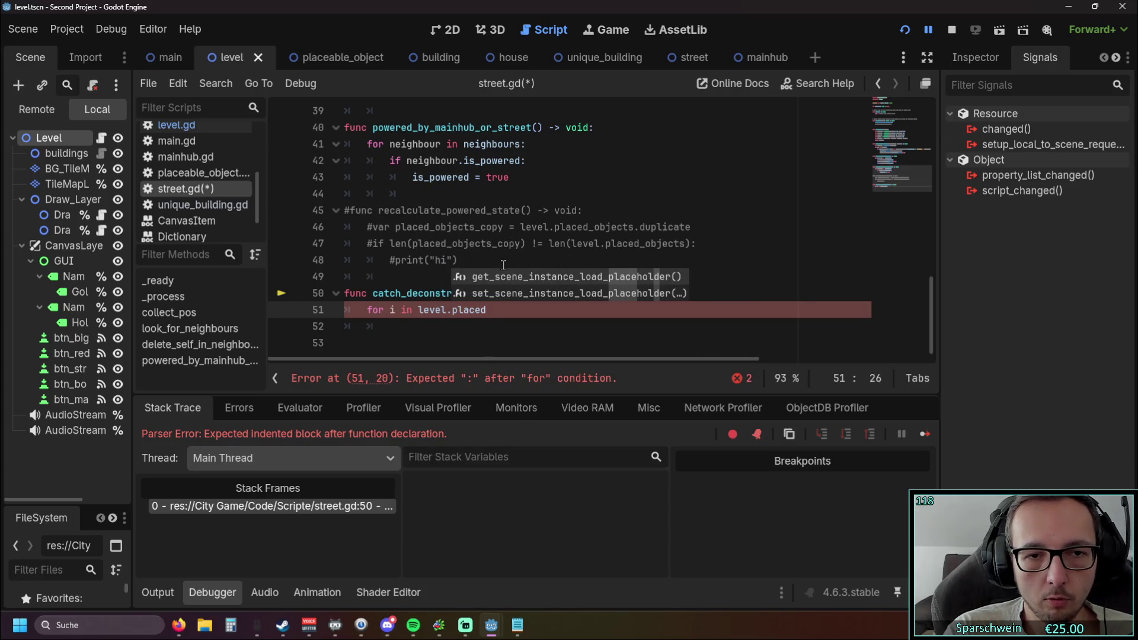
{"action": "type", "text": "_obje"}
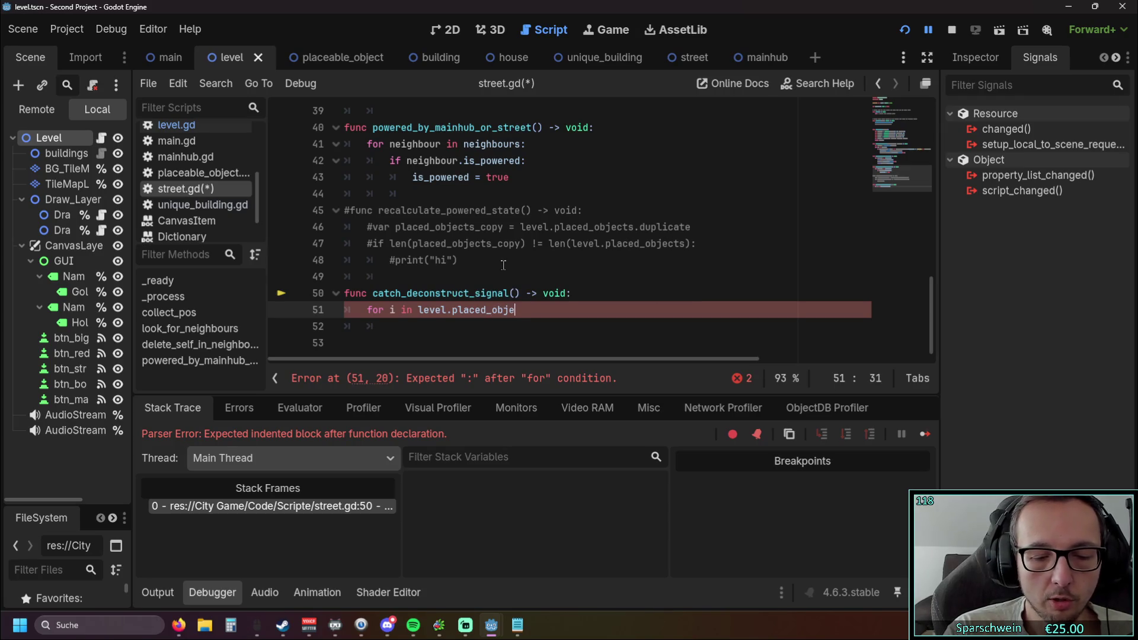
{"action": "type", "text": "cts:"}
{"action": "key", "text": "Return"}
Inside the loop, set is_powered = false on objects whose object_name is "Street", then run with F5.
{"action": "type", "text": "if "}
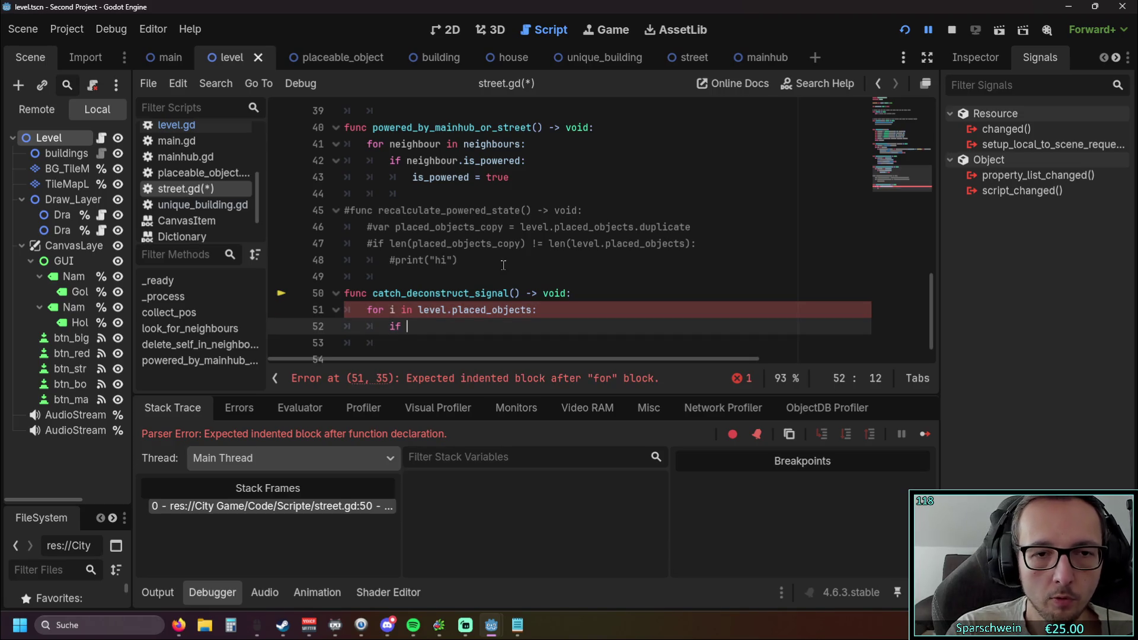
{"action": "type", "text": "level"}
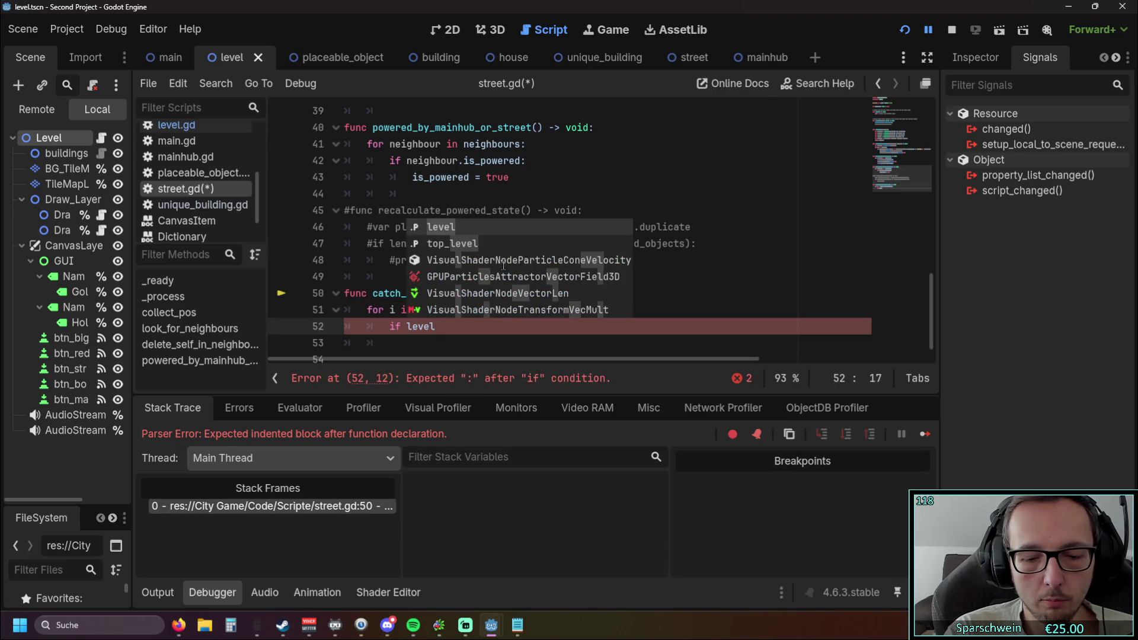
{"action": "type", "text": ".pla"}
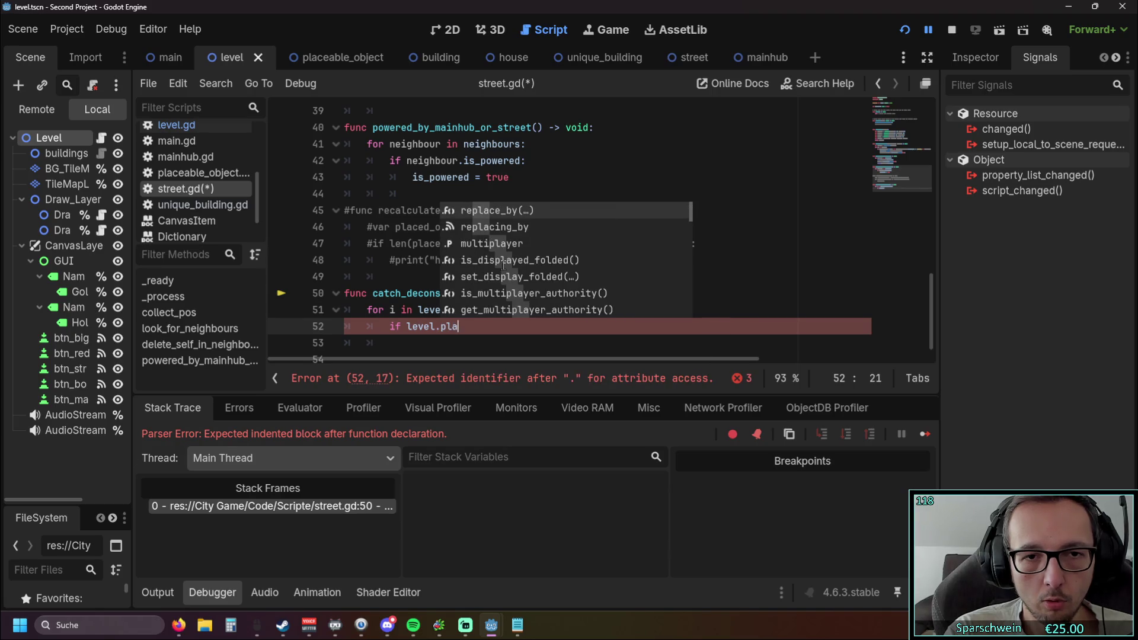
{"action": "type", "text": "ced"}
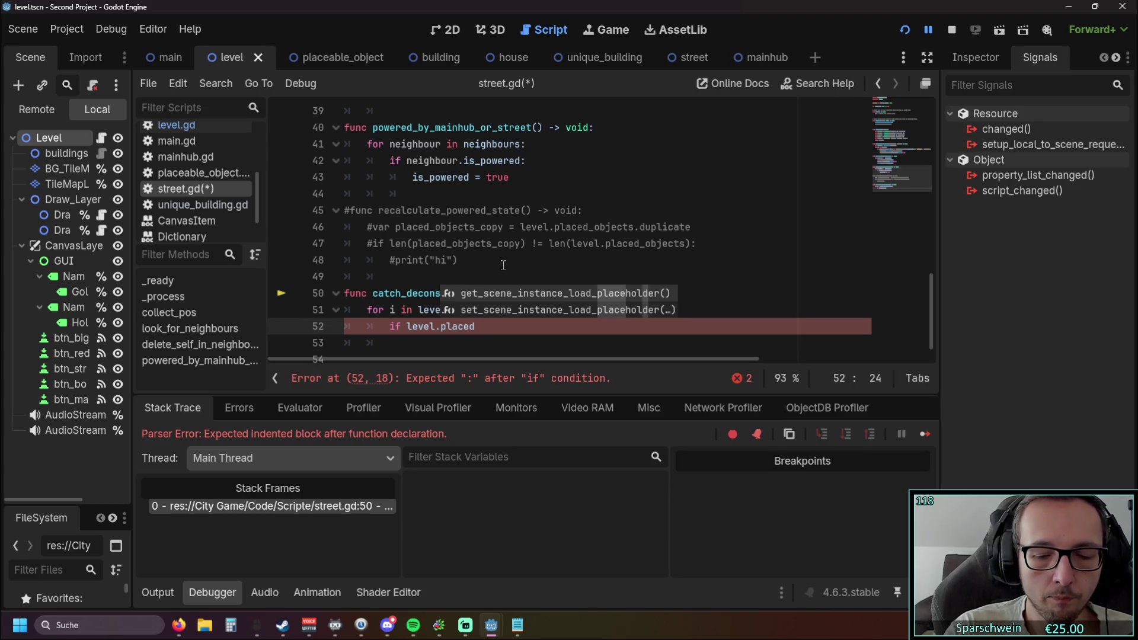
{"action": "type", "text": "_"}
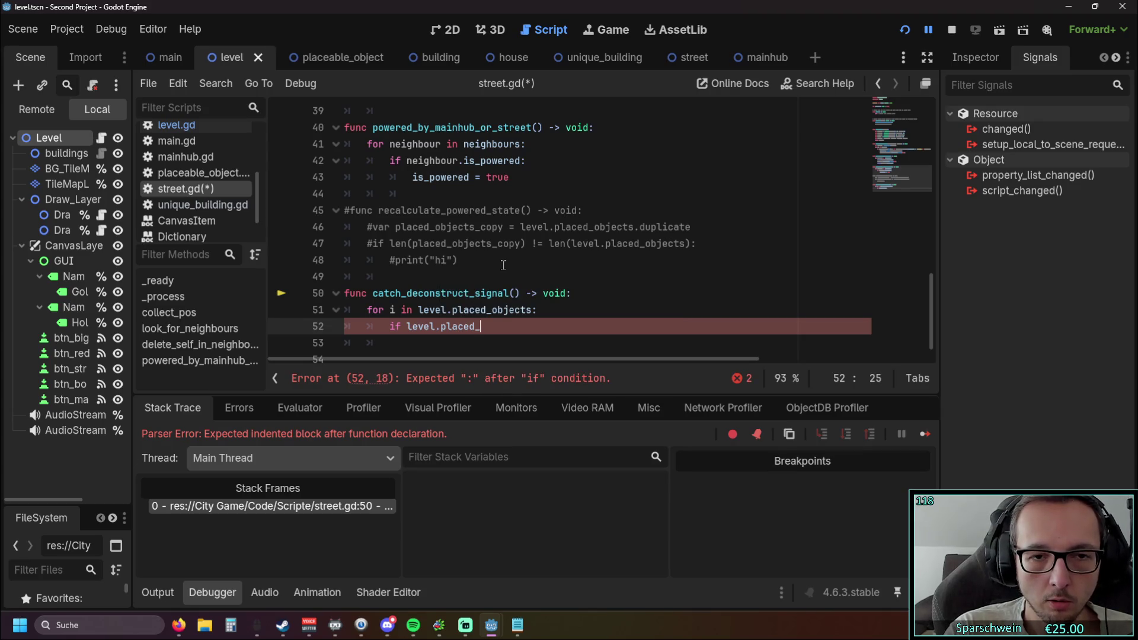
{"action": "type", "text": "objects"}
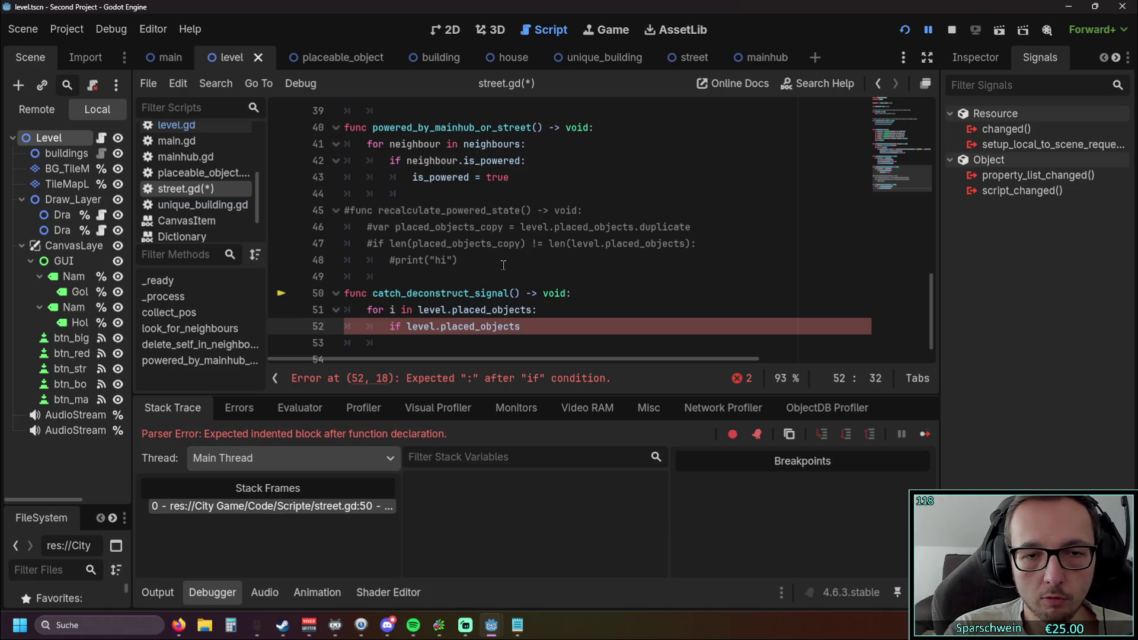
{"action": "type", "text": "[i]"}
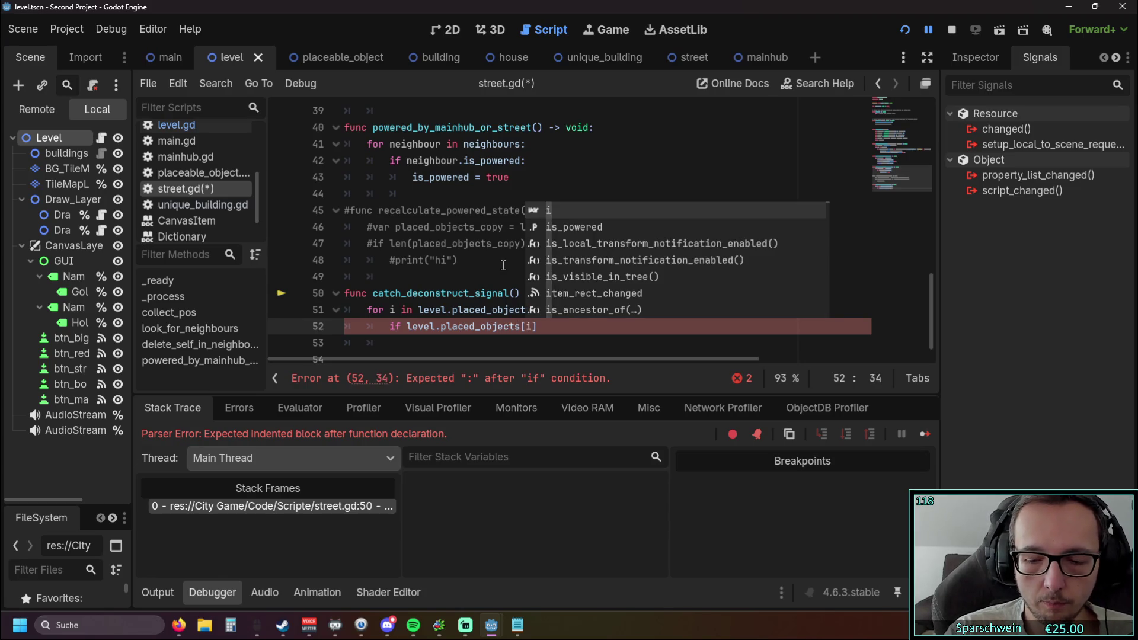
{"action": "type", "text": ".ob"}
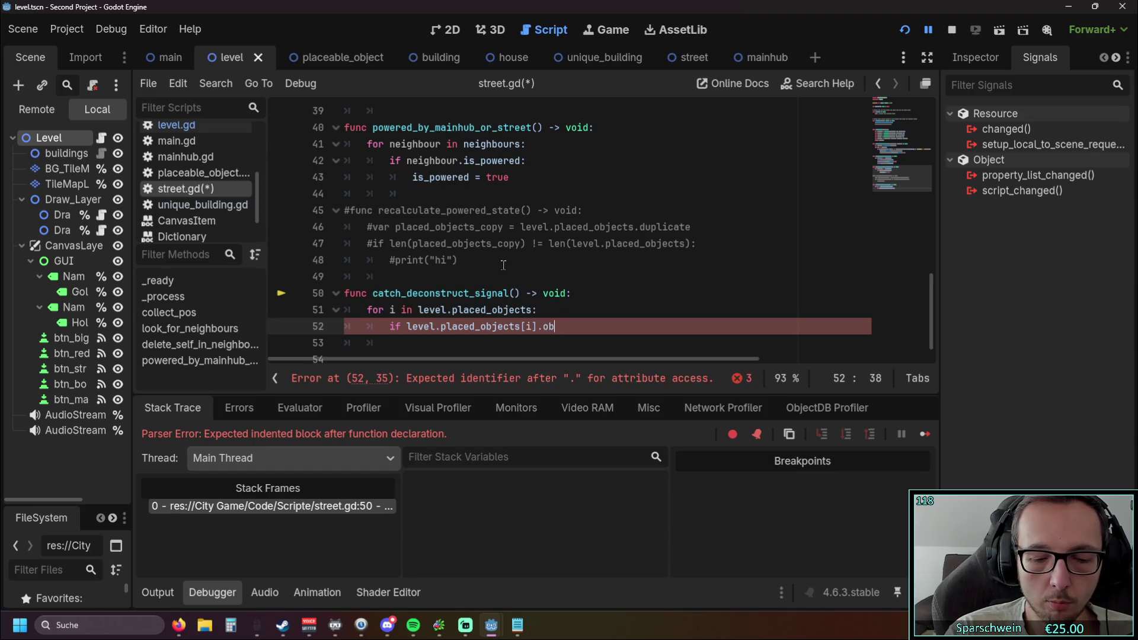
{"action": "type", "text": "ject"}
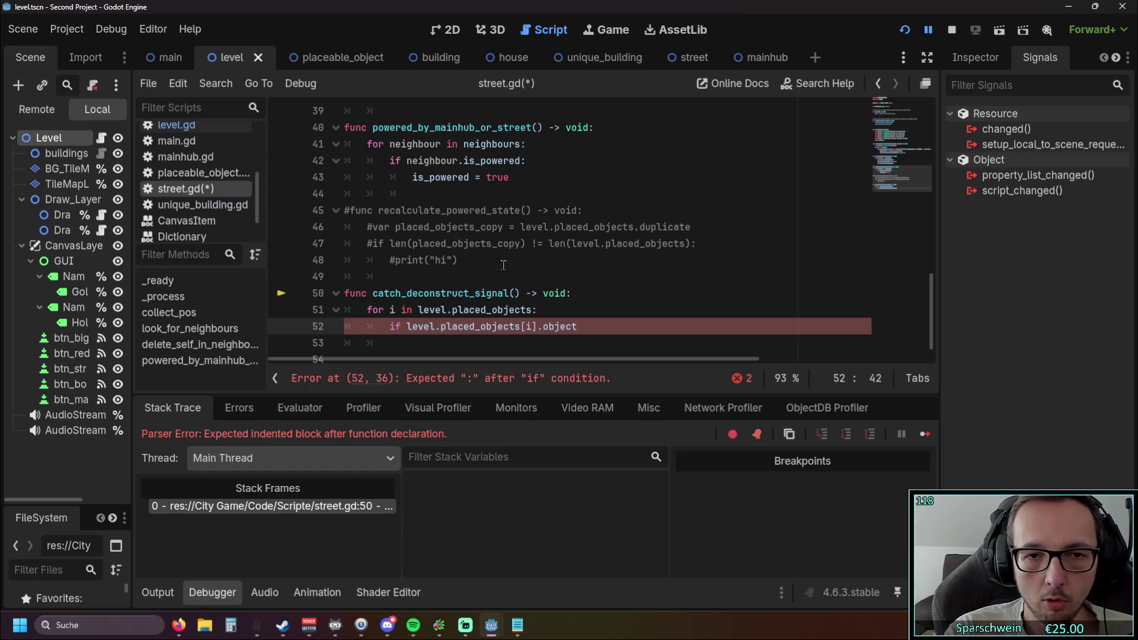
{"action": "type", "text": "_name ="}
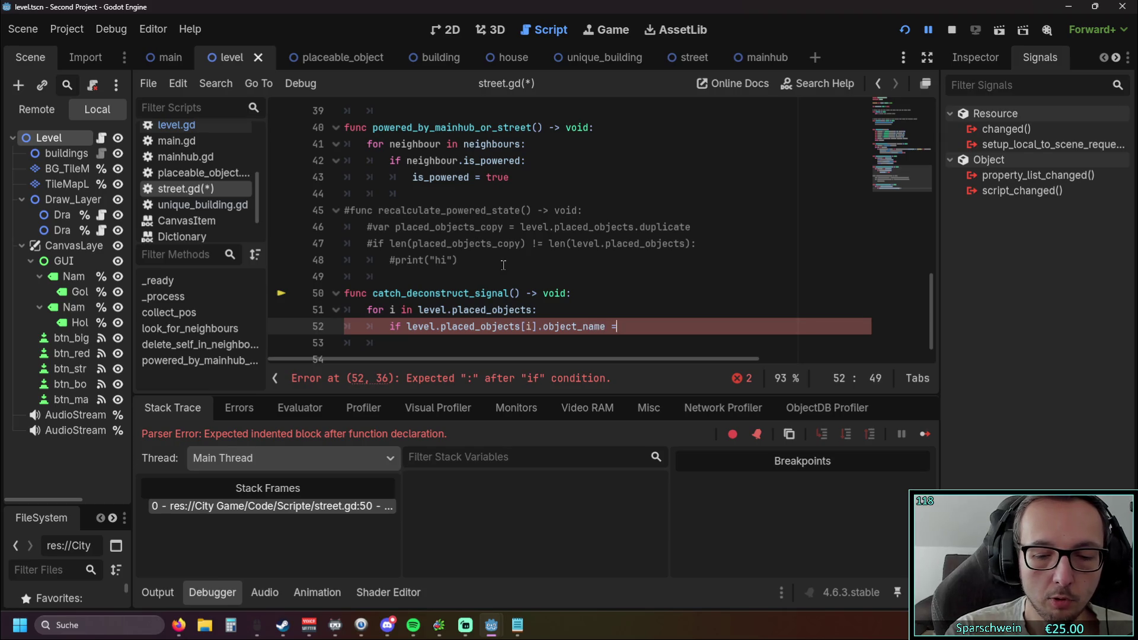
{"action": "type", "text": "= \"Street"}
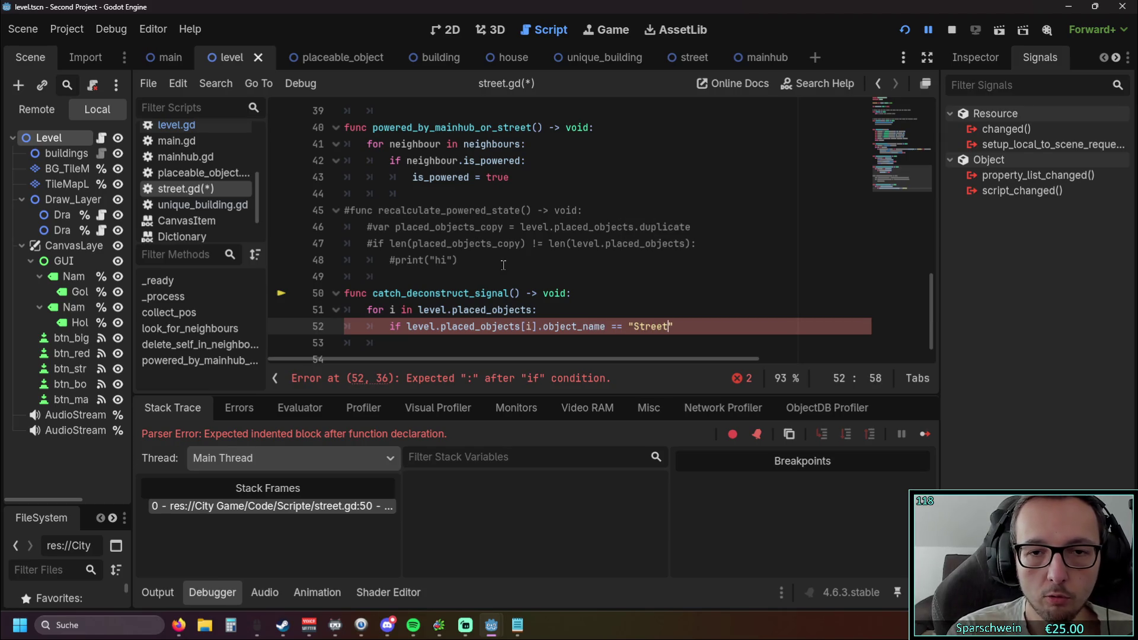
{"action": "type", "text": "\":"}
{"action": "key", "text": "Return"}
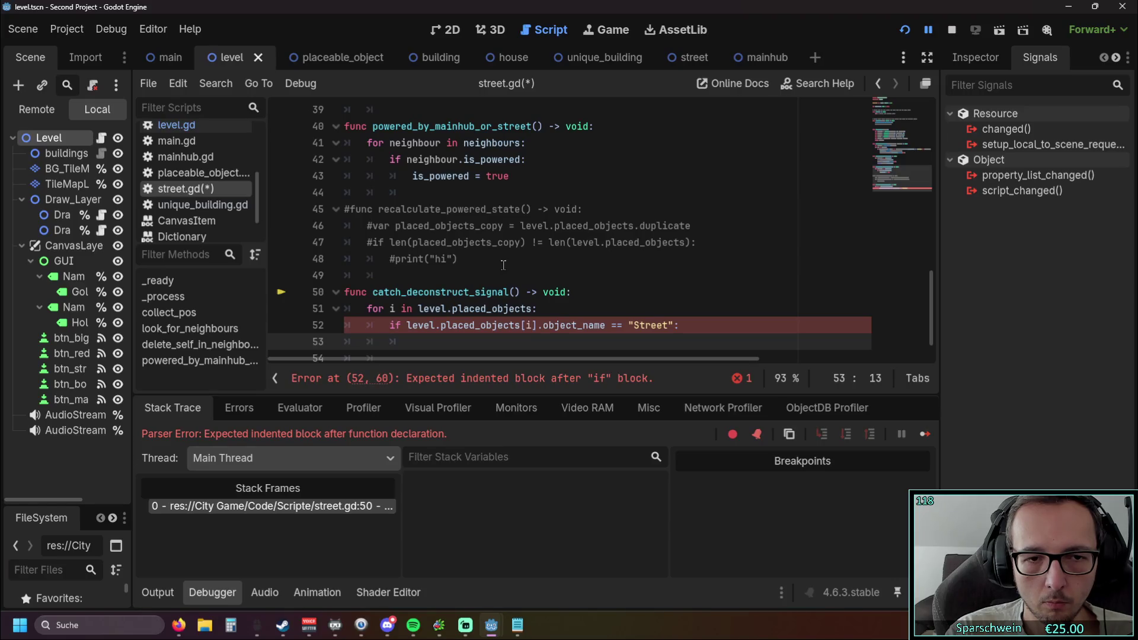
{"action": "type", "text": "level"}
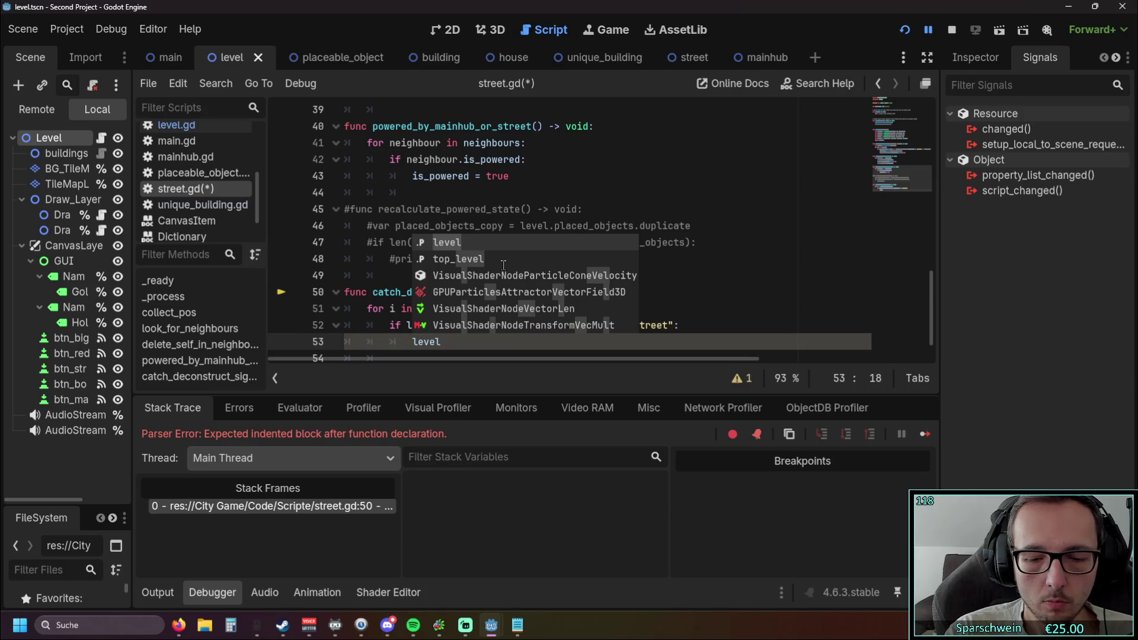
{"action": "type", "text": ".pl"}
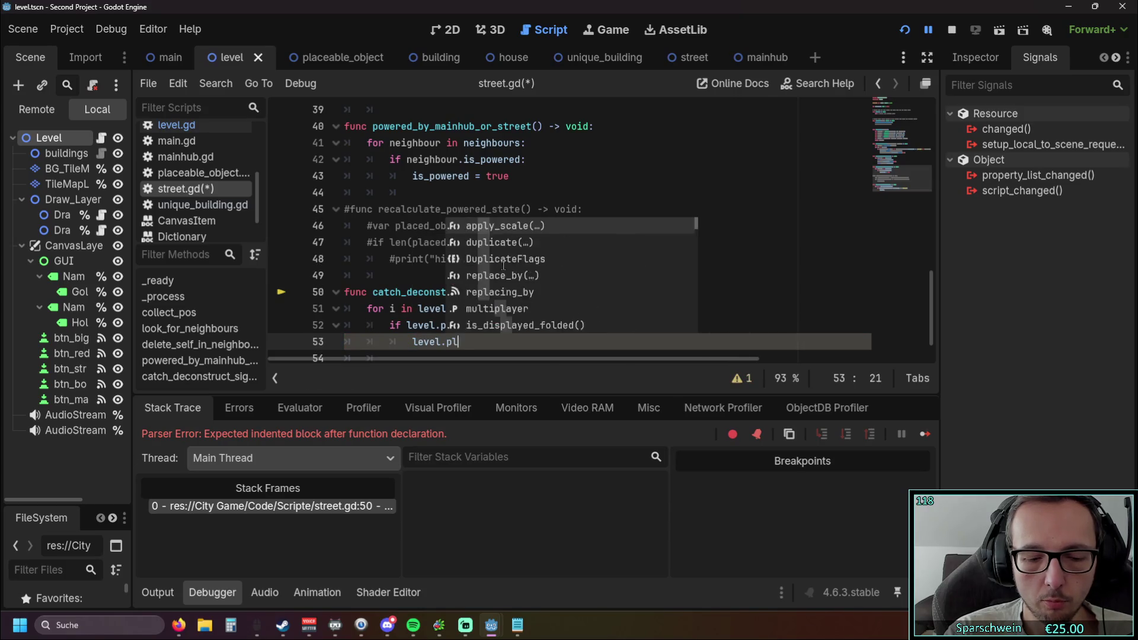
{"action": "type", "text": "aced"}
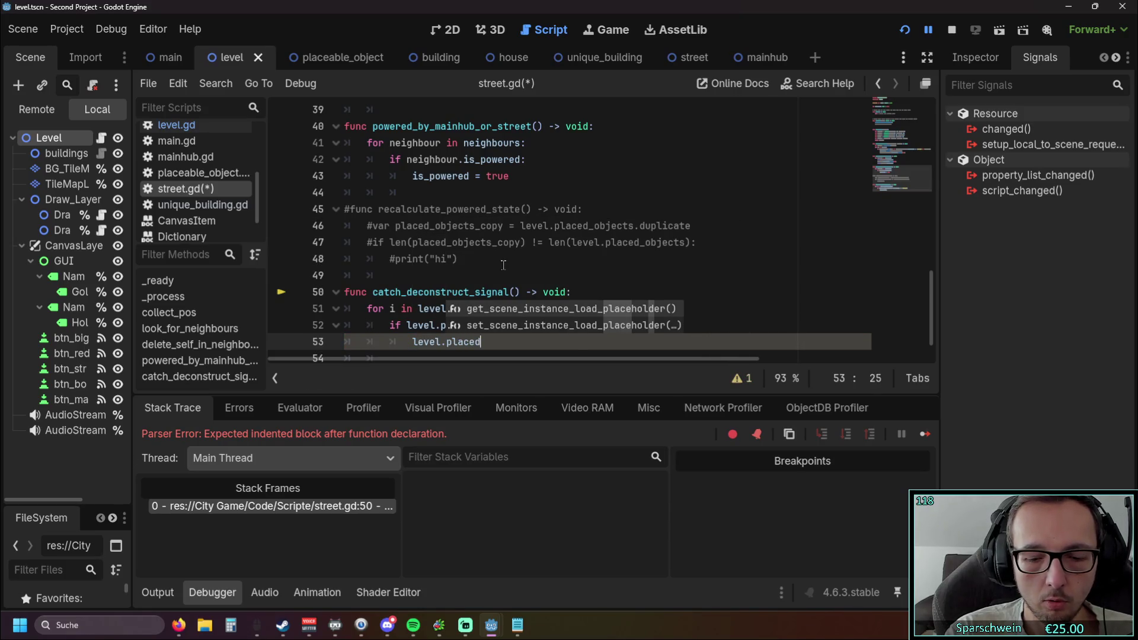
{"action": "type", "text": "_object"}
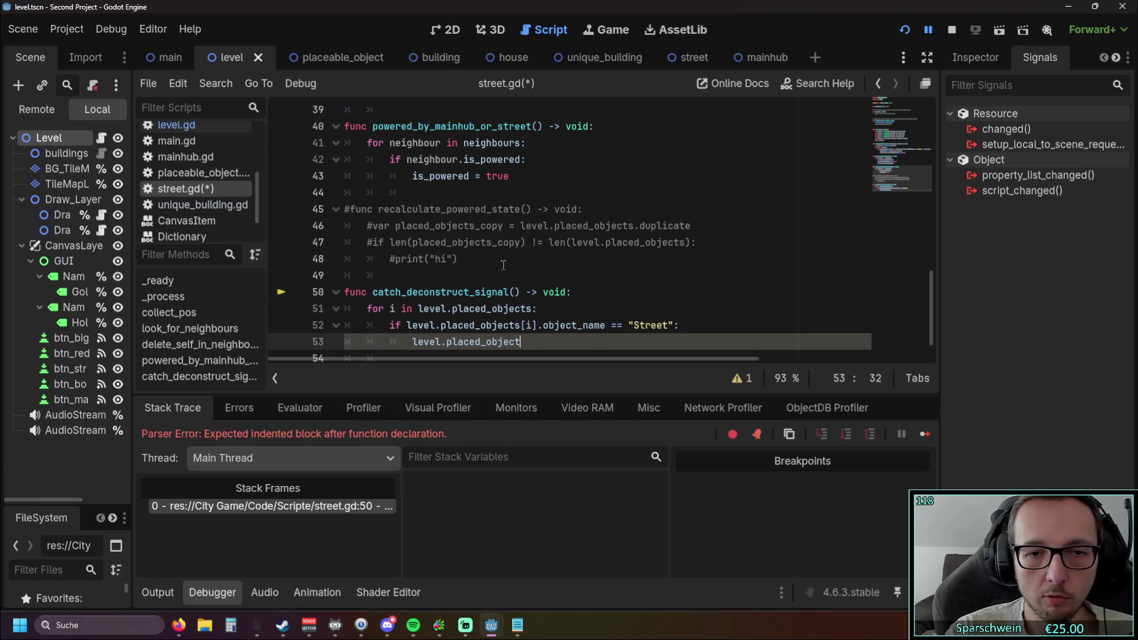
{"action": "type", "text": "["}
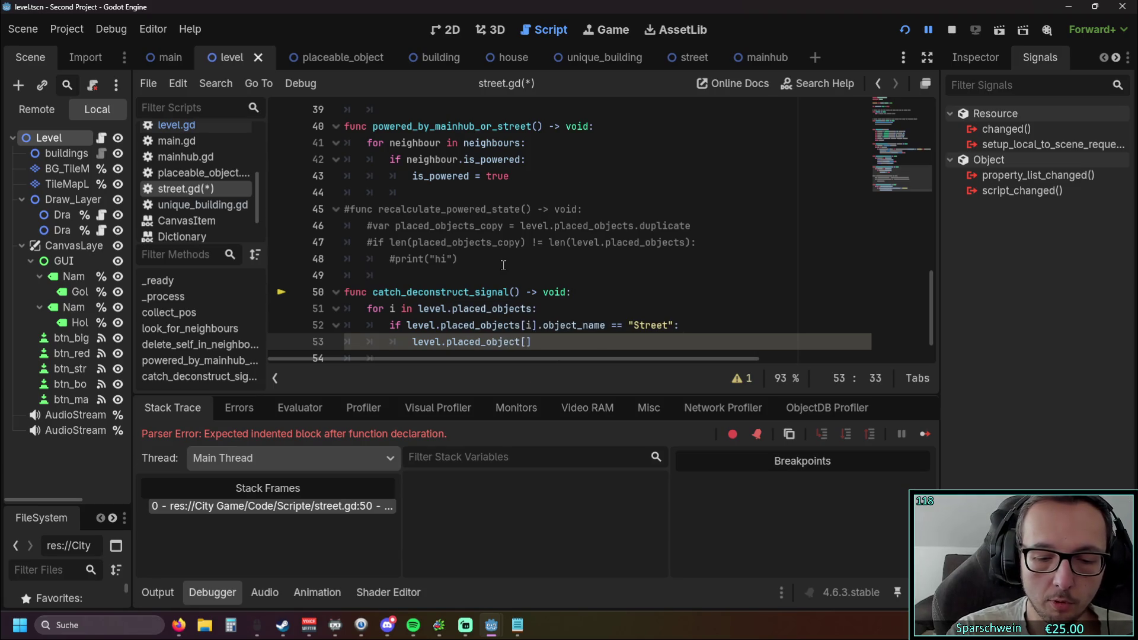
{"action": "type", "text": "i]."}
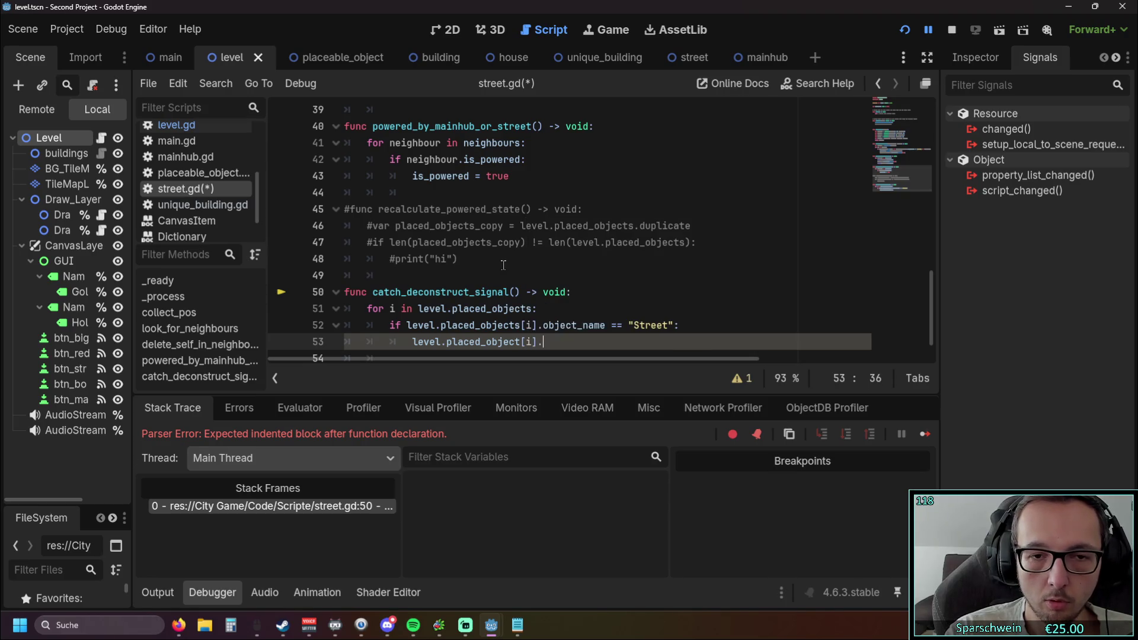
{"action": "type", "text": "inpowerd"}
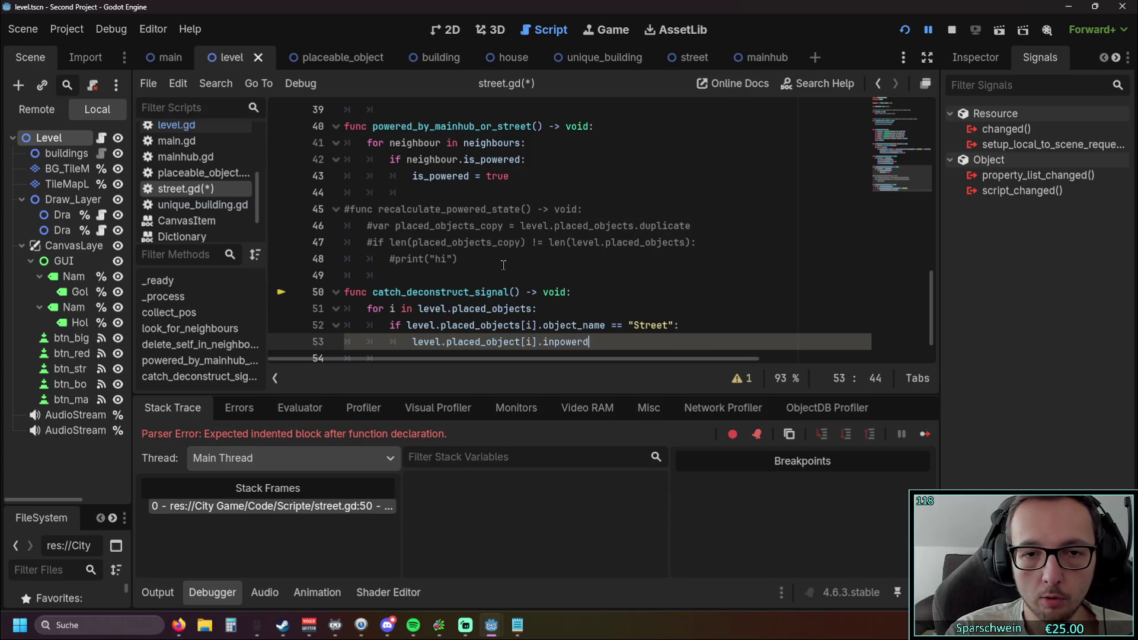
{"action": "key", "text": "BackSpace"}
{"action": "key", "text": "BackSpace"}
{"action": "key", "text": "BackSpace"}
{"action": "key", "text": "BackSpace"}
{"action": "key", "text": "BackSpace"}
{"action": "key", "text": "BackSpace"}
{"action": "key", "text": "BackSpace"}
{"action": "type", "text": "s_powered"}
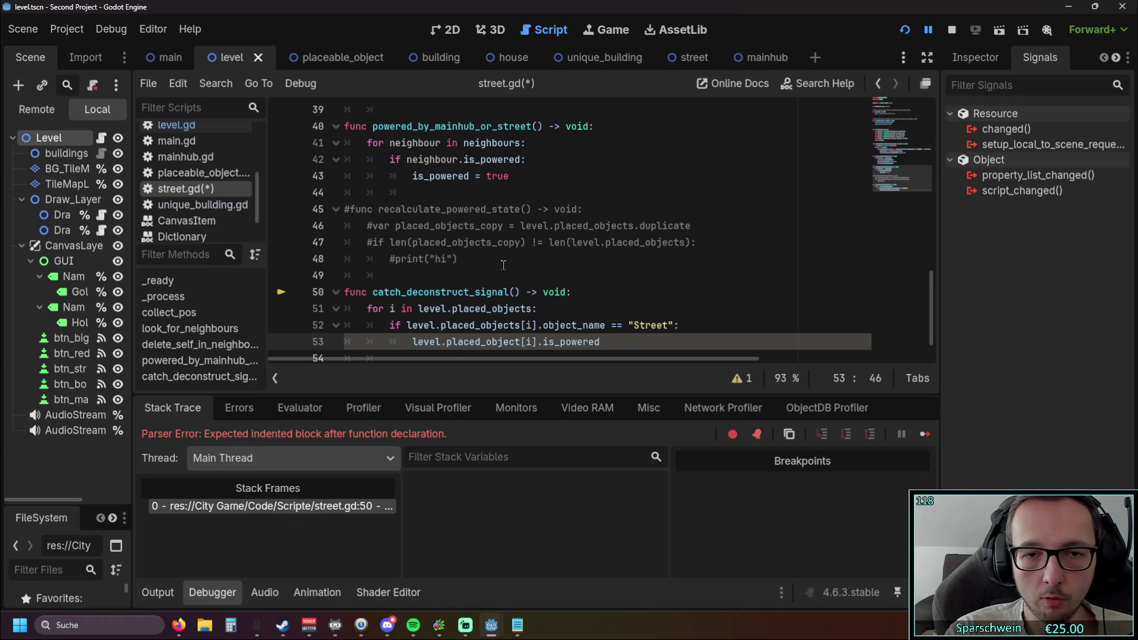
{"action": "type", "text": " = "}
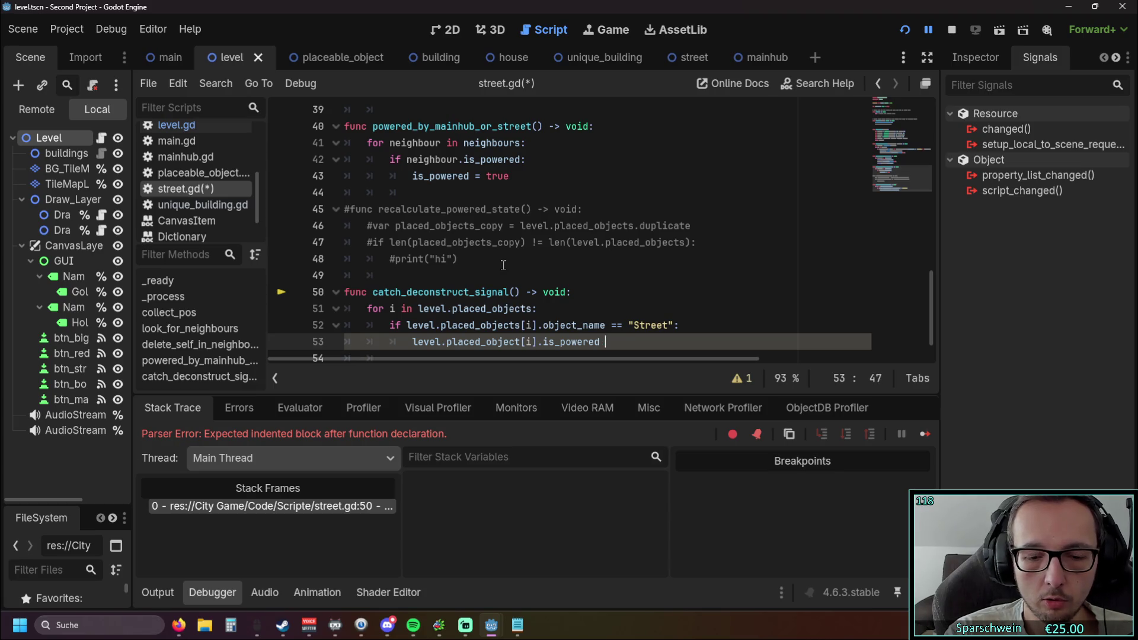
{"action": "type", "text": "false"}
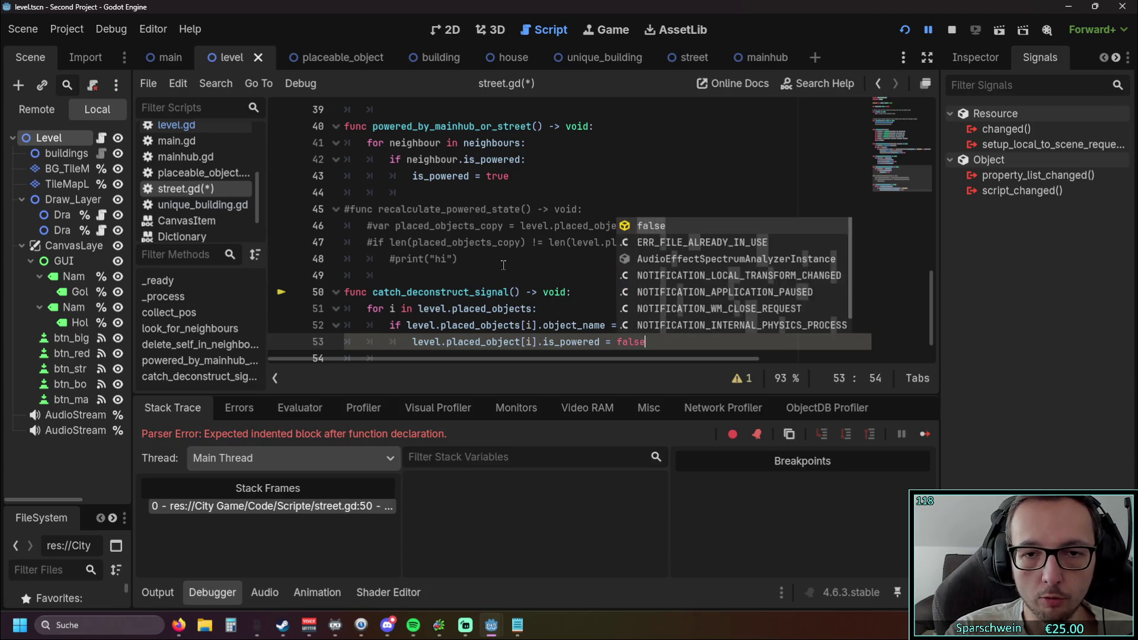
{"action": "key", "text": "Escape"}
{"action": "key", "text": "Down"}
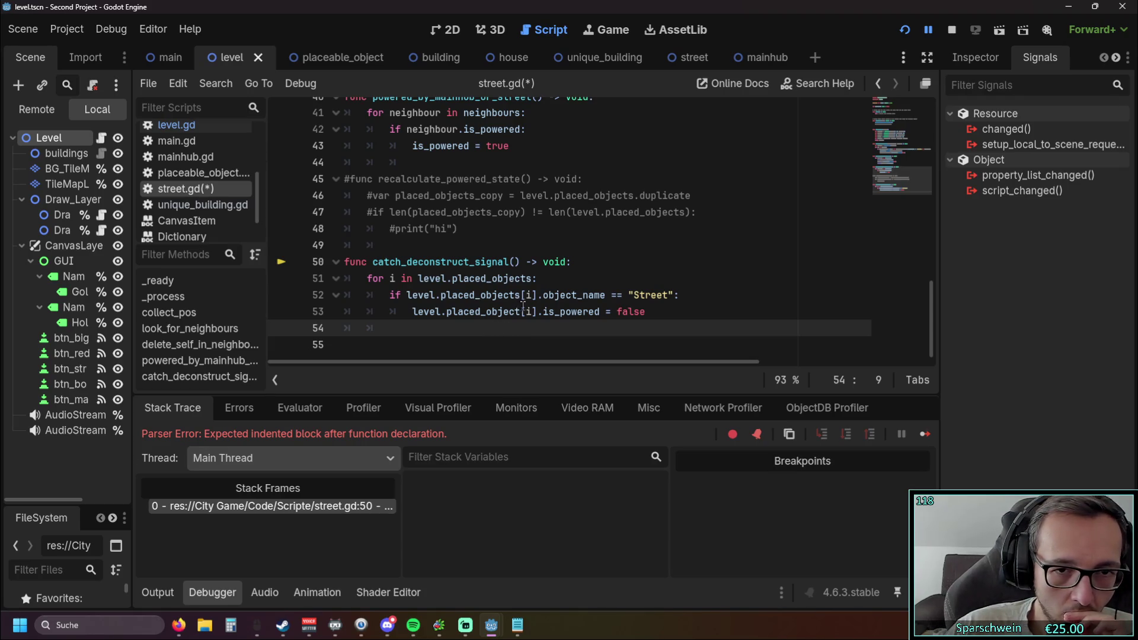
{"action": "key", "text": "F5"}
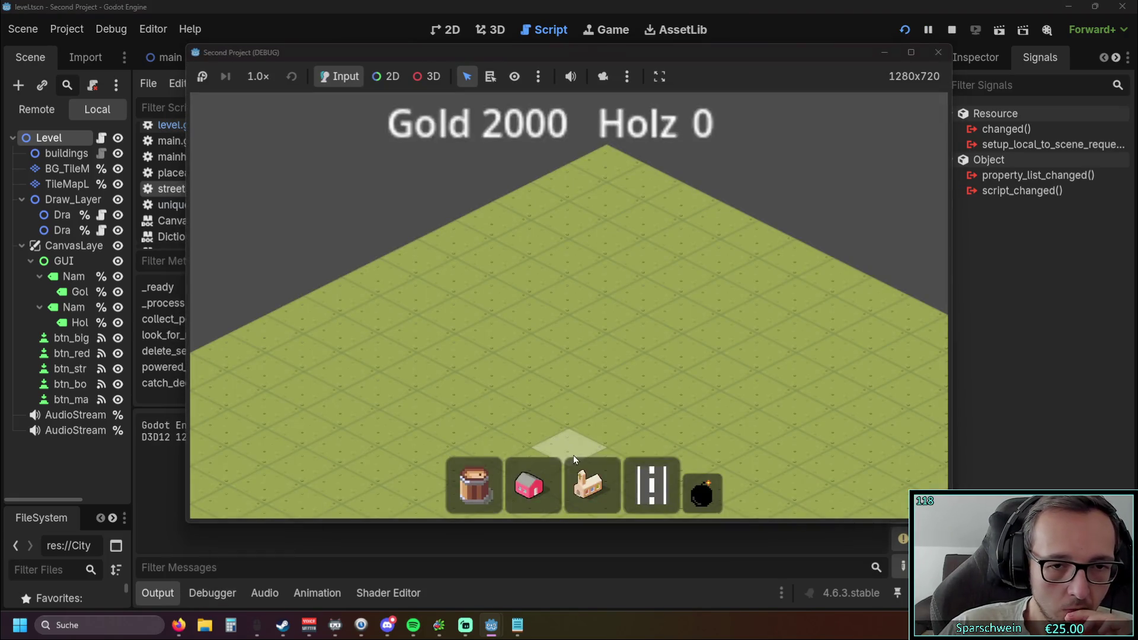
In the running game, place a church, lay a street strip beside it, and bomb one street tile.
{"action": "left_click", "coordinate": [589, 483]}
{"action": "left_click", "coordinate": [593, 350]}
{"action": "left_click", "coordinate": [652, 486]}
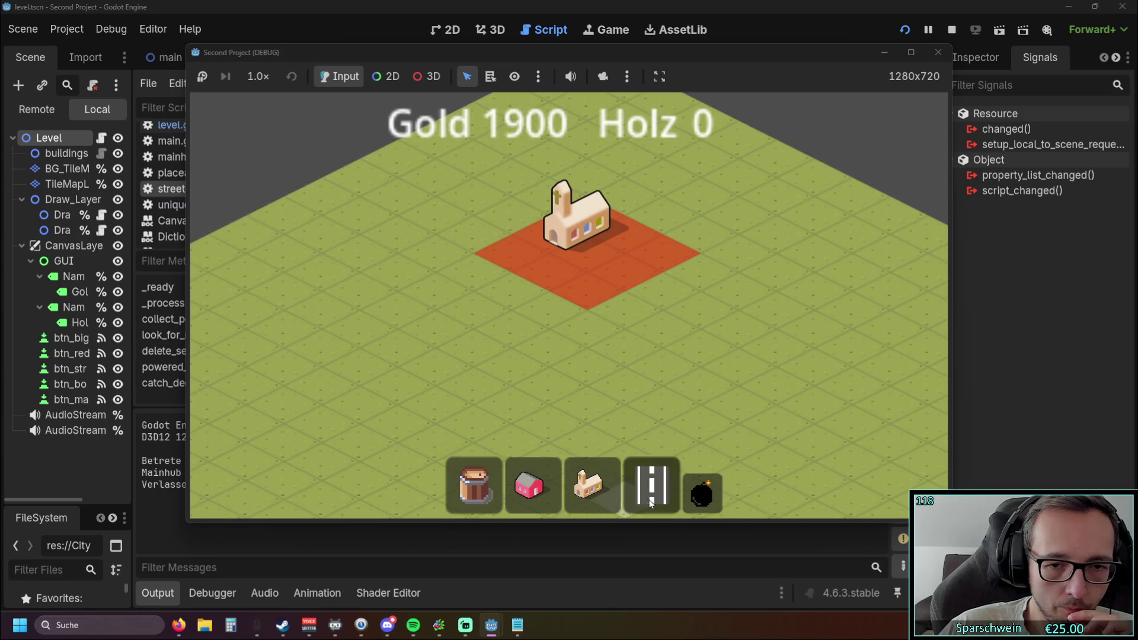
{"action": "left_click_drag", "start_coordinate": [691, 267], "coordinate": [474, 396]}
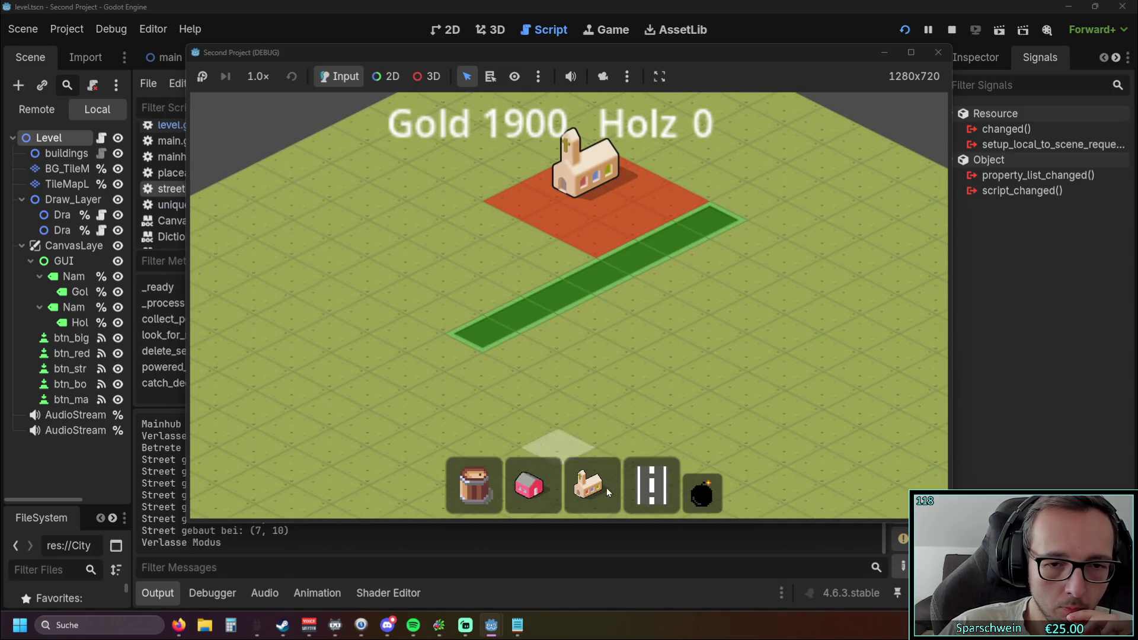
{"action": "left_click", "coordinate": [702, 492]}
{"action": "left_click", "coordinate": [518, 319]}
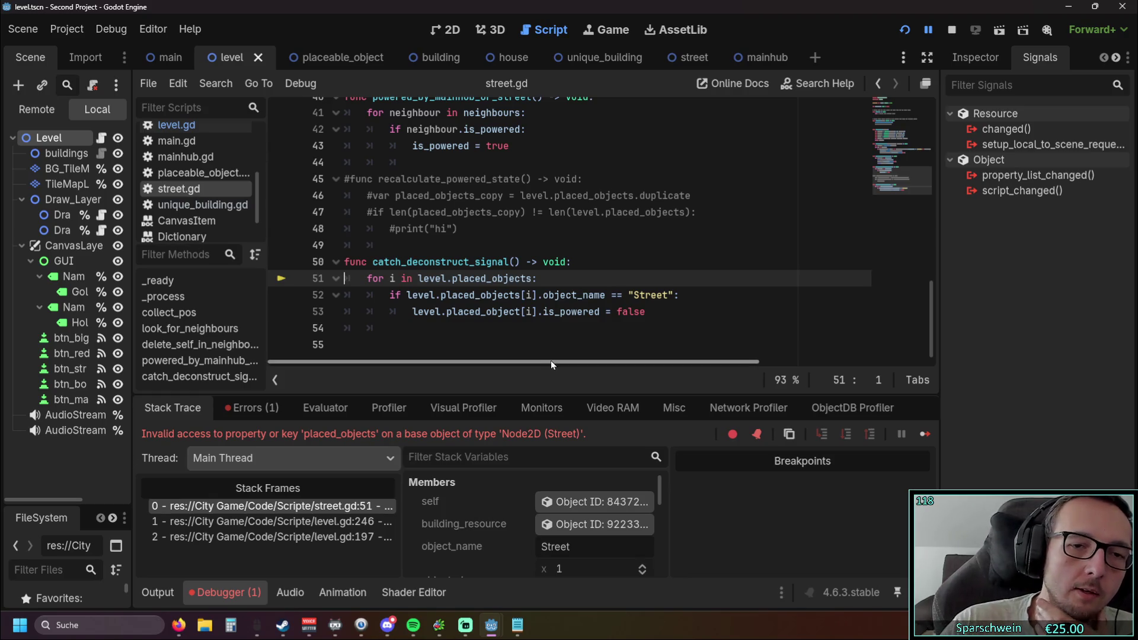
Delete the loop so catch_deconstruct_signal only contains an indented is_powered = false.
{"action": "left_click_drag", "start_coordinate": [543, 312], "coordinate": [407, 295]}
{"action": "left_click", "coordinate": [322, 285], "text": "shift"}
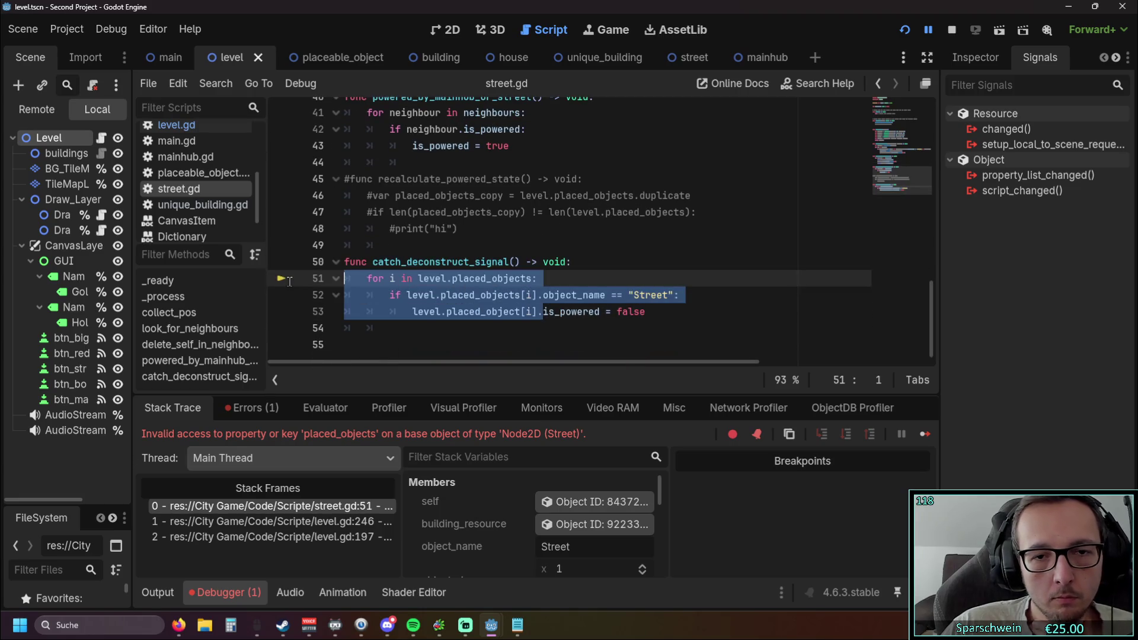
{"action": "key", "text": "BackSpace"}
{"action": "key", "text": "Tab"}
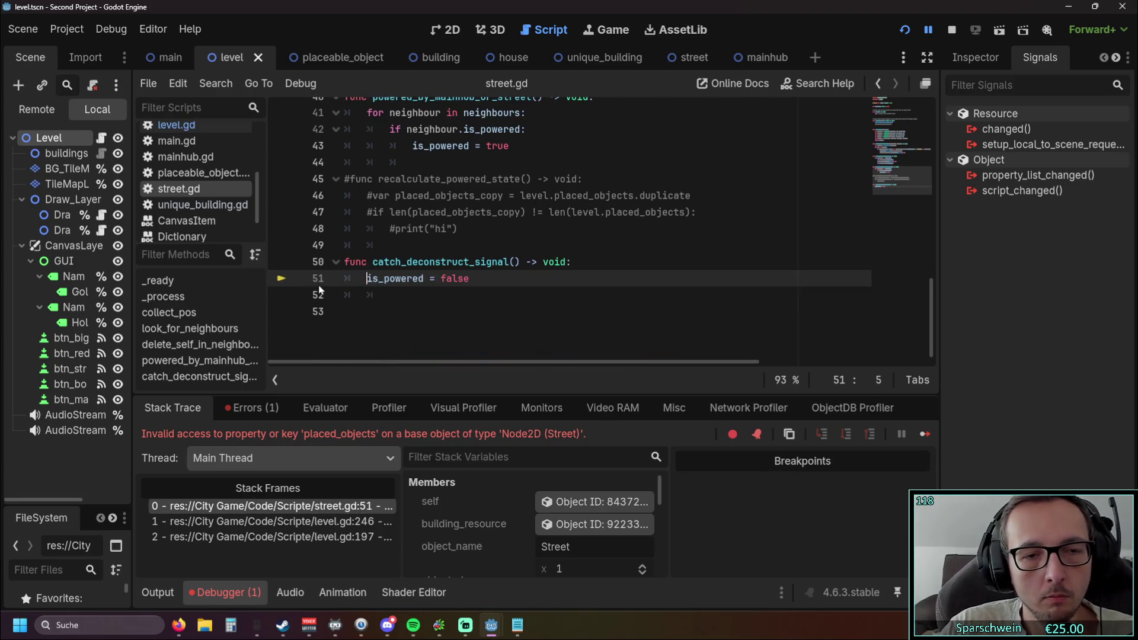
Look over the edited street.gd code and relaunch the game to retest demolishing.
{"action": "scroll", "coordinate": [422, 293], "scroll_direction": "up", "scroll_amount": 2}
{"action": "left_click", "coordinate": [474, 295]}
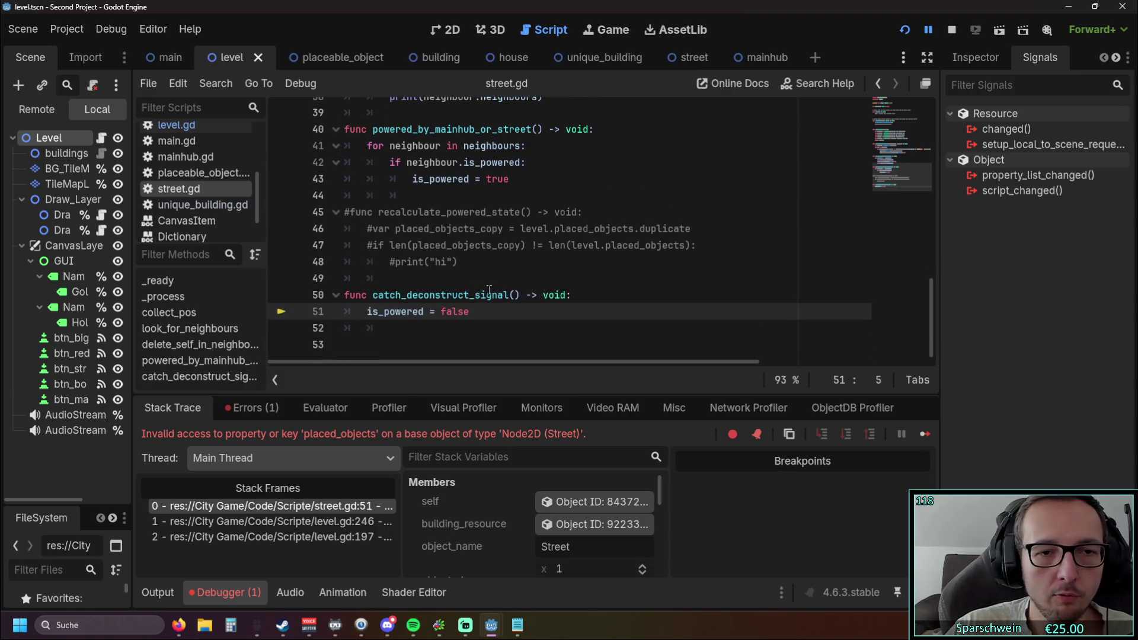
{"action": "scroll", "coordinate": [524, 280], "scroll_direction": "down", "scroll_amount": 1}
{"action": "scroll", "coordinate": [524, 280], "scroll_direction": "up", "scroll_amount": 1}
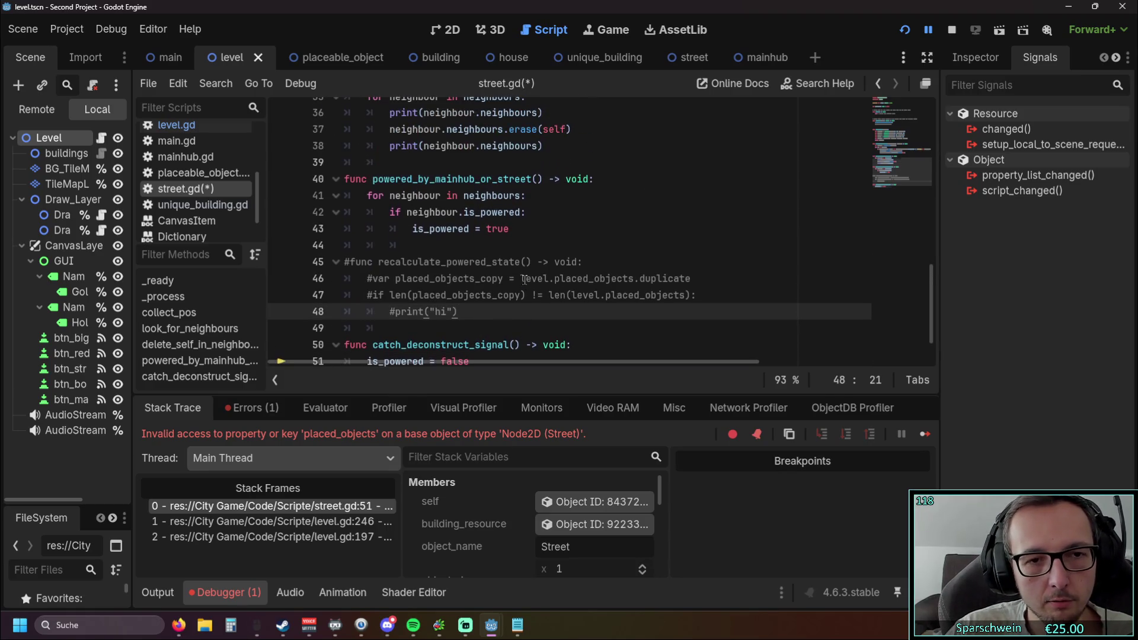
{"action": "scroll", "coordinate": [524, 279], "scroll_direction": "up", "scroll_amount": 6}
{"action": "scroll", "coordinate": [513, 278], "scroll_direction": "down", "scroll_amount": 2}
{"action": "scroll", "coordinate": [512, 278], "scroll_direction": "down", "scroll_amount": 1}
{"action": "scroll", "coordinate": [513, 278], "scroll_direction": "up", "scroll_amount": 4}
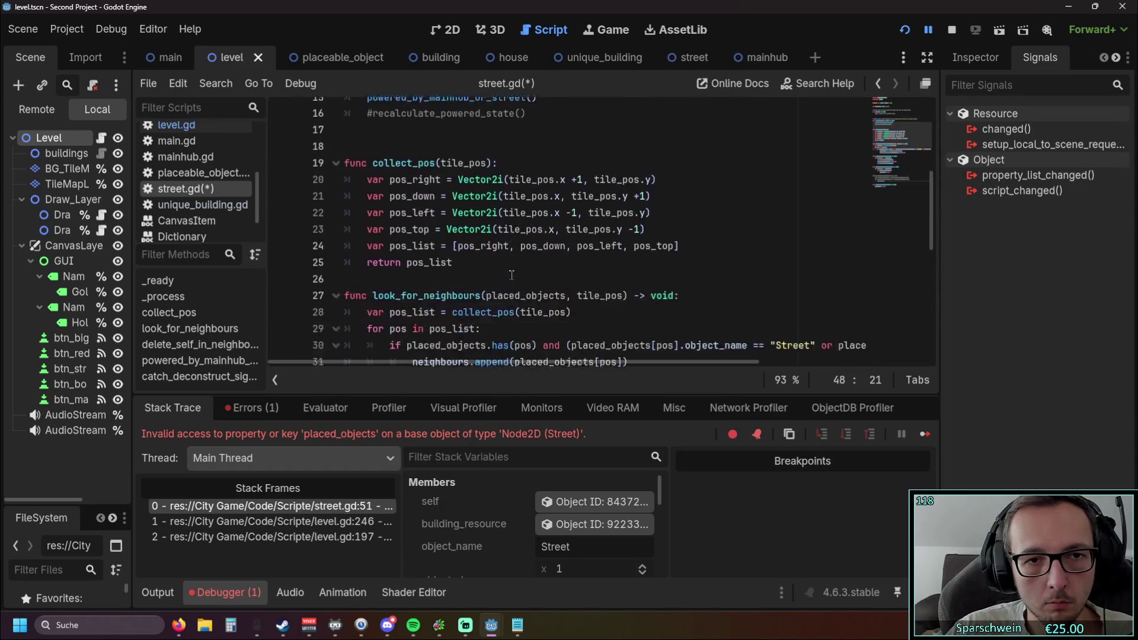
{"action": "scroll", "coordinate": [509, 268], "scroll_direction": "down", "scroll_amount": 10}
{"action": "left_click", "coordinate": [902, 29]}
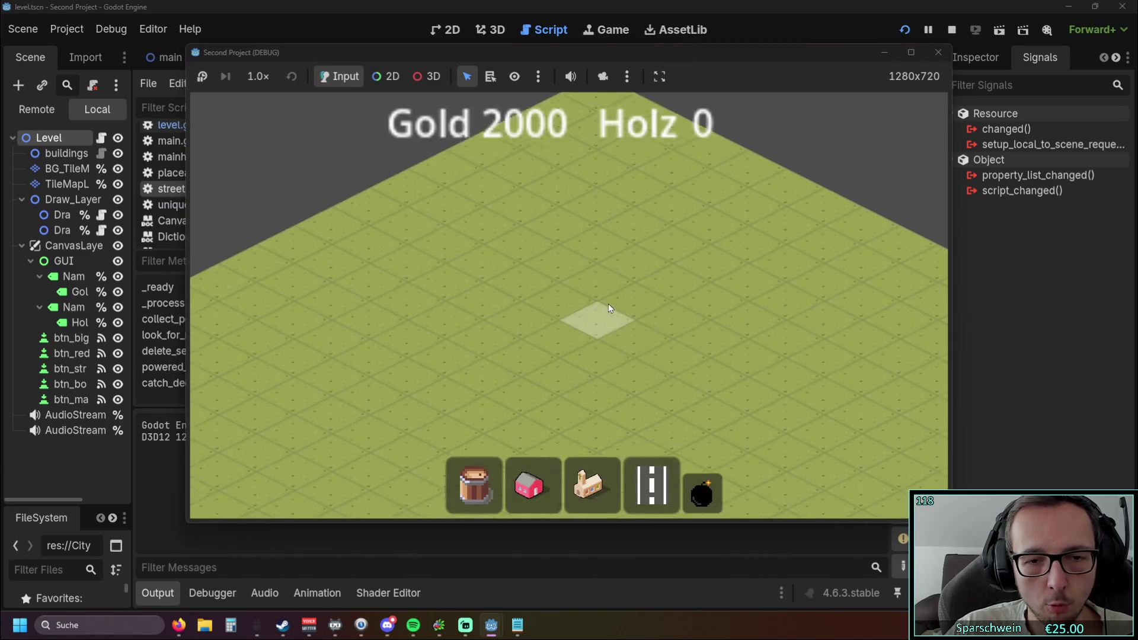
Place a single street tile and a church on the map, then remove the lone street tile.
{"action": "left_click", "coordinate": [654, 487]}
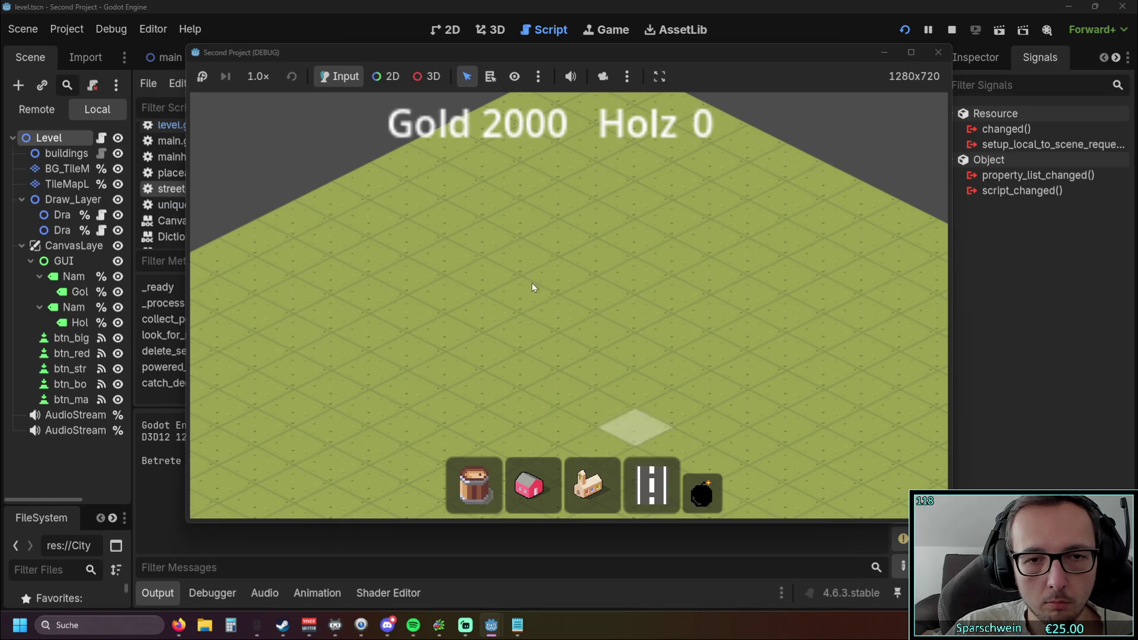
{"action": "left_click", "coordinate": [585, 257]}
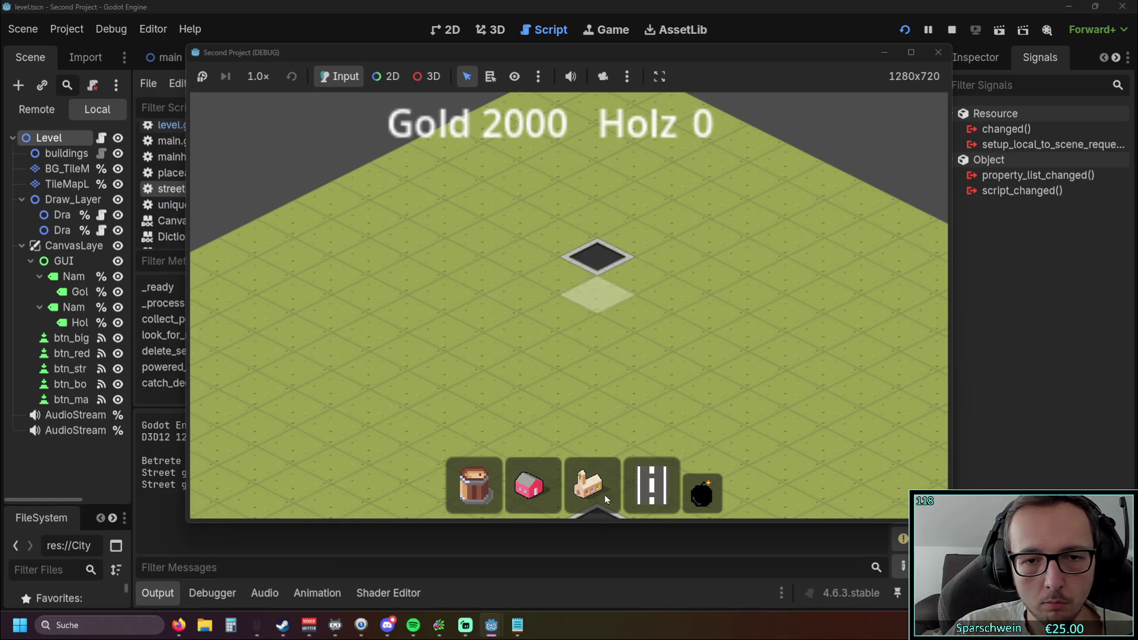
{"action": "left_click", "coordinate": [579, 473]}
{"action": "left_click", "coordinate": [471, 327]}
{"action": "key", "text": "s"}
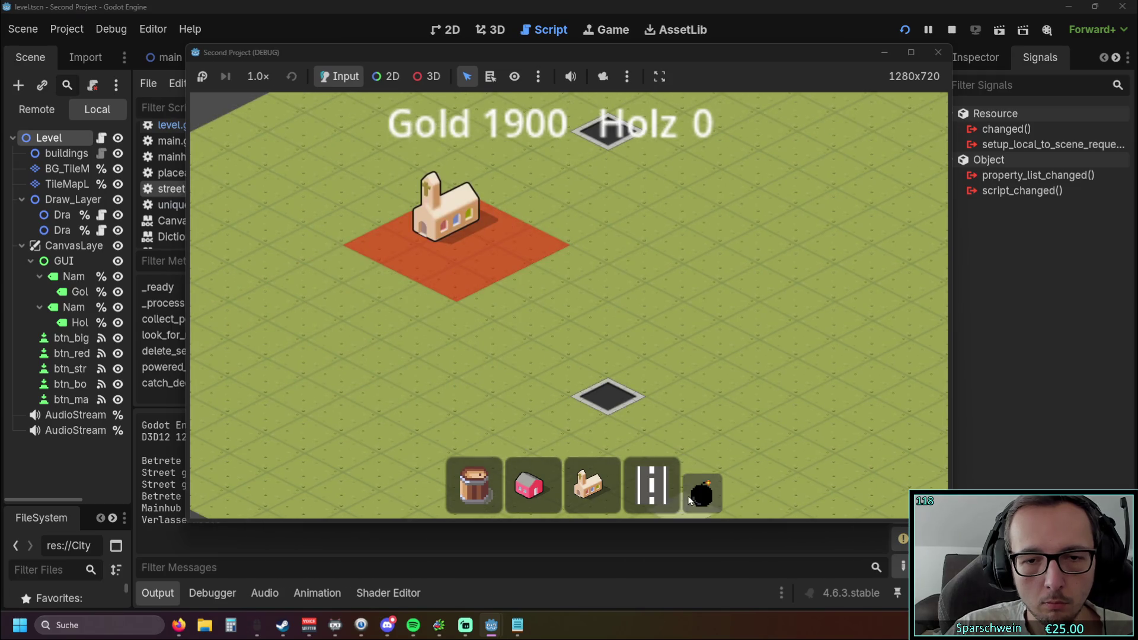
{"action": "right_click", "coordinate": [635, 358]}
Build a street strip from the church plot and demolish one of its tiles.
{"action": "scroll", "coordinate": [624, 237], "scroll_direction": "down", "scroll_amount": 3}
{"action": "right_click", "coordinate": [617, 202]}
{"action": "scroll", "coordinate": [616, 237], "scroll_direction": "up", "scroll_amount": 2}
{"action": "key", "text": "Escape"}
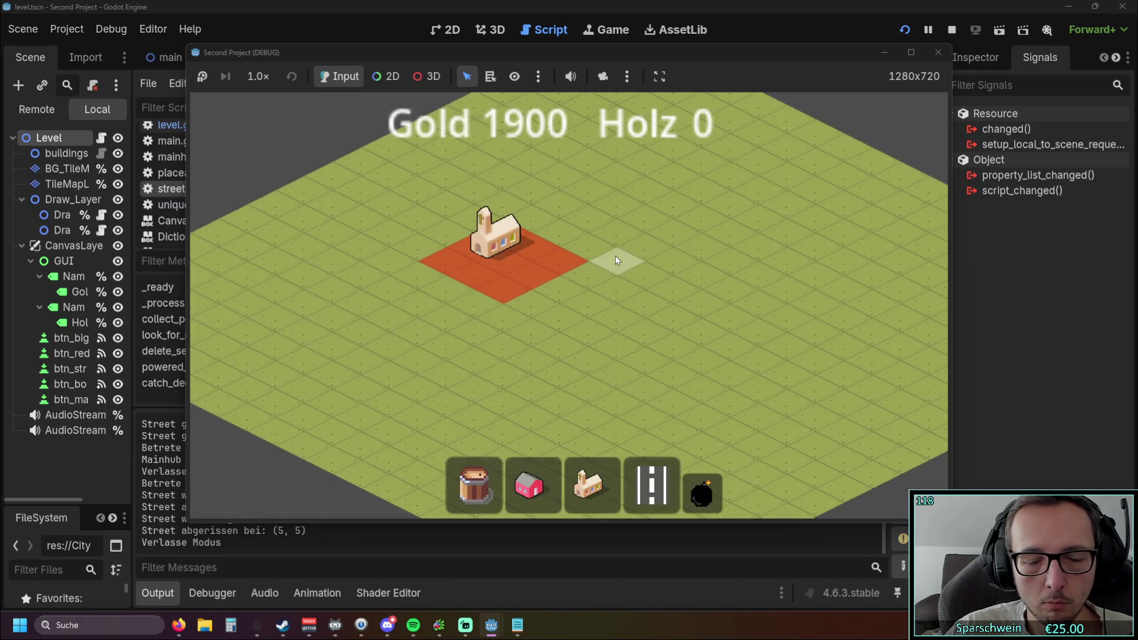
{"action": "left_click", "coordinate": [652, 482]}
{"action": "left_click_drag", "start_coordinate": [420, 273], "coordinate": [645, 387]}
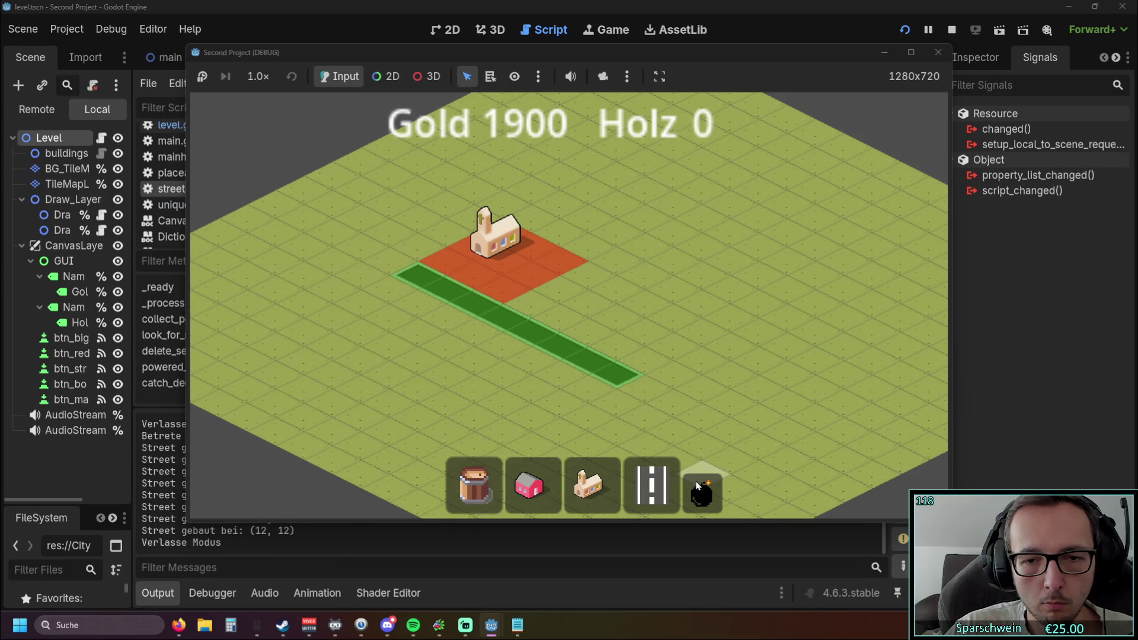
{"action": "left_click", "coordinate": [575, 354]}
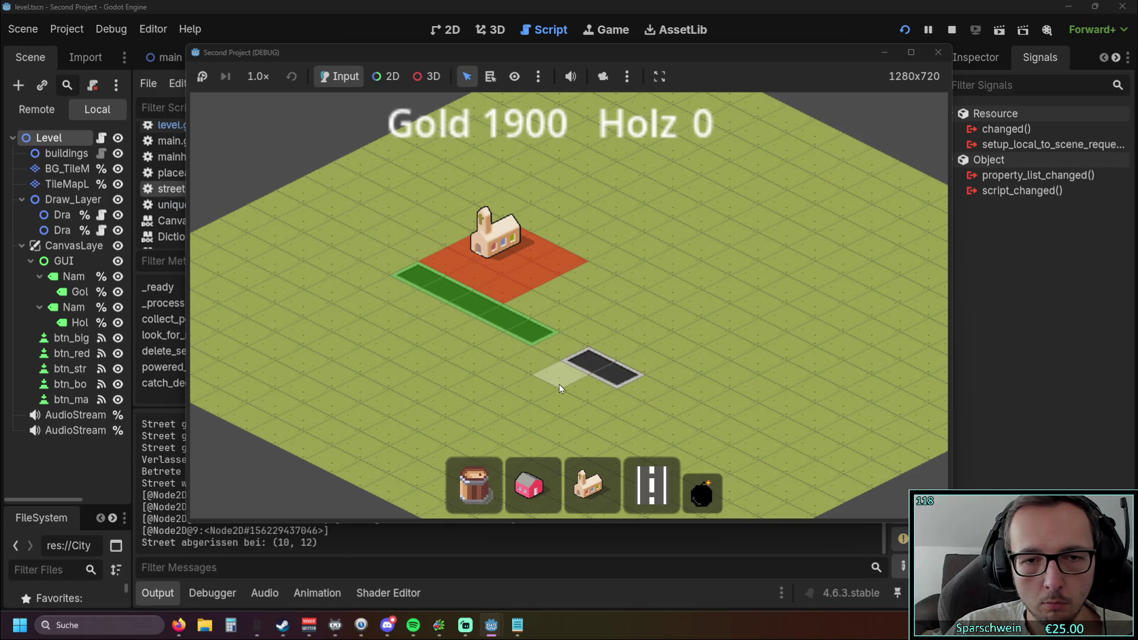
Build a second street crossing the first and demolish one of its tiles.
{"action": "mouse_move", "coordinate": [560, 385]}
{"action": "left_mouse_down"}
{"action": "mouse_move", "coordinate": [660, 298]}
{"action": "mouse_move", "coordinate": [641, 314]}
{"action": "left_mouse_up"}
{"action": "key", "text": "b"}
{"action": "mouse_move", "coordinate": [459, 388]}
{"action": "left_mouse_down"}
{"action": "mouse_move", "coordinate": [579, 321]}
{"action": "mouse_move", "coordinate": [744, 261]}
{"action": "left_mouse_up"}
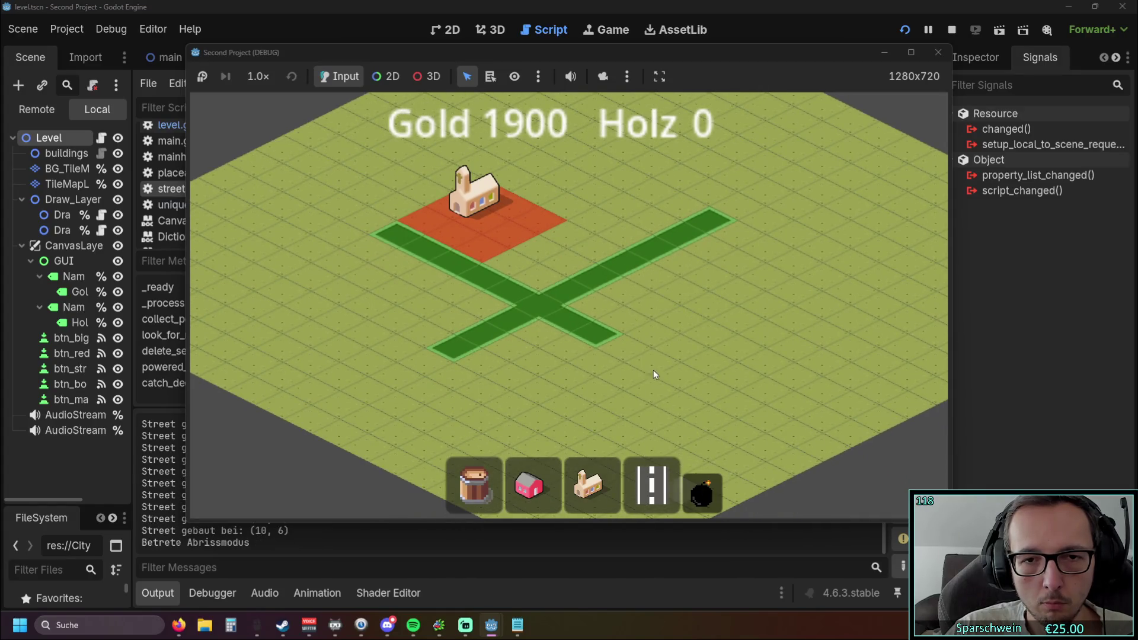
{"action": "left_click", "coordinate": [606, 278]}
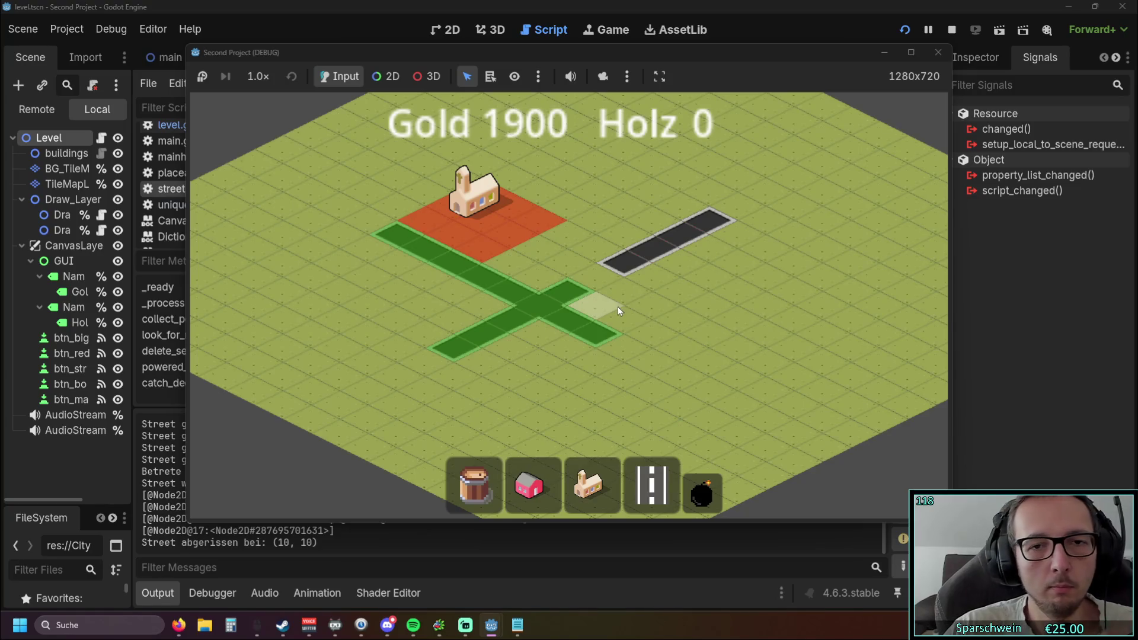
{"action": "key", "text": "Escape"}
Build a street closing the loop, then remove a street tile inside the loop.
{"action": "mouse_move", "coordinate": [623, 301]}
{"action": "left_mouse_down"}
{"action": "mouse_move", "coordinate": [604, 351]}
{"action": "mouse_move", "coordinate": [680, 332]}
{"action": "left_mouse_up"}
{"action": "left_click", "coordinate": [652, 486]}
{"action": "left_click_drag", "start_coordinate": [638, 298], "coordinate": [572, 309]}
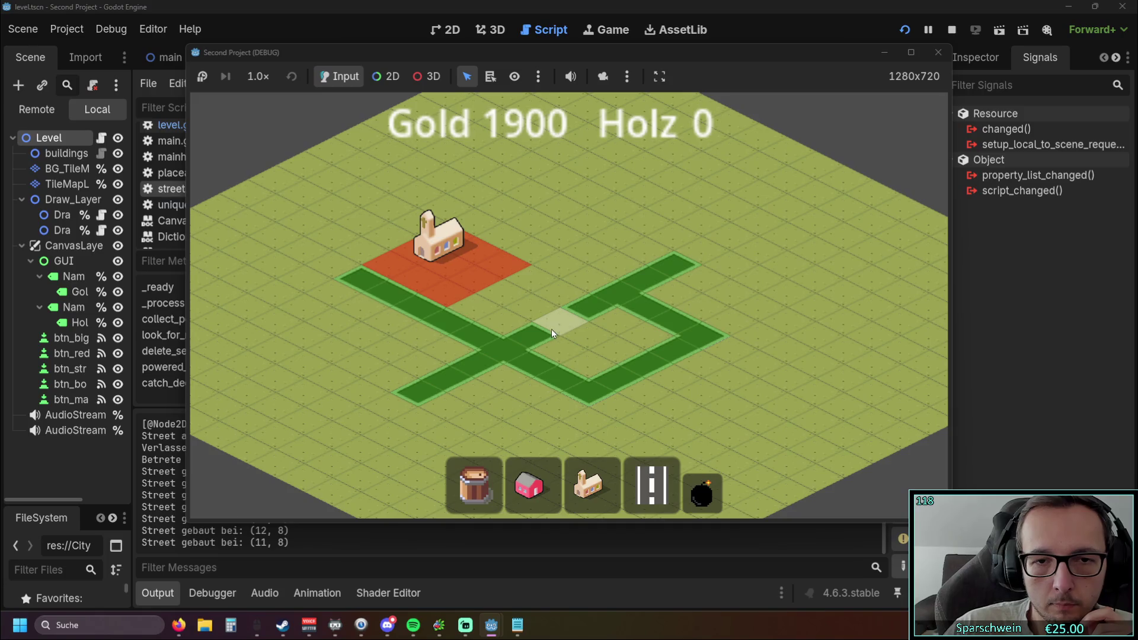
{"action": "left_click", "coordinate": [702, 492]}
{"action": "left_click", "coordinate": [550, 318]}
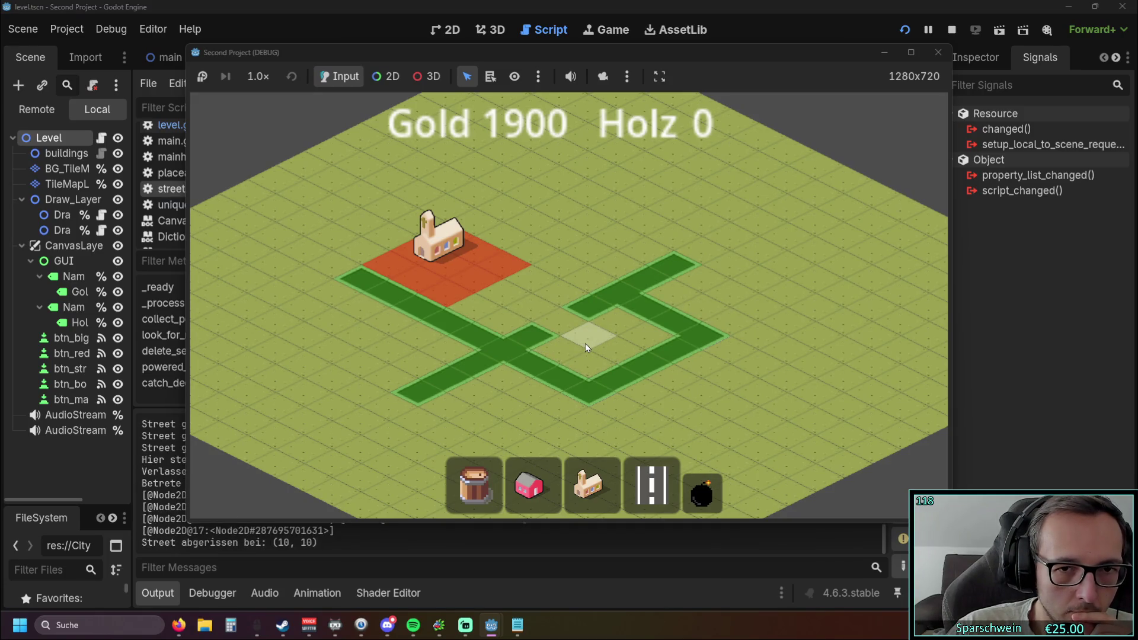
Lay a long diagonal road across the map and demolish its tile at (11, 12).
{"action": "key", "text": "Up"}
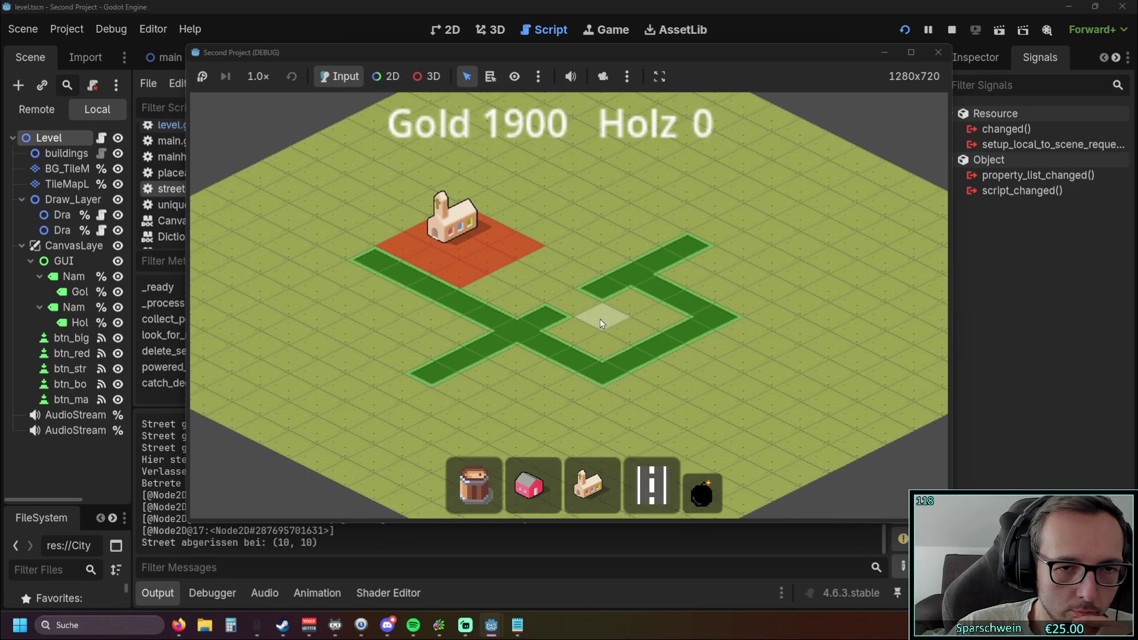
{"action": "left_click", "coordinate": [652, 486]}
{"action": "left_click_drag", "start_coordinate": [798, 307], "coordinate": [566, 198]}
{"action": "left_click", "coordinate": [703, 492]}
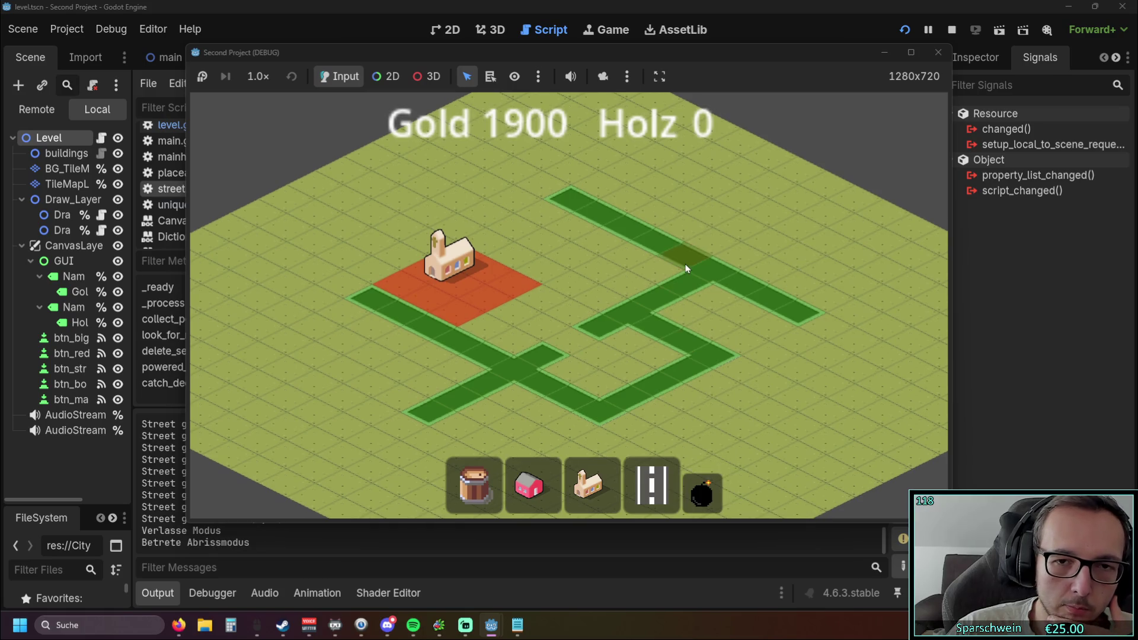
{"action": "left_click", "coordinate": [548, 390]}
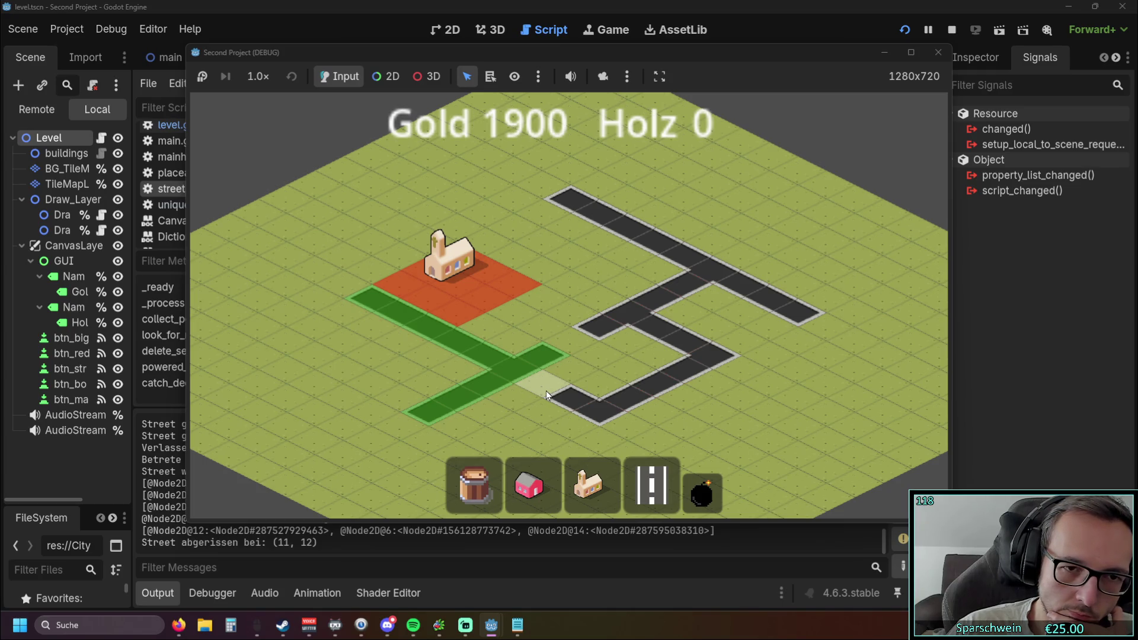
Join the church road to the network, then remove the road tile at (10, 6).
{"action": "left_click", "coordinate": [646, 492]}
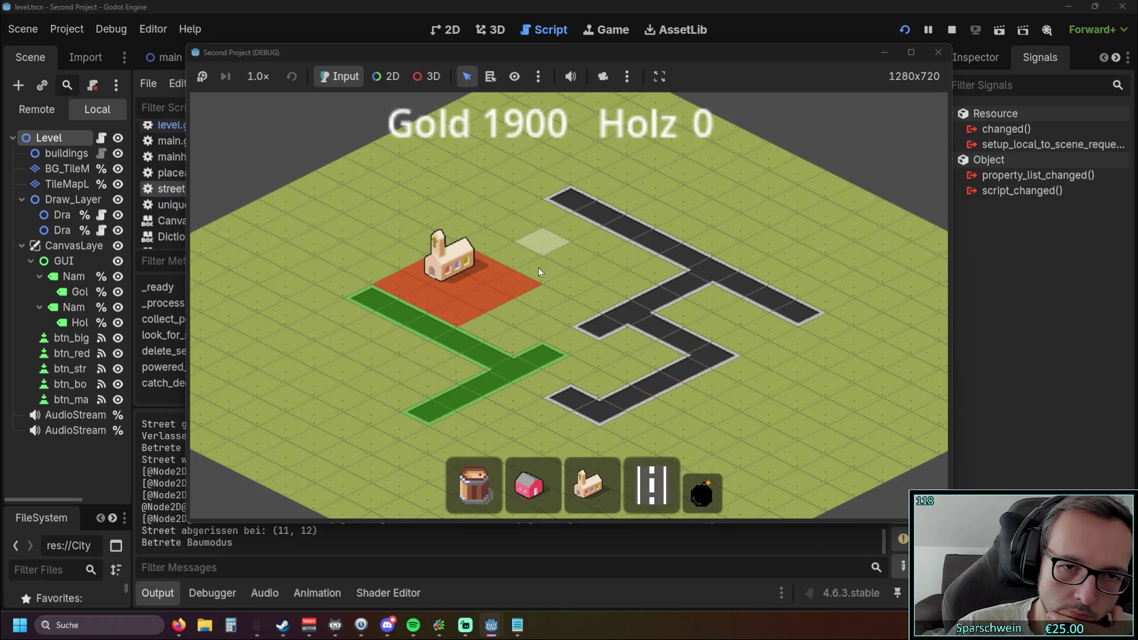
{"action": "left_click", "coordinate": [552, 272]}
{"action": "left_click", "coordinate": [652, 498]}
{"action": "left_click", "coordinate": [703, 492]}
{"action": "left_click", "coordinate": [685, 286]}
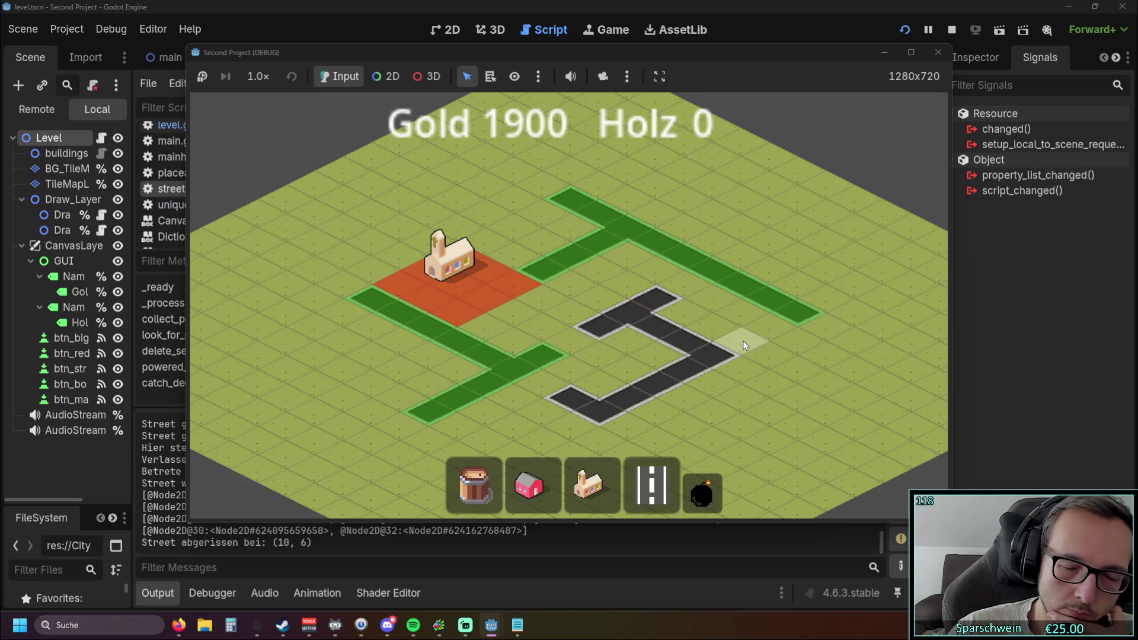
{"action": "key", "text": "Down"}
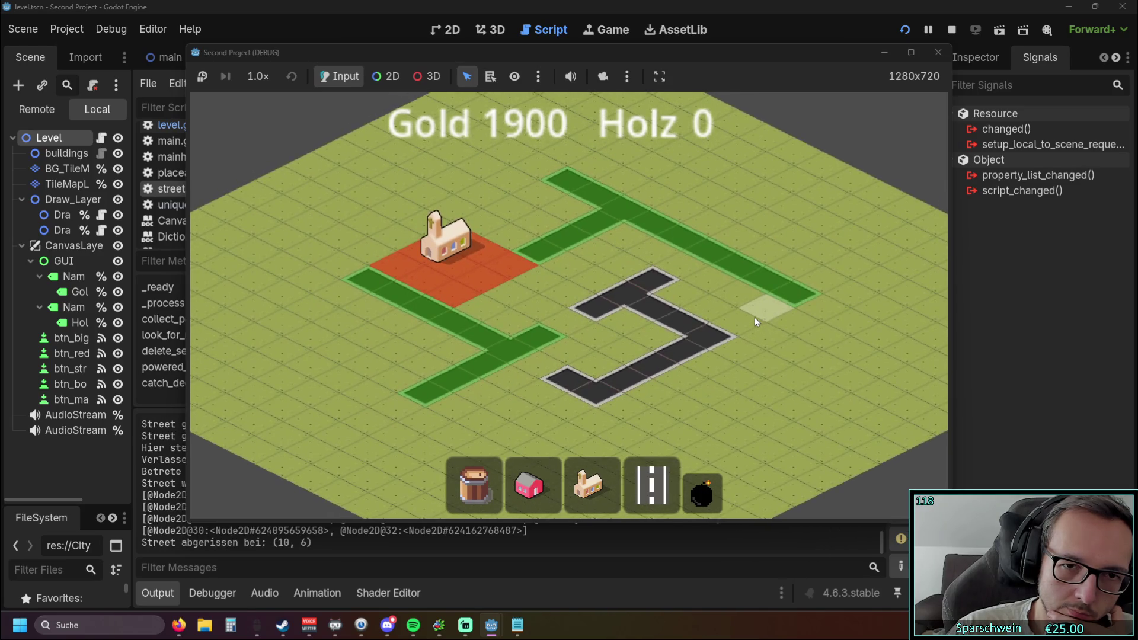
Rebuild two tiles to reconnect the network, then demolish tiles (12, 12) and (10, 7).
{"action": "left_click", "coordinate": [652, 486]}
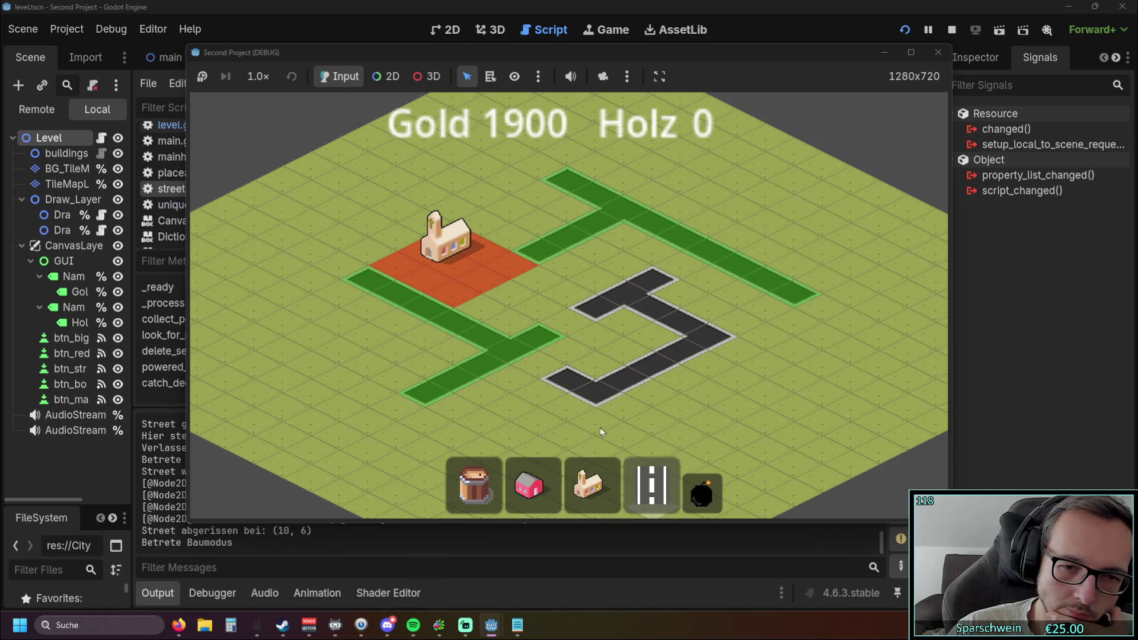
{"action": "left_click", "coordinate": [538, 359]}
{"action": "left_click", "coordinate": [680, 275]}
{"action": "left_click", "coordinate": [702, 492]}
{"action": "left_click", "coordinate": [562, 379]}
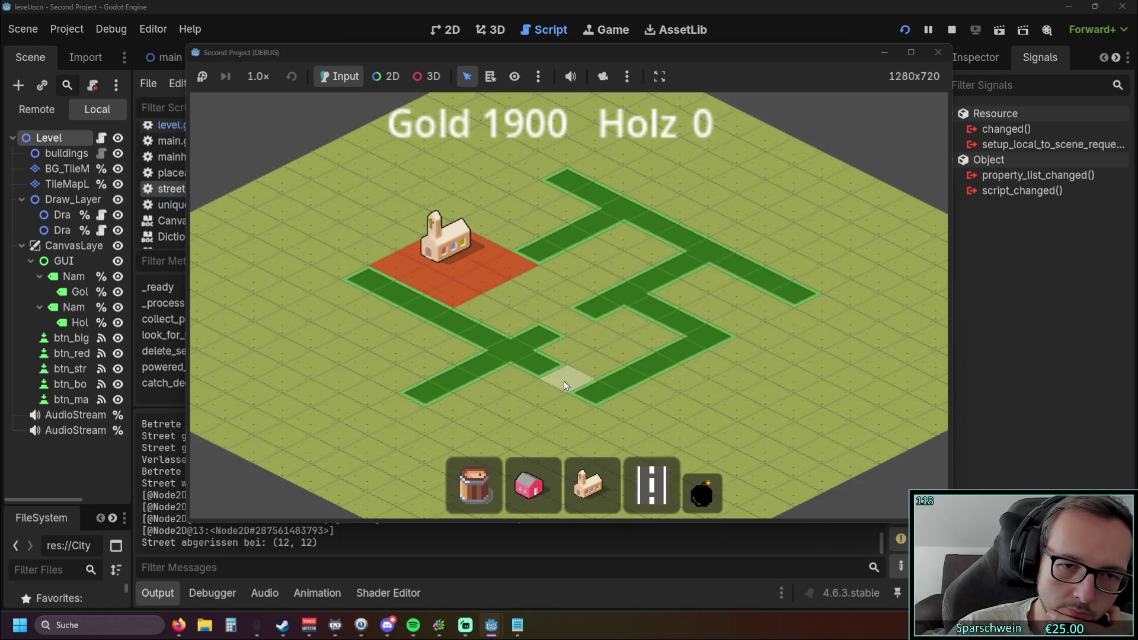
{"action": "left_click", "coordinate": [672, 289]}
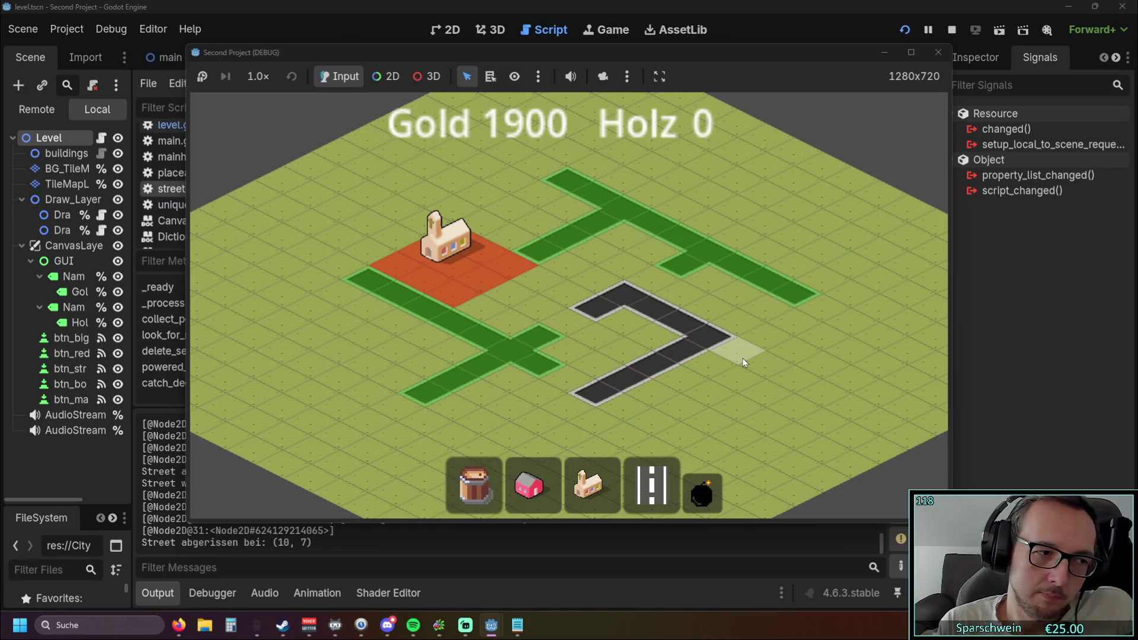
Build the previewed road as street, then demolish the road tile at (12, 12).
{"action": "key", "text": "a"}
{"action": "key", "text": "s"}
{"action": "left_click", "coordinate": [632, 373]}
{"action": "left_click", "coordinate": [652, 486]}
{"action": "left_click", "coordinate": [702, 492]}
{"action": "left_click", "coordinate": [651, 367]}
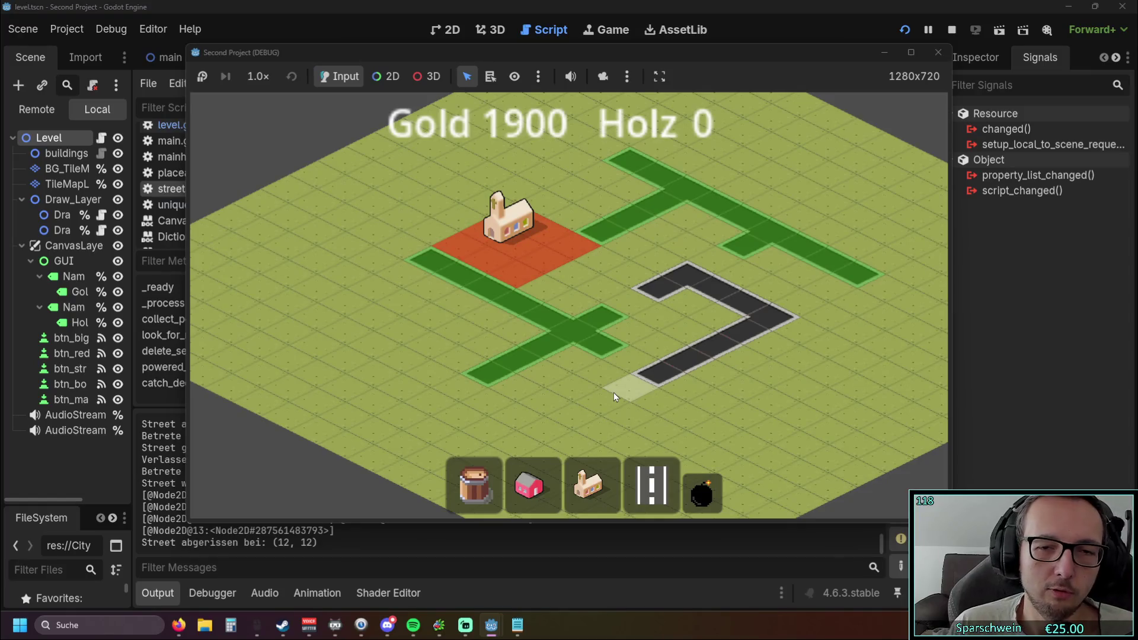
Place a red house inside the dark road loop and collect its gold coin, triggering the line 42 error.
{"action": "left_click", "coordinate": [530, 483]}
{"action": "left_click", "coordinate": [686, 324]}
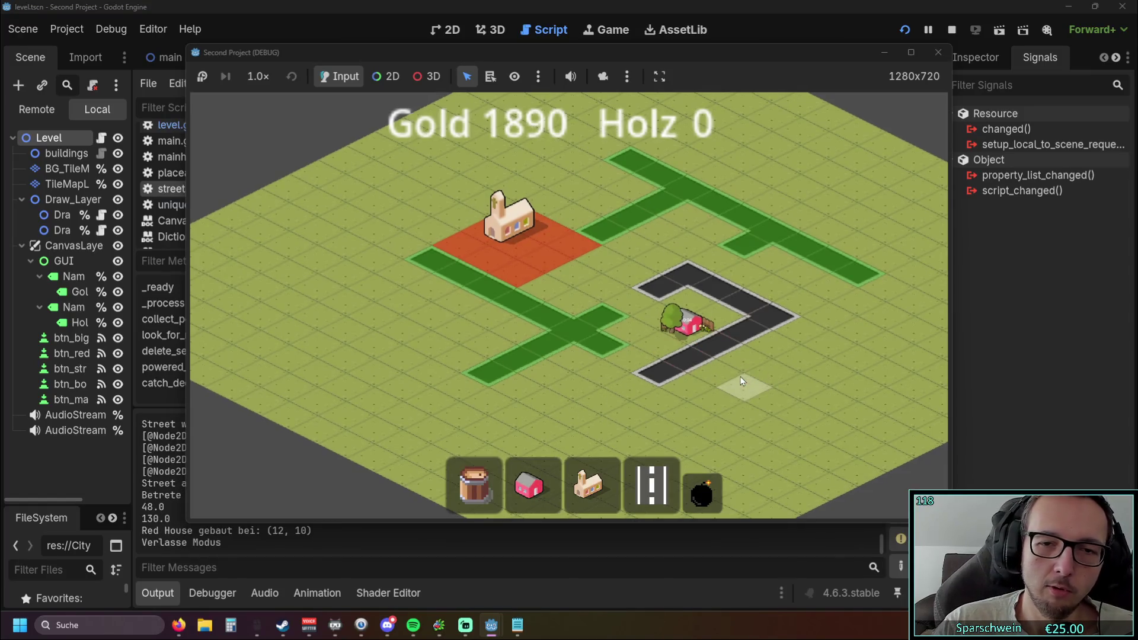
{"action": "scroll", "coordinate": [742, 381], "scroll_direction": "up", "scroll_amount": 4}
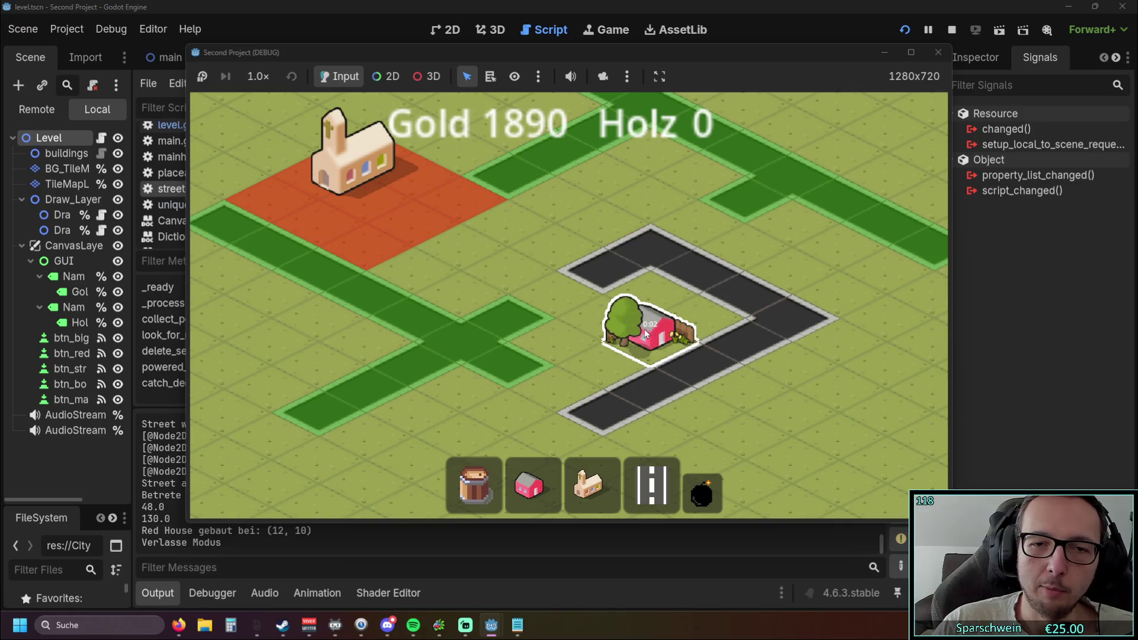
{"action": "scroll", "coordinate": [568, 333], "scroll_direction": "down", "scroll_amount": 4}
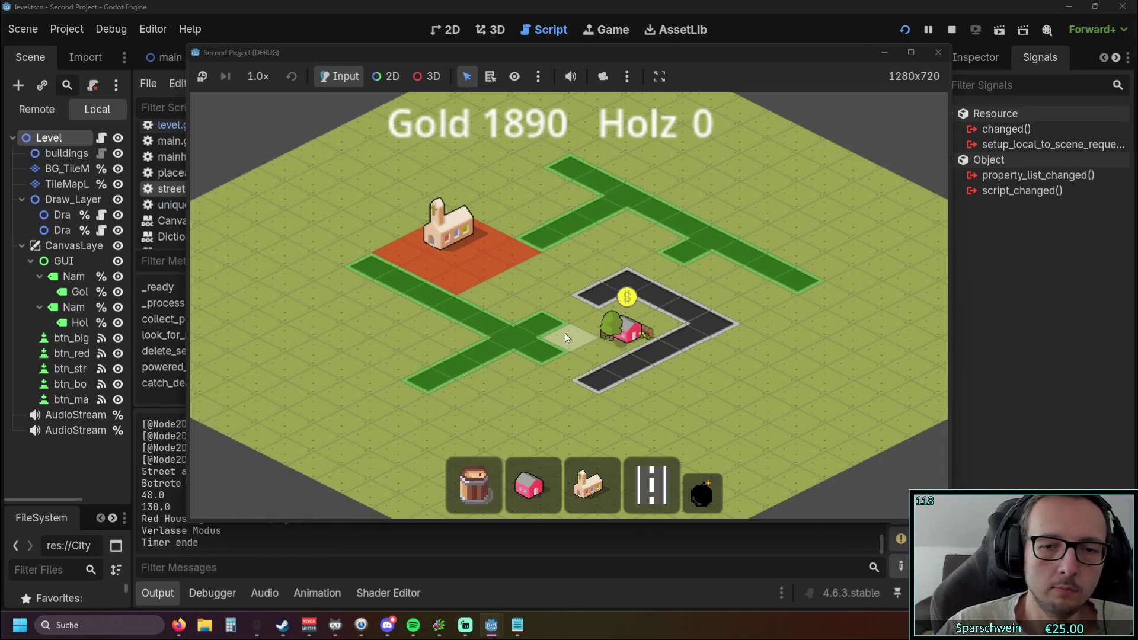
{"action": "left_click", "coordinate": [702, 492]}
{"action": "left_click", "coordinate": [467, 237]}
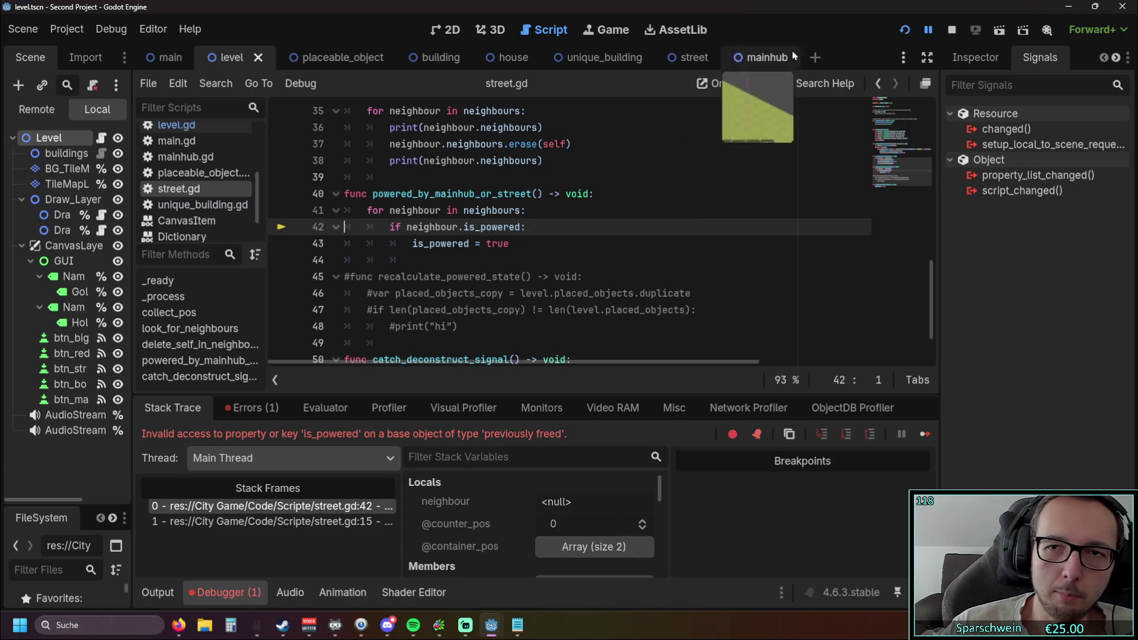
Restart the game, place the church, and lay a street diagonally left of it.
{"action": "left_click", "coordinate": [906, 32]}
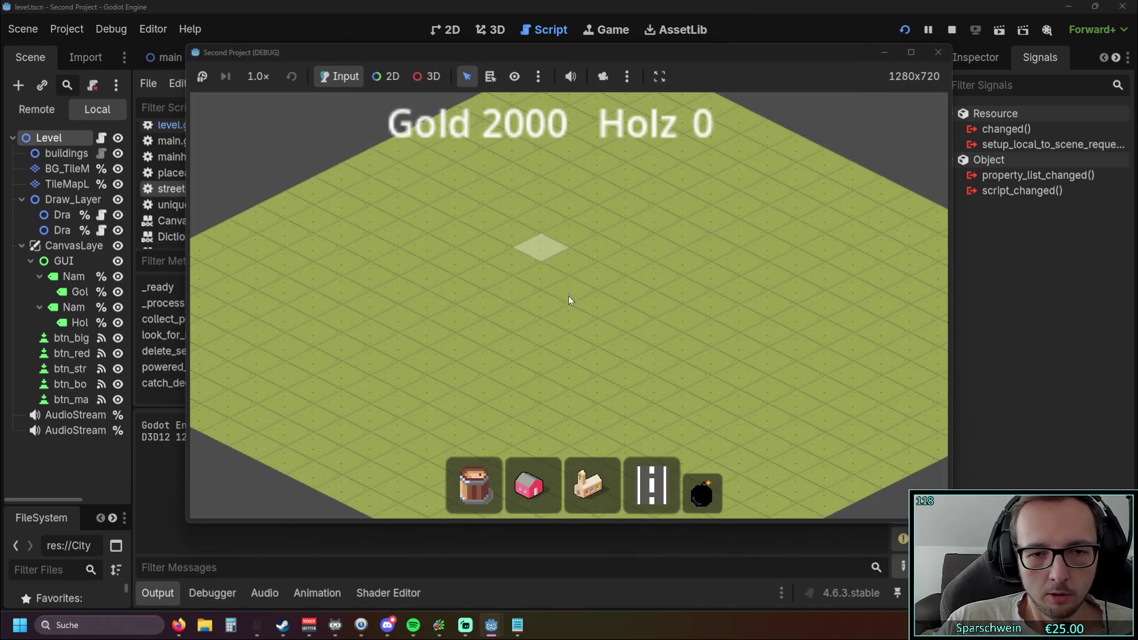
{"action": "left_click", "coordinate": [590, 485]}
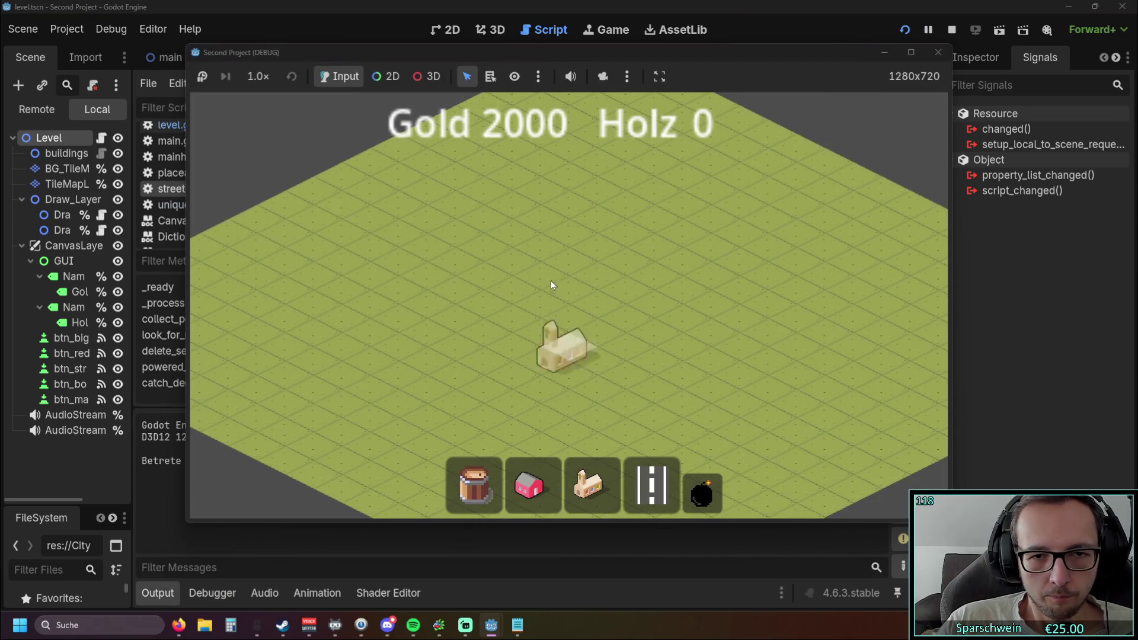
{"action": "left_click", "coordinate": [558, 264]}
{"action": "left_click", "coordinate": [656, 504]}
{"action": "mouse_move", "coordinate": [444, 261]}
{"action": "left_mouse_down"}
{"action": "mouse_move", "coordinate": [656, 364]}
{"action": "mouse_move", "coordinate": [674, 383]}
{"action": "left_mouse_up"}
Remove street tile (11, 11), lay a road across the lower right, then refill the (11, 11) gap.
{"action": "left_click", "coordinate": [695, 489]}
{"action": "left_click", "coordinate": [640, 356]}
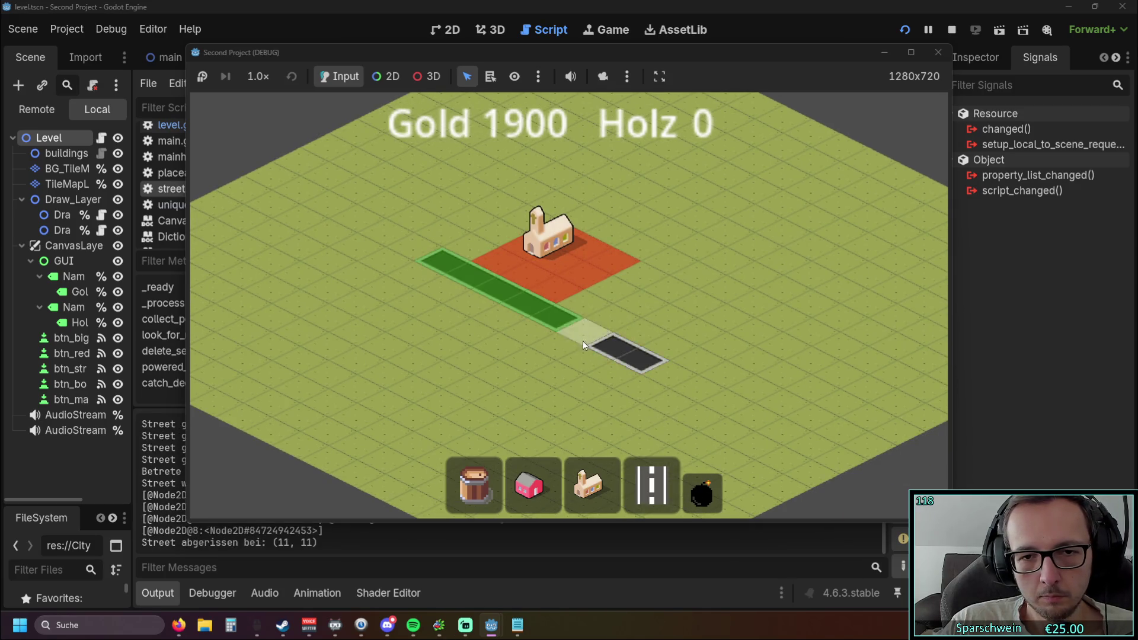
{"action": "left_click", "coordinate": [652, 486]}
{"action": "left_click_drag", "start_coordinate": [532, 423], "coordinate": [813, 275]}
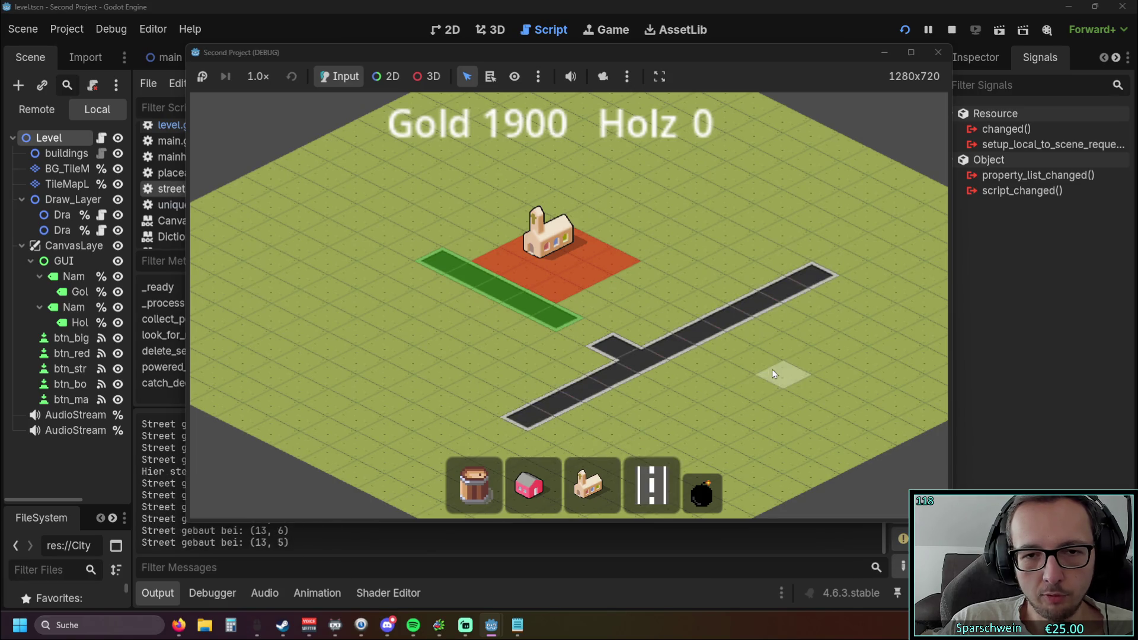
{"action": "left_click", "coordinate": [702, 491]}
{"action": "left_click", "coordinate": [652, 486]}
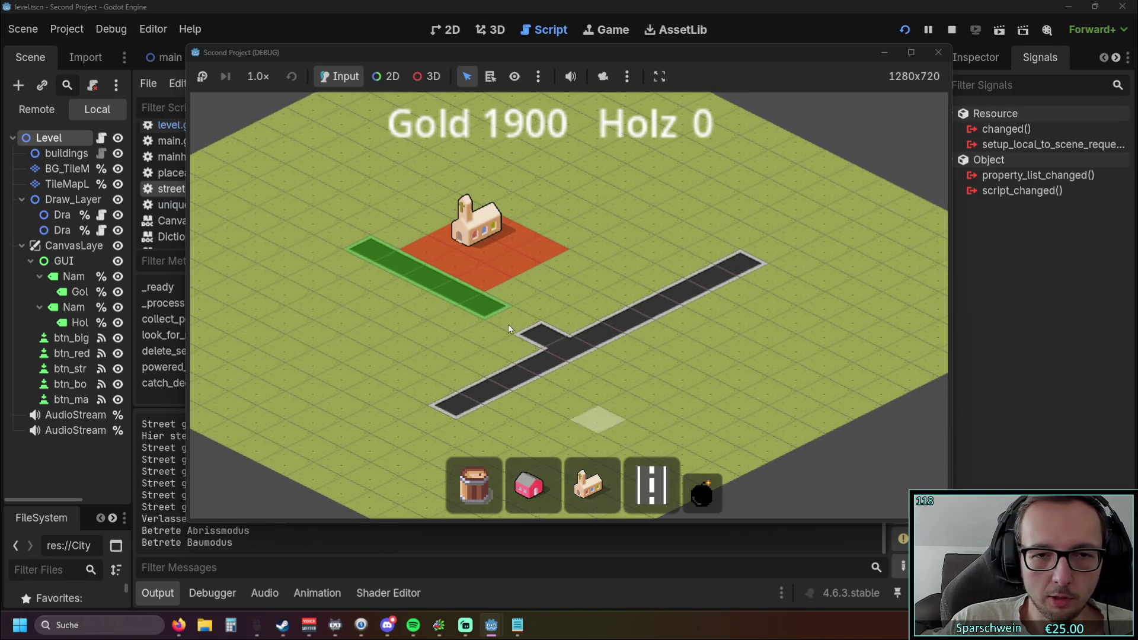
{"action": "left_click_drag", "start_coordinate": [568, 361], "coordinate": [517, 321]}
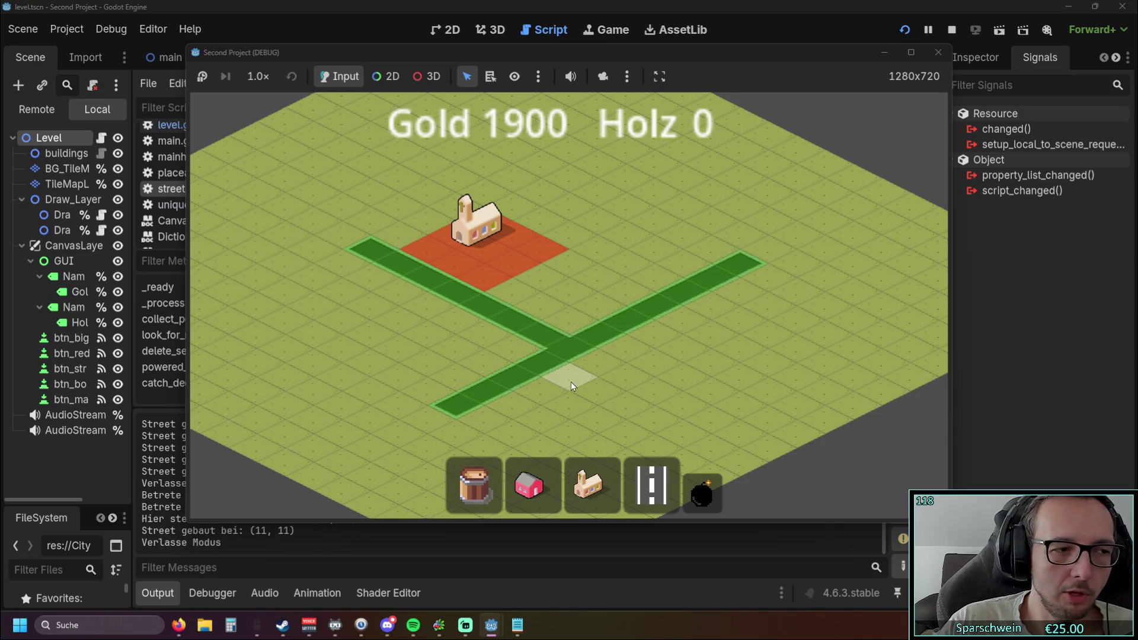
Extend a road up-left from the top-right end and remove street tile (13, 9).
{"action": "left_click", "coordinate": [652, 486]}
{"action": "left_click_drag", "start_coordinate": [724, 243], "coordinate": [525, 163]}
{"action": "left_click", "coordinate": [706, 495]}
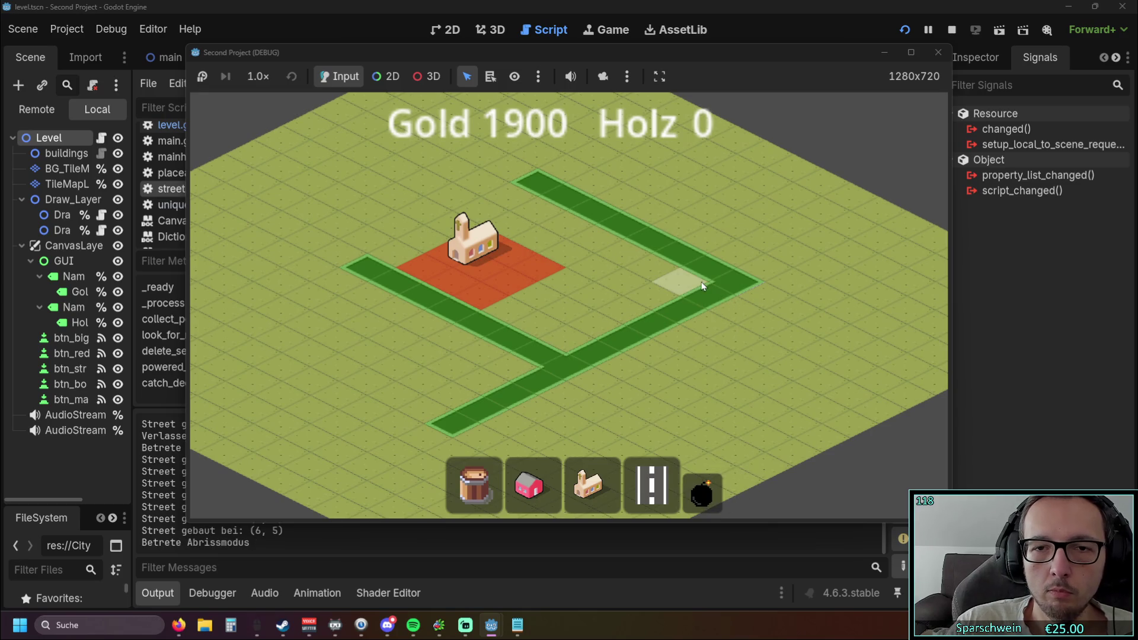
{"action": "left_click", "coordinate": [637, 344]}
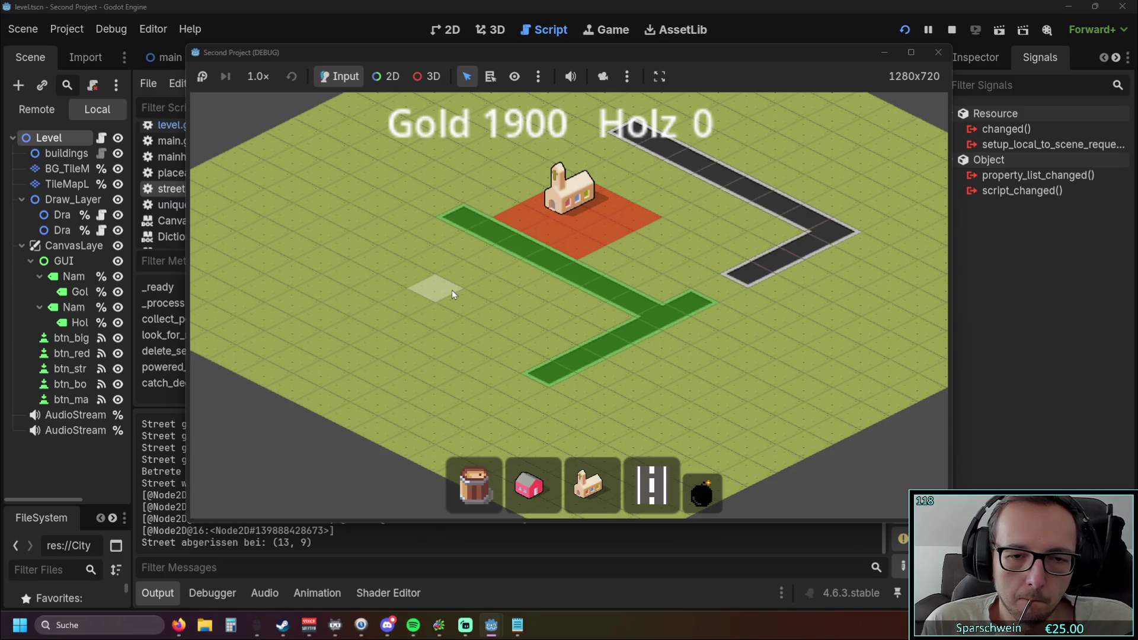
Build street at (9, 6) to the church plot, then remove tiles (10, 5) and (11, 11).
{"action": "left_click_drag", "start_coordinate": [658, 247], "coordinate": [641, 282]}
{"action": "left_click", "coordinate": [646, 244]}
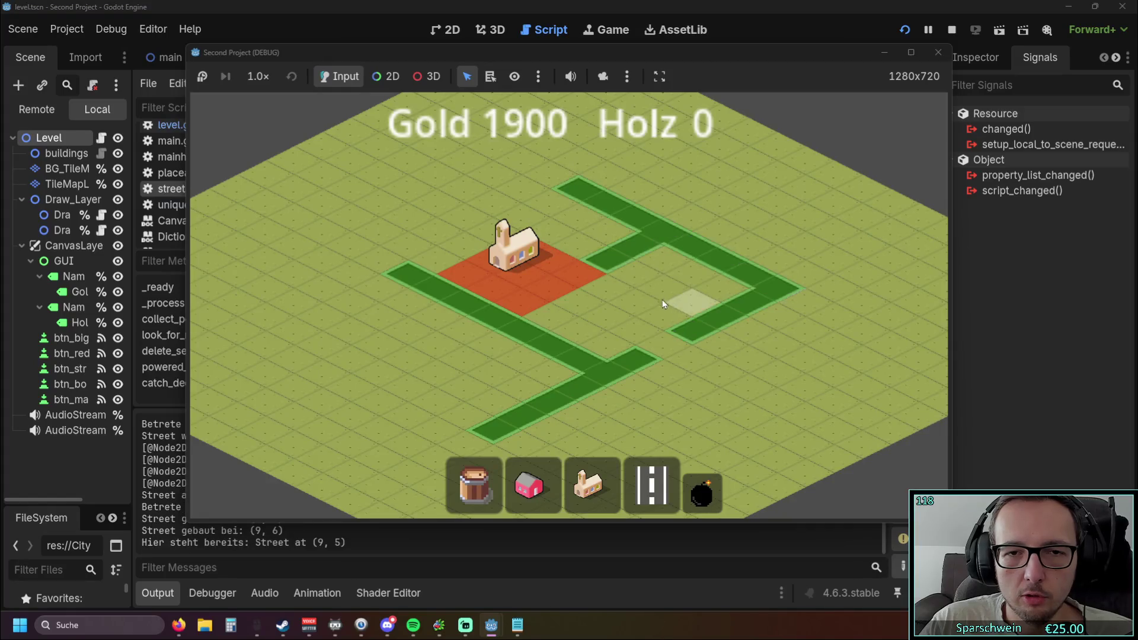
{"action": "left_click", "coordinate": [702, 491]}
{"action": "left_click", "coordinate": [676, 246]}
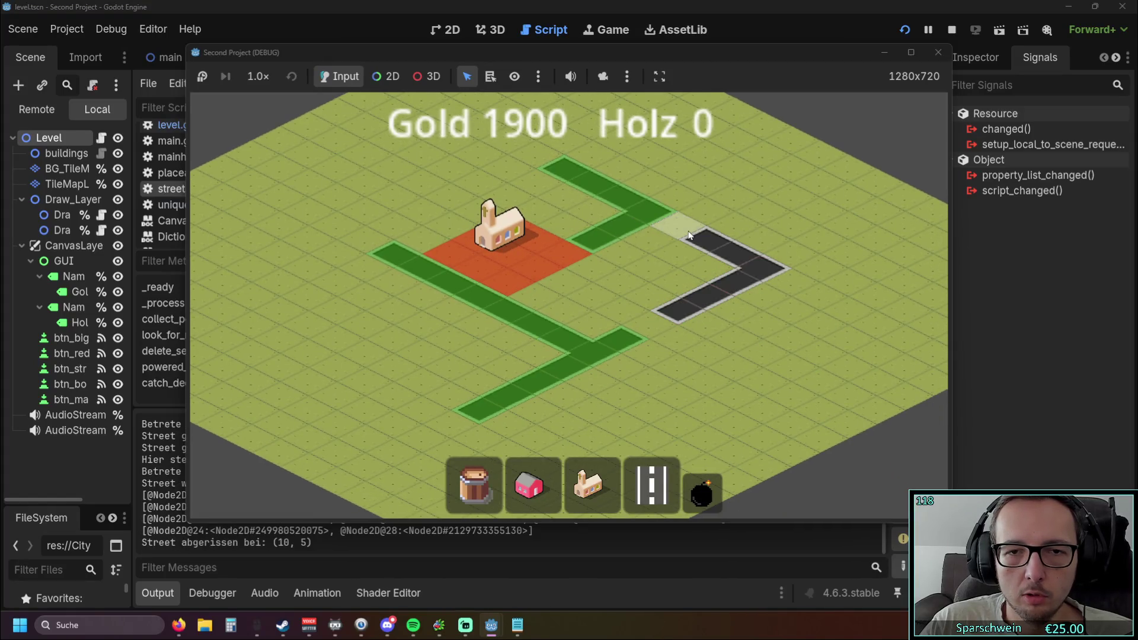
{"action": "left_click", "coordinate": [549, 329]}
Link the lower road to the upper strip and right road, remove tile (11, 9), and close the game.
{"action": "left_click", "coordinate": [652, 486]}
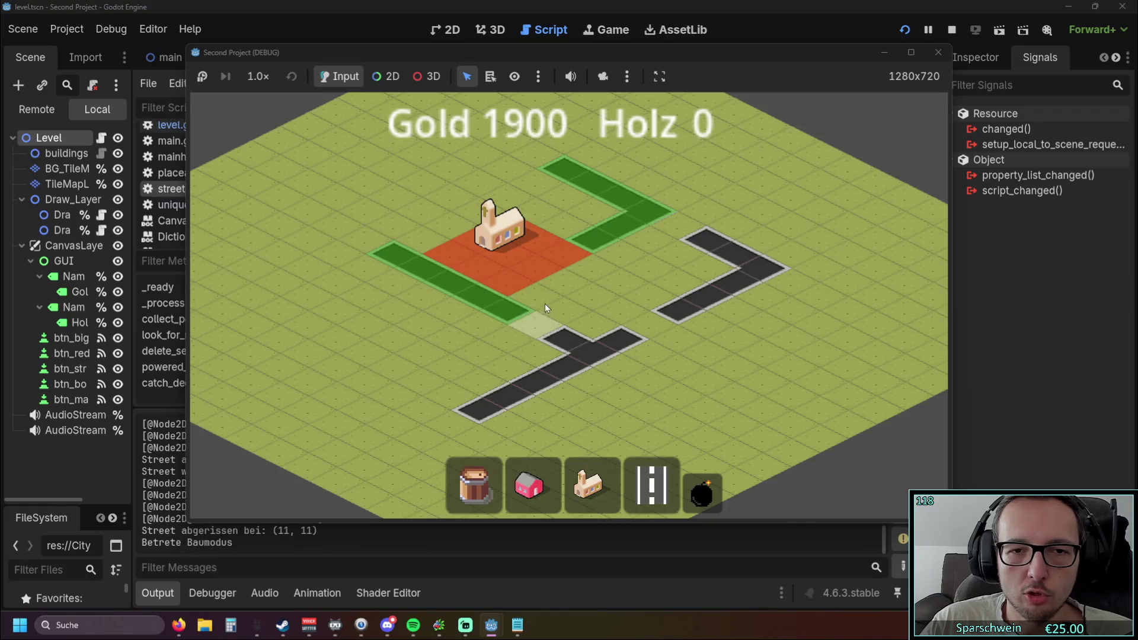
{"action": "left_click_drag", "start_coordinate": [546, 303], "coordinate": [604, 255]}
{"action": "left_click", "coordinate": [616, 306]}
{"action": "left_click", "coordinate": [703, 491]}
{"action": "left_click", "coordinate": [607, 300]}
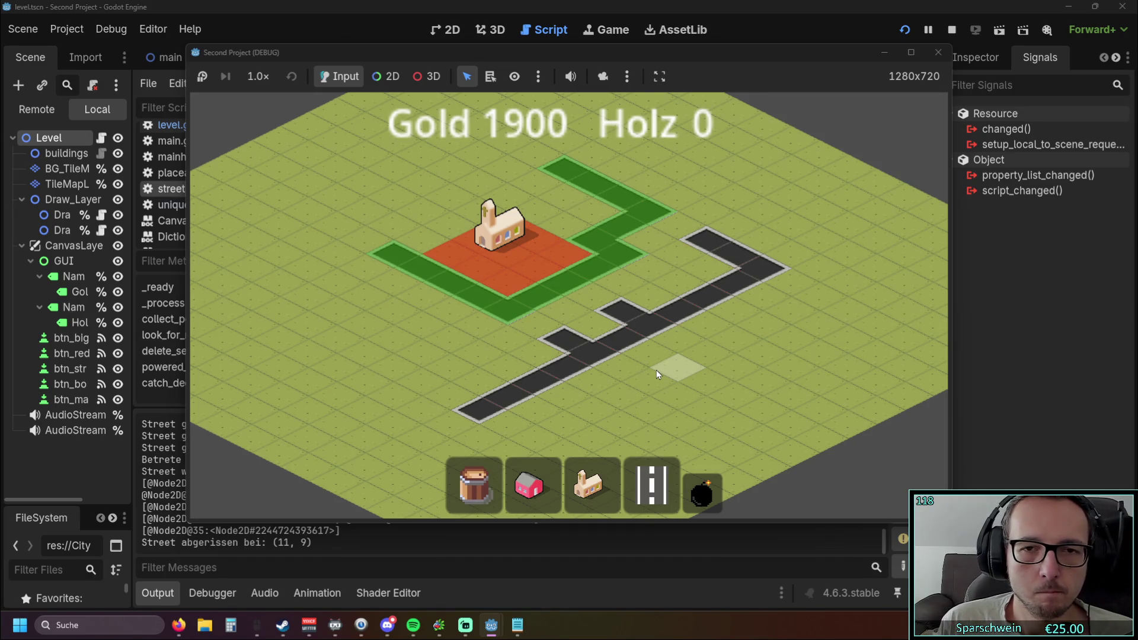
{"action": "left_click", "coordinate": [939, 52]}
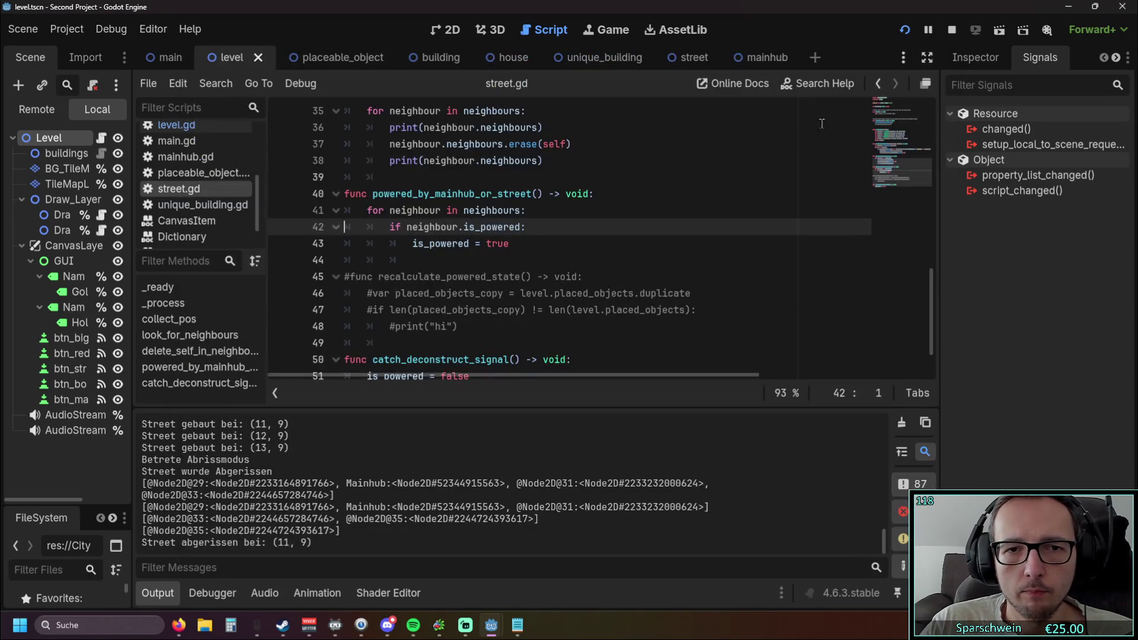
Stop the game, then select and deselect the catch_deconstruct_signal function in street.gd.
{"action": "mouse_move", "coordinate": [491, 625]}
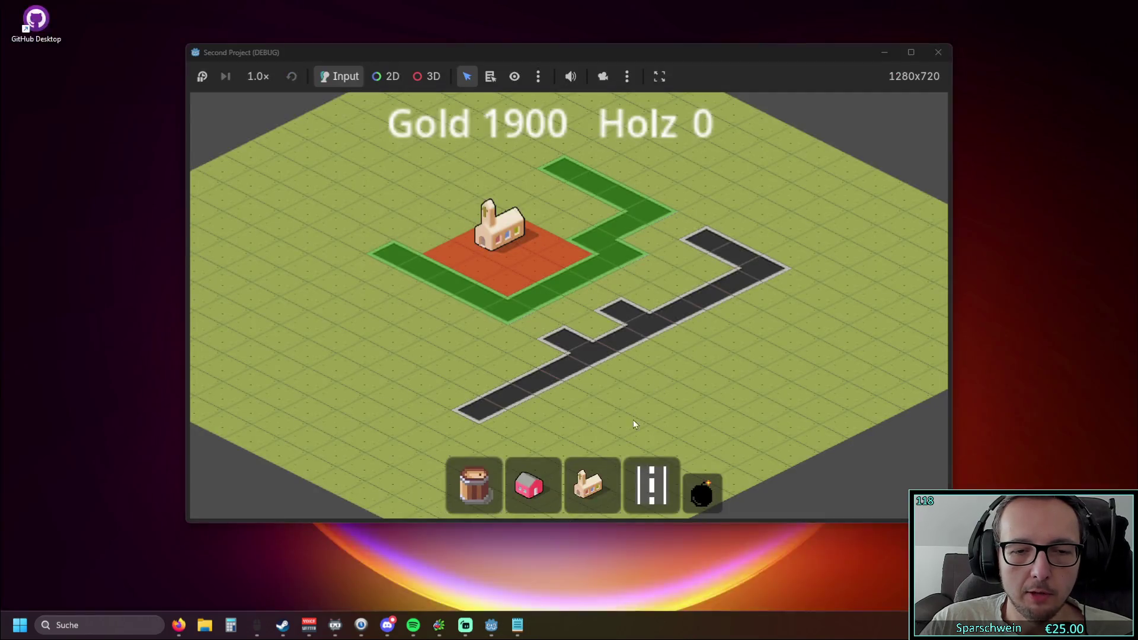
{"action": "left_click", "coordinate": [516, 564]}
{"action": "left_click", "coordinate": [938, 52]}
{"action": "scroll", "coordinate": [573, 293], "scroll_direction": "down", "scroll_amount": 1}
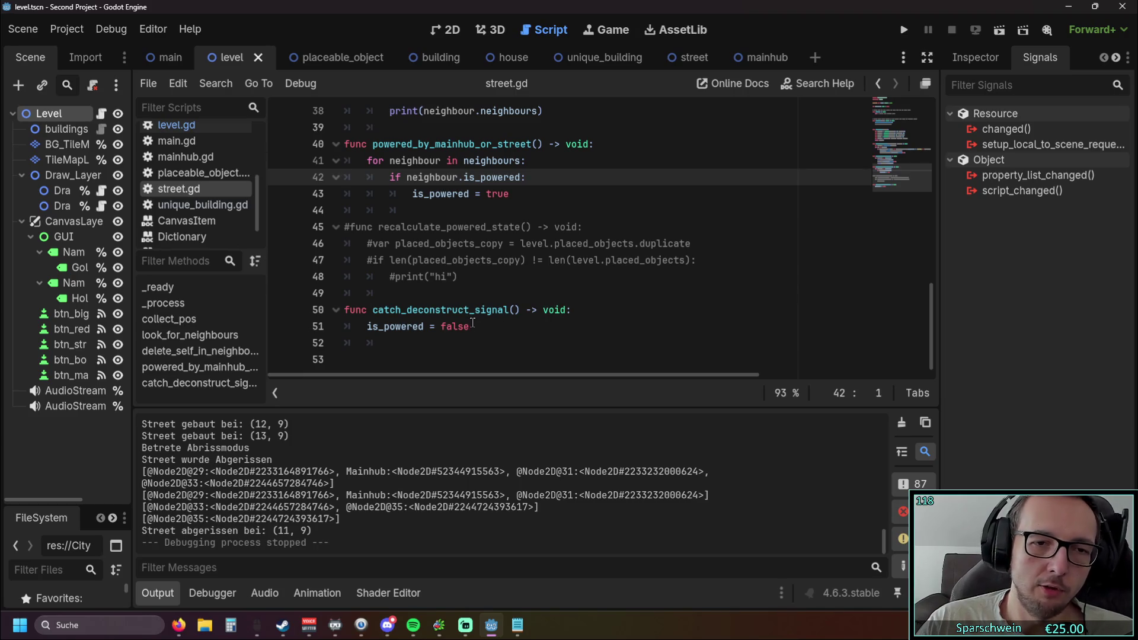
{"action": "left_click_drag", "start_coordinate": [472, 327], "coordinate": [432, 309]}
{"action": "left_click_drag", "start_coordinate": [491, 330], "coordinate": [344, 308]}
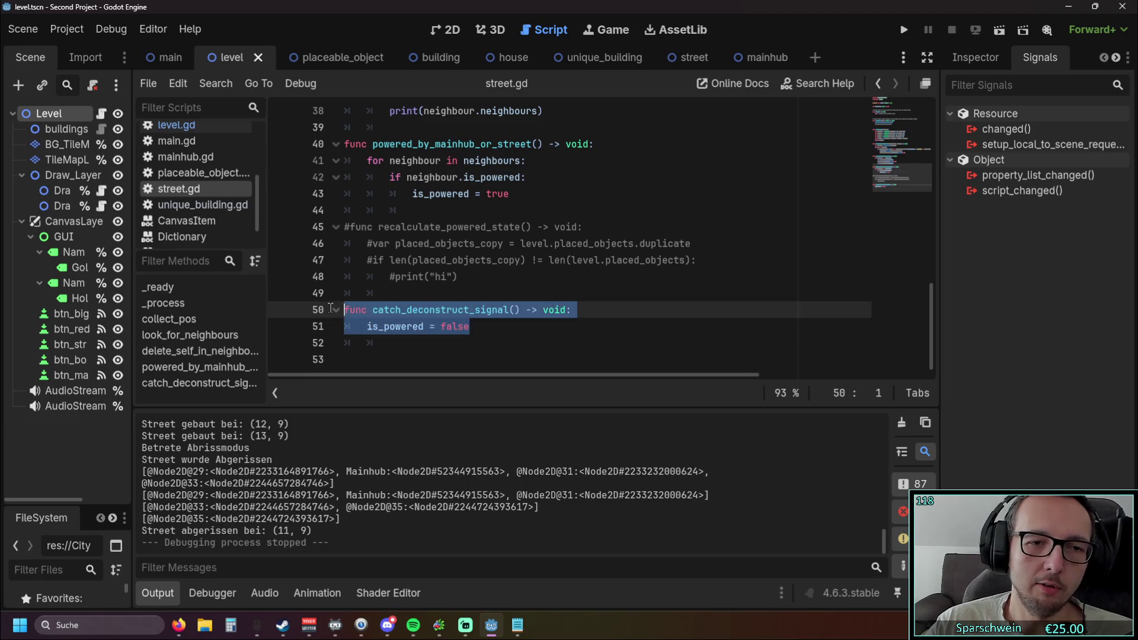
{"action": "left_click", "coordinate": [539, 358]}
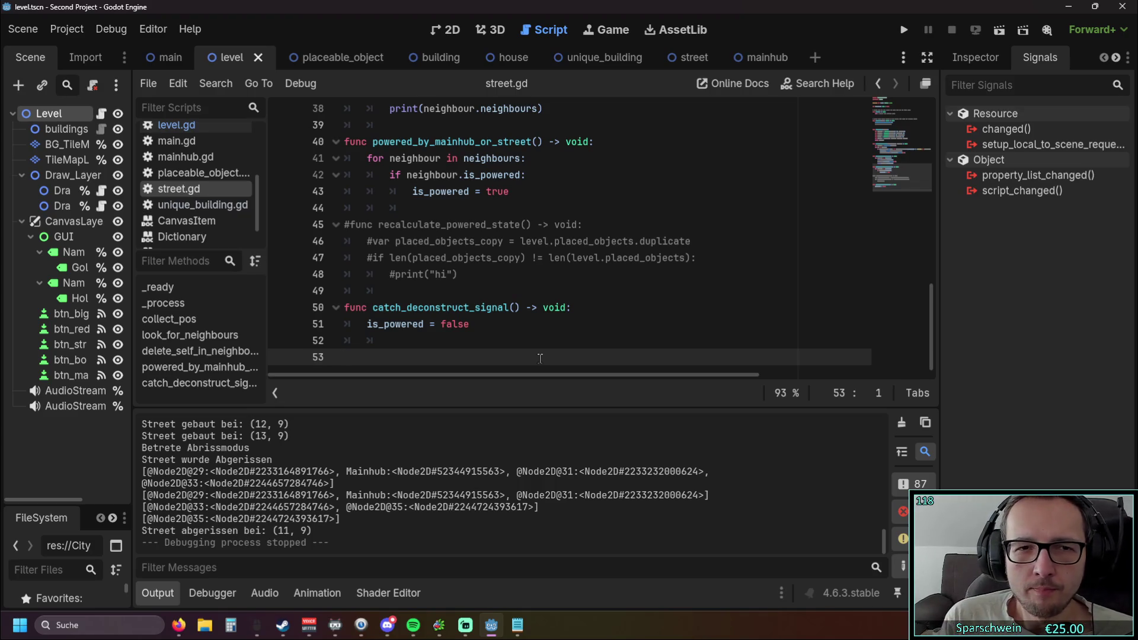
Scroll through street.gd's power functions, then switch to placeable_object.gd with Alt+Left.
{"action": "scroll", "coordinate": [536, 347], "scroll_direction": "up", "scroll_amount": 3}
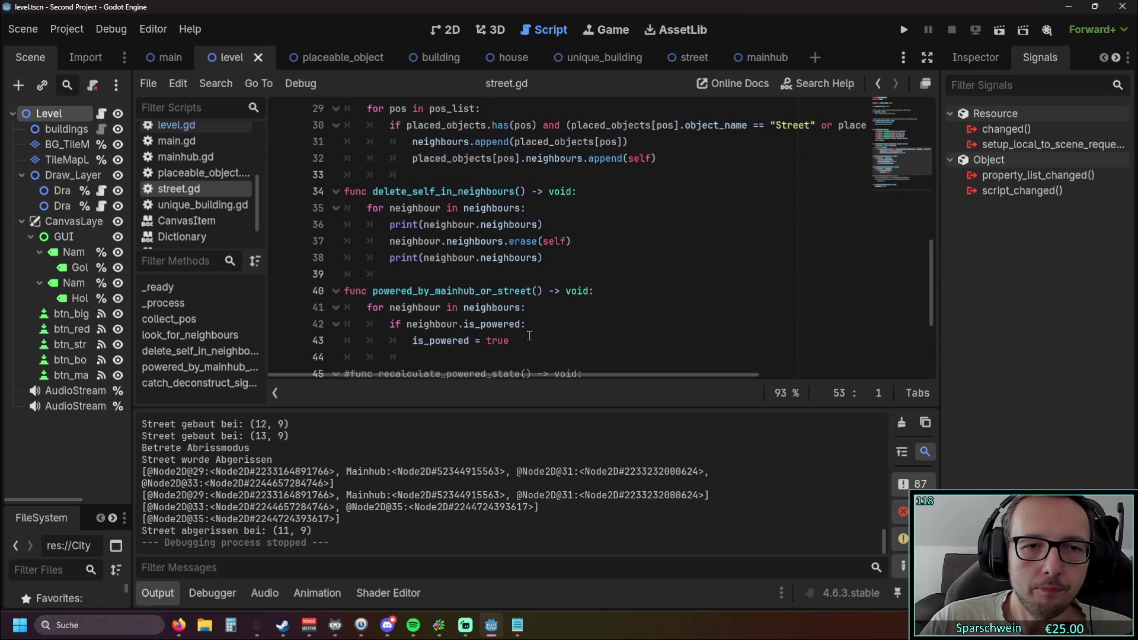
{"action": "scroll", "coordinate": [531, 330], "scroll_direction": "down", "scroll_amount": 1}
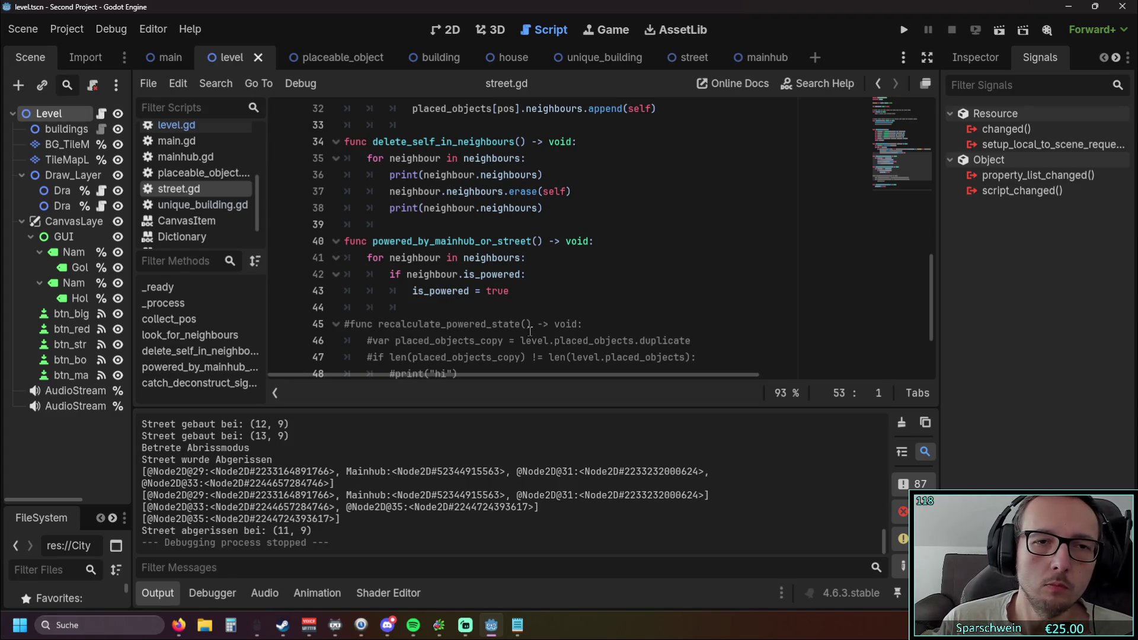
{"action": "scroll", "coordinate": [496, 235], "scroll_direction": "up", "scroll_amount": 3}
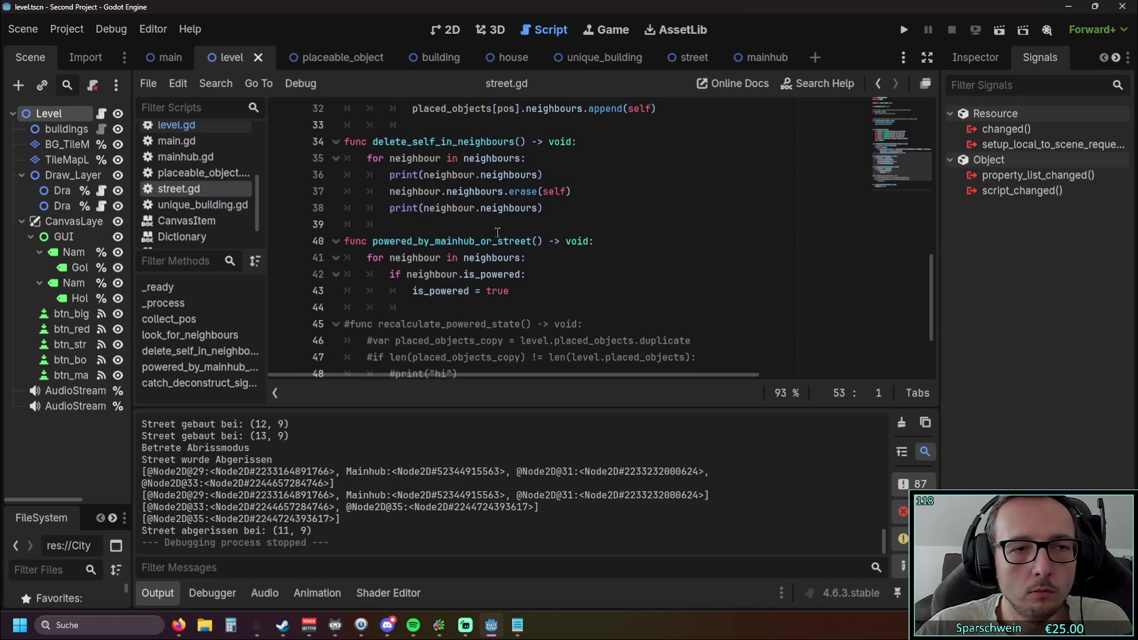
{"action": "scroll", "coordinate": [496, 234], "scroll_direction": "down", "scroll_amount": 3}
{"action": "scroll", "coordinate": [496, 239], "scroll_direction": "up", "scroll_amount": 1}
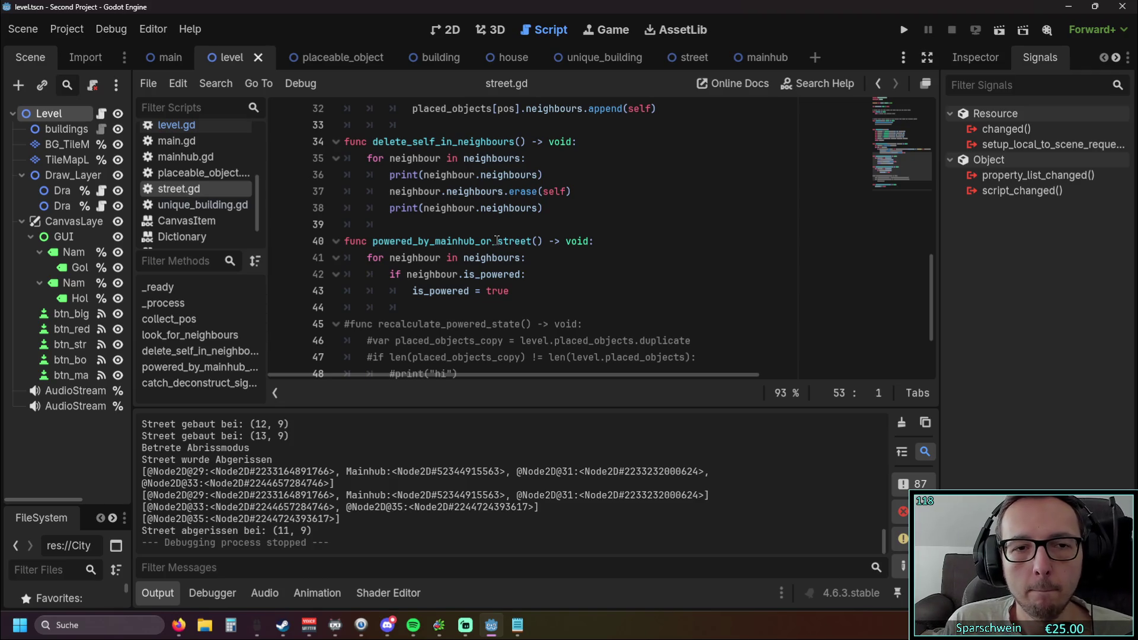
{"action": "key", "text": "alt+Left"}
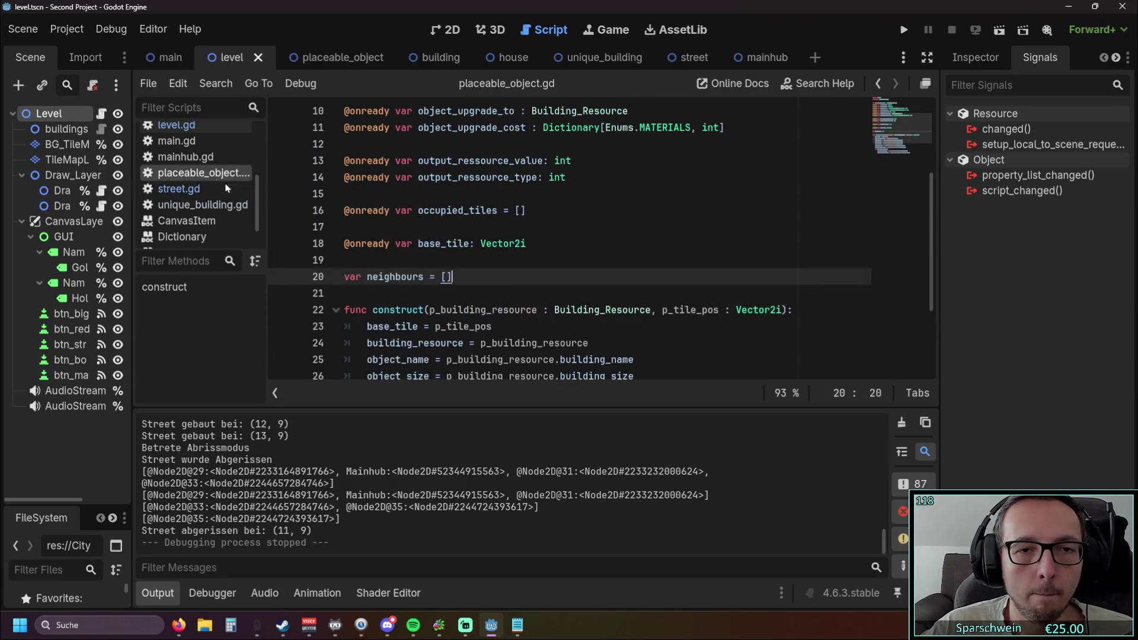
Cut delete_self_in_neighbours and powered_by_mainhub_or_street out of street.gd.
{"action": "scroll", "coordinate": [574, 204], "scroll_direction": "down", "scroll_amount": 3}
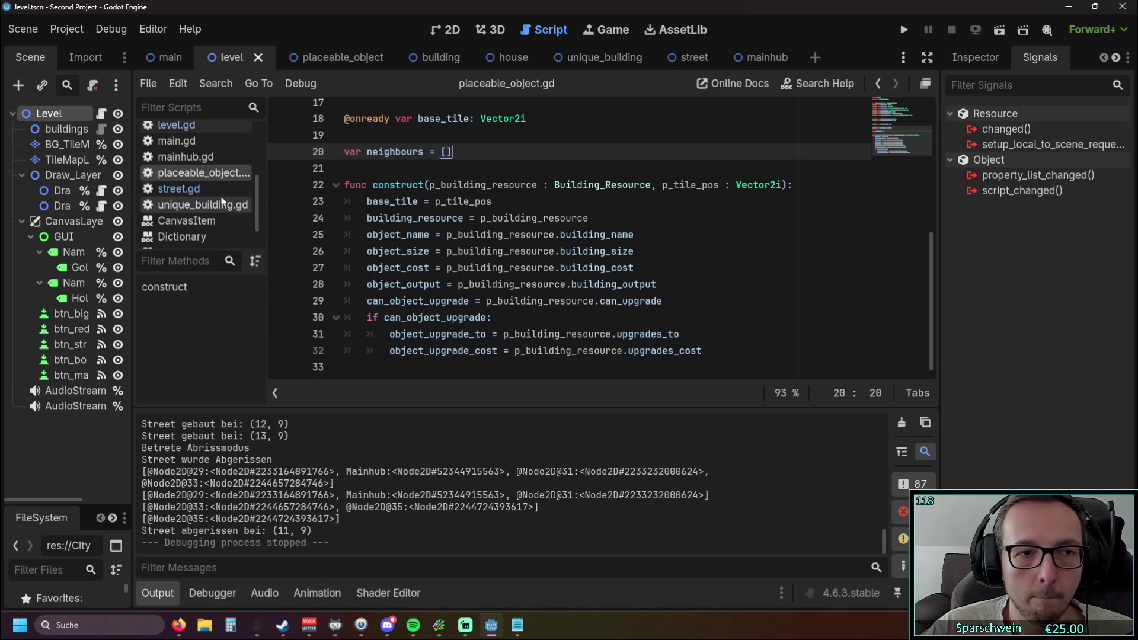
{"action": "left_click", "coordinate": [178, 188]}
{"action": "left_click_drag", "start_coordinate": [537, 295], "coordinate": [330, 145]}
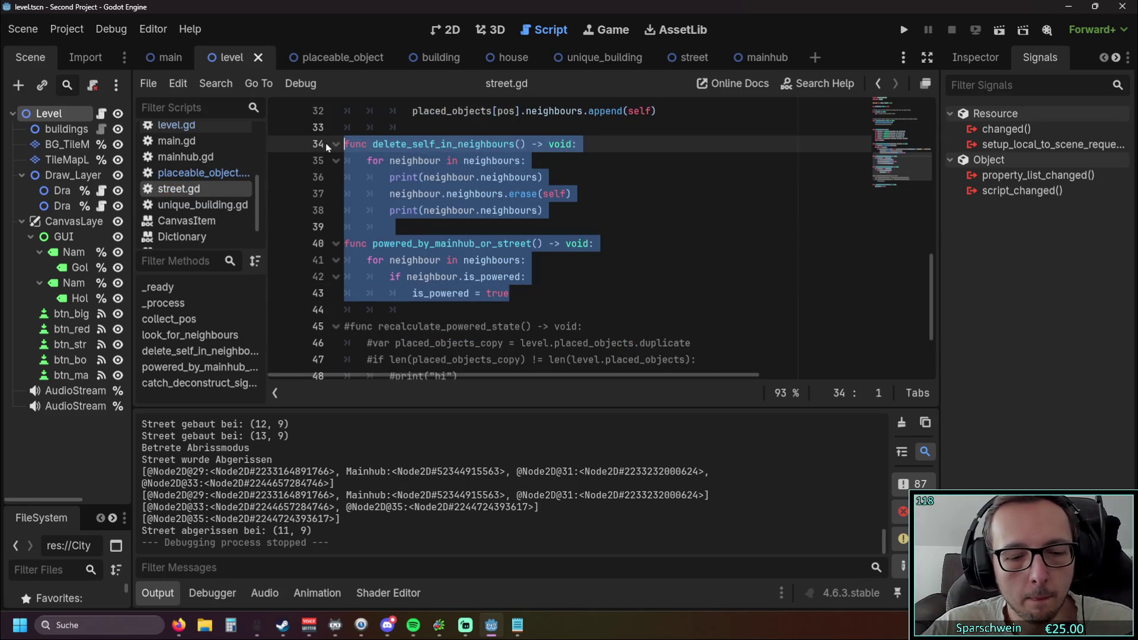
{"action": "key", "text": "ctrl+x"}
Paste both functions into placeable_object.gd below the neighbours variable.
{"action": "left_click", "coordinate": [196, 173]}
{"action": "left_click", "coordinate": [456, 174]}
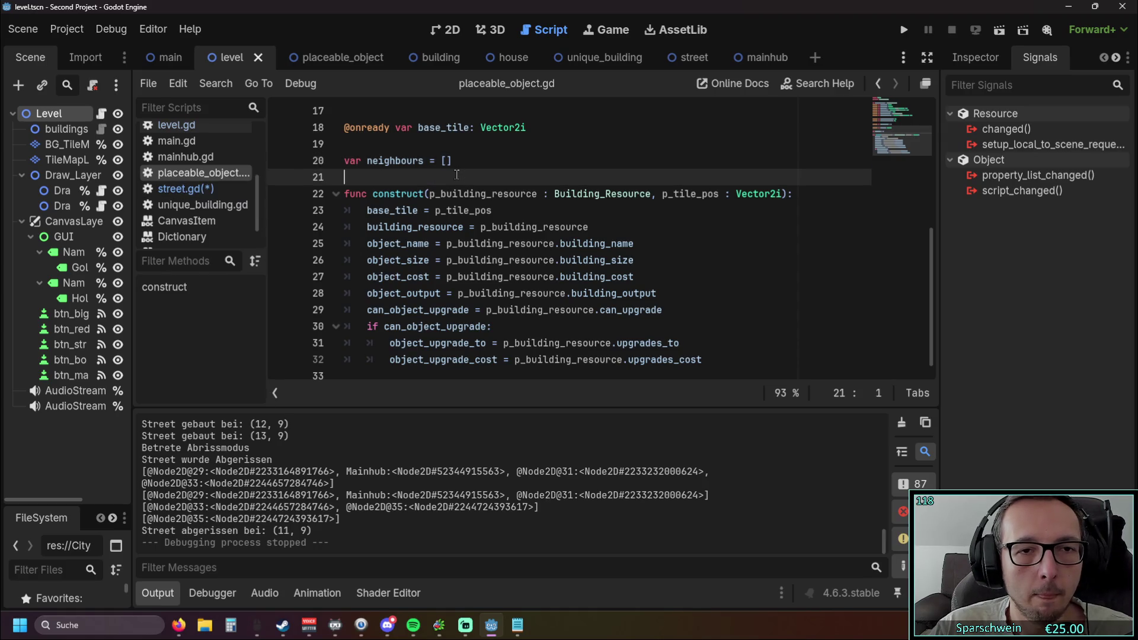
{"action": "key", "text": "Return"}
{"action": "key", "text": "Return"}
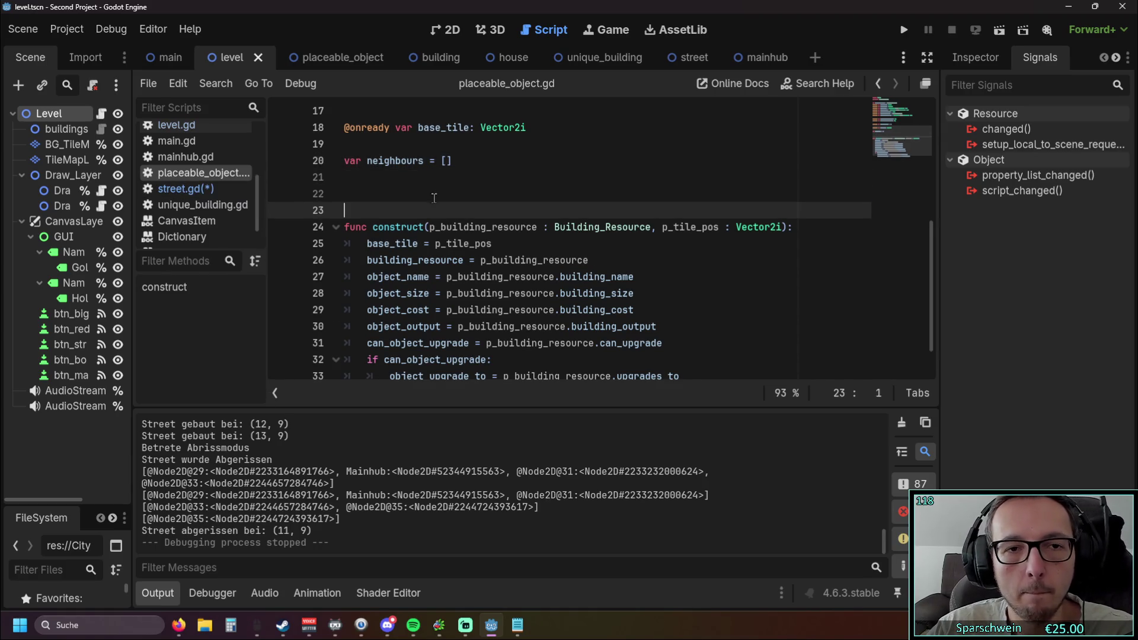
{"action": "key", "text": "BackSpace"}
{"action": "key", "text": "BackSpace"}
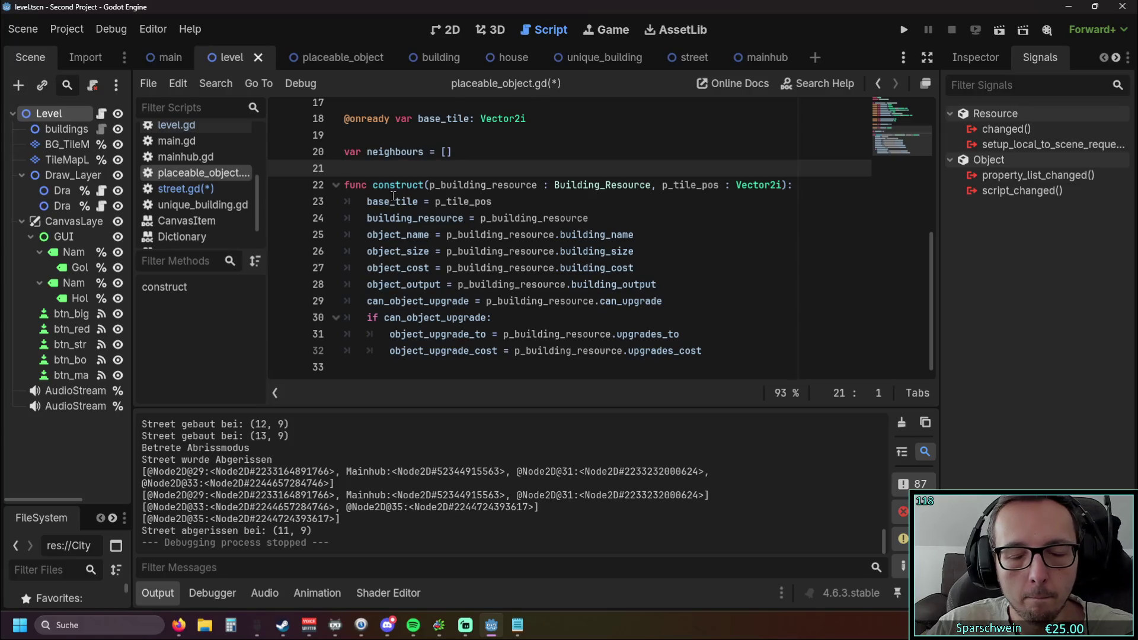
{"action": "key", "text": "Return"}
{"action": "key", "text": "Return"}
{"action": "key", "text": "Up"}
{"action": "key", "text": "ctrl+v"}
{"action": "key", "text": "Up"}
{"action": "key", "text": "End"}
Move powered_by_mainhub_or_street back from placeable_object.gd into street.gd.
{"action": "scroll", "coordinate": [538, 252], "scroll_direction": "down", "scroll_amount": 1}
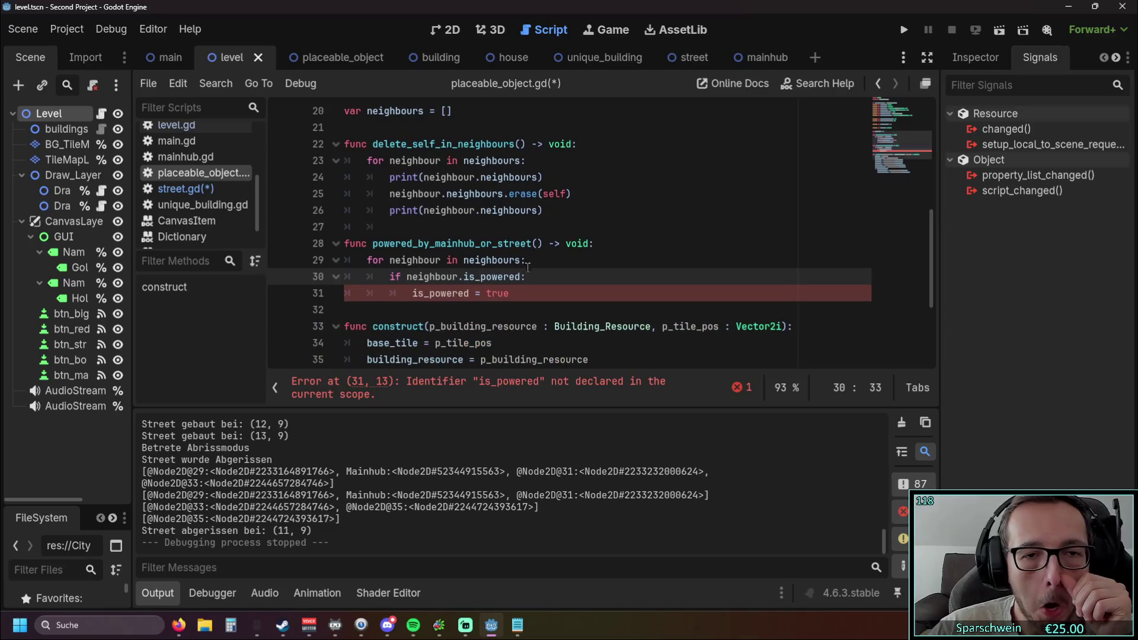
{"action": "scroll", "coordinate": [508, 272], "scroll_direction": "up", "scroll_amount": 3}
{"action": "scroll", "coordinate": [502, 264], "scroll_direction": "down", "scroll_amount": 3}
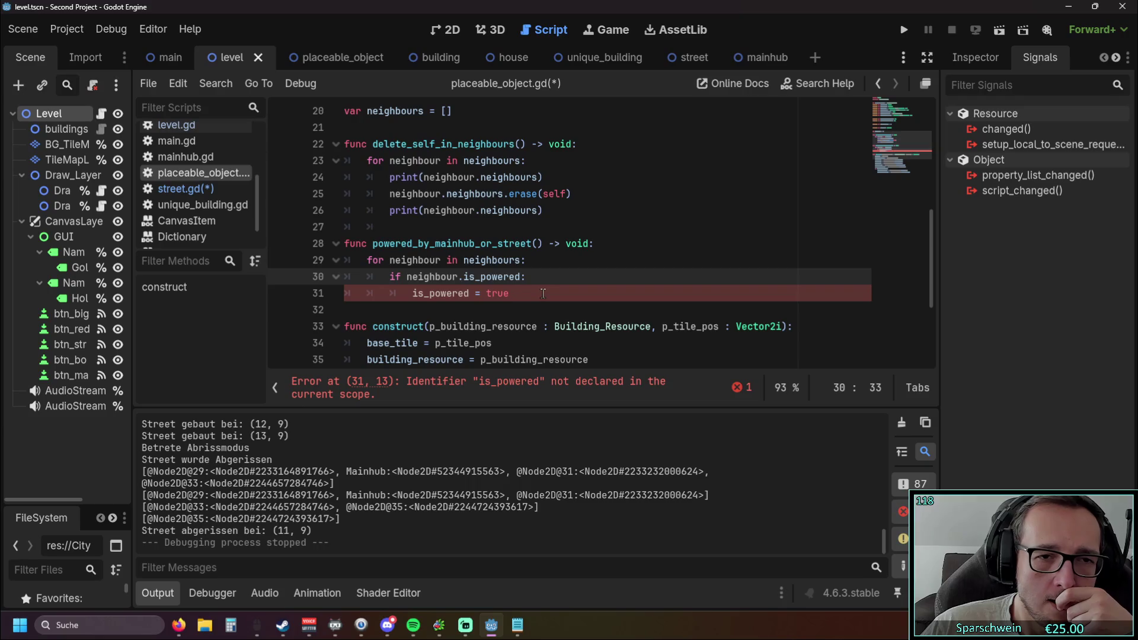
{"action": "left_click_drag", "start_coordinate": [542, 301], "coordinate": [330, 238]}
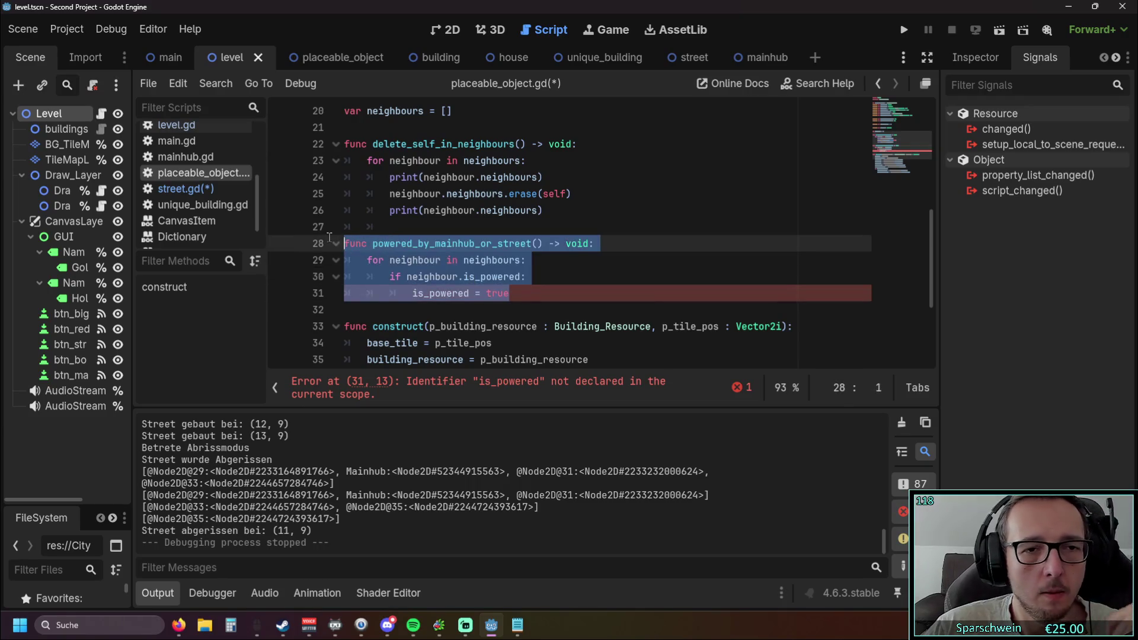
{"action": "key", "text": "BackSpace"}
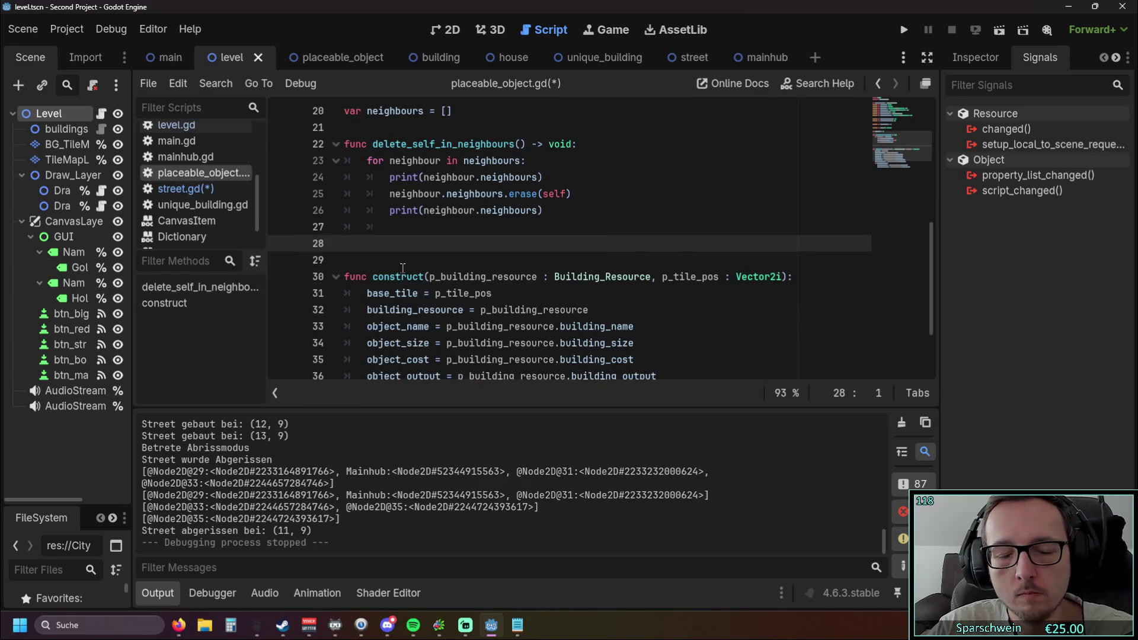
{"action": "left_click", "coordinate": [436, 227]}
{"action": "scroll", "coordinate": [435, 267], "scroll_direction": "up", "scroll_amount": 1}
{"action": "left_click", "coordinate": [180, 189]}
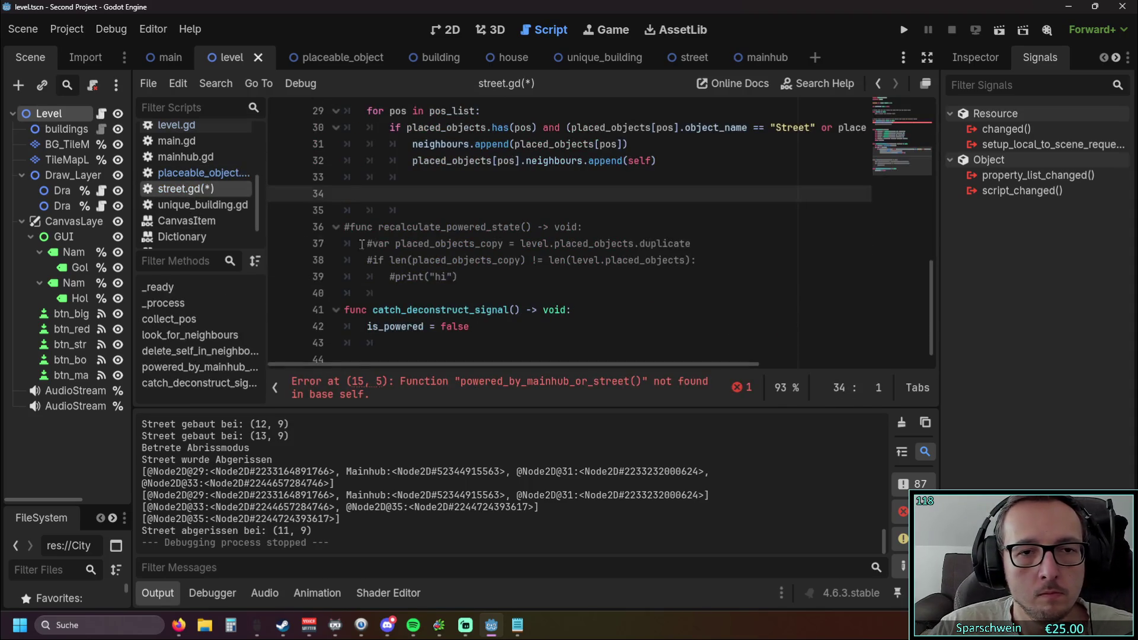
{"action": "key", "text": "ctrl+v"}
{"action": "scroll", "coordinate": [417, 222], "scroll_direction": "up", "scroll_amount": 2}
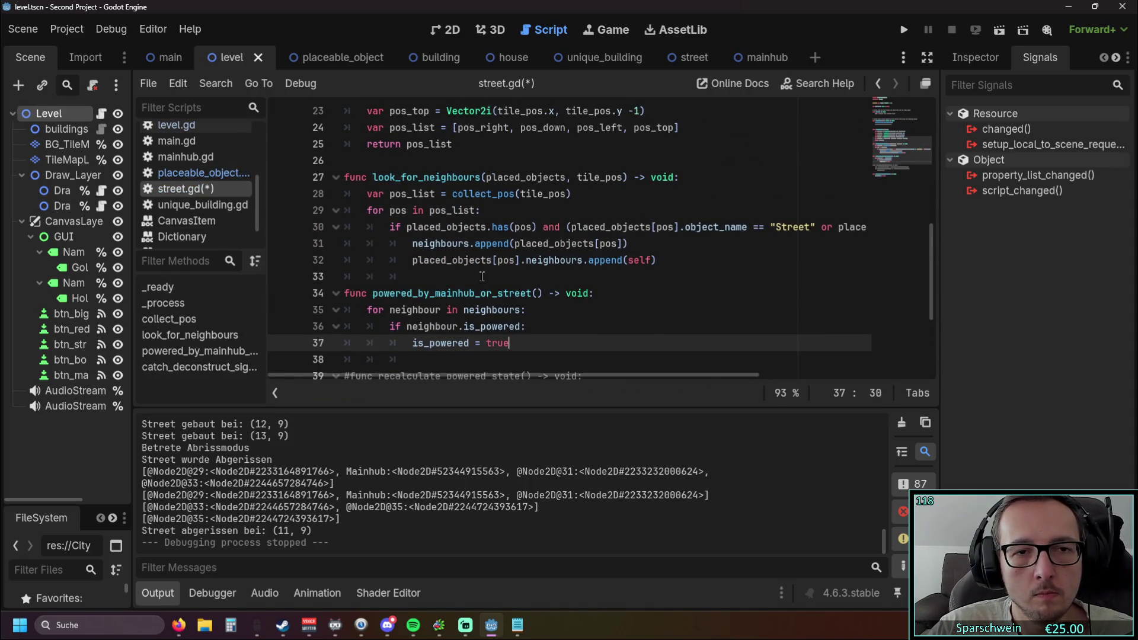
Move look_for_neighbours from street.gd into placeable_object.gd below the neighbours variable.
{"action": "left_click_drag", "start_coordinate": [475, 275], "coordinate": [295, 184]}
{"action": "key", "text": "ctrl+x"}
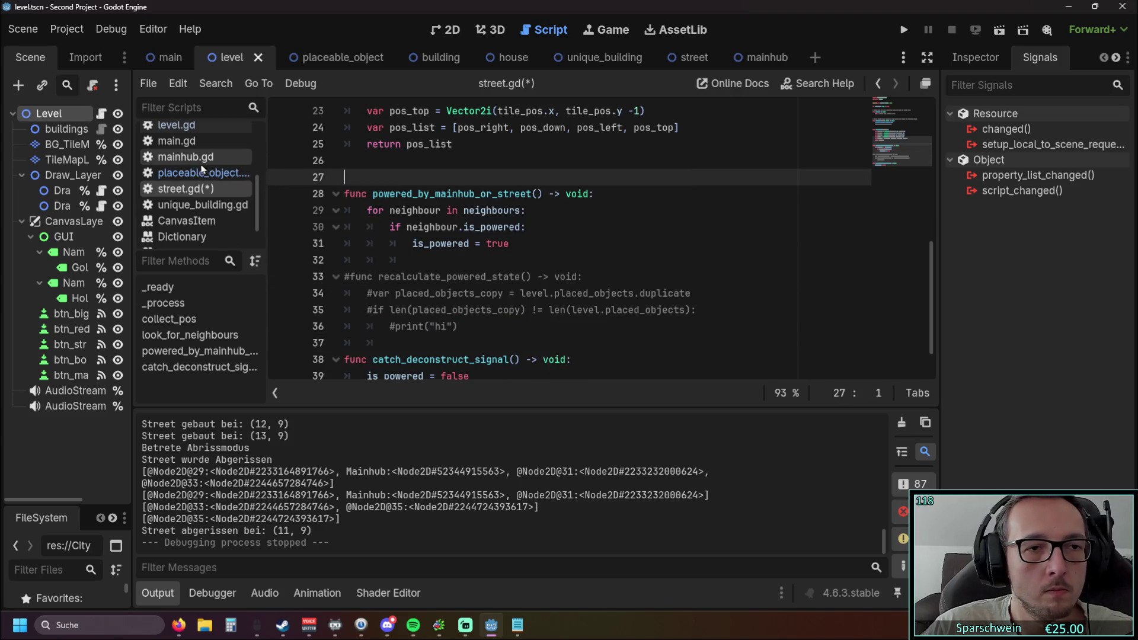
{"action": "left_click", "coordinate": [202, 173]}
{"action": "left_click", "coordinate": [347, 181]}
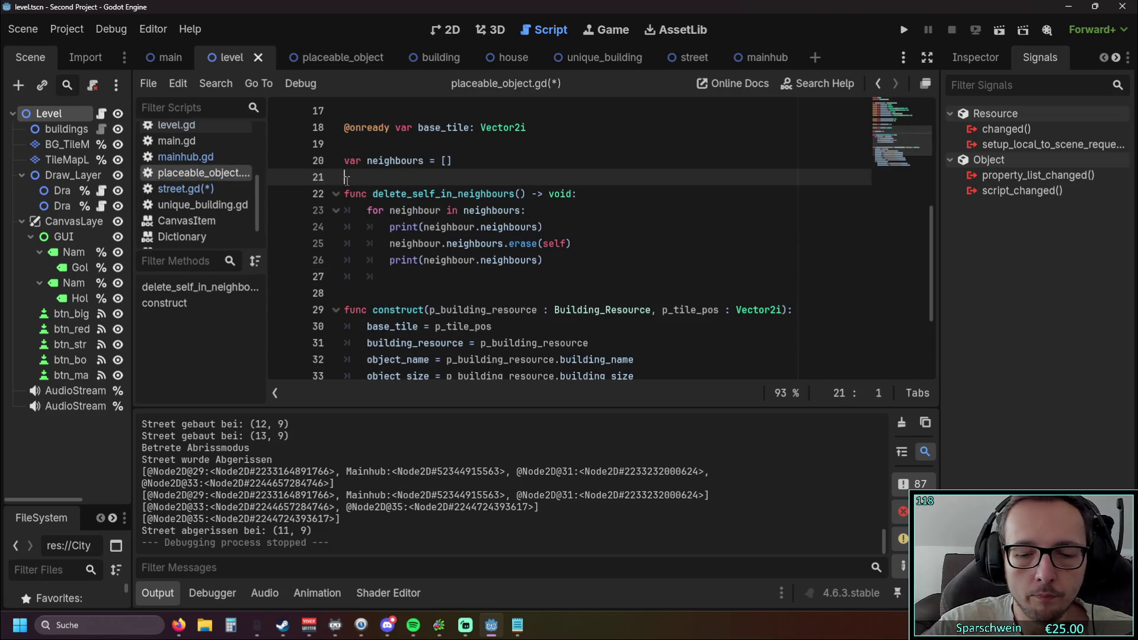
{"action": "key", "text": "Return"}
{"action": "key", "text": "ctrl+v"}
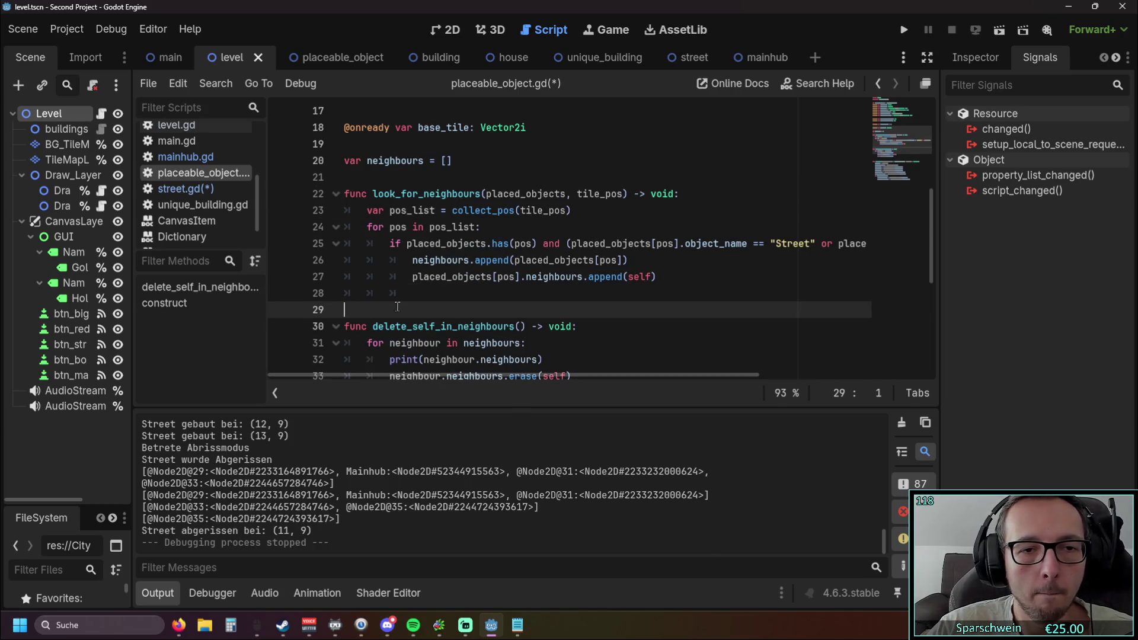
{"action": "key", "text": "Delete"}
{"action": "left_click", "coordinate": [605, 328]}
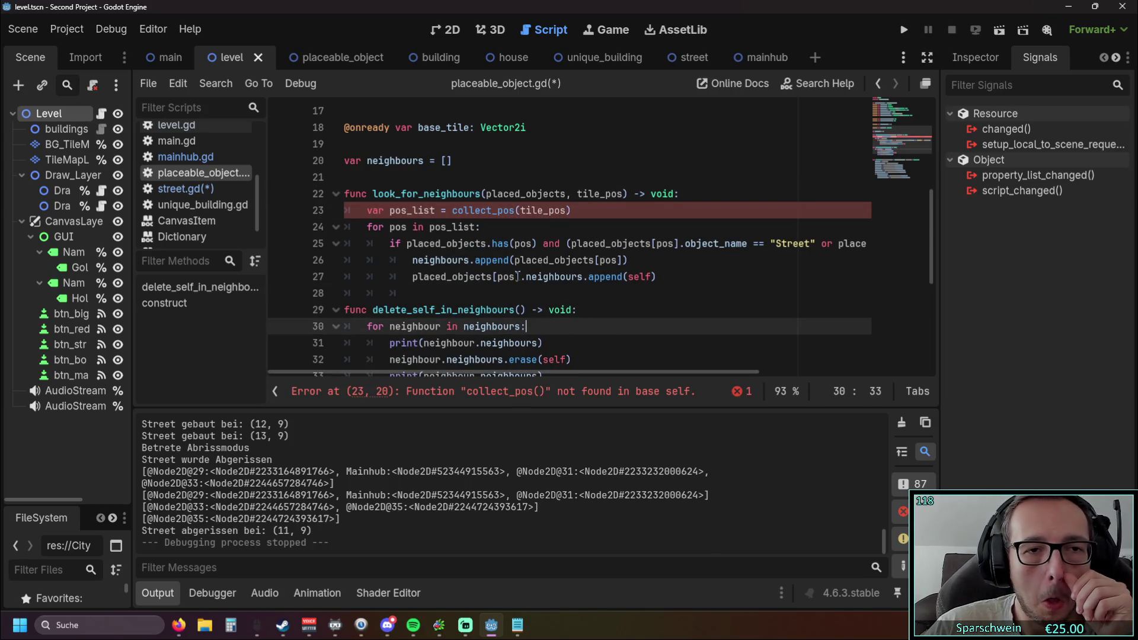
Check the collect_pos error in placeable_object.gd, reviewing street.gd and mainhub.gd.
{"action": "left_click", "coordinate": [181, 188]}
{"action": "scroll", "coordinate": [501, 222], "scroll_direction": "up", "scroll_amount": 3}
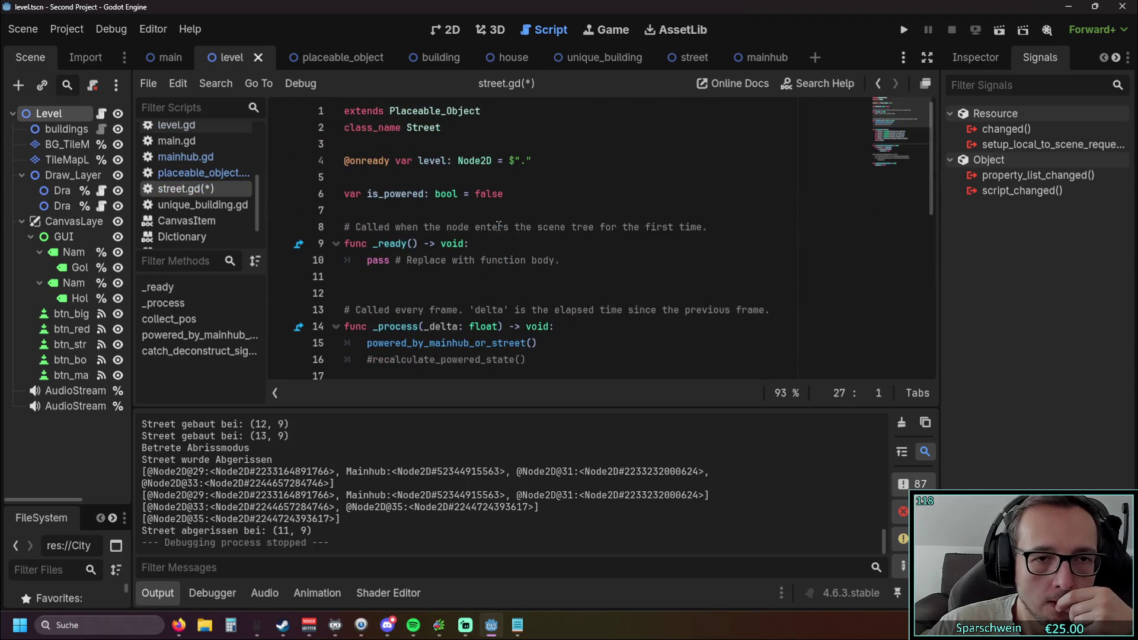
{"action": "left_click_drag", "start_coordinate": [513, 194], "coordinate": [299, 201]}
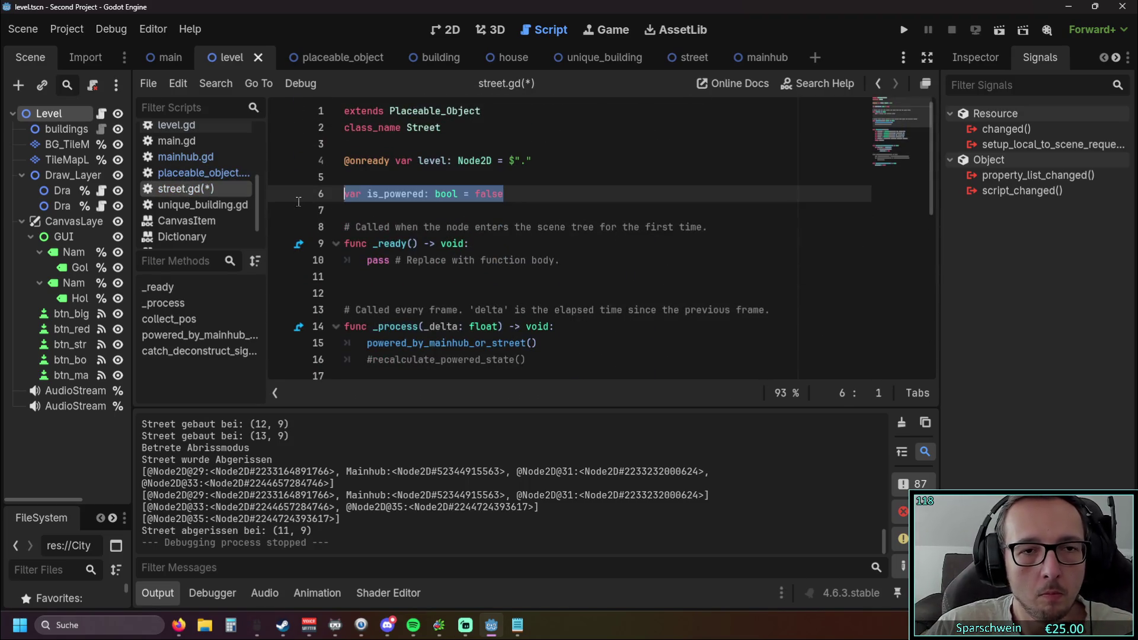
{"action": "left_click", "coordinate": [517, 202]}
{"action": "scroll", "coordinate": [513, 194], "scroll_direction": "down", "scroll_amount": 6}
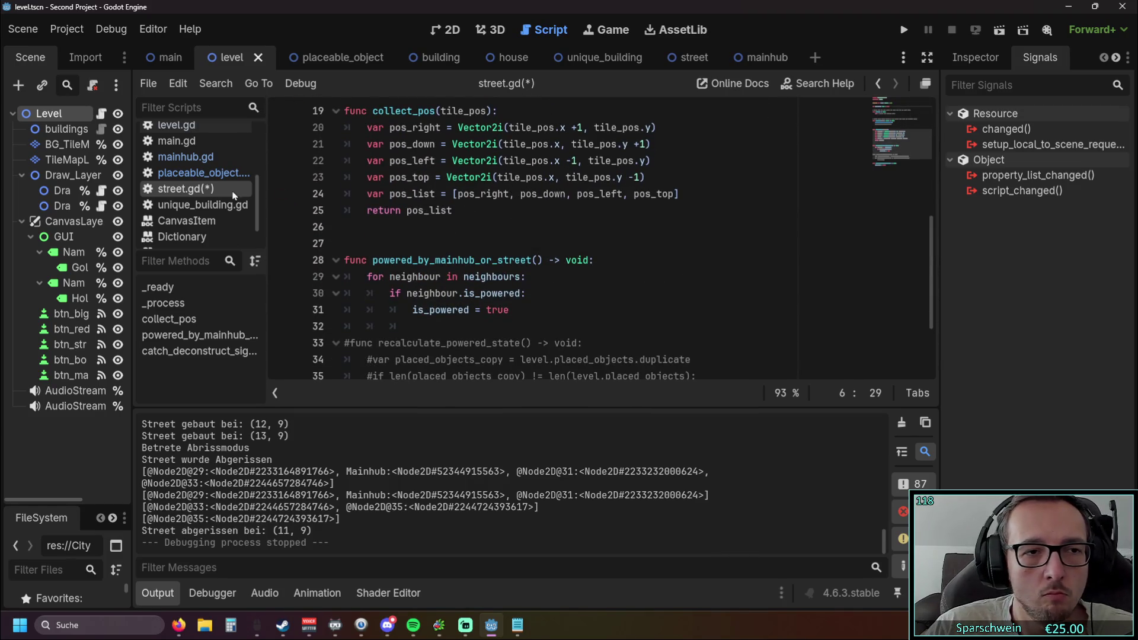
{"action": "left_click", "coordinate": [234, 173]}
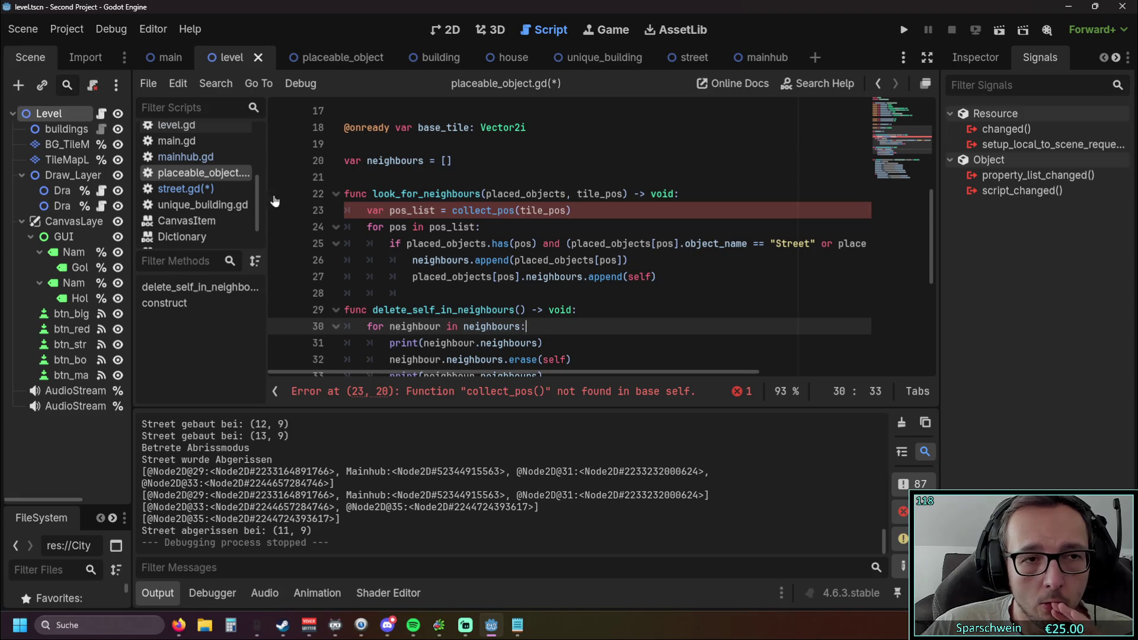
{"action": "left_click", "coordinate": [185, 157]}
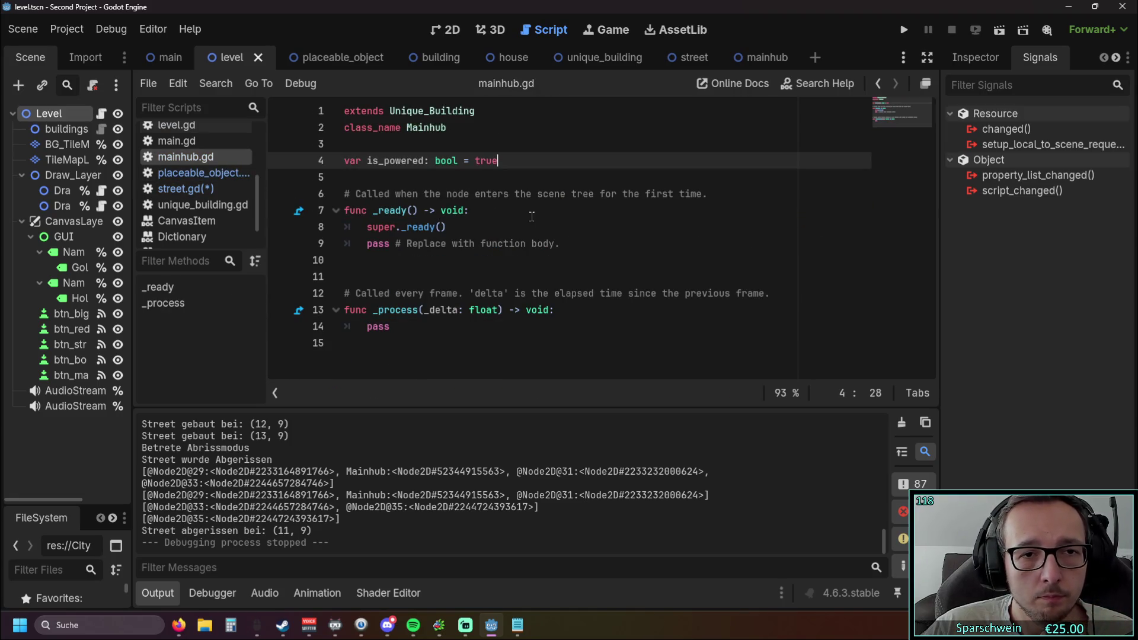
{"action": "left_click", "coordinate": [184, 188]}
{"action": "scroll", "coordinate": [496, 226], "scroll_direction": "up", "scroll_amount": 3}
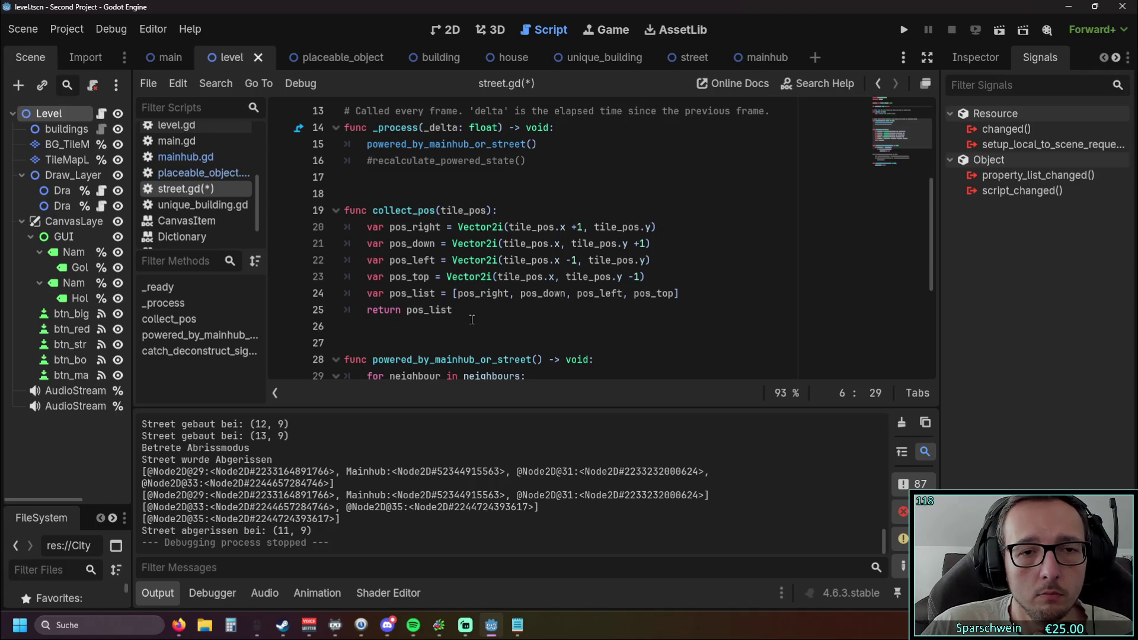
Remove collect_pos, stray blank lines and the commented recalculate_powered_state block from street.gd.
{"action": "left_click_drag", "start_coordinate": [472, 318], "coordinate": [315, 212]}
{"action": "key", "text": "ctrl+c"}
{"action": "key", "text": "Delete"}
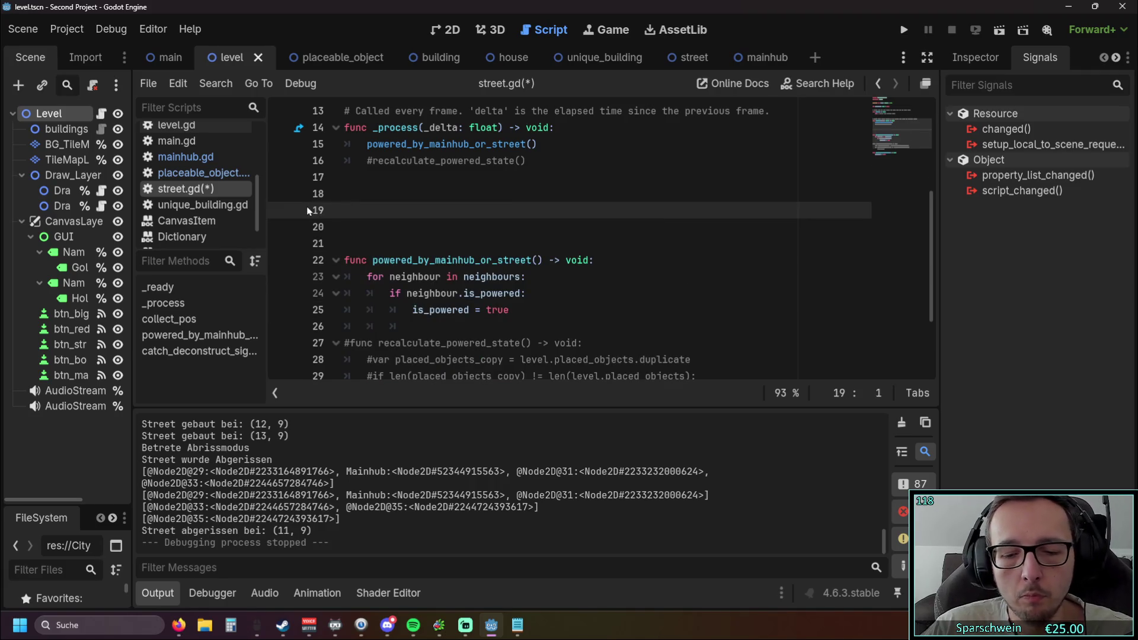
{"action": "key", "text": "BackSpace"}
{"action": "key", "text": "BackSpace"}
{"action": "key", "text": "Delete"}
{"action": "scroll", "coordinate": [389, 230], "scroll_direction": "up", "scroll_amount": 2}
{"action": "scroll", "coordinate": [390, 230], "scroll_direction": "down", "scroll_amount": 3}
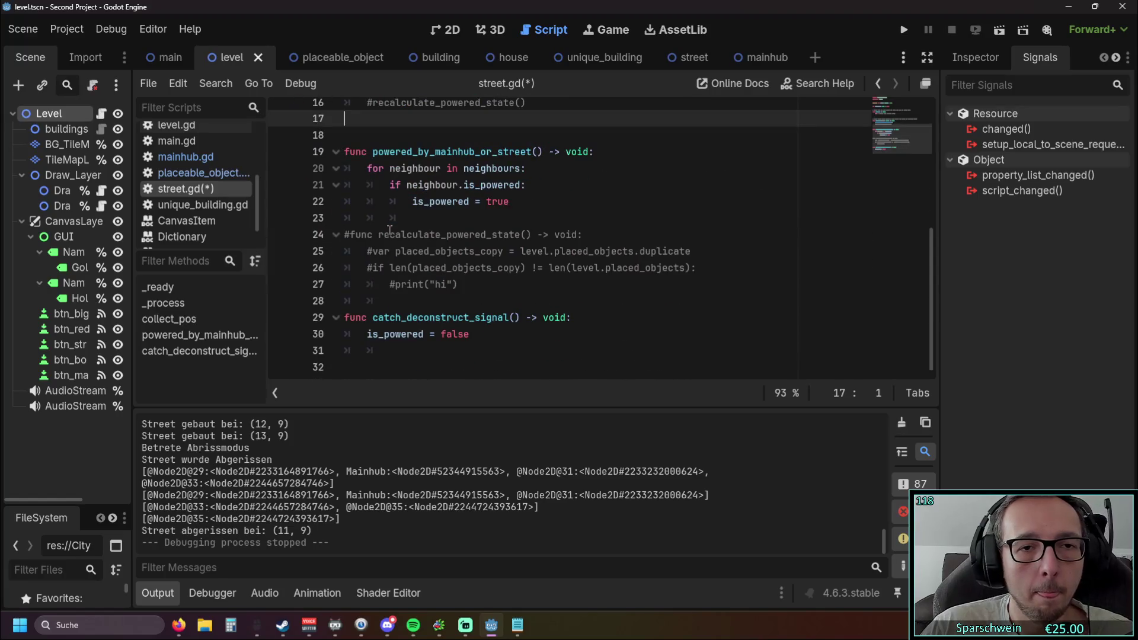
{"action": "key", "text": "Delete"}
{"action": "scroll", "coordinate": [390, 230], "scroll_direction": "up", "scroll_amount": 1}
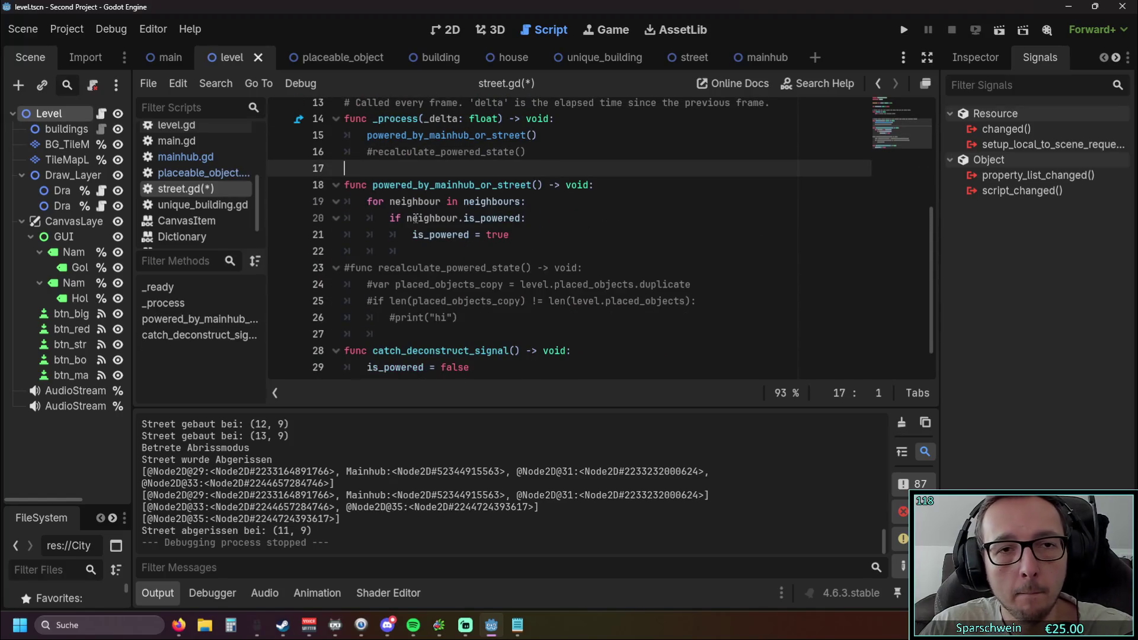
{"action": "scroll", "coordinate": [417, 218], "scroll_direction": "up", "scroll_amount": 3}
{"action": "scroll", "coordinate": [417, 219], "scroll_direction": "down", "scroll_amount": 5}
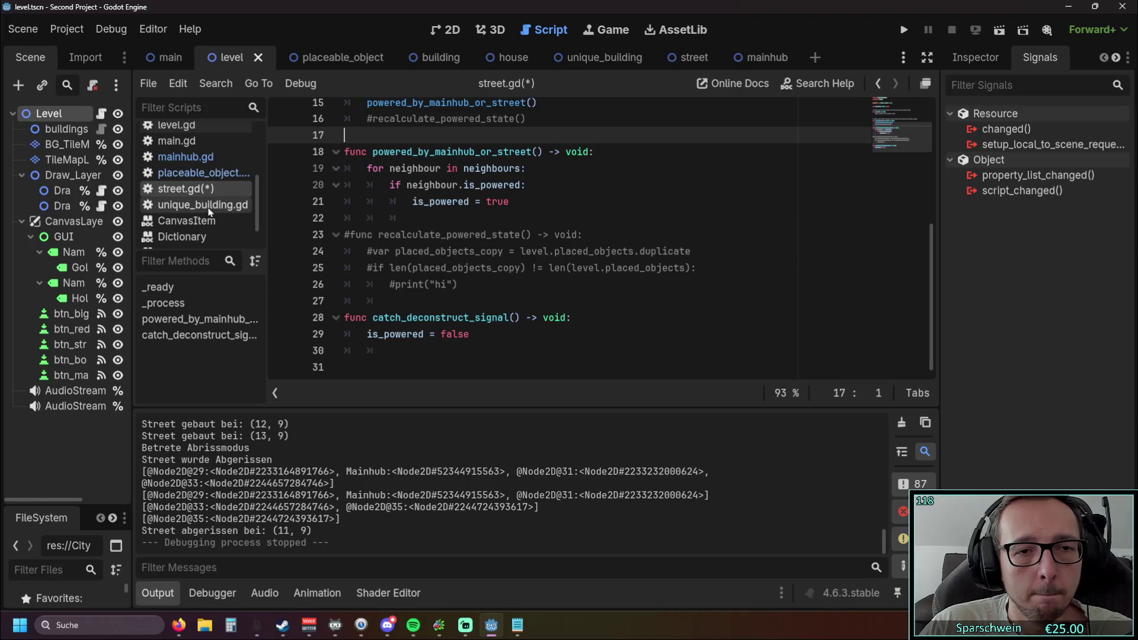
{"action": "left_click_drag", "start_coordinate": [379, 300], "coordinate": [345, 218]}
{"action": "key", "text": "BackSpace"}
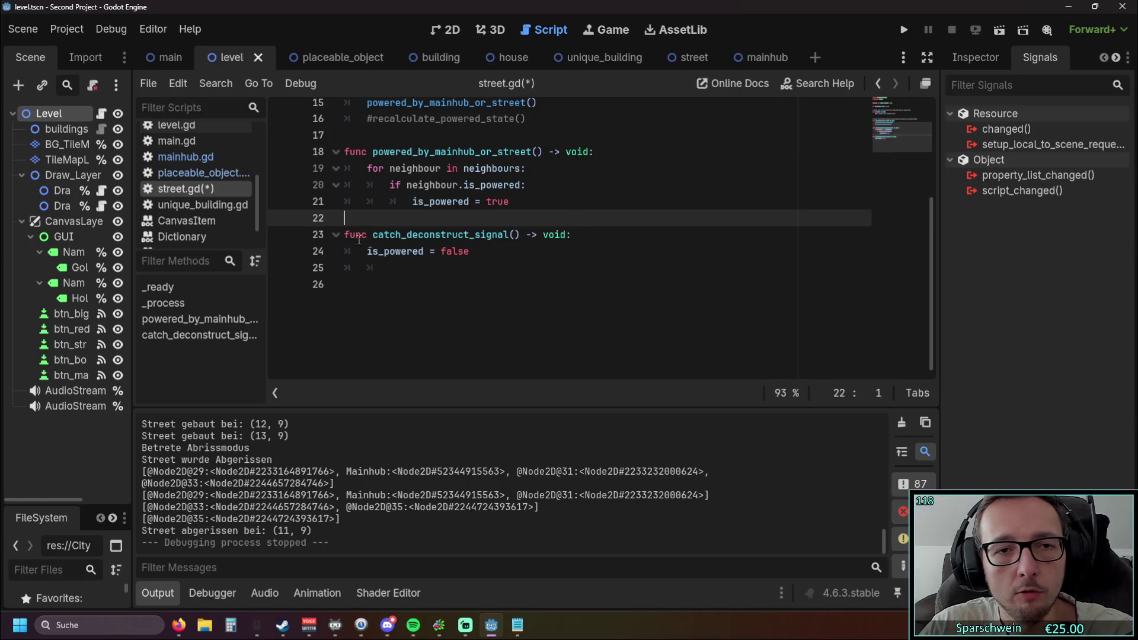
Paste collect_pos into placeable_object.gd above look_for_neighbours.
{"action": "left_click", "coordinate": [202, 172]}
{"action": "scroll", "coordinate": [424, 221], "scroll_direction": "up", "scroll_amount": 3}
{"action": "left_click", "coordinate": [424, 221]}
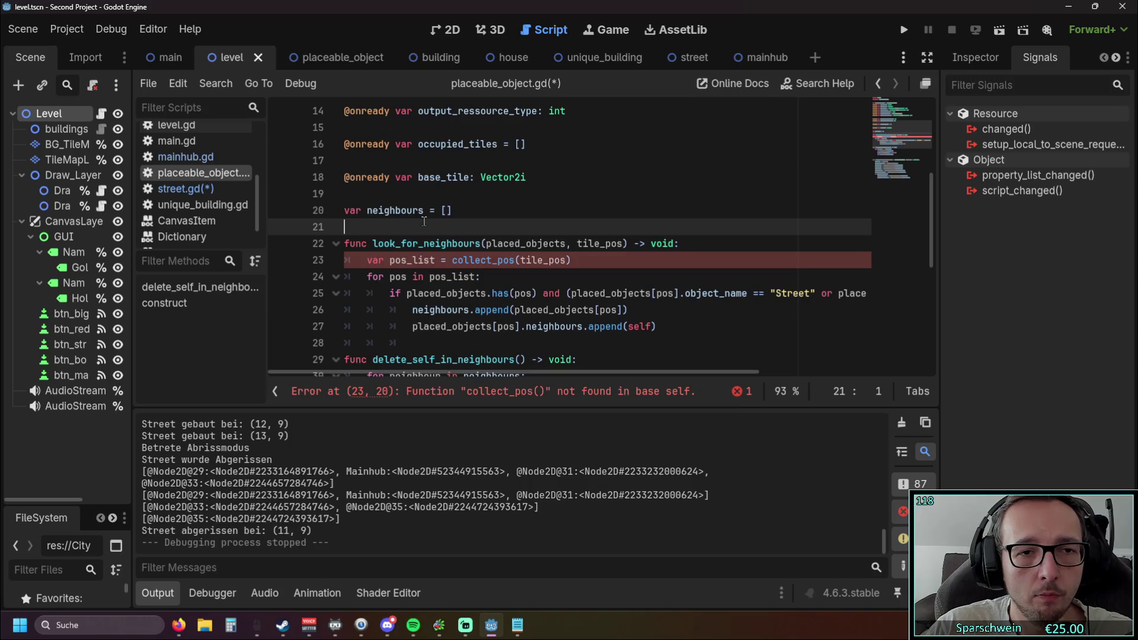
{"action": "key", "text": "Return"}
{"action": "key", "text": "ctrl+v"}
{"action": "scroll", "coordinate": [409, 218], "scroll_direction": "down", "scroll_amount": 1}
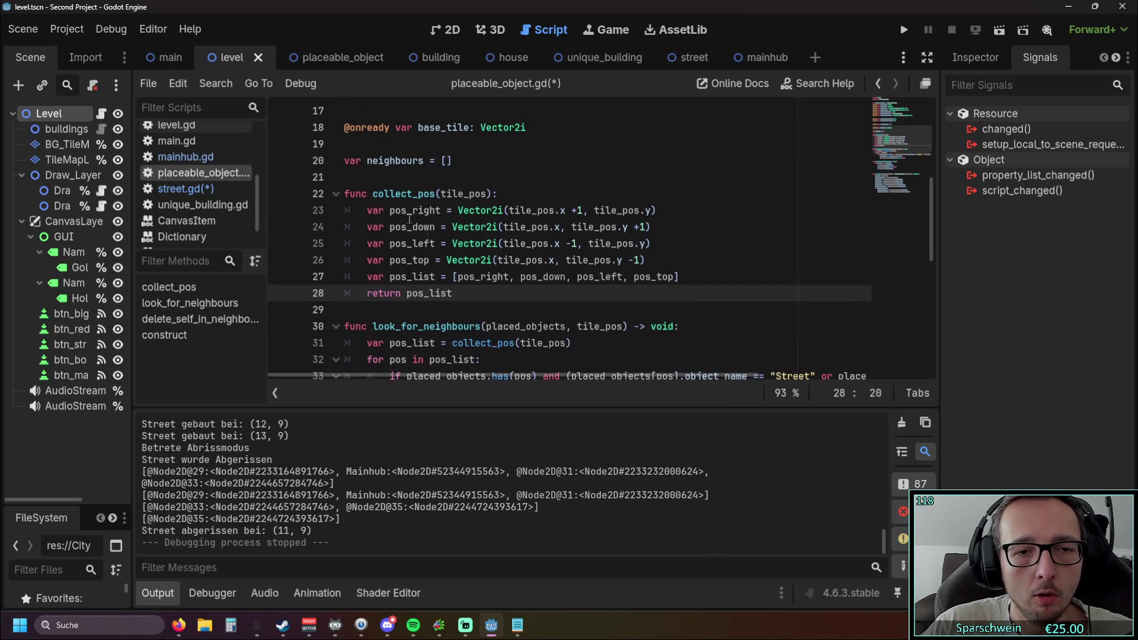
{"action": "scroll", "coordinate": [531, 291], "scroll_direction": "down", "scroll_amount": 6}
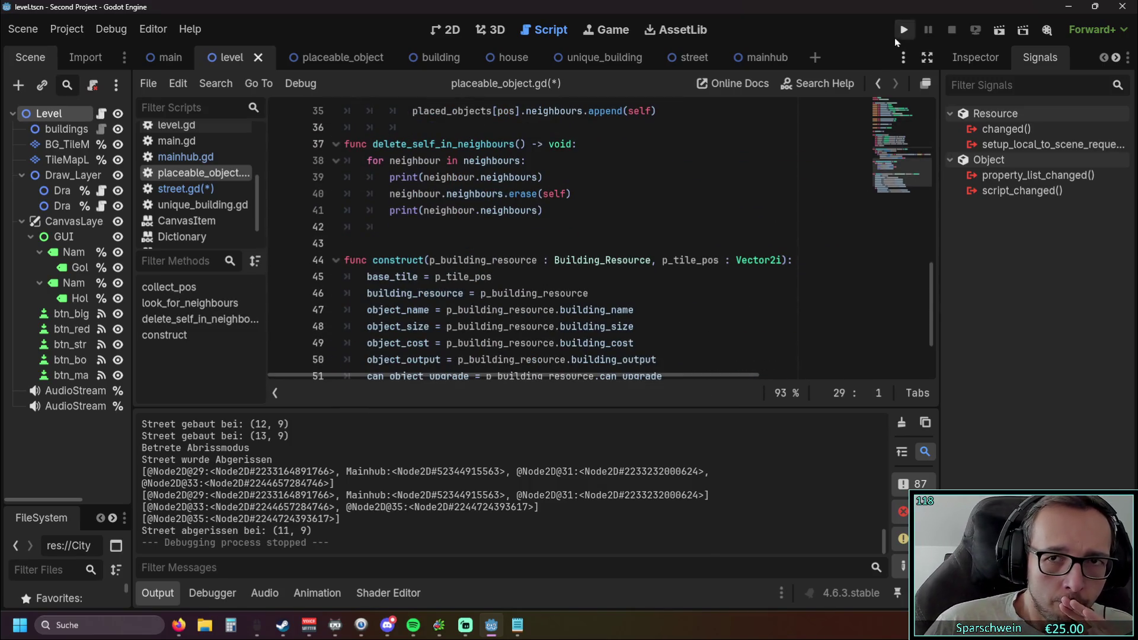
Save and run the game, building crossing street rows connected to a Mainhub.
{"action": "left_click", "coordinate": [904, 30]}
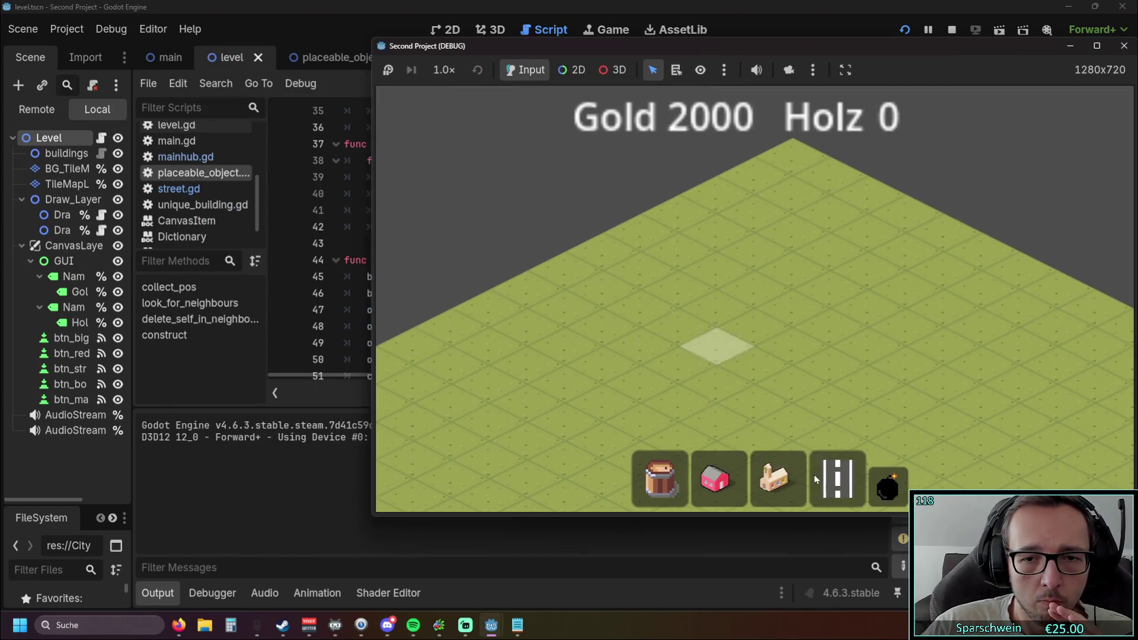
{"action": "left_click", "coordinate": [836, 477]}
{"action": "left_click_drag", "start_coordinate": [688, 341], "coordinate": [832, 408]}
{"action": "mouse_move", "coordinate": [578, 289]}
{"action": "left_mouse_down"}
{"action": "mouse_move", "coordinate": [712, 366]}
{"action": "mouse_move", "coordinate": [806, 266]}
{"action": "left_mouse_up"}
{"action": "left_click", "coordinate": [837, 477]}
{"action": "left_click", "coordinate": [773, 477]}
{"action": "left_click", "coordinate": [856, 298]}
{"action": "left_click", "coordinate": [893, 279]}
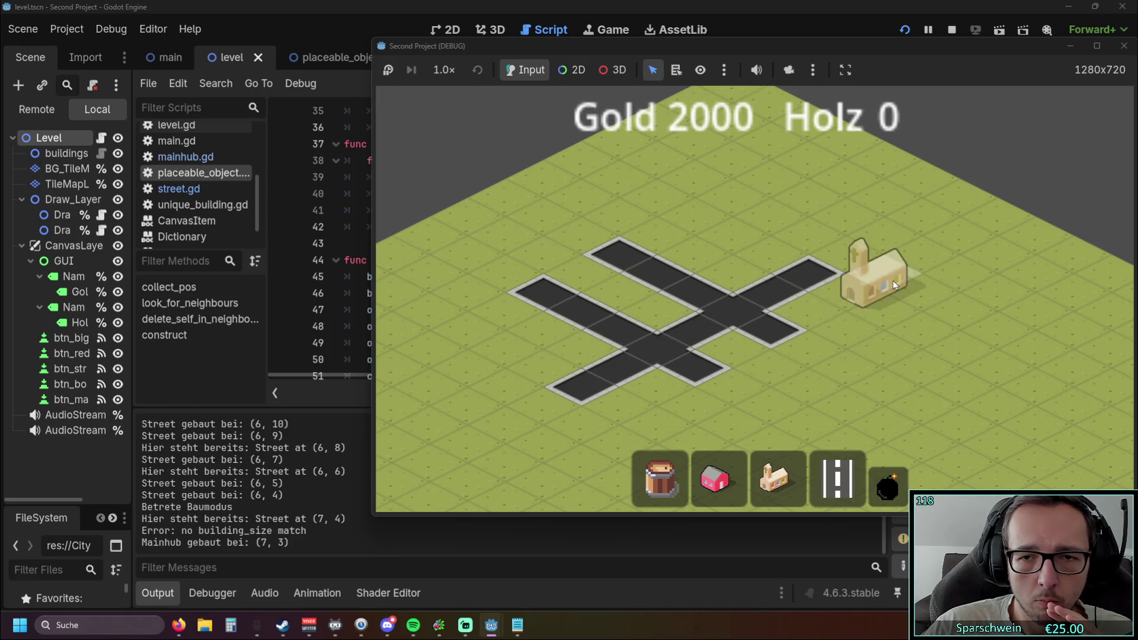
{"action": "left_click", "coordinate": [835, 478]}
{"action": "left_click", "coordinate": [809, 343]}
Demolish the street tile at (6, 7), place a red house, then stop the game.
{"action": "left_click", "coordinate": [870, 486]}
{"action": "left_click", "coordinate": [699, 325]}
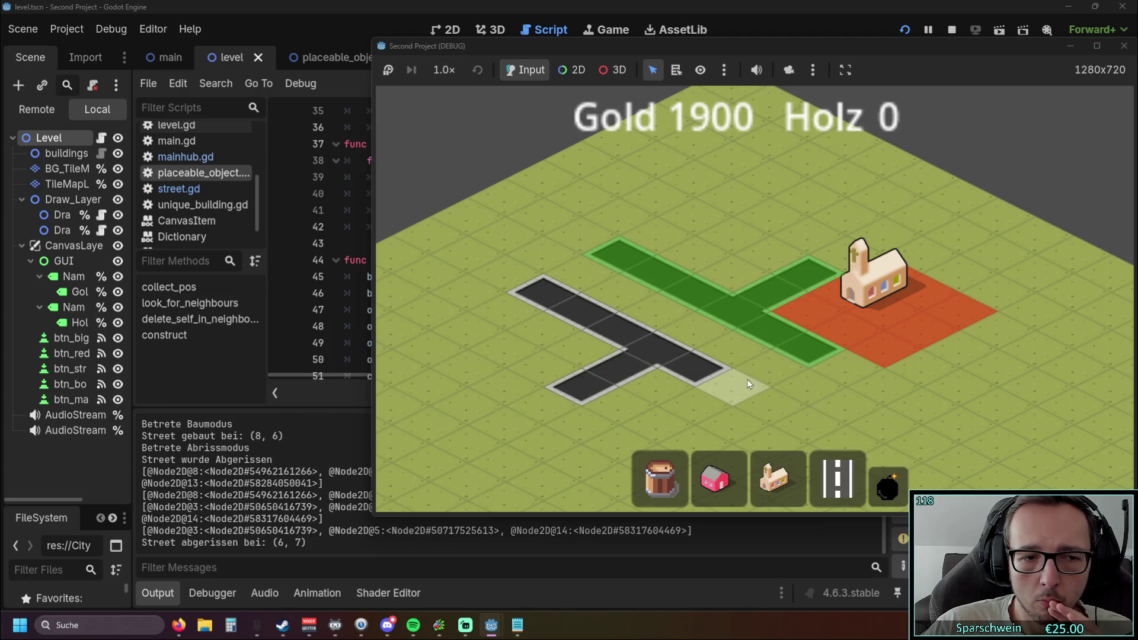
{"action": "left_click", "coordinate": [714, 478]}
{"action": "left_click", "coordinate": [653, 390]}
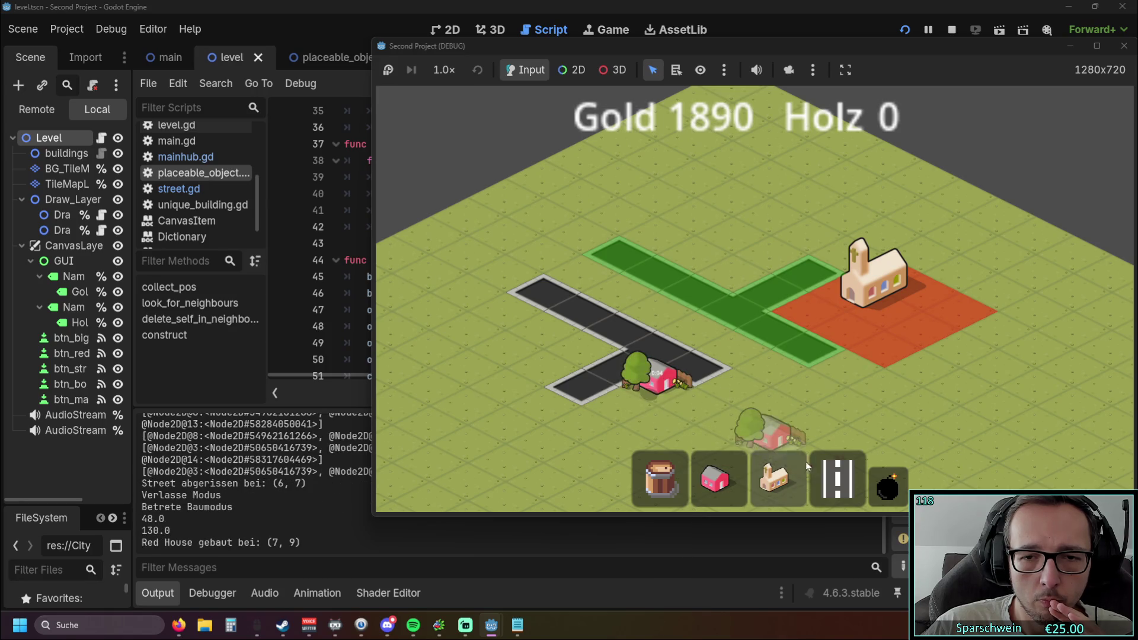
{"action": "left_click", "coordinate": [1124, 46]}
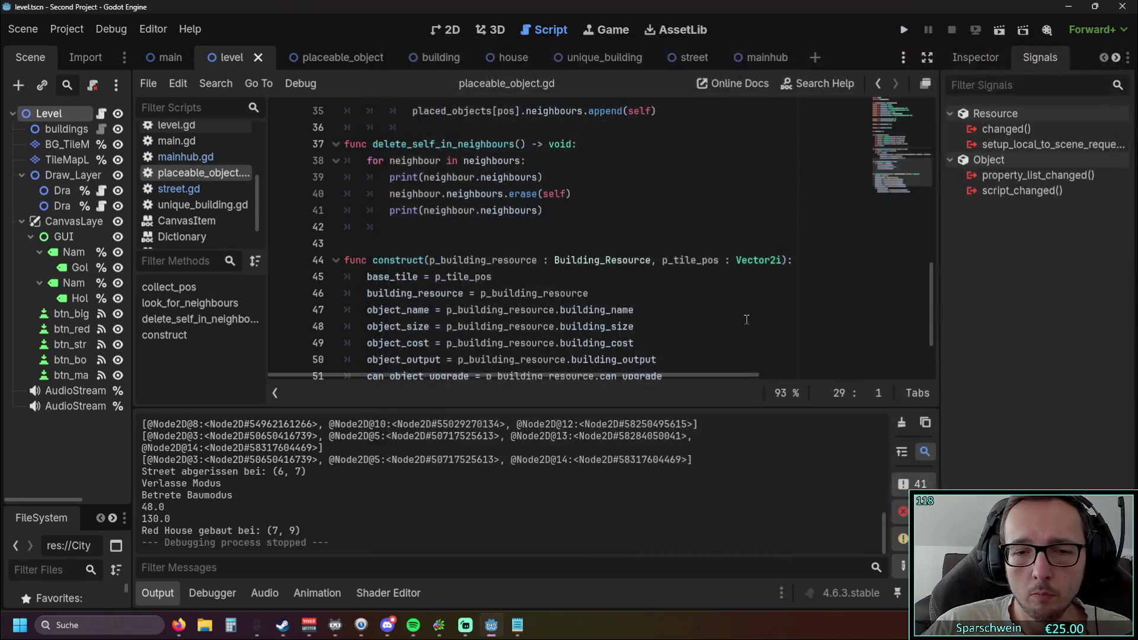
Relaunch, place a red house and diagonal street, demolish them, and close the game.
{"action": "left_click", "coordinate": [907, 31]}
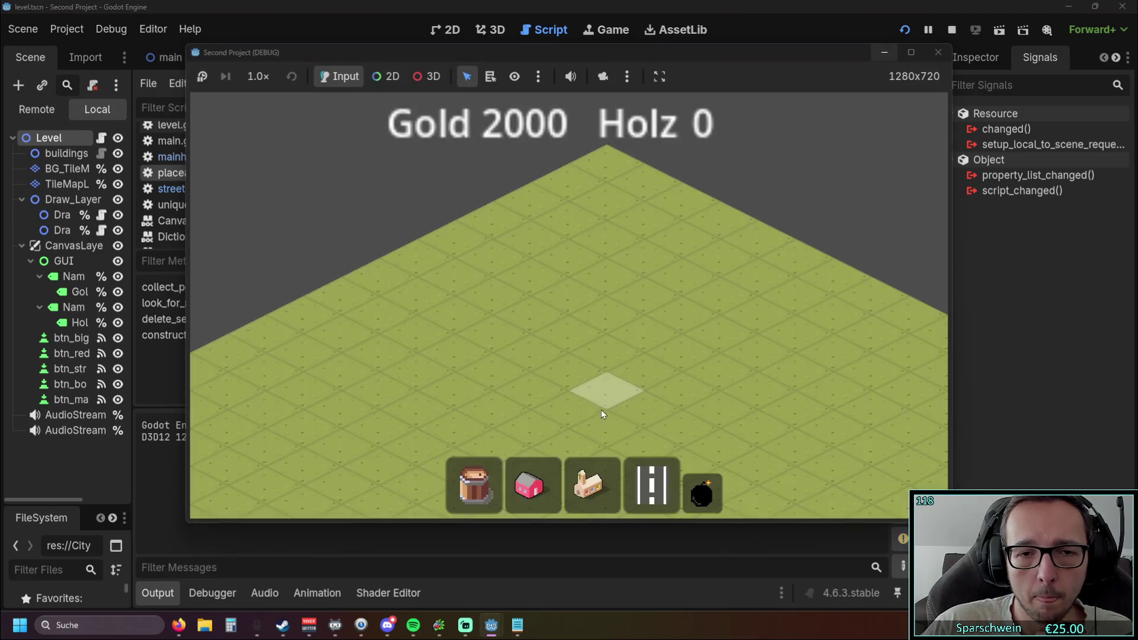
{"action": "left_click", "coordinate": [509, 255]}
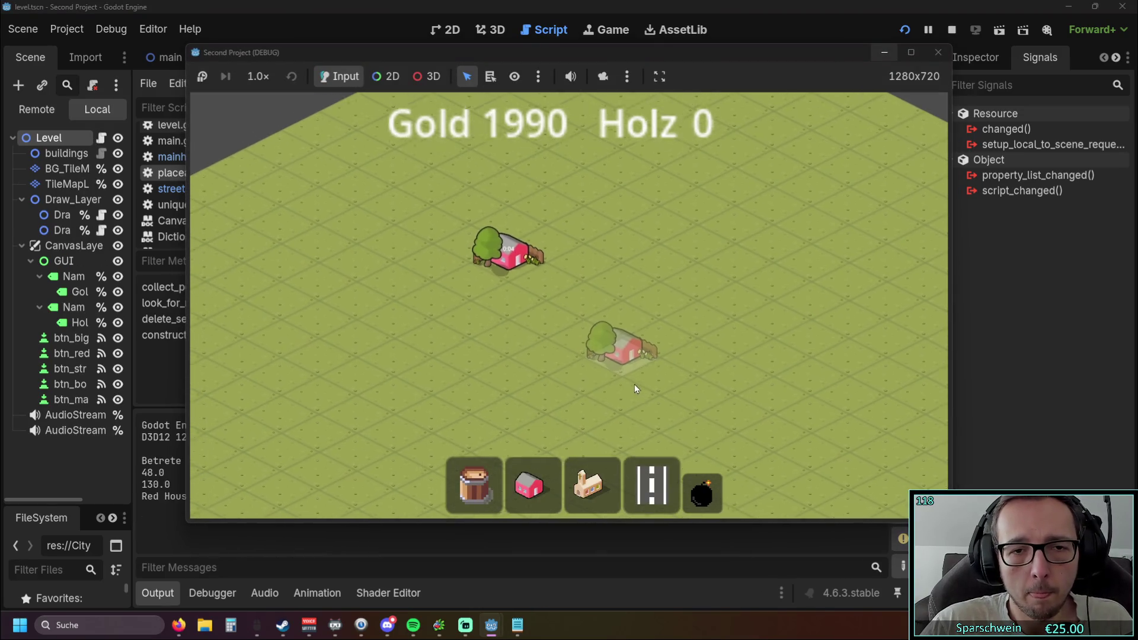
{"action": "left_click_drag", "start_coordinate": [505, 330], "coordinate": [699, 231]}
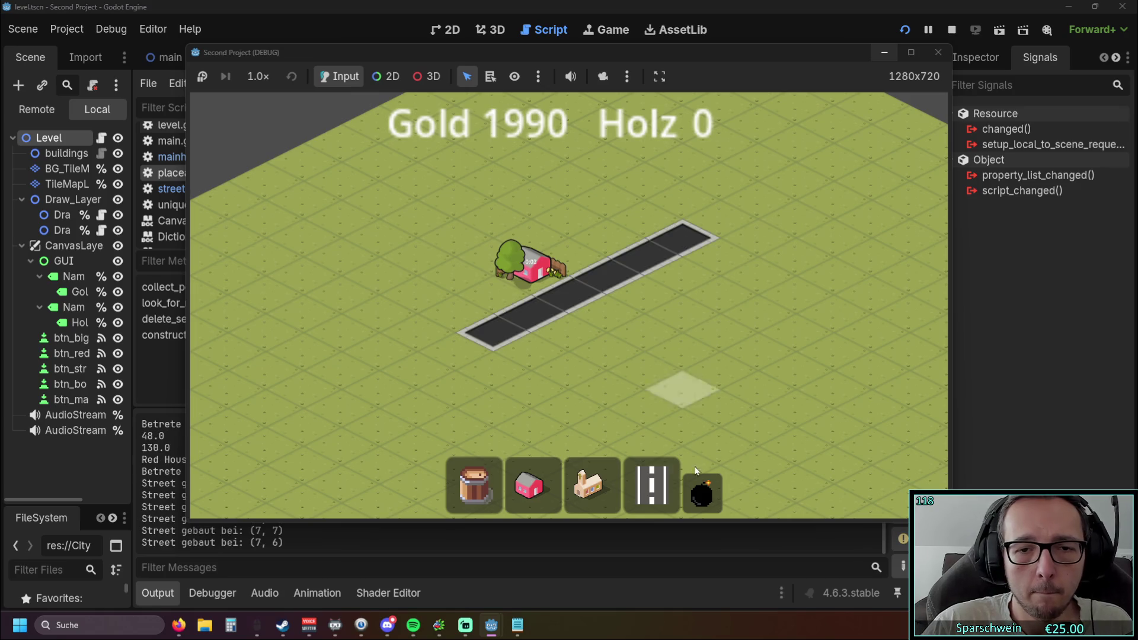
{"action": "right_click", "coordinate": [532, 293]}
{"action": "right_click", "coordinate": [571, 306]}
{"action": "right_click", "coordinate": [530, 314]}
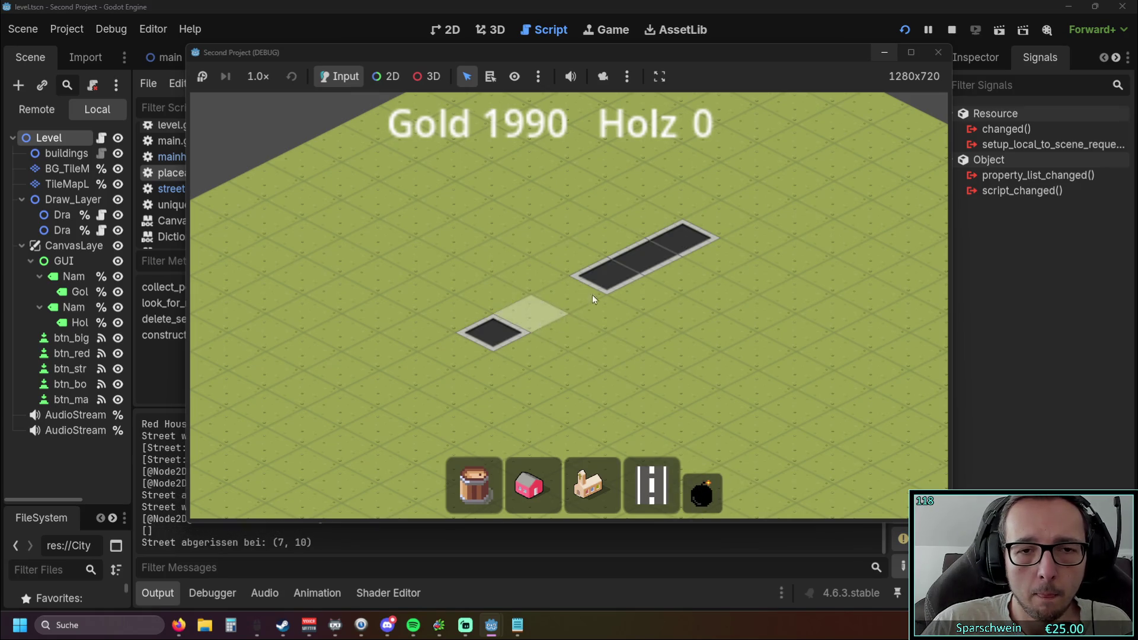
{"action": "right_click", "coordinate": [607, 276]}
{"action": "right_click", "coordinate": [644, 258]}
{"action": "right_click", "coordinate": [681, 240]}
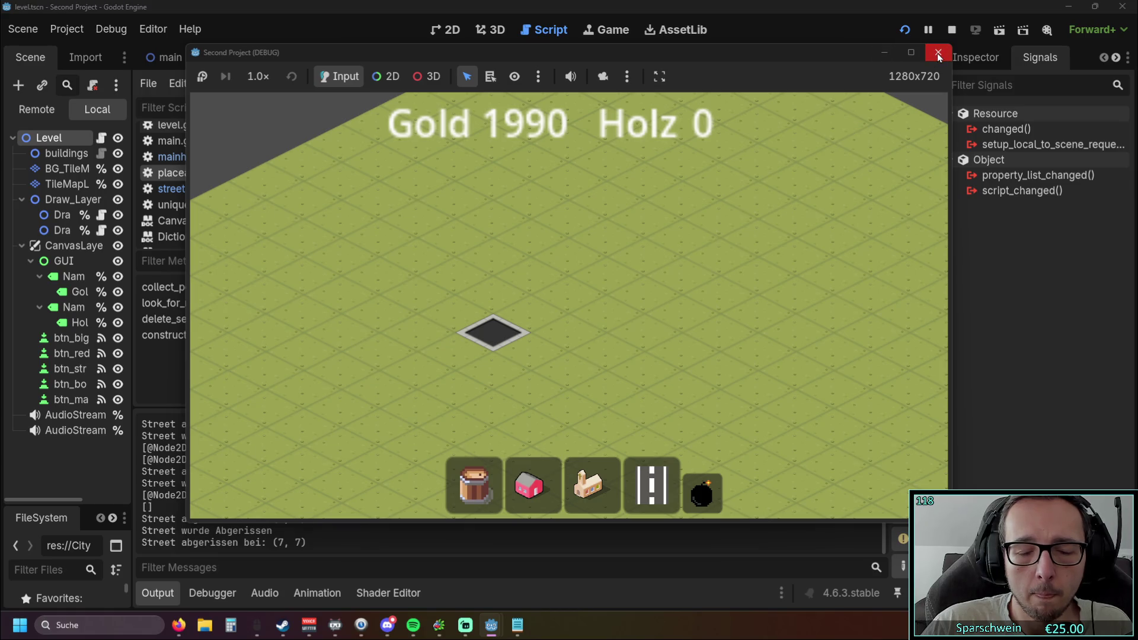
{"action": "left_click", "coordinate": [937, 52]}
{"action": "left_click", "coordinate": [594, 288]}
{"action": "scroll", "coordinate": [594, 286], "scroll_direction": "up", "scroll_amount": 1}
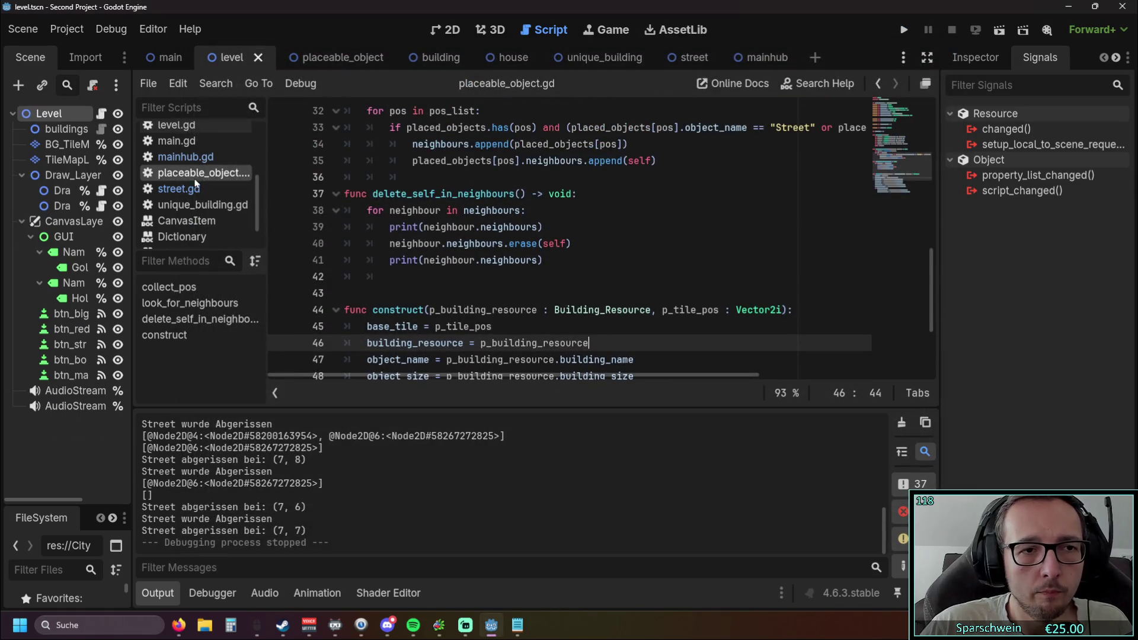
Inspect the line 33 condition and do a quick test run of the game.
{"action": "scroll", "coordinate": [590, 315], "scroll_direction": "up", "scroll_amount": 3}
{"action": "mouse_move", "coordinate": [497, 379]}
{"action": "left_mouse_down"}
{"action": "mouse_move", "coordinate": [614, 380]}
{"action": "mouse_move", "coordinate": [606, 386]}
{"action": "mouse_move", "coordinate": [461, 381]}
{"action": "mouse_move", "coordinate": [808, 310]}
{"action": "mouse_move", "coordinate": [869, 273]}
{"action": "mouse_move", "coordinate": [355, 276]}
{"action": "mouse_move", "coordinate": [578, 277]}
{"action": "left_mouse_up"}
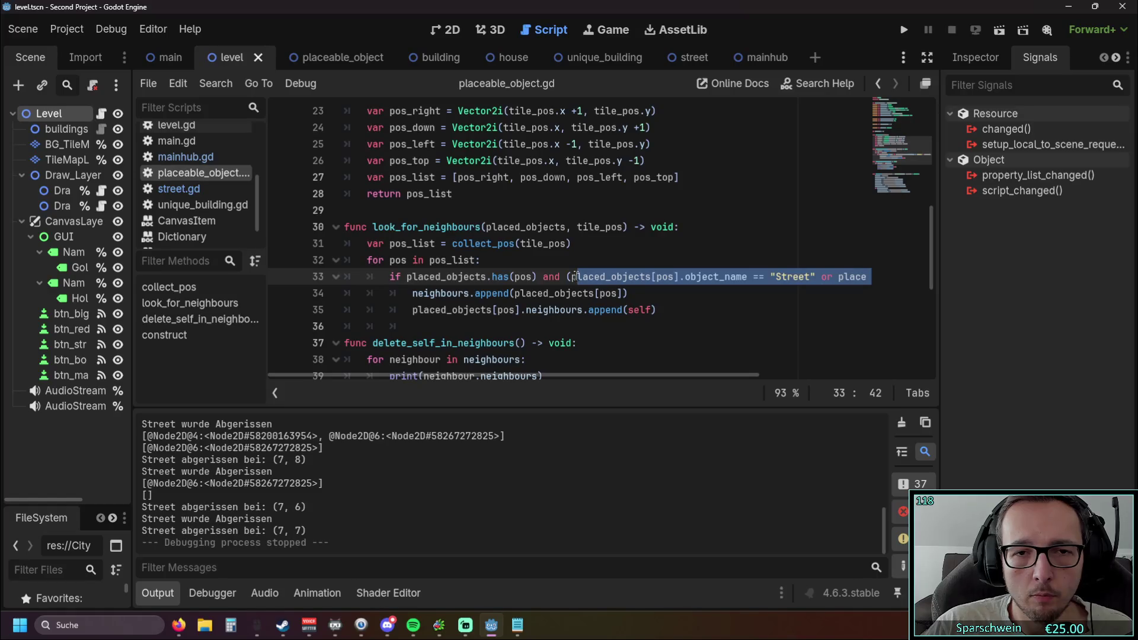
{"action": "left_click", "coordinate": [742, 308]}
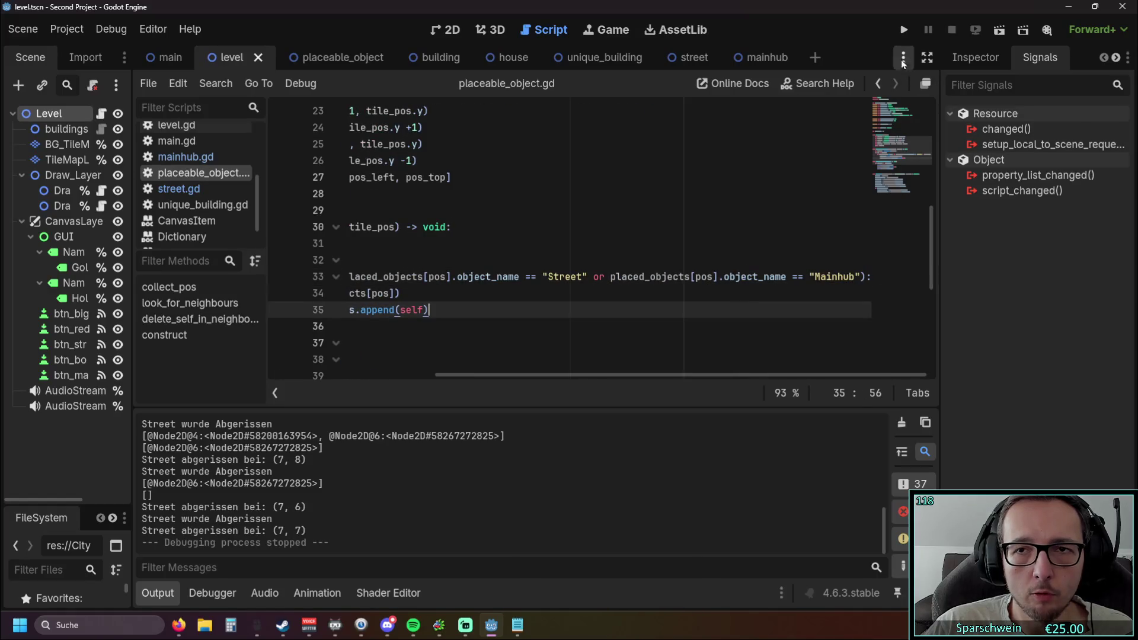
{"action": "left_click", "coordinate": [904, 30]}
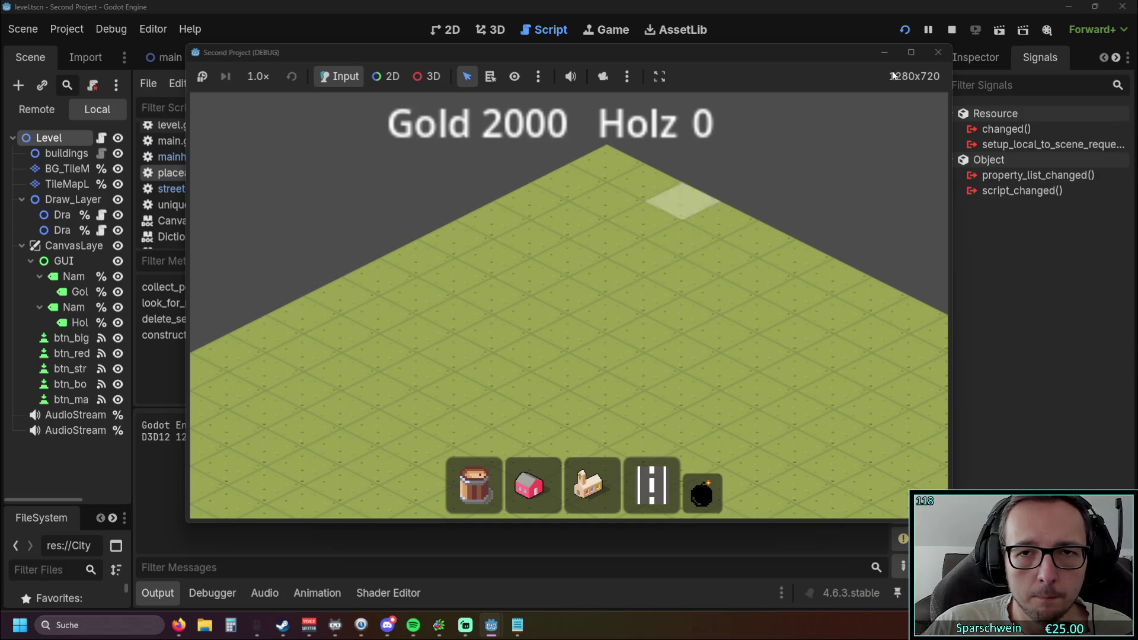
{"action": "left_click", "coordinate": [937, 53]}
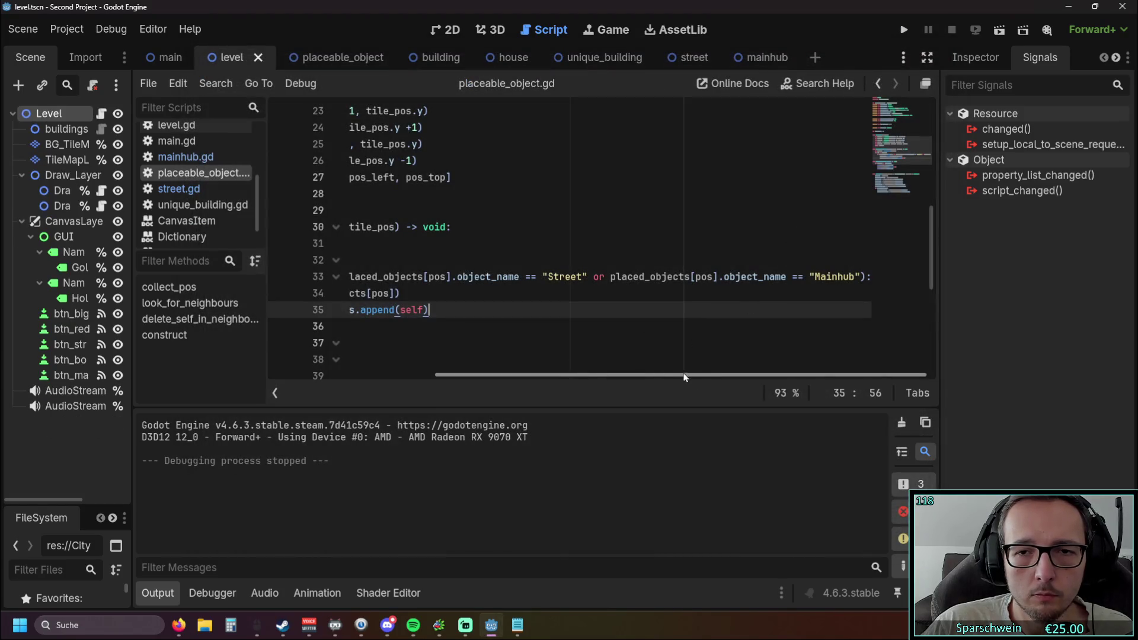
Delete the Street or Mainhub name check, leaving if placed_objects.has(pos):.
{"action": "left_click_drag", "start_coordinate": [867, 277], "coordinate": [275, 276]}
{"action": "left_click_drag", "start_coordinate": [543, 277], "coordinate": [869, 277]}
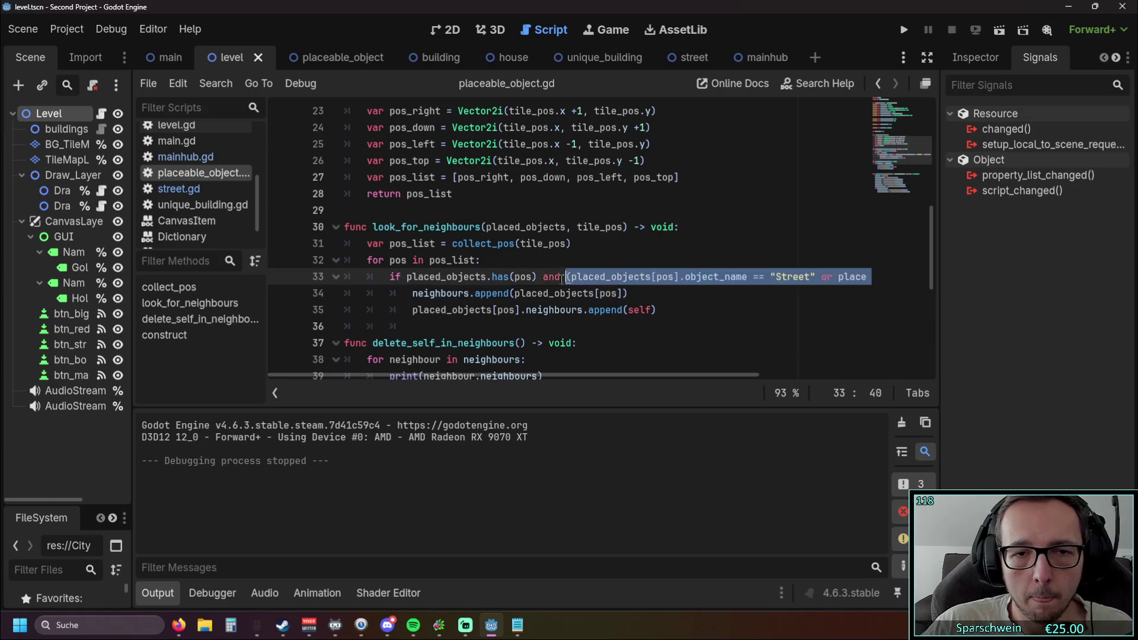
{"action": "key", "text": "BackSpace"}
{"action": "left_click", "coordinate": [582, 310]}
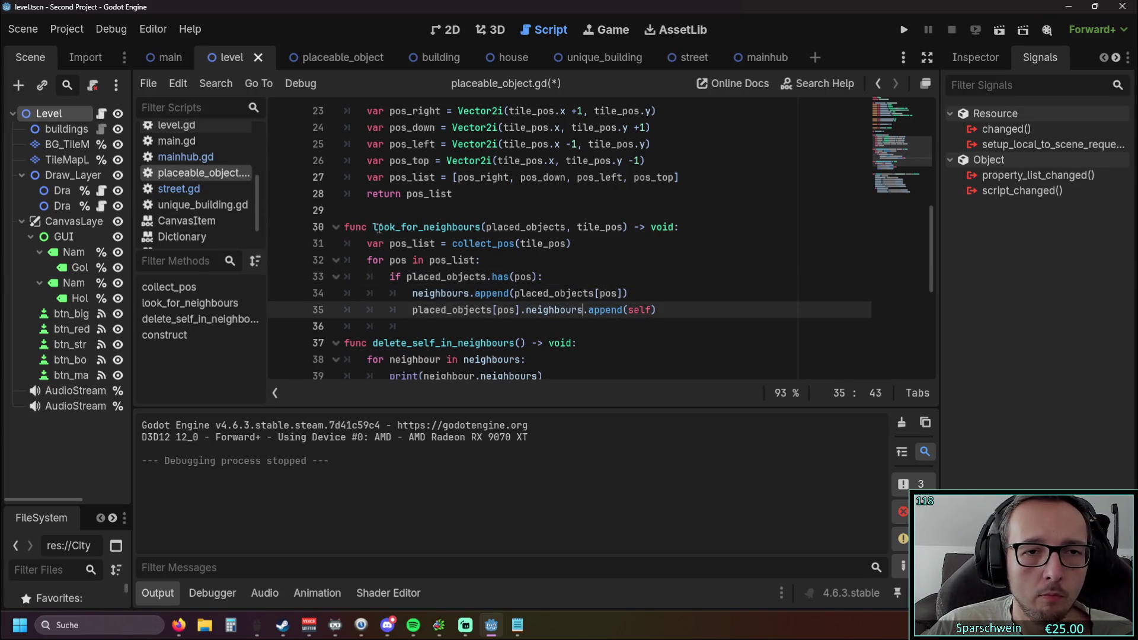
{"action": "scroll", "coordinate": [372, 221], "scroll_direction": "down", "scroll_amount": 3}
{"action": "scroll", "coordinate": [372, 221], "scroll_direction": "up", "scroll_amount": 1}
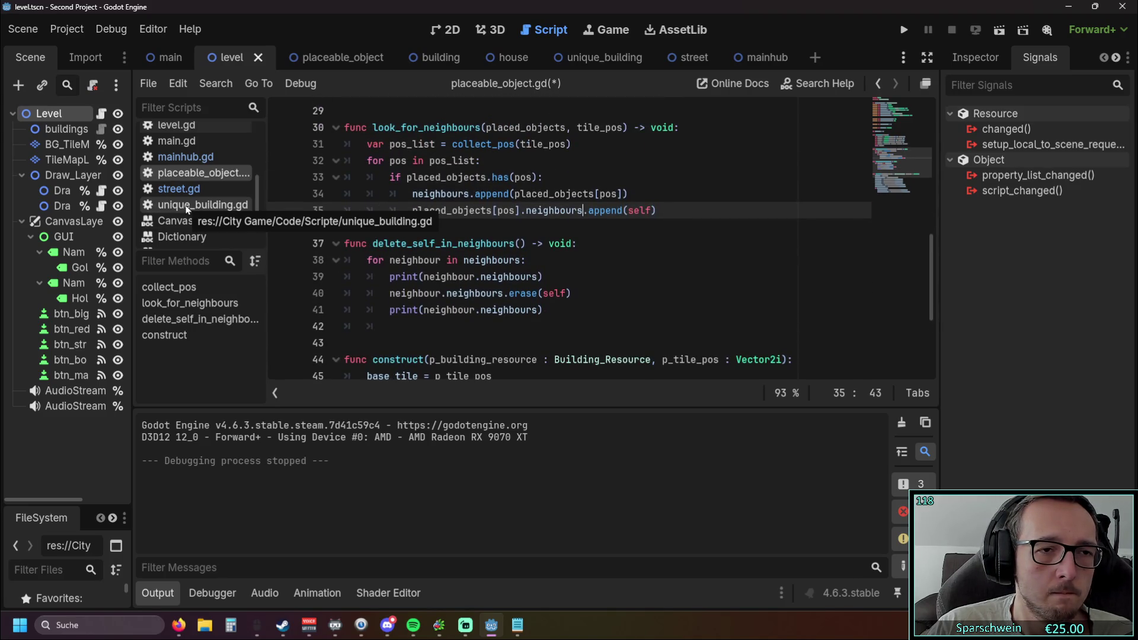
{"action": "scroll", "coordinate": [187, 209], "scroll_direction": "down", "scroll_amount": 2}
{"action": "scroll", "coordinate": [196, 207], "scroll_direction": "up", "scroll_amount": 4}
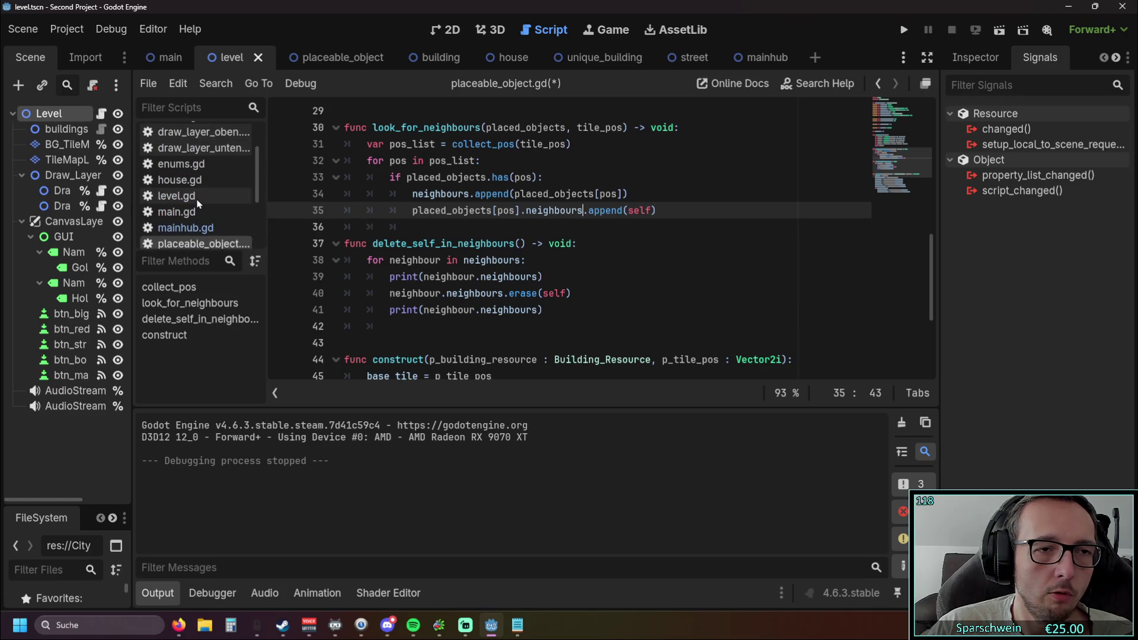
Open level.gd and locate the delete_self_in_neighbours call in _deconstruct.
{"action": "left_click", "coordinate": [195, 199]}
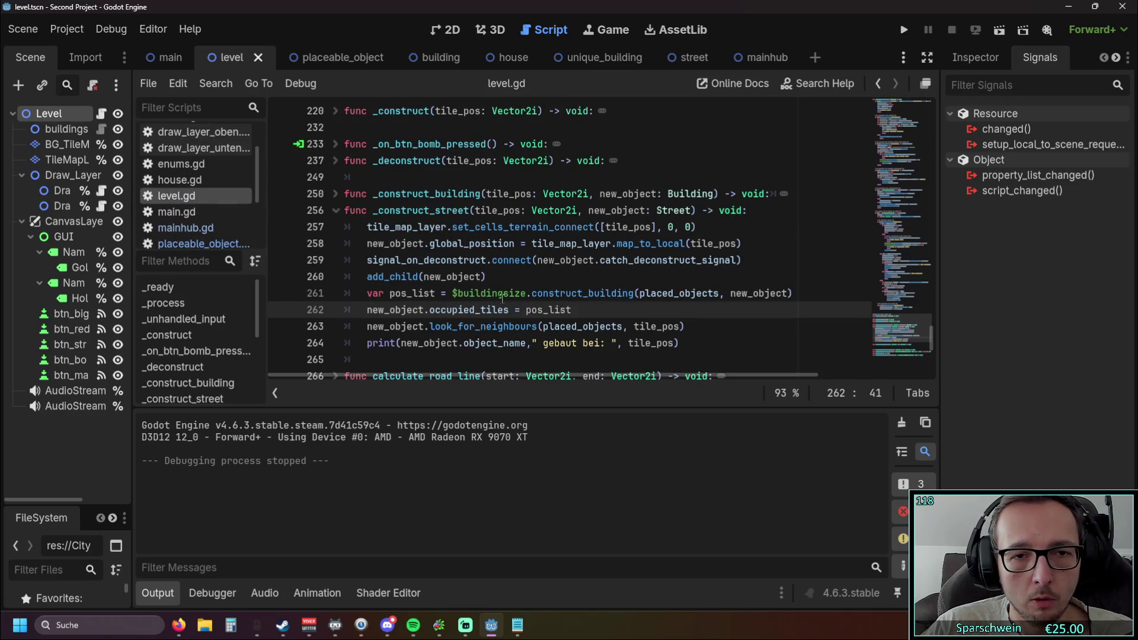
{"action": "left_click", "coordinate": [335, 211]}
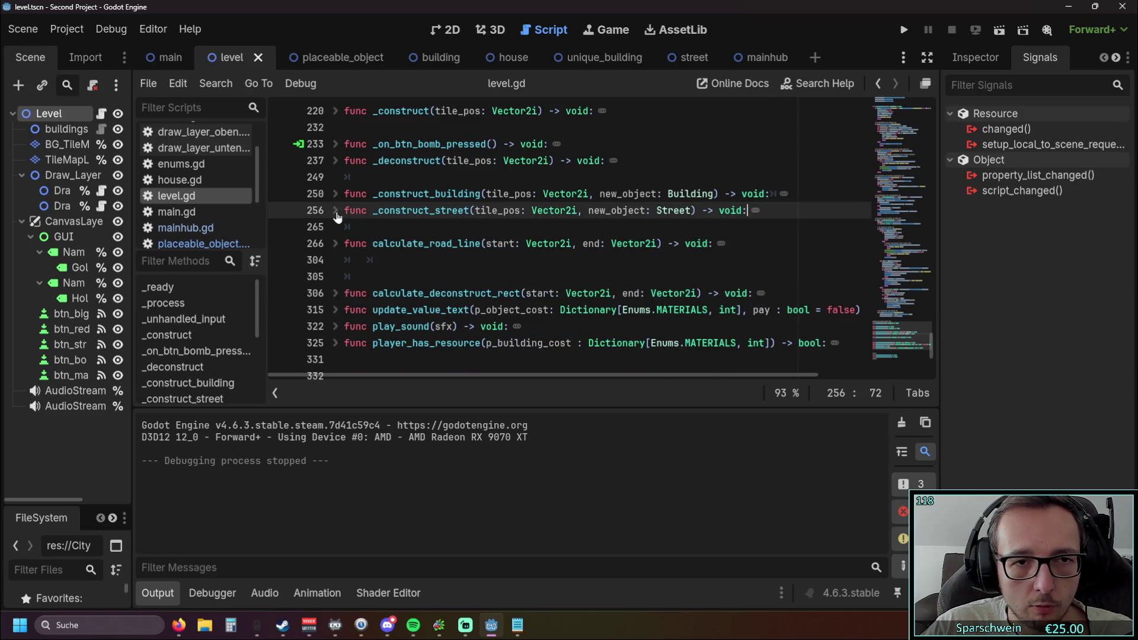
{"action": "left_click", "coordinate": [336, 161]}
{"action": "left_click_drag", "start_coordinate": [644, 231], "coordinate": [382, 230]}
{"action": "key", "text": "ctrl+c"}
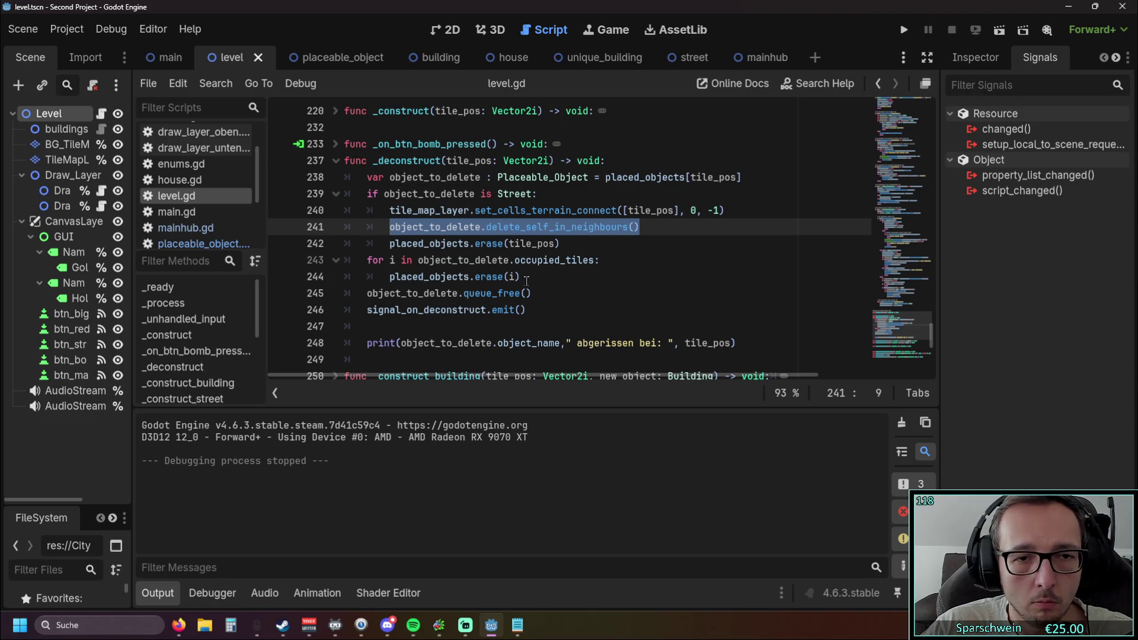
{"action": "left_click", "coordinate": [526, 280]}
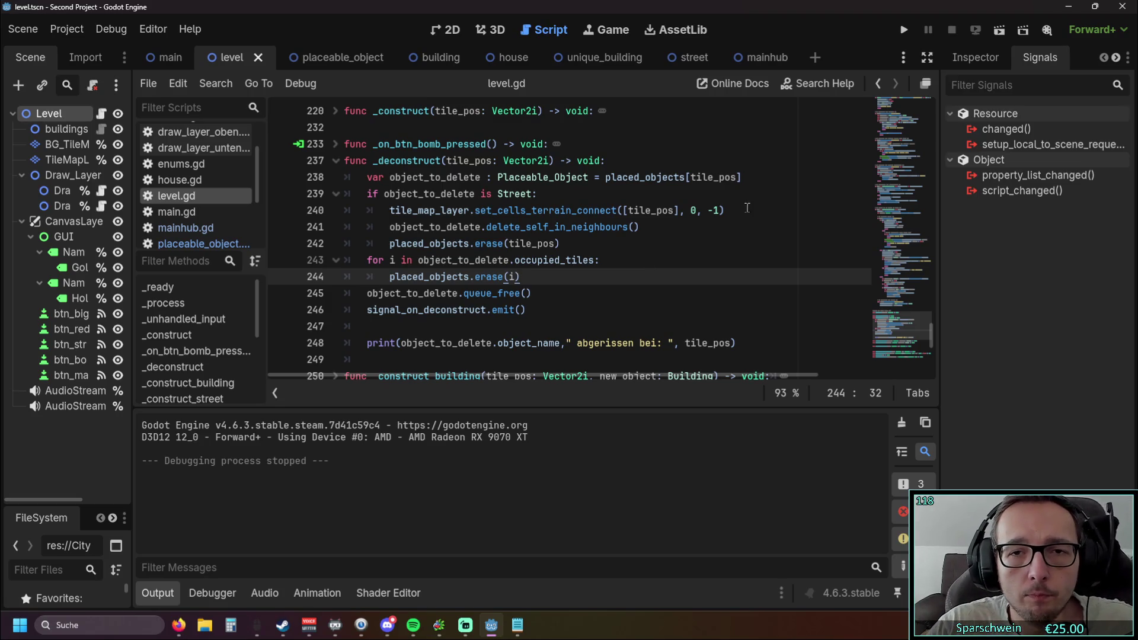
Put delete_self_in_neighbours() above the Street block, drop the duplicate, and run the game.
{"action": "left_click", "coordinate": [751, 181]}
{"action": "key", "text": "Return"}
{"action": "key", "text": "ctrl+v"}
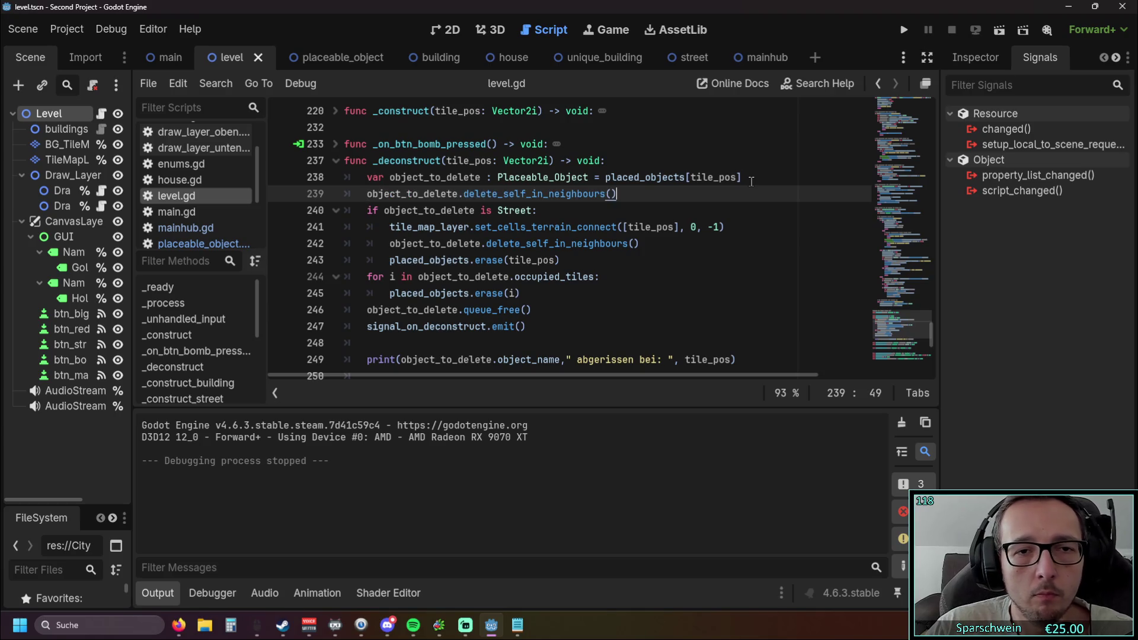
{"action": "triple_click", "coordinate": [568, 251]}
{"action": "key", "text": "BackSpace"}
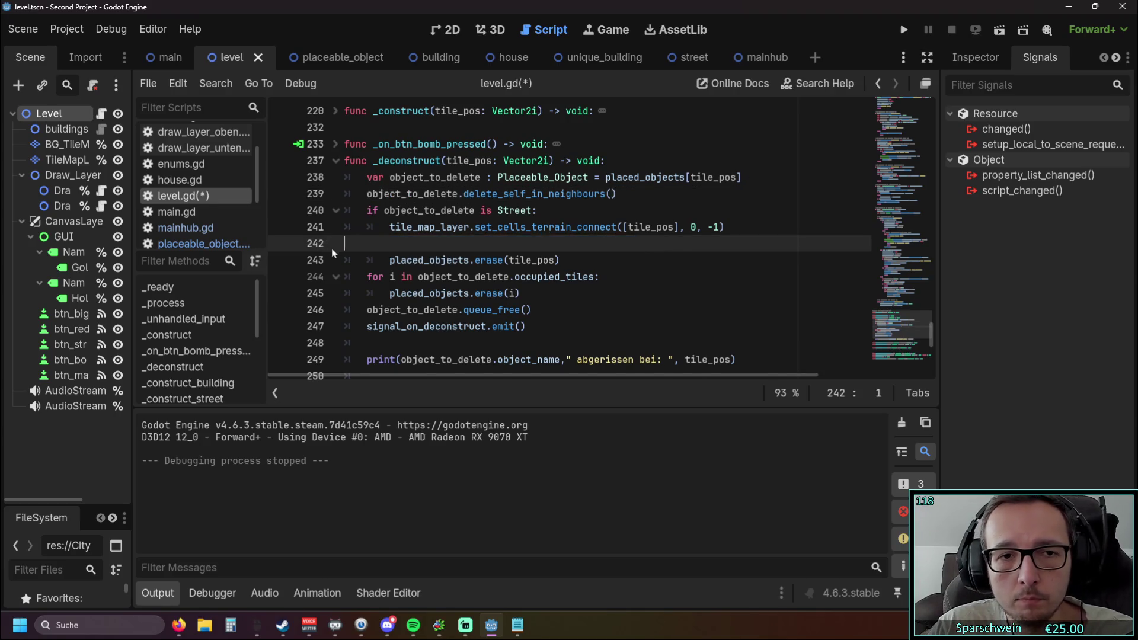
{"action": "key", "text": "BackSpace"}
{"action": "key", "text": "Down"}
{"action": "key", "text": "Down"}
{"action": "key", "text": "Down"}
{"action": "left_click", "coordinate": [904, 29]}
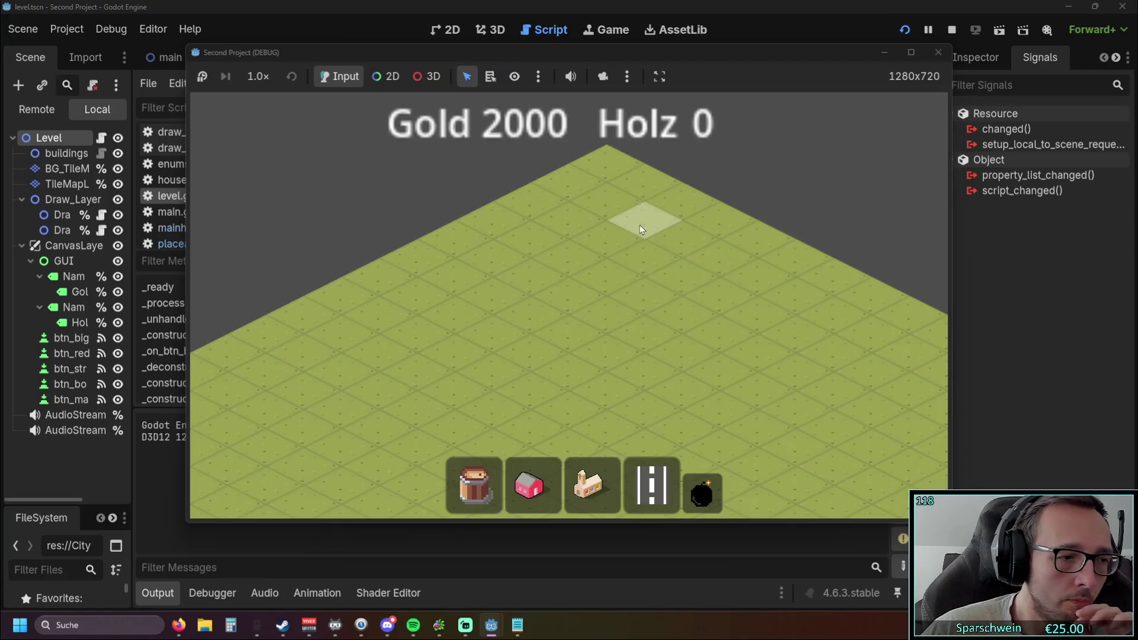
Build two crossing roads, bomb the centre tile, and redraw them into a full X.
{"action": "left_click", "coordinate": [652, 485]}
{"action": "left_click_drag", "start_coordinate": [552, 307], "coordinate": [630, 399]}
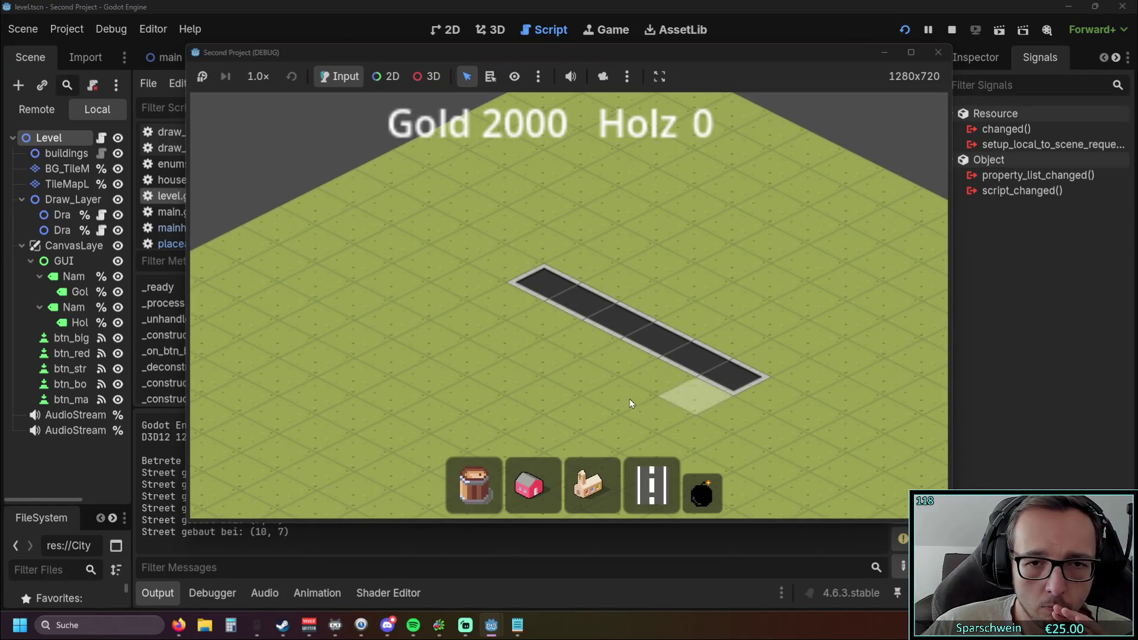
{"action": "left_click_drag", "start_coordinate": [553, 369], "coordinate": [765, 270]}
{"action": "left_click", "coordinate": [701, 490]}
{"action": "left_click", "coordinate": [652, 325]}
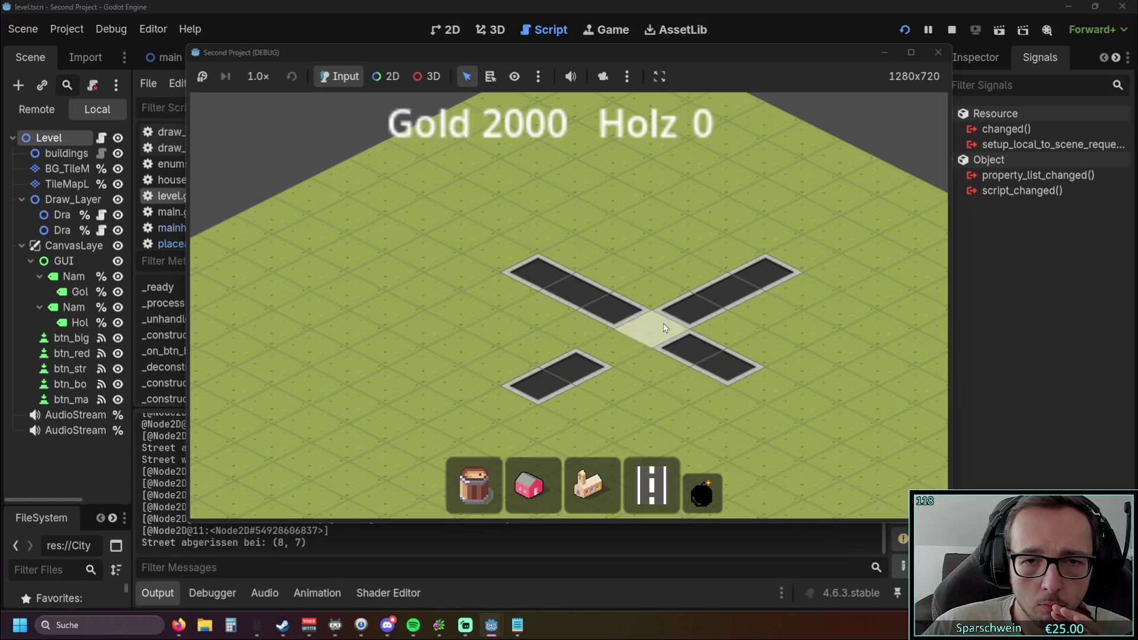
{"action": "right_click", "coordinate": [666, 361]}
{"action": "scroll", "coordinate": [666, 361], "scroll_direction": "down", "scroll_amount": 5}
{"action": "left_click", "coordinate": [651, 485]}
{"action": "left_click_drag", "start_coordinate": [530, 363], "coordinate": [695, 284]}
{"action": "left_click", "coordinate": [530, 485]}
{"action": "scroll", "coordinate": [558, 343], "scroll_direction": "up", "scroll_amount": 3}
Place two red houses beside the road, hitting the street.gd line 20 is_powered error.
{"action": "left_click", "coordinate": [554, 338]}
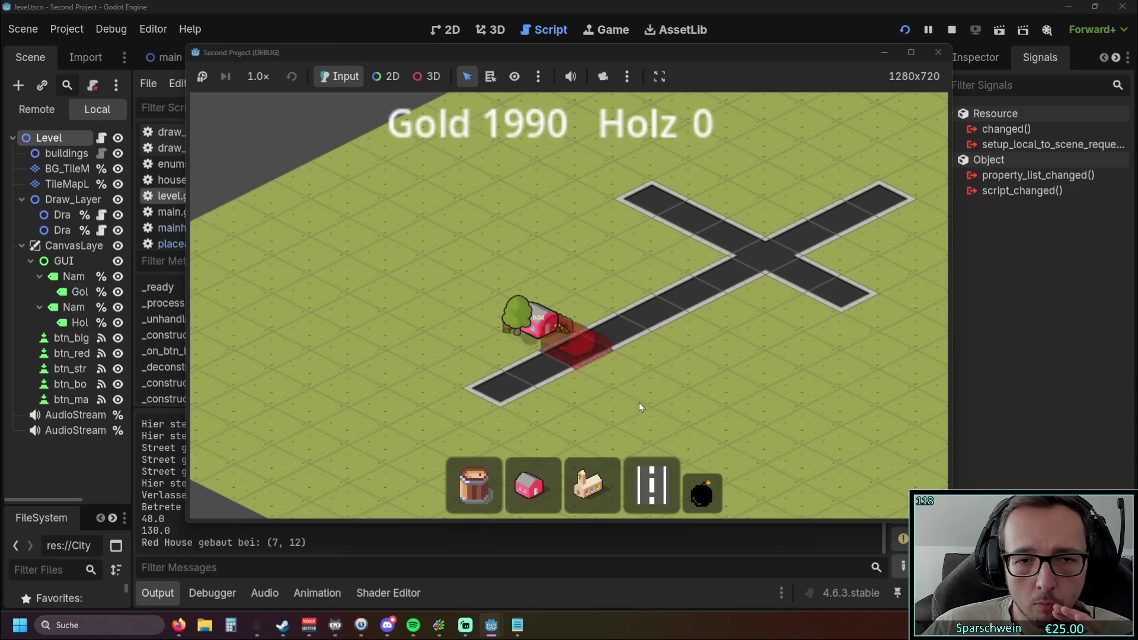
{"action": "left_click", "coordinate": [680, 398]}
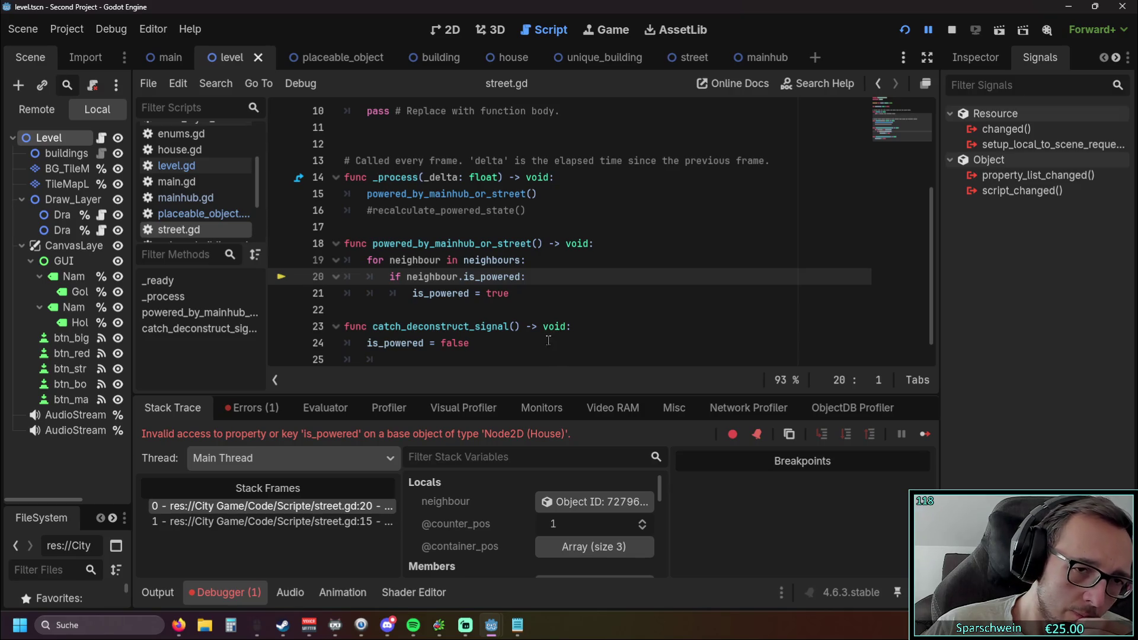
{"action": "left_click", "coordinate": [531, 278]}
{"action": "key", "text": "Return"}
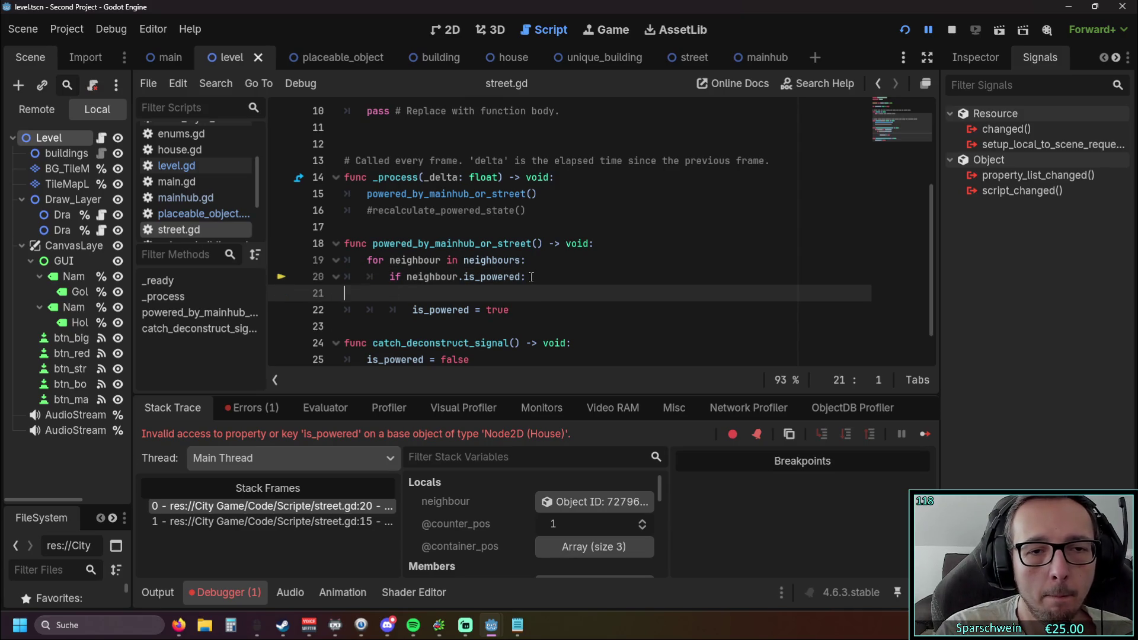
Add else: return after is_powered = true, fix the missing colon, and restart the game.
{"action": "key", "text": "ctrl+z"}
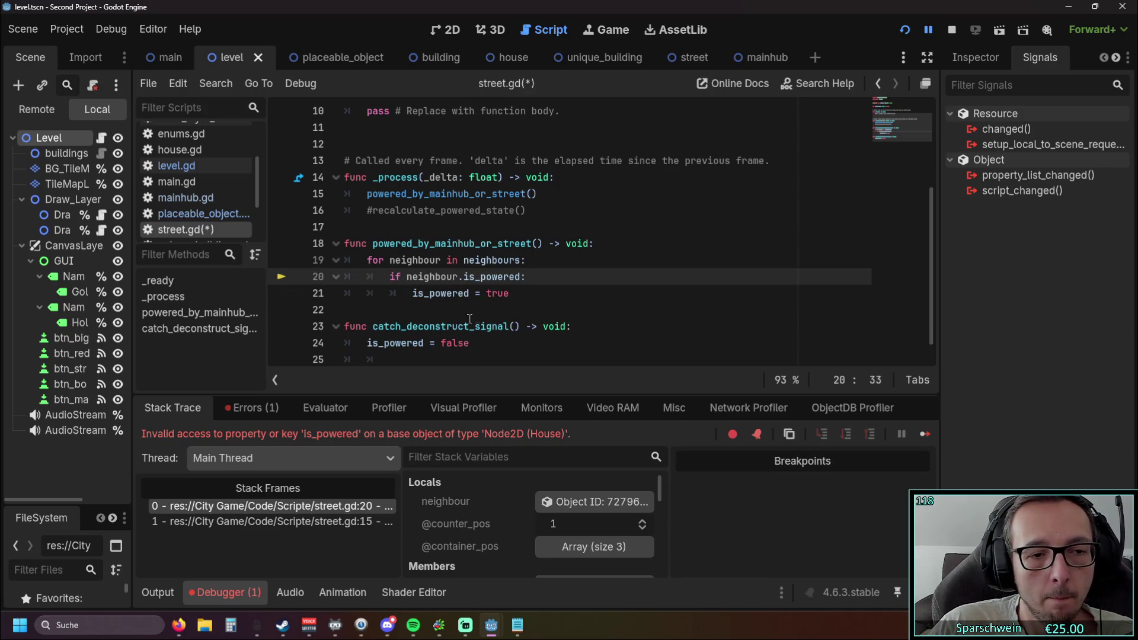
{"action": "left_click", "coordinate": [529, 294]}
{"action": "key", "text": "Return"}
{"action": "key", "text": "BackSpace"}
{"action": "type", "text": "else"}
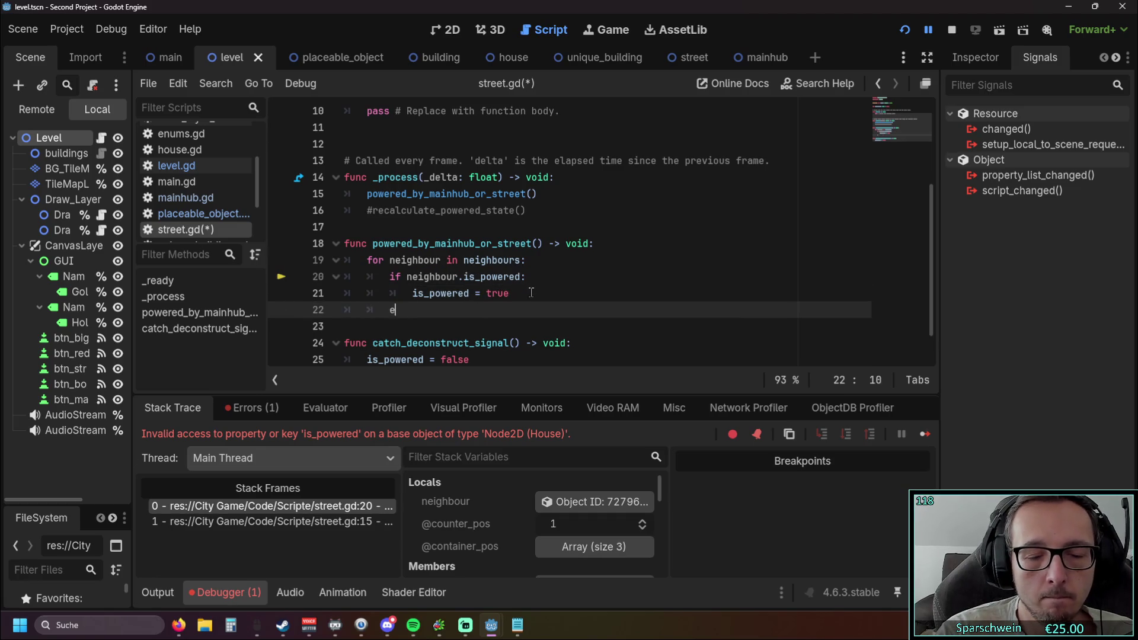
{"action": "key", "text": "Return"}
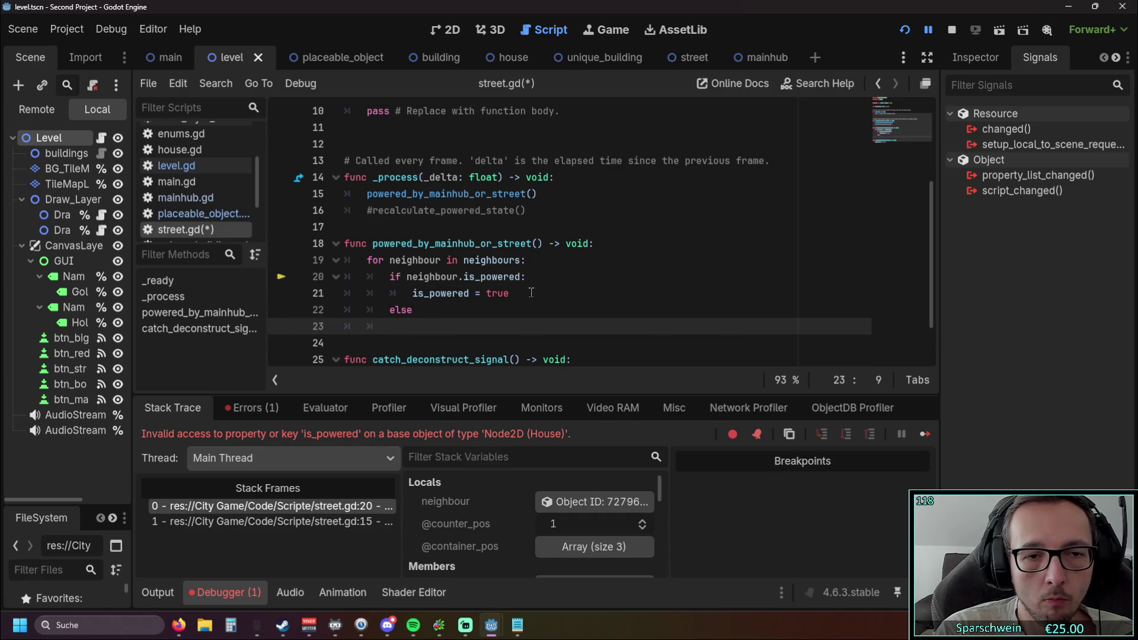
{"action": "type", "text": "return"}
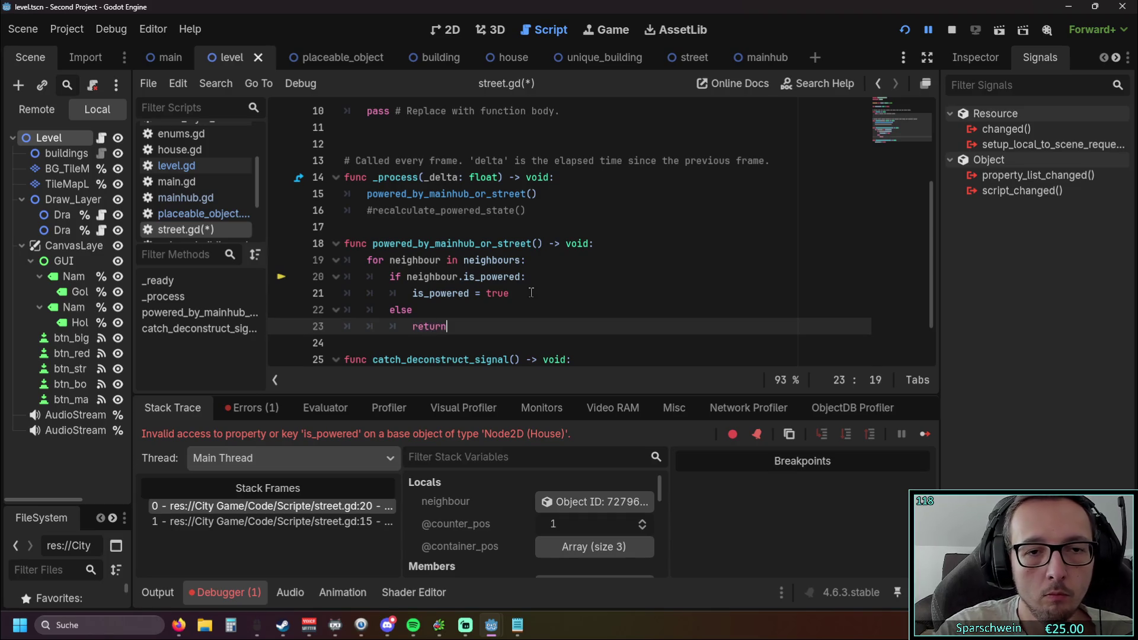
{"action": "left_click", "coordinate": [537, 276]}
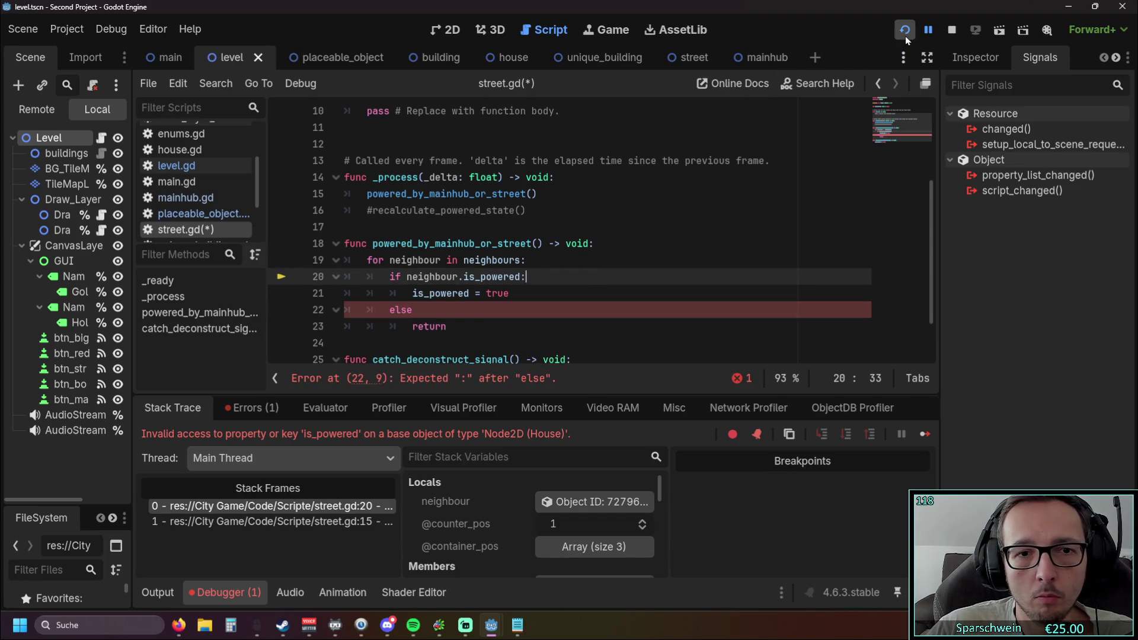
{"action": "left_click", "coordinate": [417, 310]}
{"action": "type", "text": ":"}
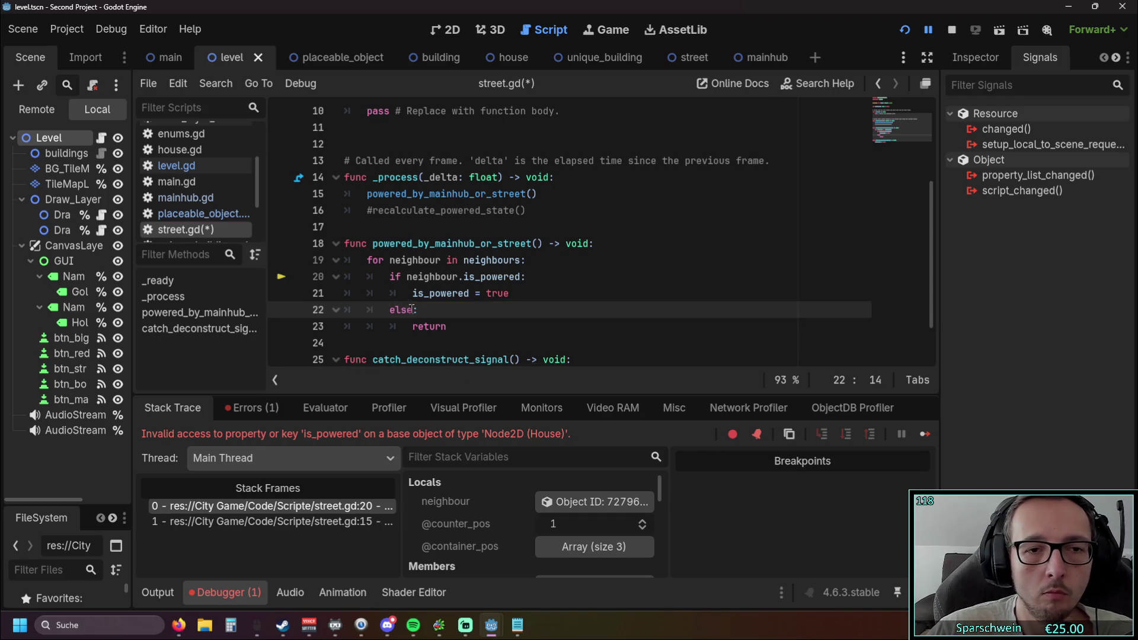
{"action": "left_click", "coordinate": [533, 277]}
{"action": "left_click", "coordinate": [900, 36]}
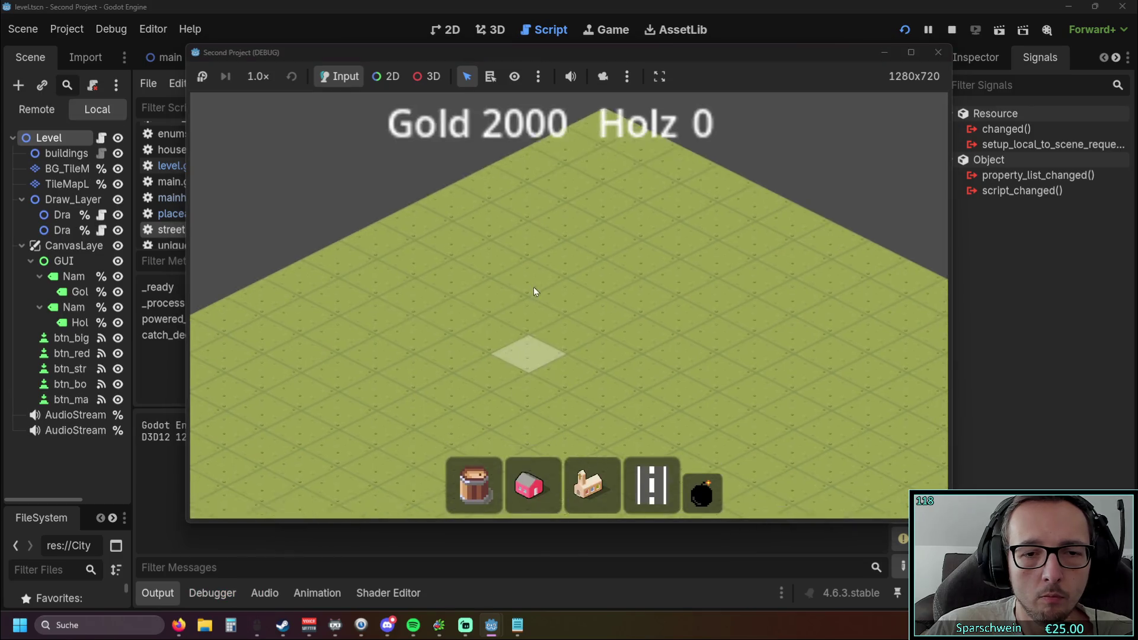
Place a red house and a diagonal street, then demolish them with the bomb tool.
{"action": "left_click", "coordinate": [536, 335]}
{"action": "mouse_move", "coordinate": [459, 372]}
{"action": "left_mouse_down"}
{"action": "mouse_move", "coordinate": [653, 293]}
{"action": "mouse_move", "coordinate": [664, 324]}
{"action": "mouse_move", "coordinate": [596, 335]}
{"action": "mouse_move", "coordinate": [663, 322]}
{"action": "left_mouse_up"}
{"action": "left_click", "coordinate": [702, 492]}
{"action": "left_click", "coordinate": [587, 322]}
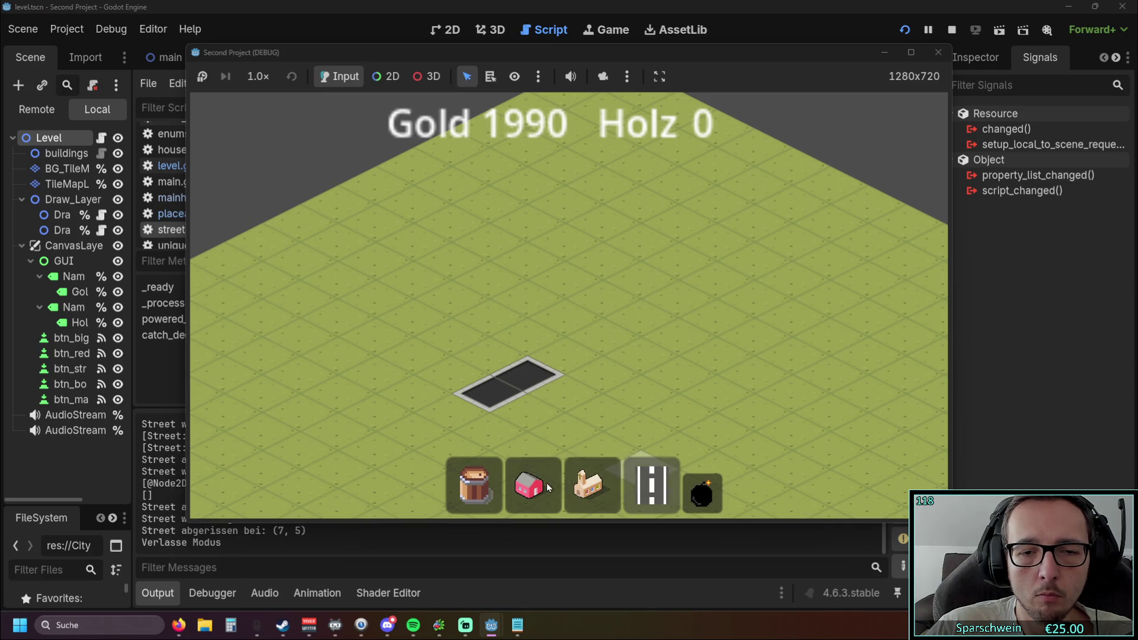
Place another red house with a street past it, demolish both, and stop the game.
{"action": "left_click", "coordinate": [535, 478]}
{"action": "left_click", "coordinate": [598, 303]}
{"action": "key", "text": "4"}
{"action": "left_click_drag", "start_coordinate": [563, 362], "coordinate": [694, 309]}
{"action": "key", "text": "5"}
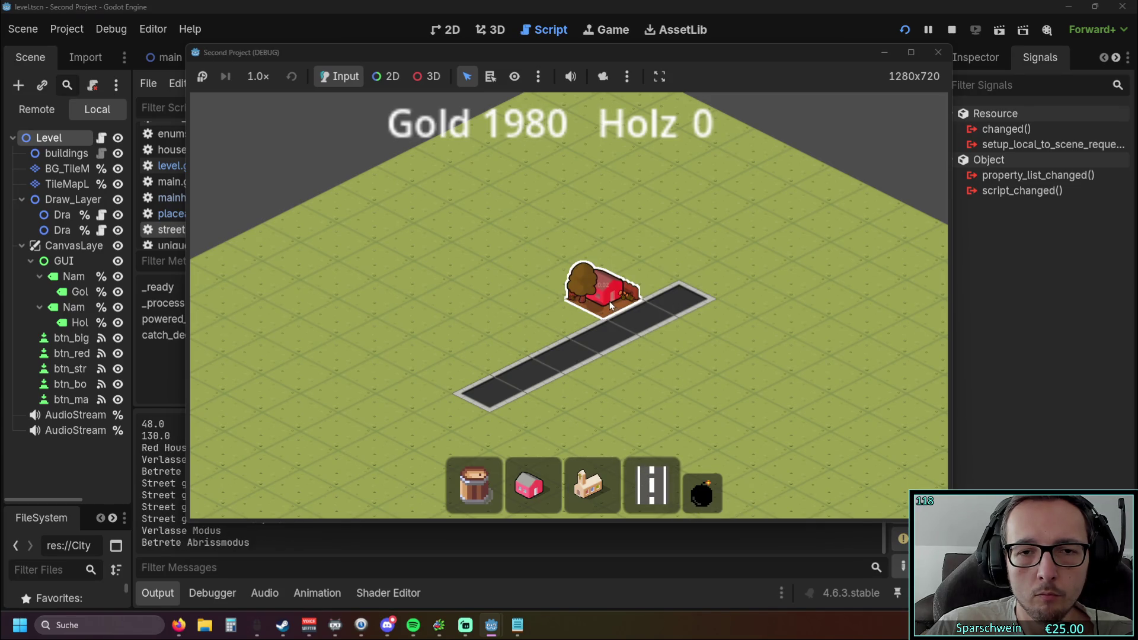
{"action": "left_click", "coordinate": [610, 301]}
{"action": "left_click", "coordinate": [636, 315]}
{"action": "key", "text": "Escape"}
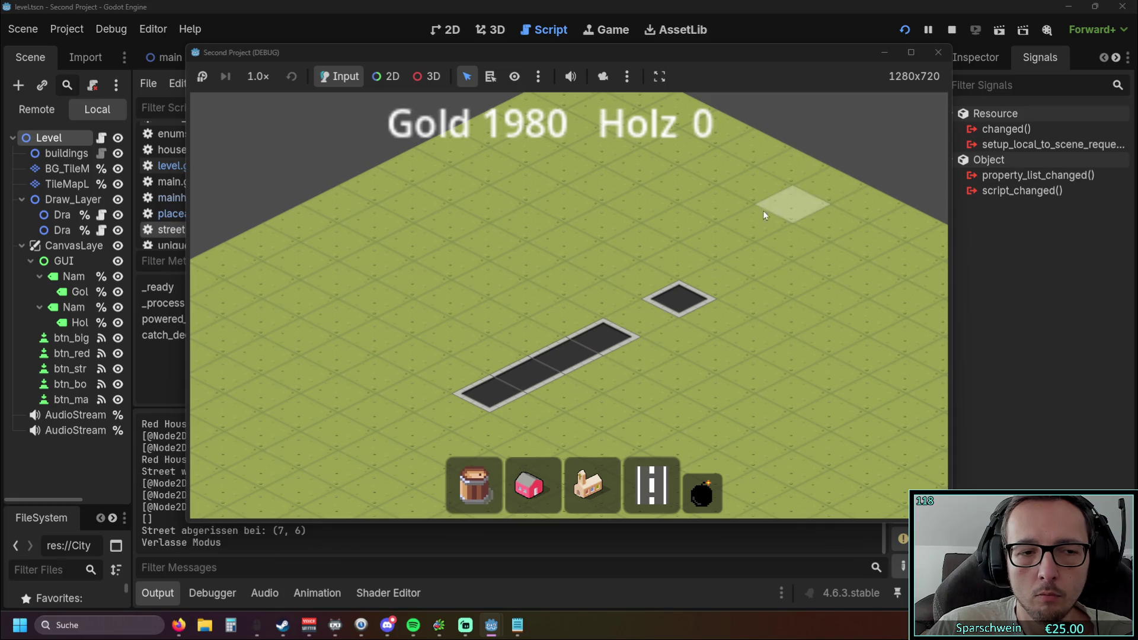
{"action": "left_click", "coordinate": [938, 53]}
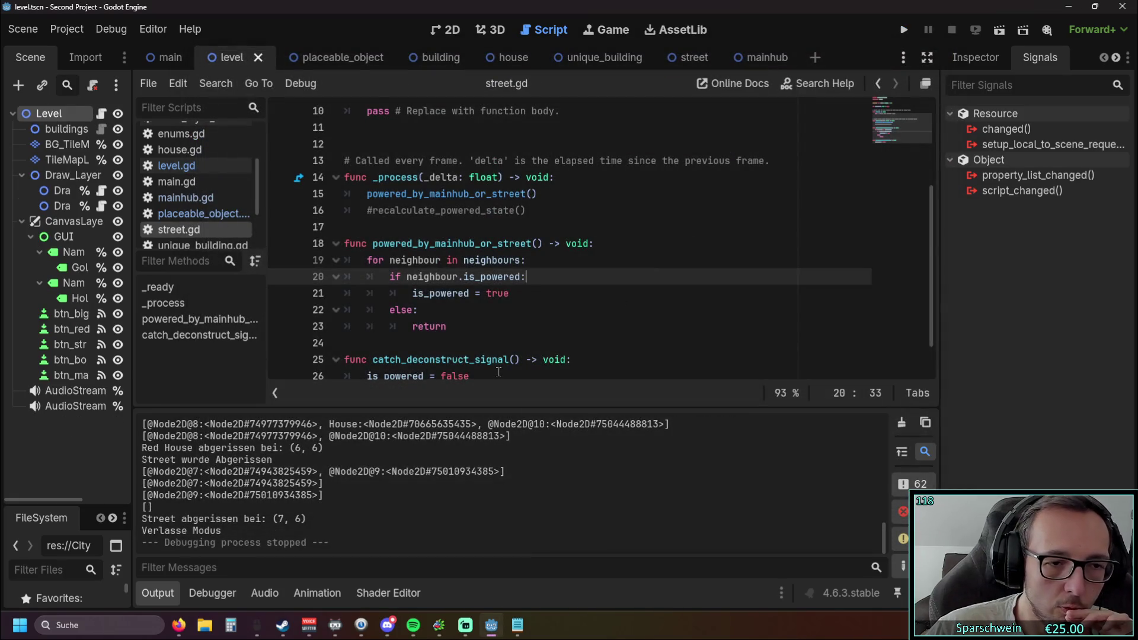
Look over street.gd around line 21 without changes and relaunch the game.
{"action": "left_click", "coordinate": [533, 293]}
{"action": "scroll", "coordinate": [534, 317], "scroll_direction": "down", "scroll_amount": 1}
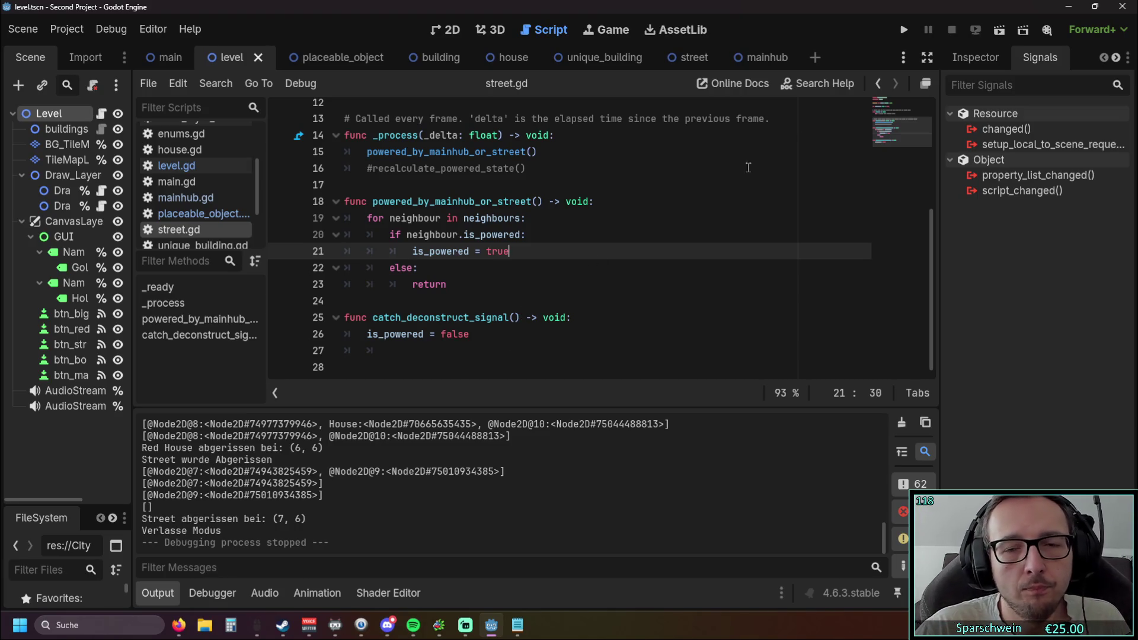
{"action": "left_click", "coordinate": [905, 30]}
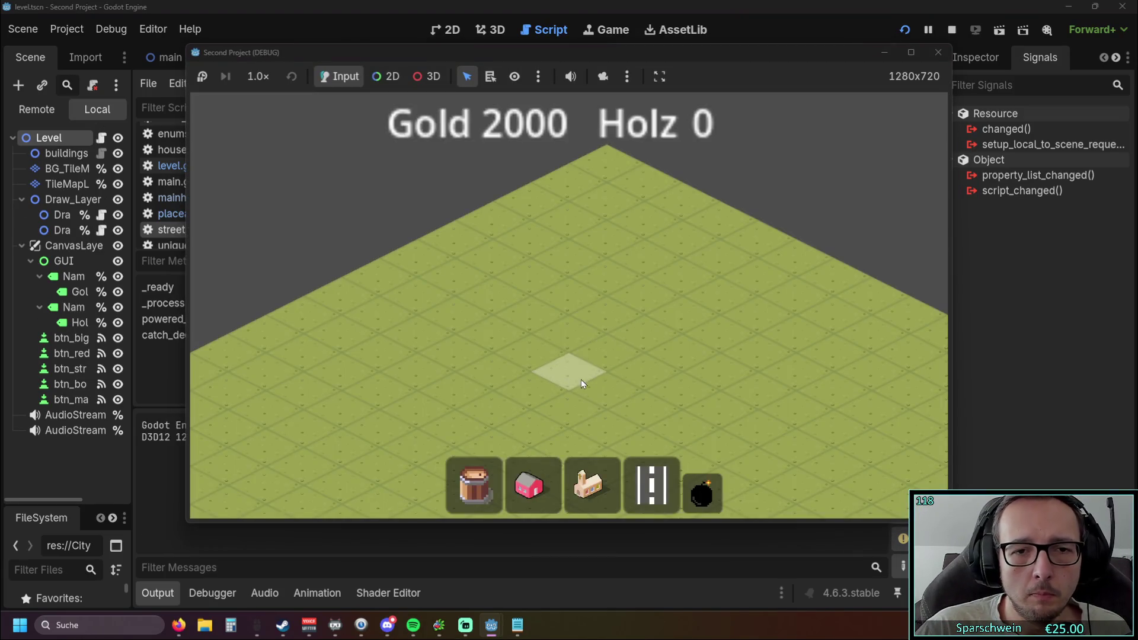
Place the church in the map centre with two crossing diagonal streets.
{"action": "left_click", "coordinate": [589, 486]}
{"action": "left_click", "coordinate": [589, 350]}
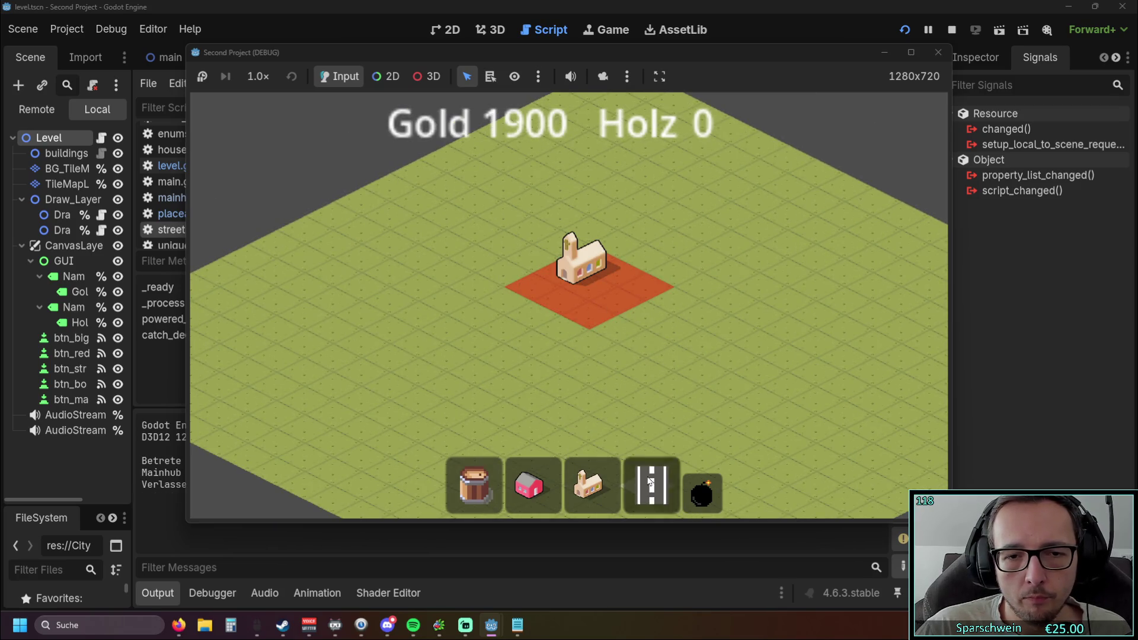
{"action": "left_click_drag", "start_coordinate": [459, 276], "coordinate": [613, 383]}
{"action": "left_click_drag", "start_coordinate": [542, 388], "coordinate": [705, 315]}
{"action": "left_click", "coordinate": [700, 491]}
{"action": "left_click", "coordinate": [618, 417]}
{"action": "left_click", "coordinate": [605, 475]}
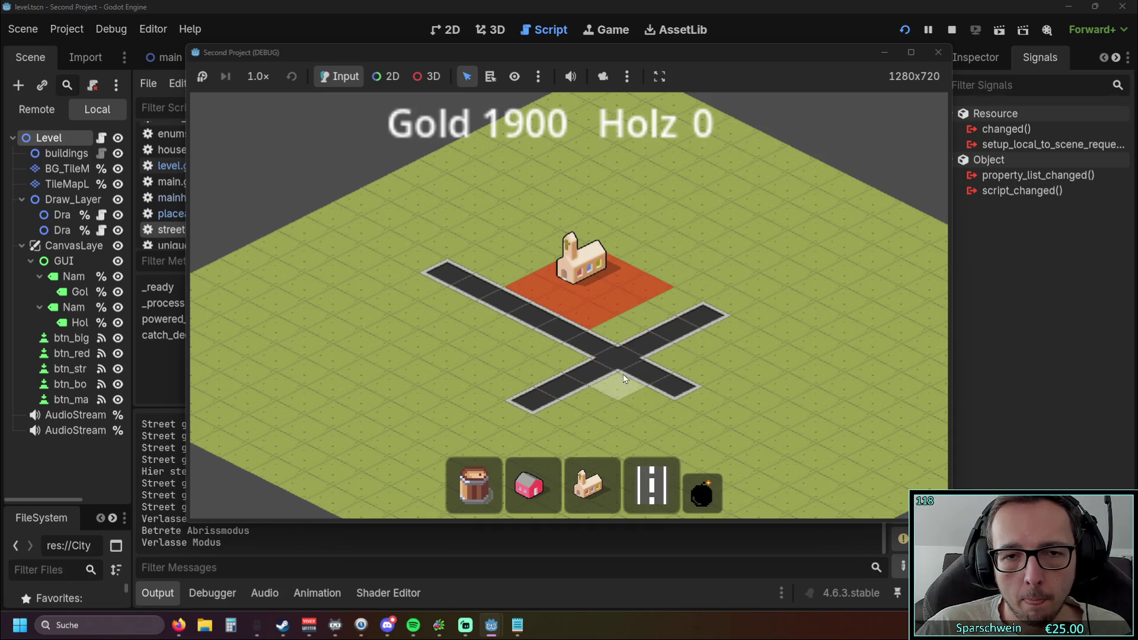
Add an L-shaped street toward the upper left, then demolish tile (5, 10) to split the network.
{"action": "scroll", "coordinate": [624, 374], "scroll_direction": "up", "scroll_amount": 2}
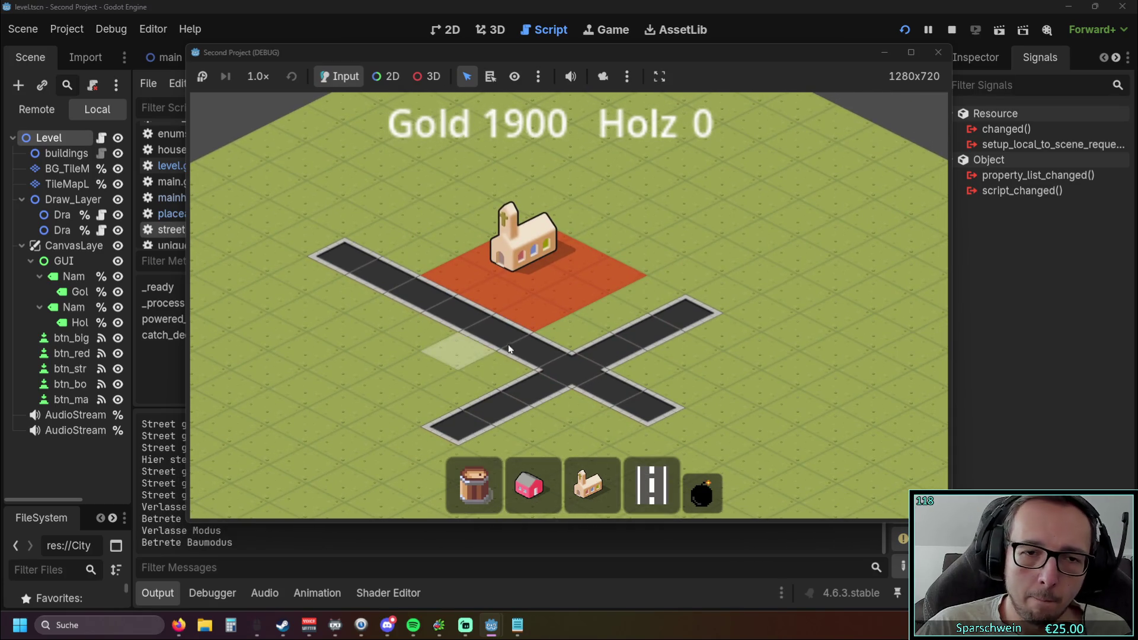
{"action": "right_click", "coordinate": [407, 344]}
{"action": "left_click_drag", "start_coordinate": [407, 343], "coordinate": [557, 367]}
{"action": "scroll", "coordinate": [558, 366], "scroll_direction": "down", "scroll_amount": 2}
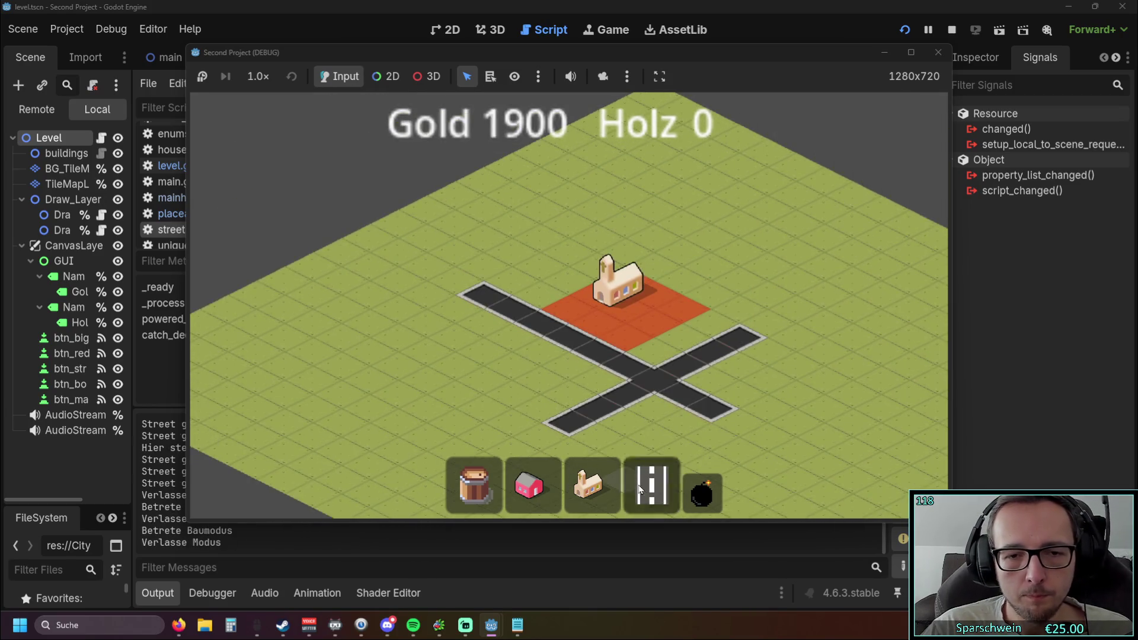
{"action": "left_click", "coordinate": [640, 489]}
{"action": "left_click_drag", "start_coordinate": [566, 253], "coordinate": [510, 328]}
{"action": "scroll", "coordinate": [468, 322], "scroll_direction": "up", "scroll_amount": 2}
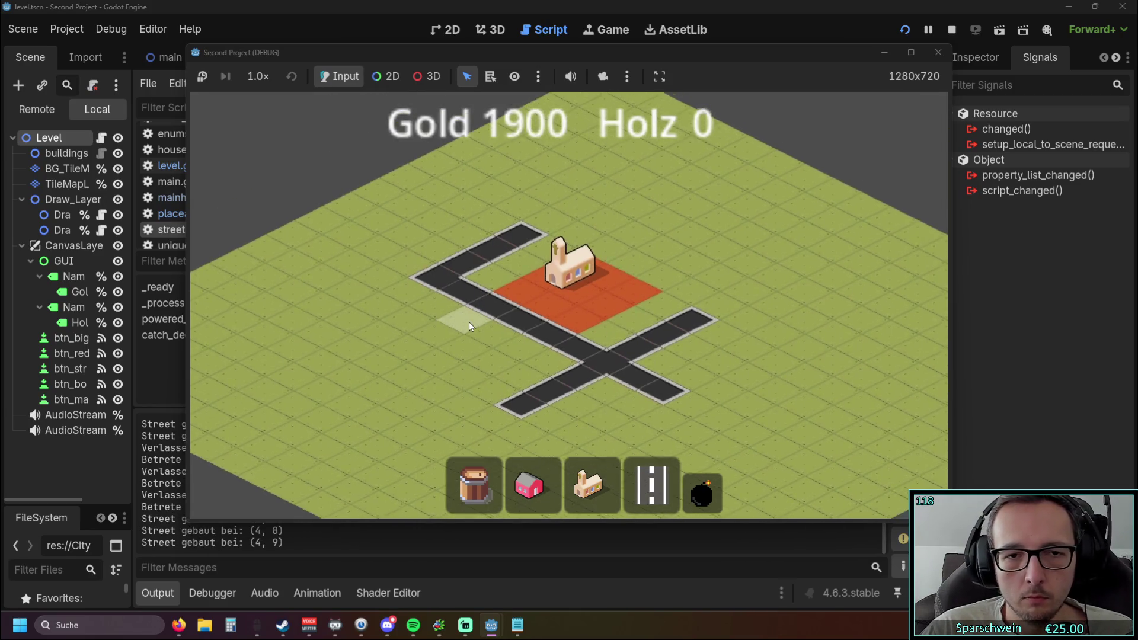
{"action": "left_click", "coordinate": [468, 322]}
{"action": "left_click", "coordinate": [688, 483]}
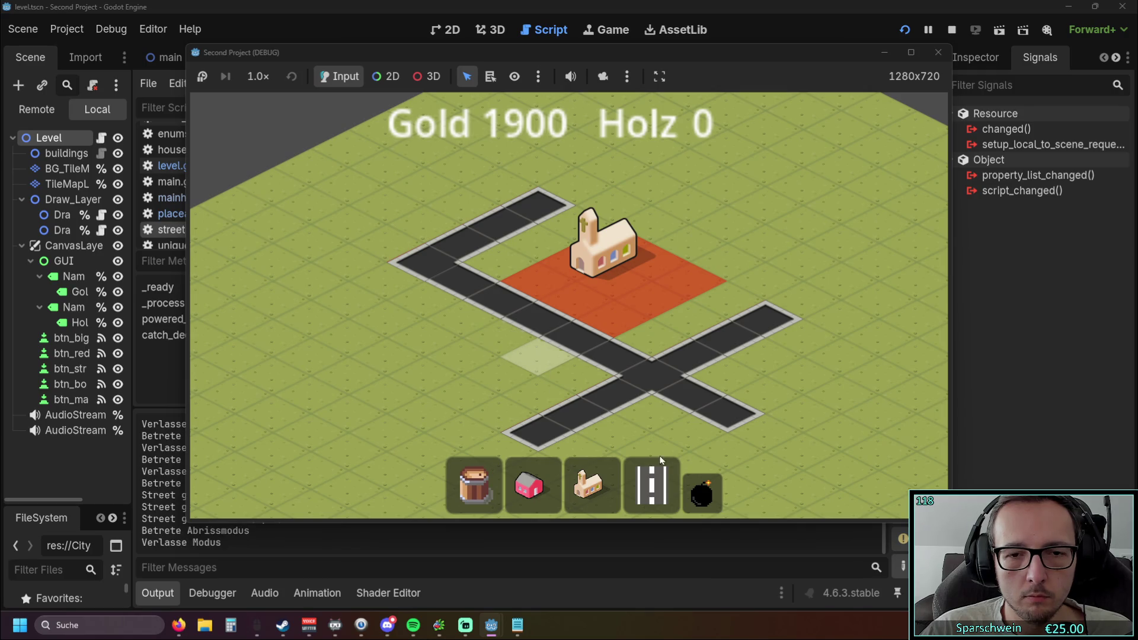
{"action": "left_click", "coordinate": [478, 282]}
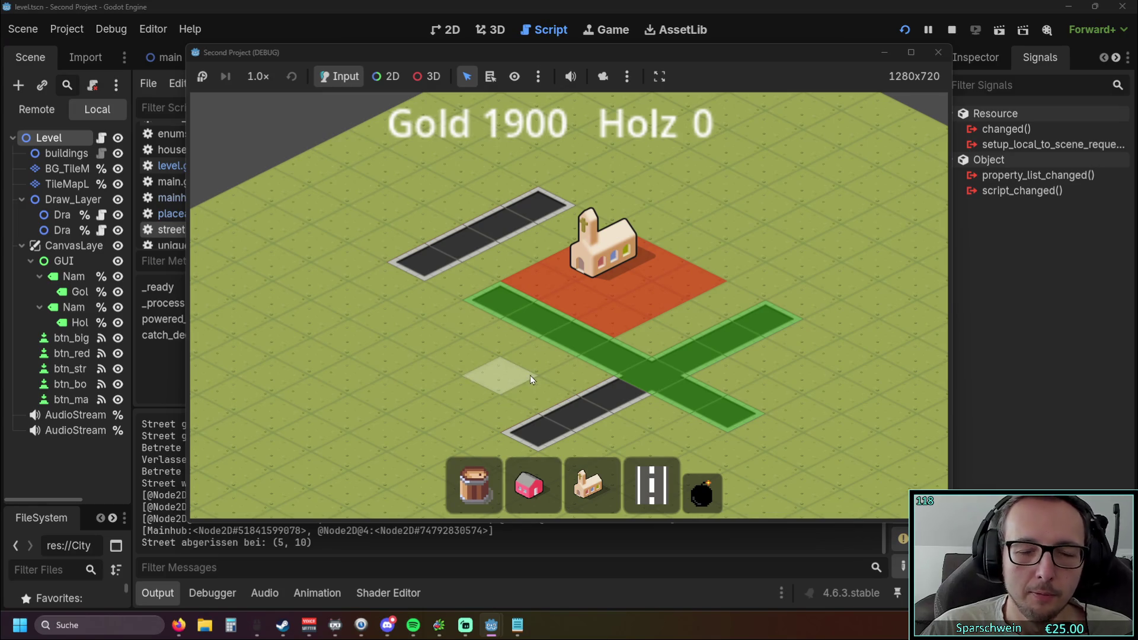
Rebuild the road tile at (5, 10) and extend the road at its left end.
{"action": "left_click", "coordinate": [641, 479]}
{"action": "left_click", "coordinate": [468, 272]}
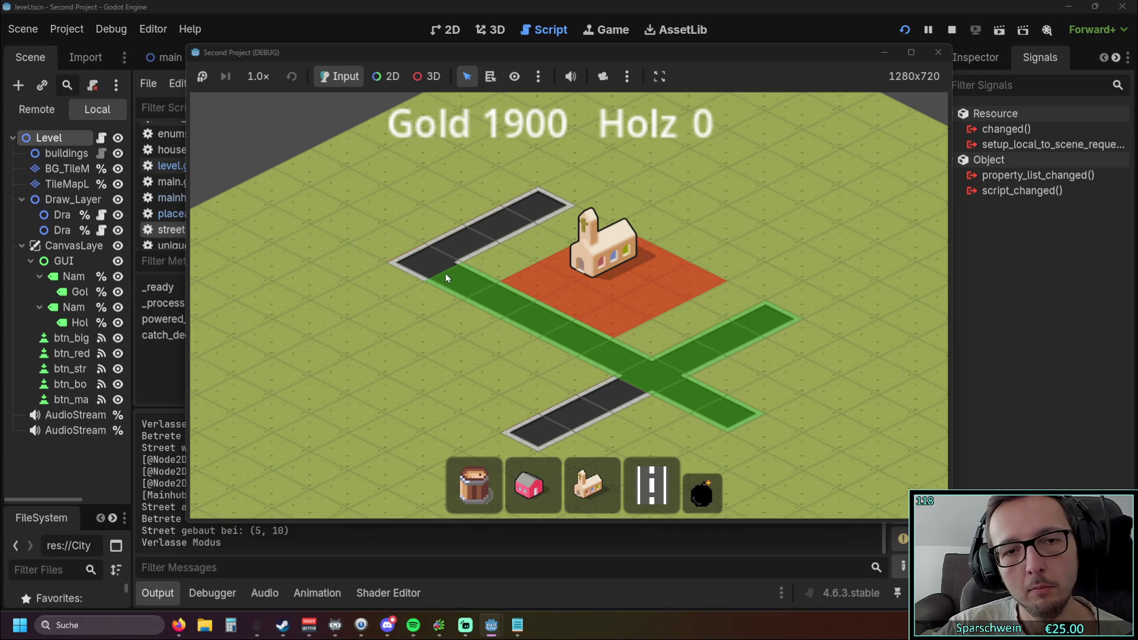
{"action": "key", "text": "Left"}
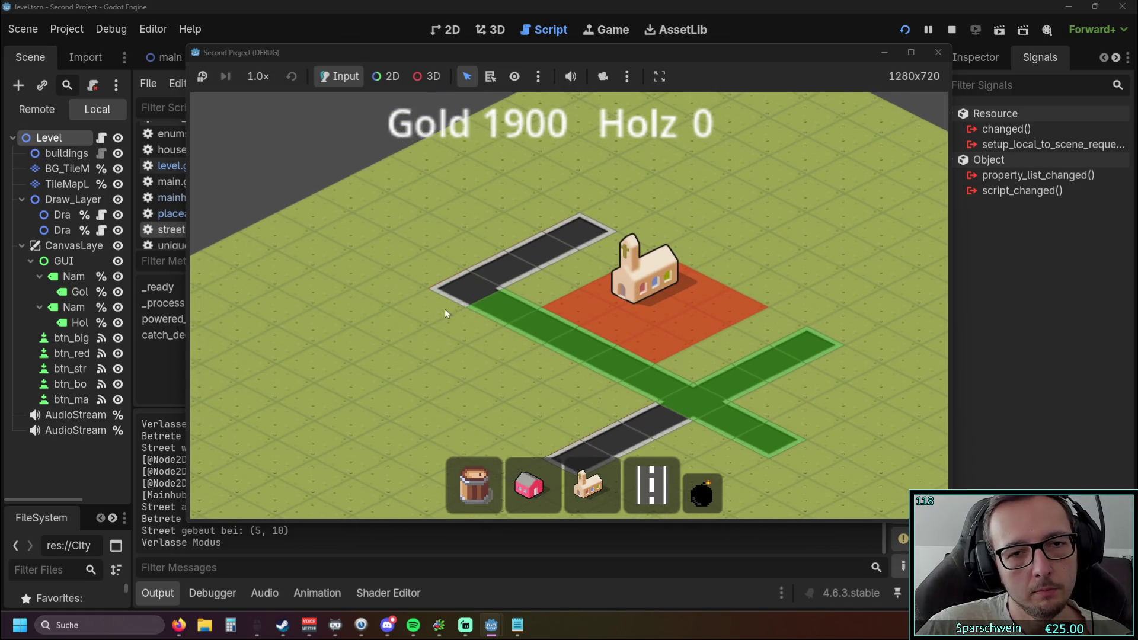
{"action": "left_click", "coordinate": [652, 483]}
{"action": "left_click", "coordinate": [468, 324]}
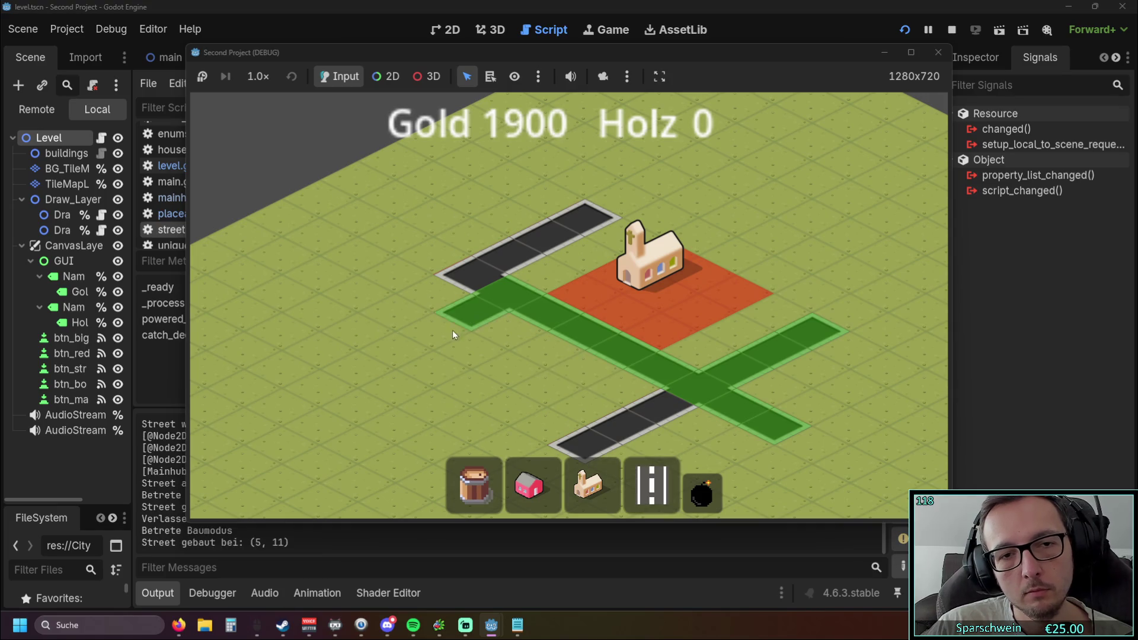
{"action": "left_click", "coordinate": [405, 294]}
{"action": "left_click", "coordinate": [404, 291]}
{"action": "left_click", "coordinate": [437, 261]}
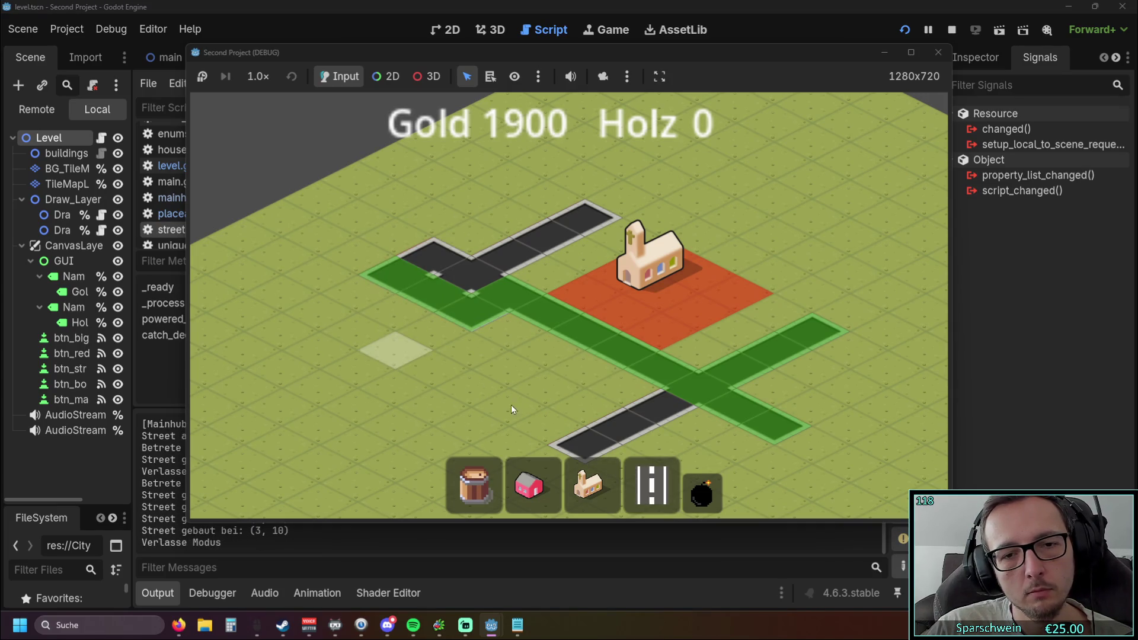
{"action": "left_click", "coordinate": [652, 483]}
Build an up-right road line, a second column, an upper-left column and a down-right row.
{"action": "left_click", "coordinate": [380, 240]}
{"action": "left_click", "coordinate": [415, 228]}
{"action": "left_click", "coordinate": [452, 208]}
{"action": "left_click", "coordinate": [485, 196]}
{"action": "left_click", "coordinate": [517, 187]}
{"action": "left_click_drag", "start_coordinate": [521, 204], "coordinate": [596, 183]}
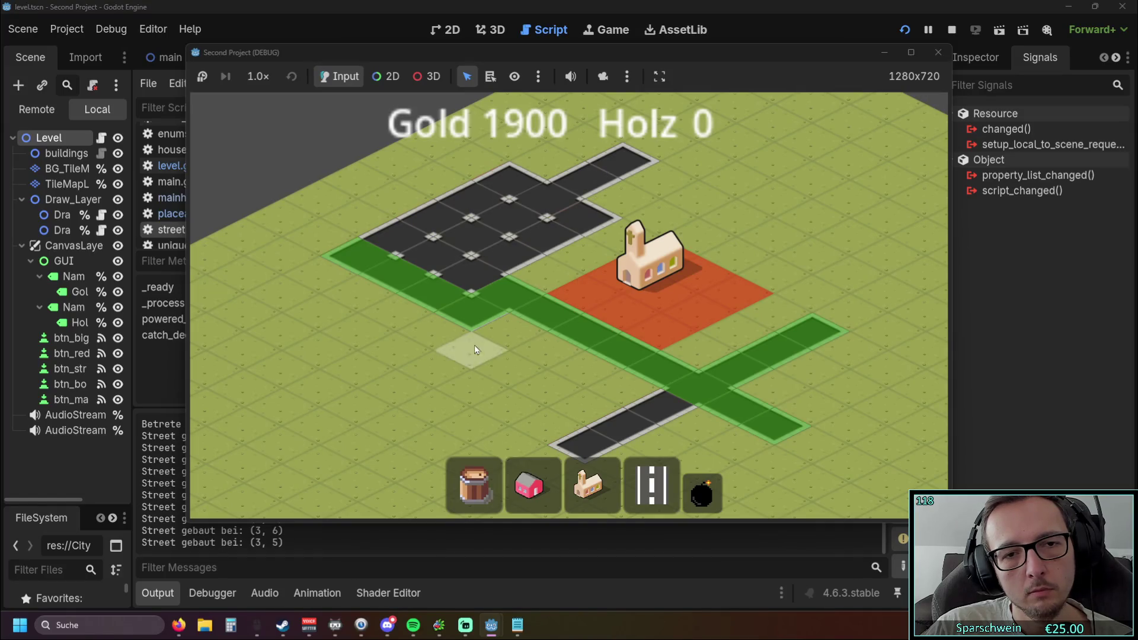
{"action": "mouse_move", "coordinate": [460, 178]}
{"action": "left_mouse_down"}
{"action": "mouse_move", "coordinate": [332, 234]}
{"action": "mouse_move", "coordinate": [298, 263]}
{"action": "left_mouse_up"}
{"action": "left_click_drag", "start_coordinate": [319, 332], "coordinate": [540, 384]}
Demolish the upper-left street block and lower cross, add a street past the church, then clear all streets.
{"action": "scroll", "coordinate": [576, 330], "scroll_direction": "down", "scroll_amount": 2}
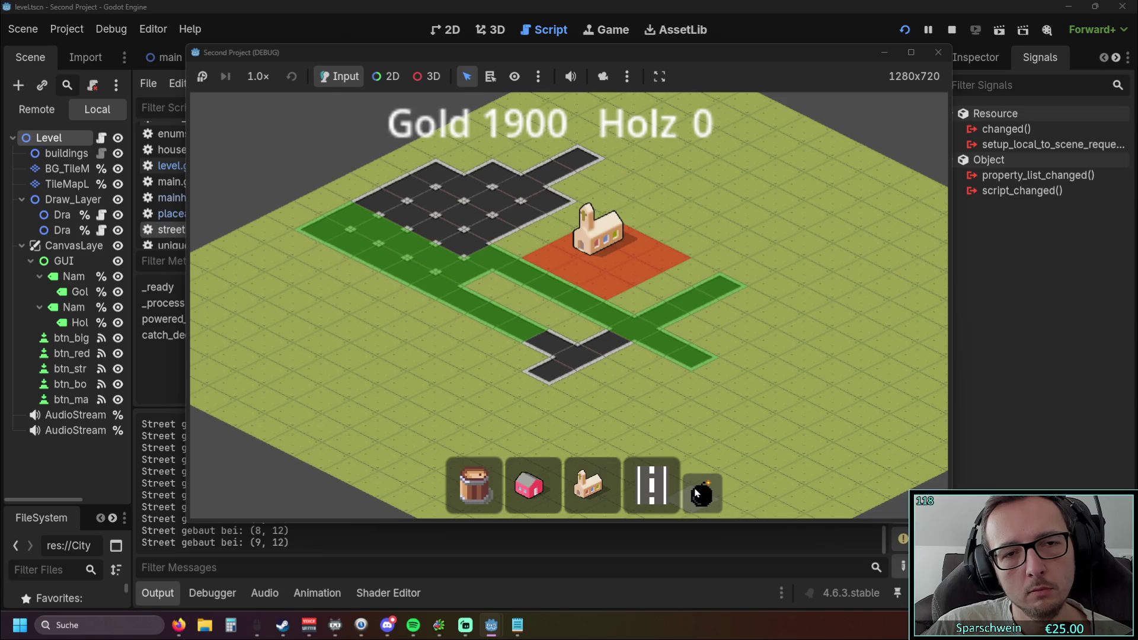
{"action": "left_click_drag", "start_coordinate": [621, 382], "coordinate": [599, 408]}
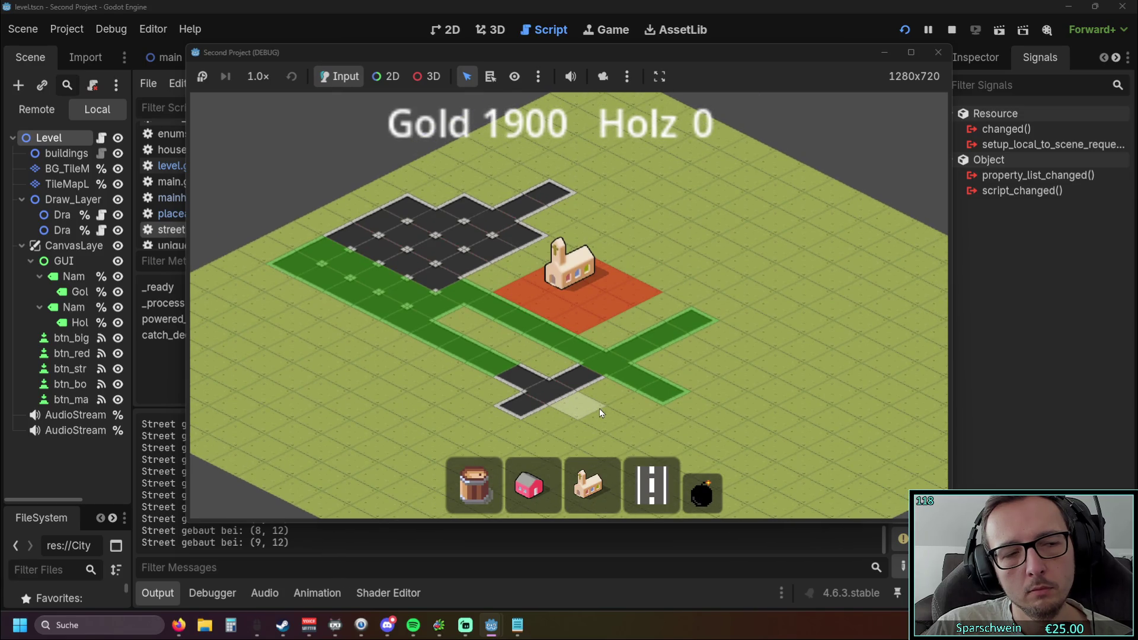
{"action": "left_click", "coordinate": [702, 492]}
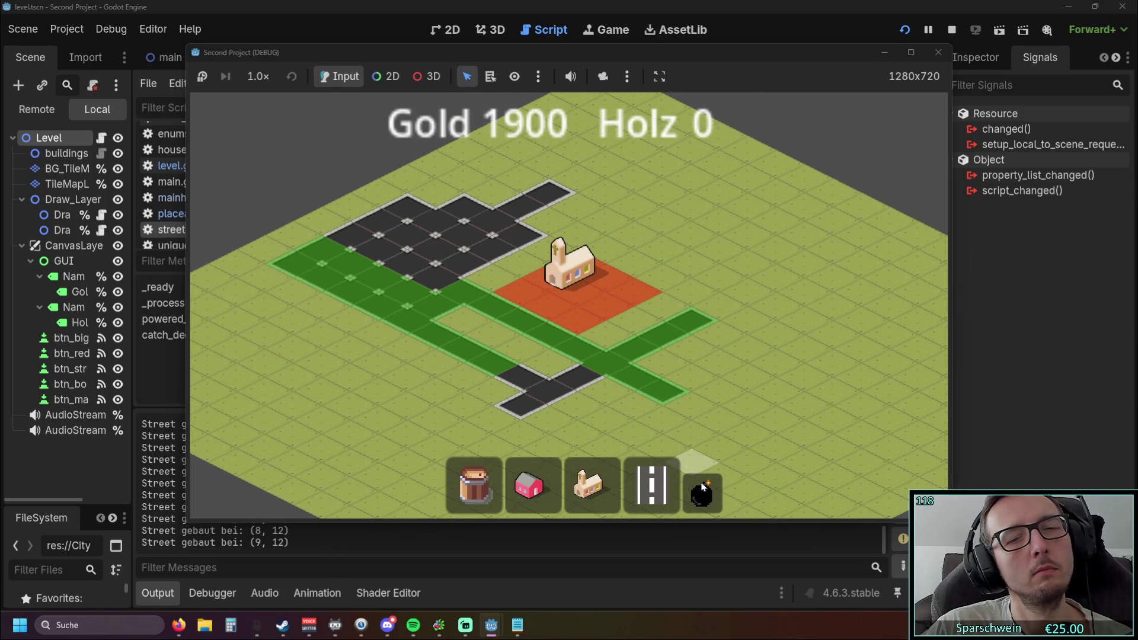
{"action": "left_click_drag", "start_coordinate": [445, 276], "coordinate": [476, 151]}
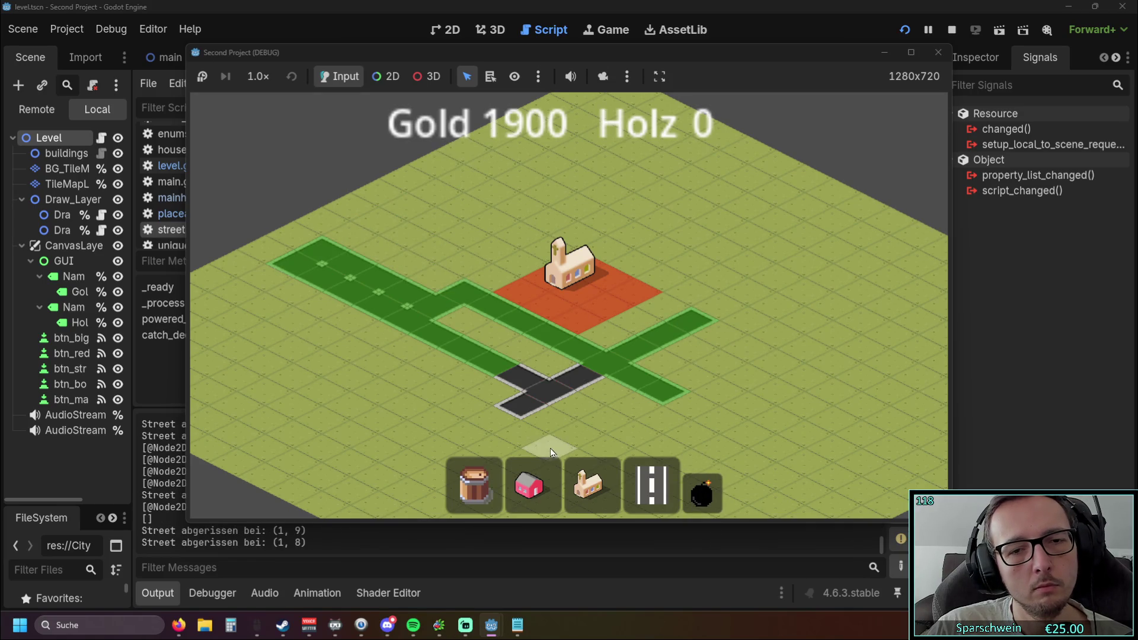
{"action": "left_click_drag", "start_coordinate": [558, 358], "coordinate": [543, 421]}
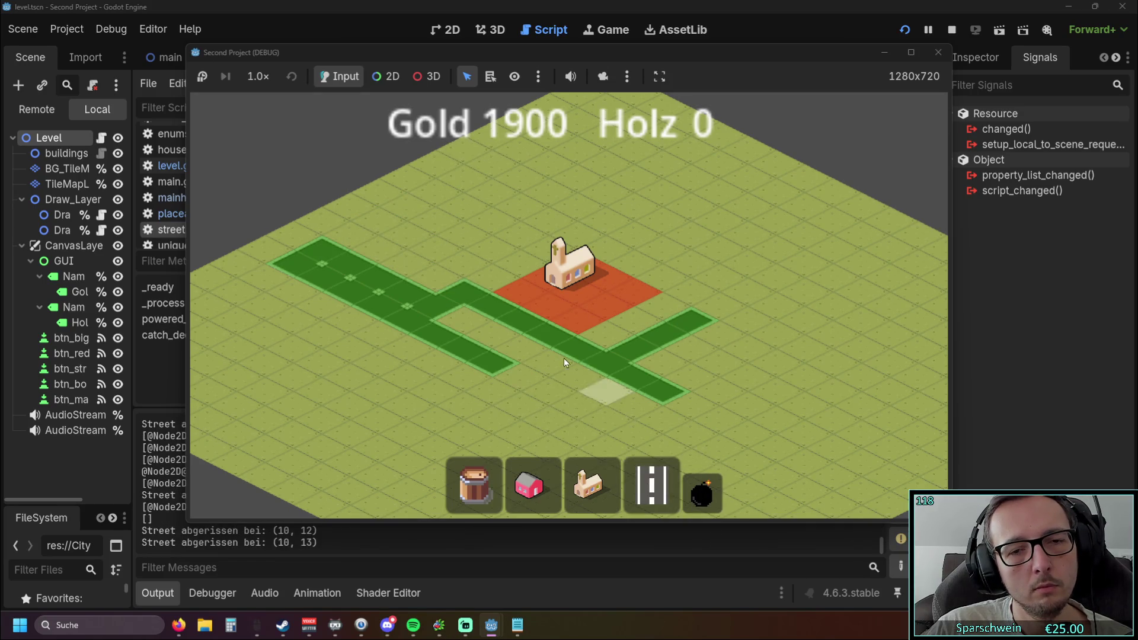
{"action": "left_click_drag", "start_coordinate": [432, 270], "coordinate": [554, 198]}
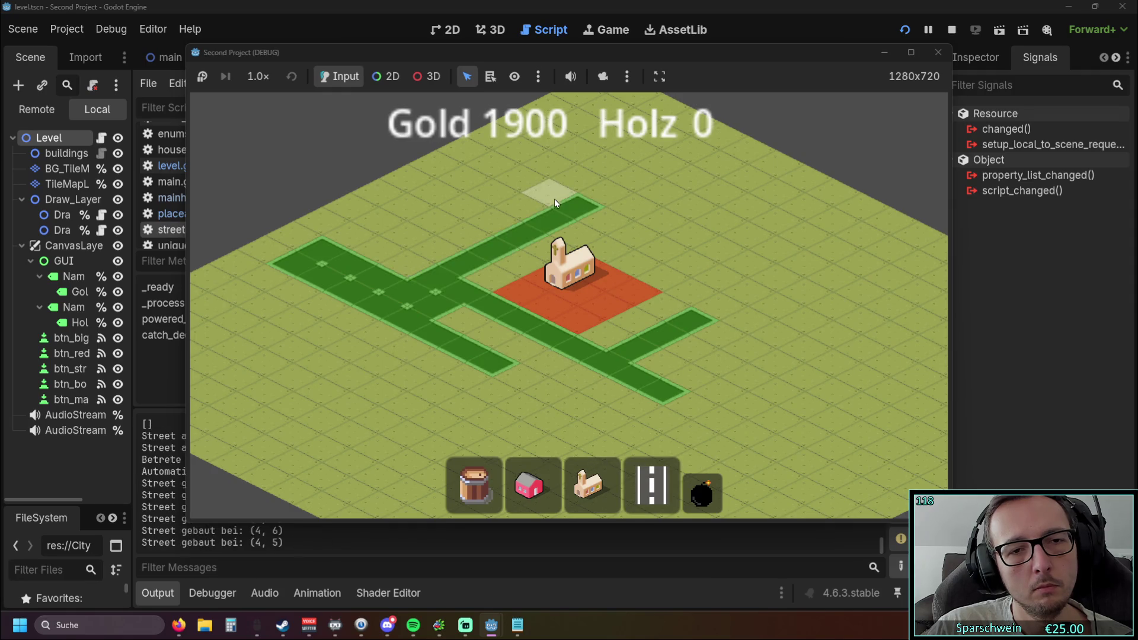
{"action": "left_click", "coordinate": [703, 504]}
{"action": "mouse_move", "coordinate": [262, 287]}
{"action": "left_mouse_down"}
{"action": "mouse_move", "coordinate": [813, 245]}
{"action": "mouse_move", "coordinate": [885, 320]}
{"action": "left_mouse_up"}
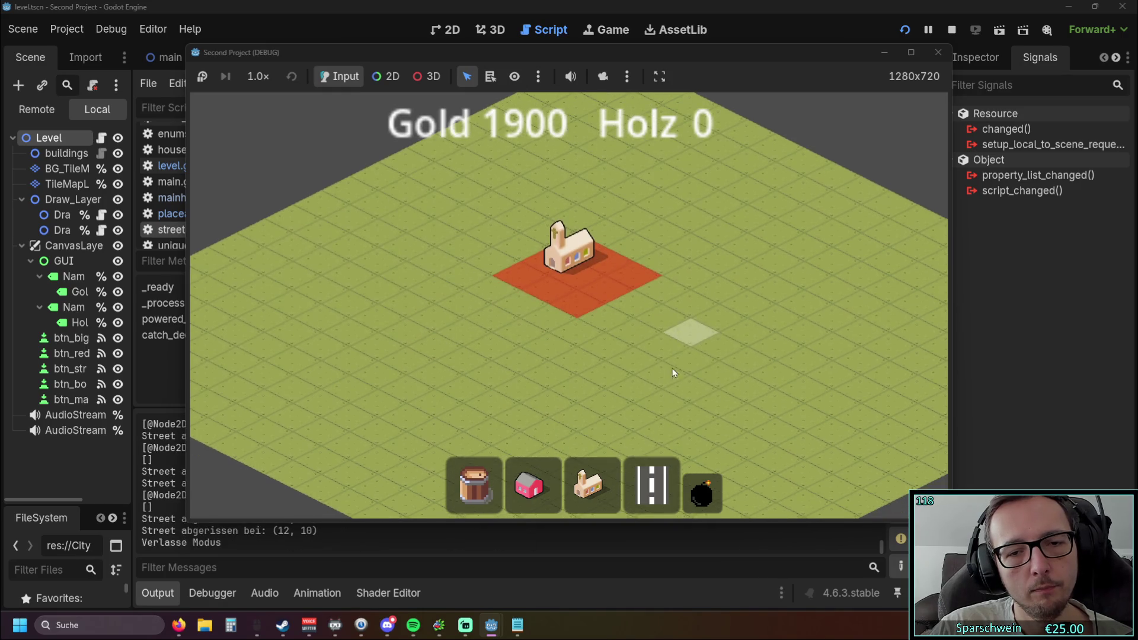
Lay a new street cross by the church, cut and refill tiles beside the intersection, then remove (11, 11).
{"action": "left_click_drag", "start_coordinate": [432, 280], "coordinate": [717, 390]}
{"action": "left_click_drag", "start_coordinate": [549, 400], "coordinate": [785, 289]}
{"action": "left_click", "coordinate": [703, 495]}
{"action": "left_click", "coordinate": [603, 382]}
{"action": "left_click", "coordinate": [659, 346]}
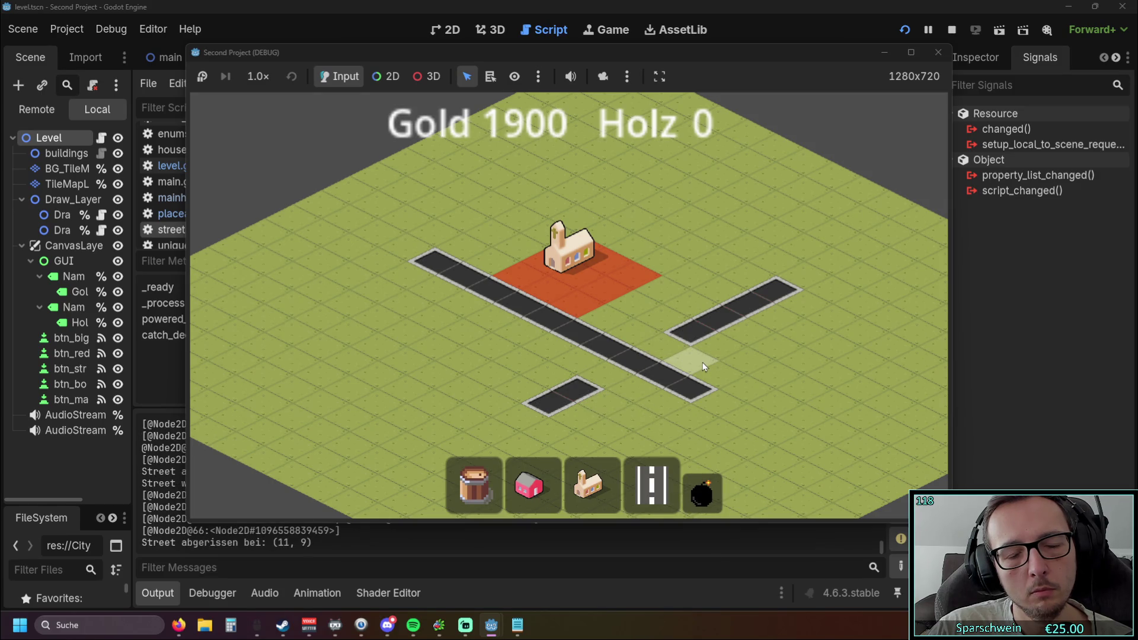
{"action": "left_click", "coordinate": [652, 485]}
{"action": "left_click", "coordinate": [617, 370]}
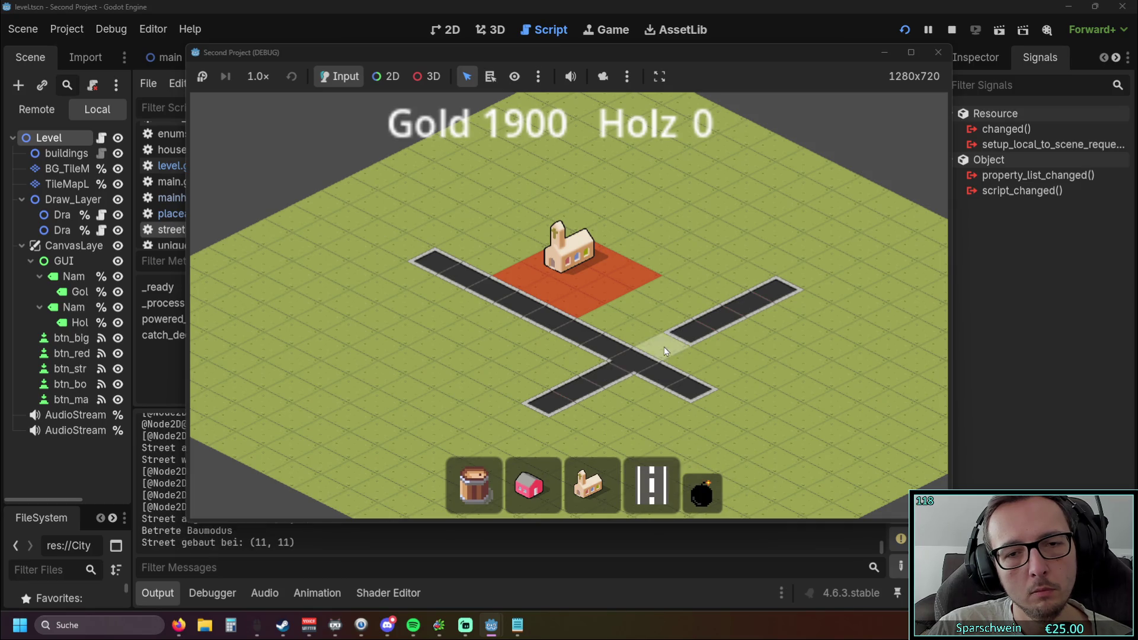
{"action": "left_click", "coordinate": [664, 350]}
{"action": "left_click", "coordinate": [779, 374]}
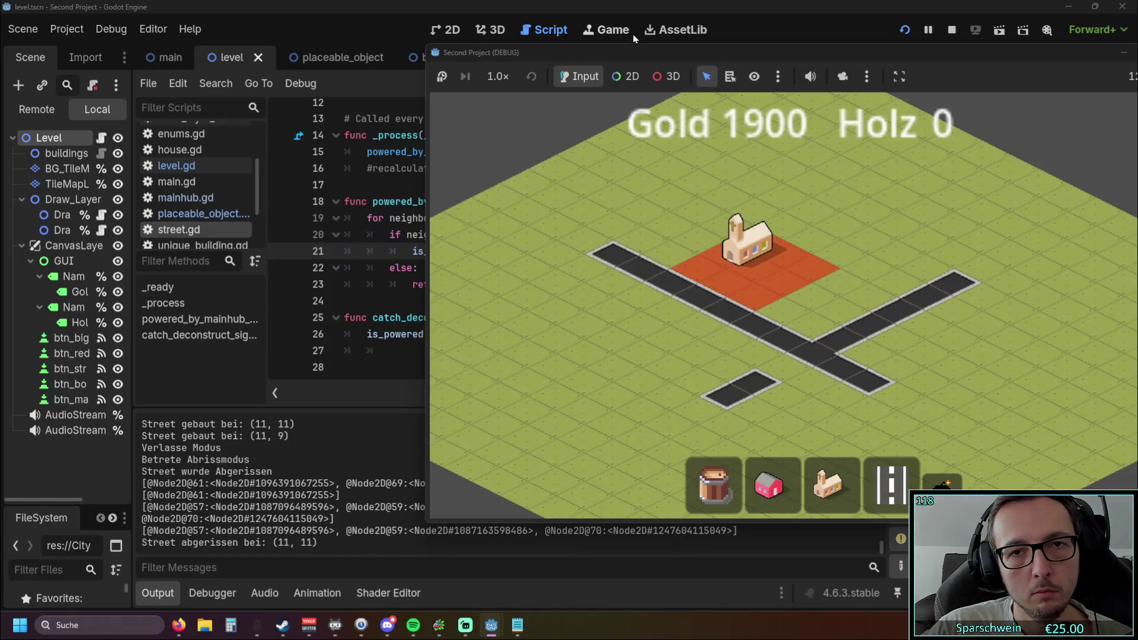
Move the debug game window aside and back to view the script, then close it.
{"action": "left_click_drag", "start_coordinate": [632, 55], "coordinate": [839, 54]}
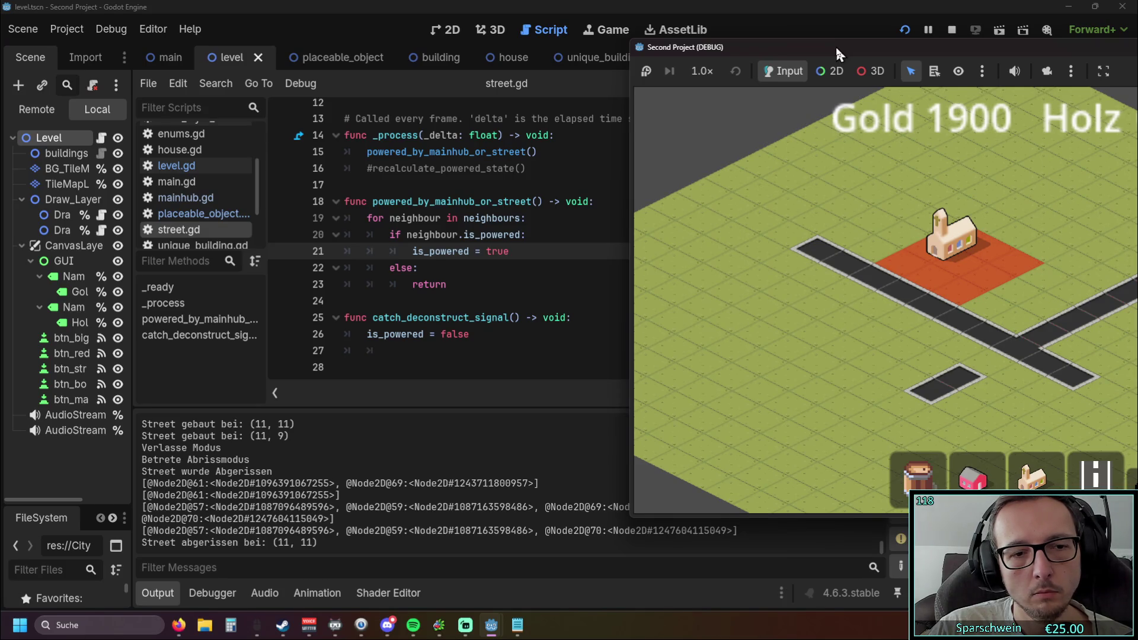
{"action": "left_click_drag", "start_coordinate": [836, 49], "coordinate": [1005, 46]}
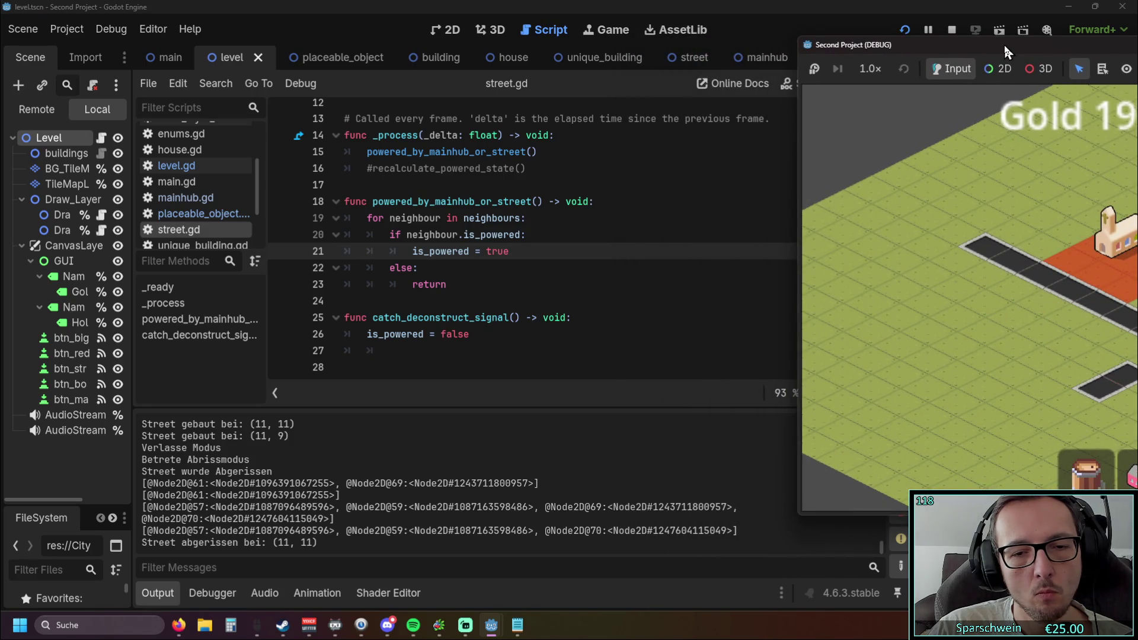
{"action": "mouse_move", "coordinate": [1005, 42]}
{"action": "left_mouse_down"}
{"action": "mouse_move", "coordinate": [394, 53]}
{"action": "mouse_move", "coordinate": [657, 41]}
{"action": "mouse_move", "coordinate": [423, 57]}
{"action": "left_mouse_up"}
{"action": "left_click", "coordinate": [901, 54]}
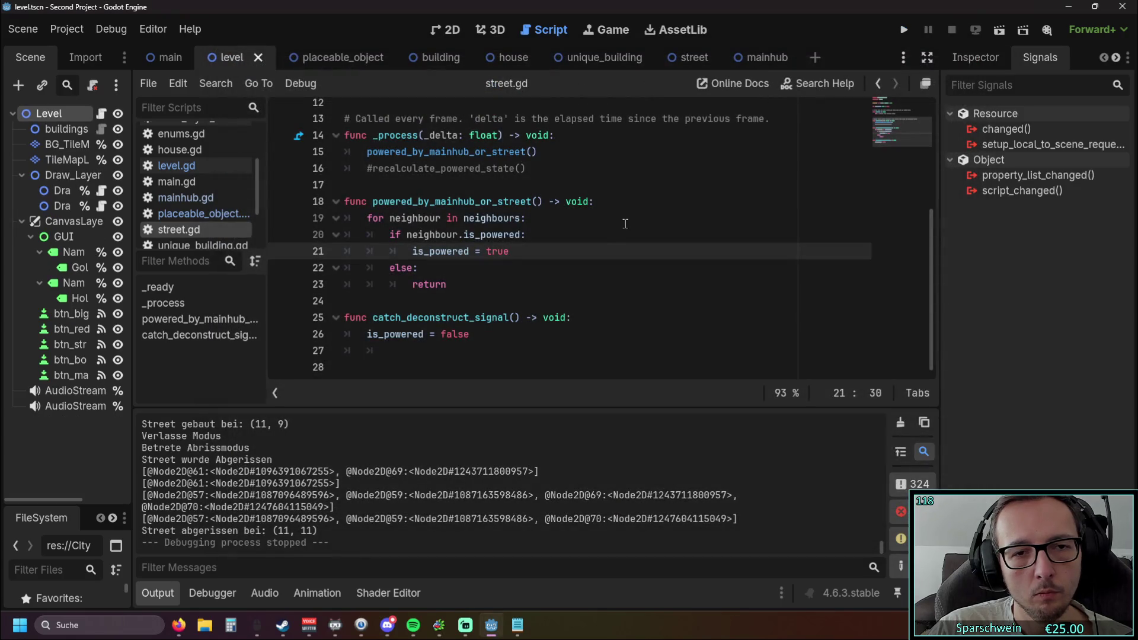
Delete the '#recalculate_powered_state()' line from _process and relaunch the game.
{"action": "left_click", "coordinate": [500, 286]}
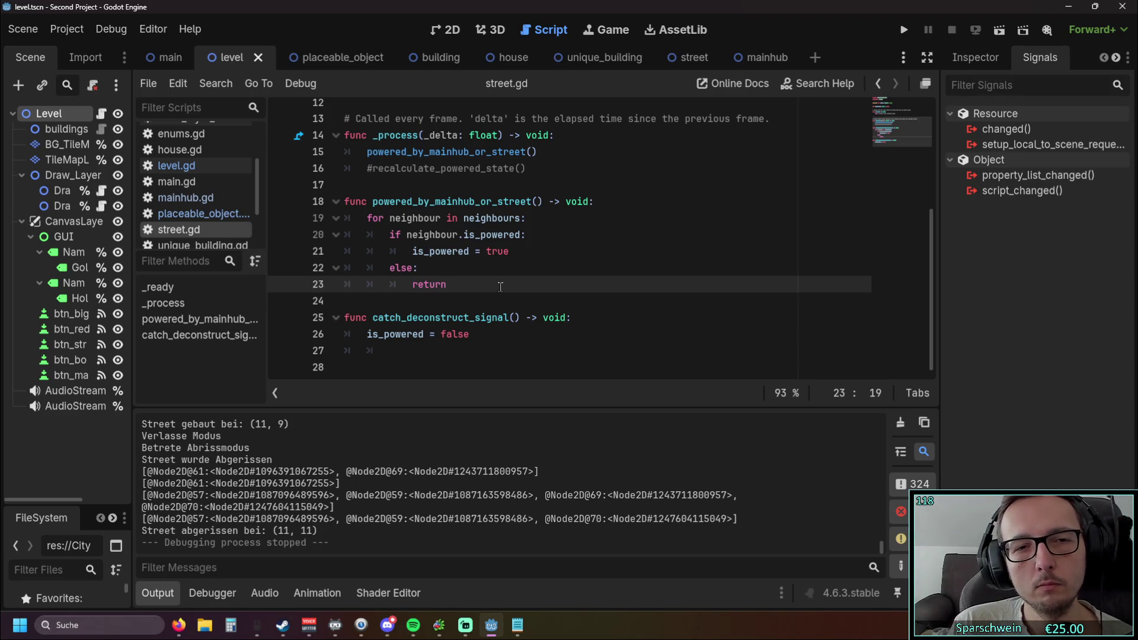
{"action": "scroll", "coordinate": [481, 259], "scroll_direction": "up", "scroll_amount": 4}
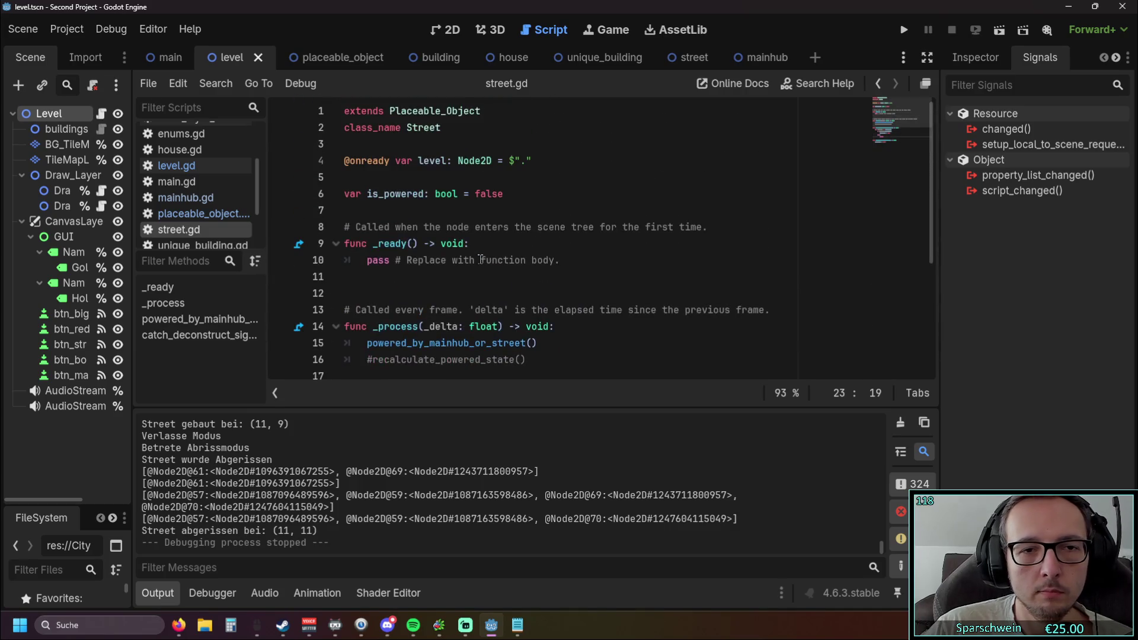
{"action": "scroll", "coordinate": [583, 213], "scroll_direction": "down", "scroll_amount": 3}
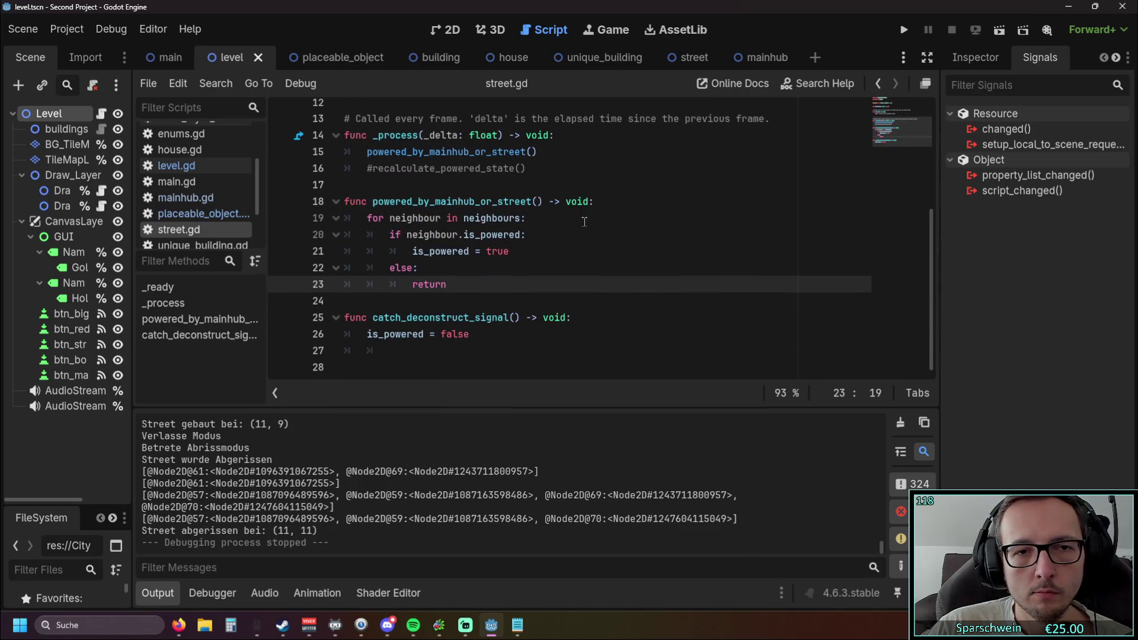
{"action": "triple_click", "coordinate": [536, 168]}
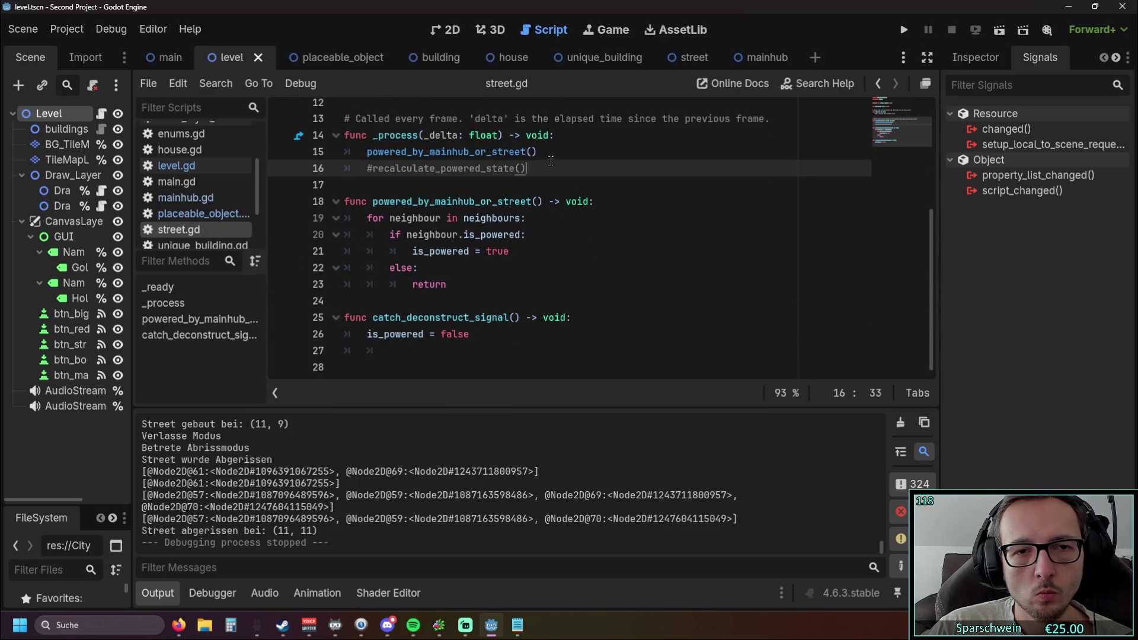
{"action": "key", "text": "BackSpace"}
{"action": "key", "text": "BackSpace"}
{"action": "left_click", "coordinate": [715, 251]}
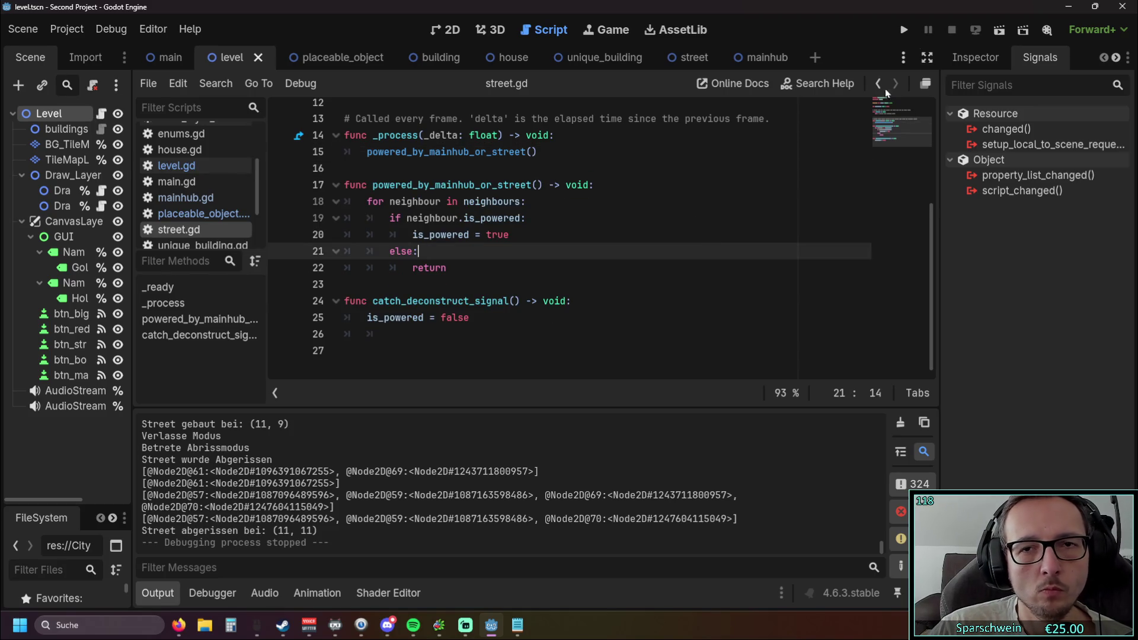
{"action": "left_click", "coordinate": [906, 31]}
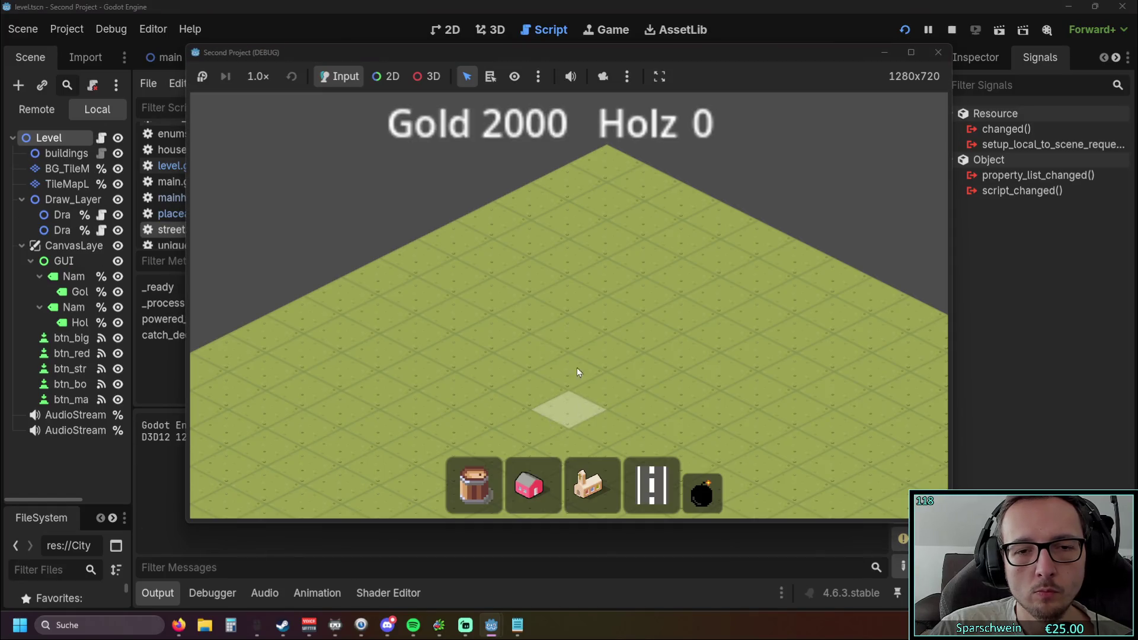
{"action": "left_click", "coordinate": [591, 485]}
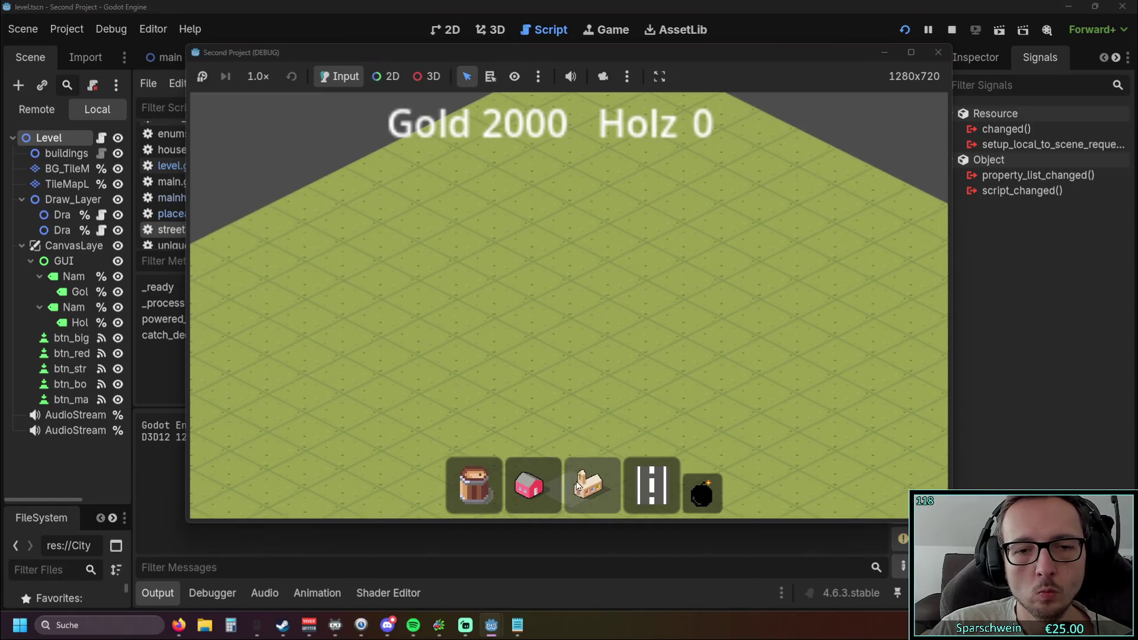
Place the church with two crossing roads, then demolish the road arms.
{"action": "left_click", "coordinate": [599, 279]}
{"action": "left_click", "coordinate": [651, 485]}
{"action": "left_click_drag", "start_coordinate": [400, 303], "coordinate": [651, 423]}
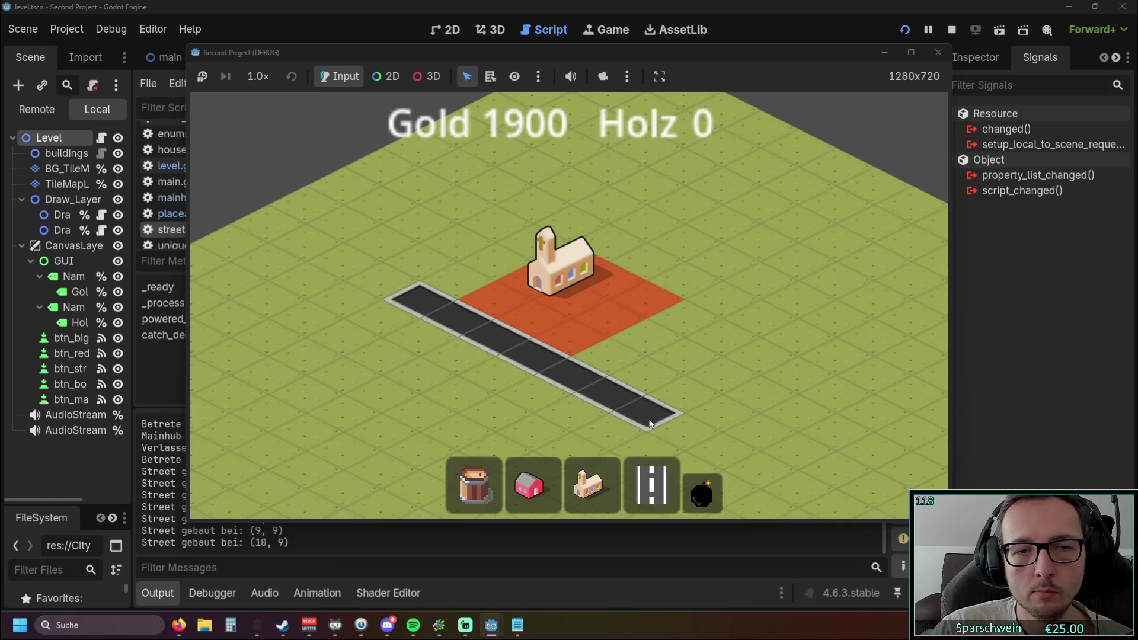
{"action": "left_click_drag", "start_coordinate": [508, 421], "coordinate": [755, 282]}
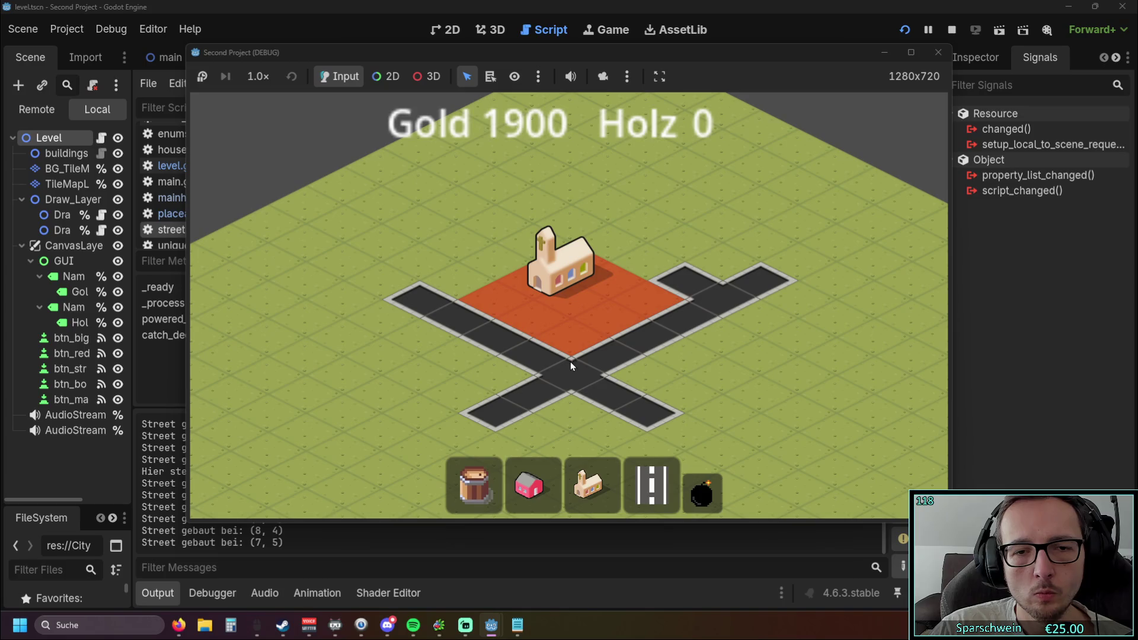
{"action": "left_click", "coordinate": [695, 494]}
{"action": "left_click", "coordinate": [764, 283]}
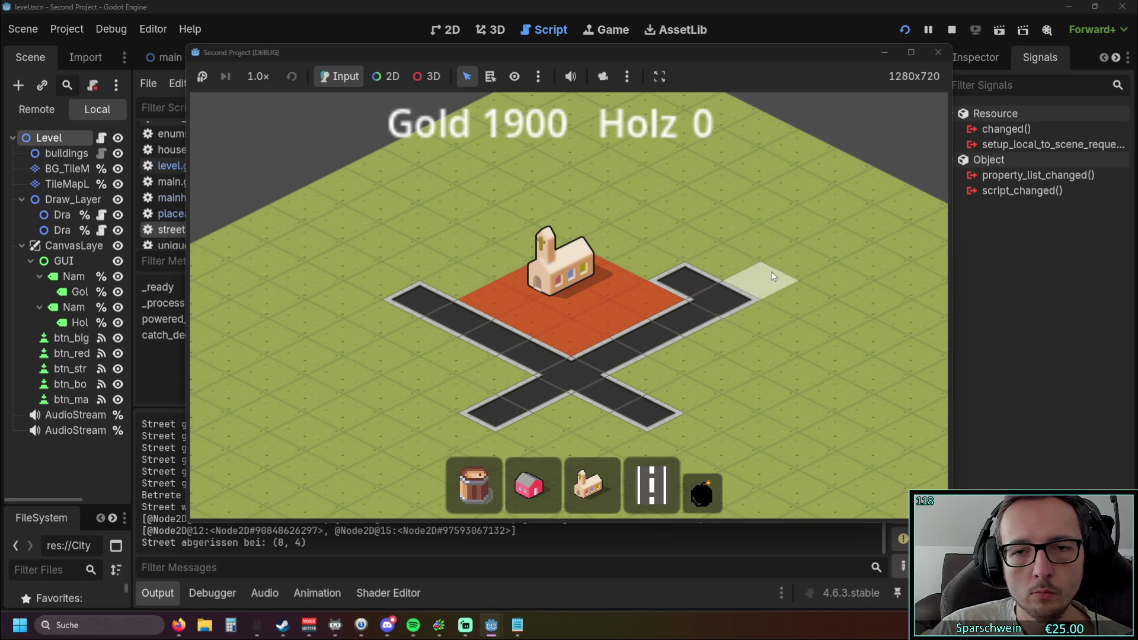
{"action": "left_click_drag", "start_coordinate": [763, 284], "coordinate": [623, 354]}
{"action": "left_click", "coordinate": [426, 293]}
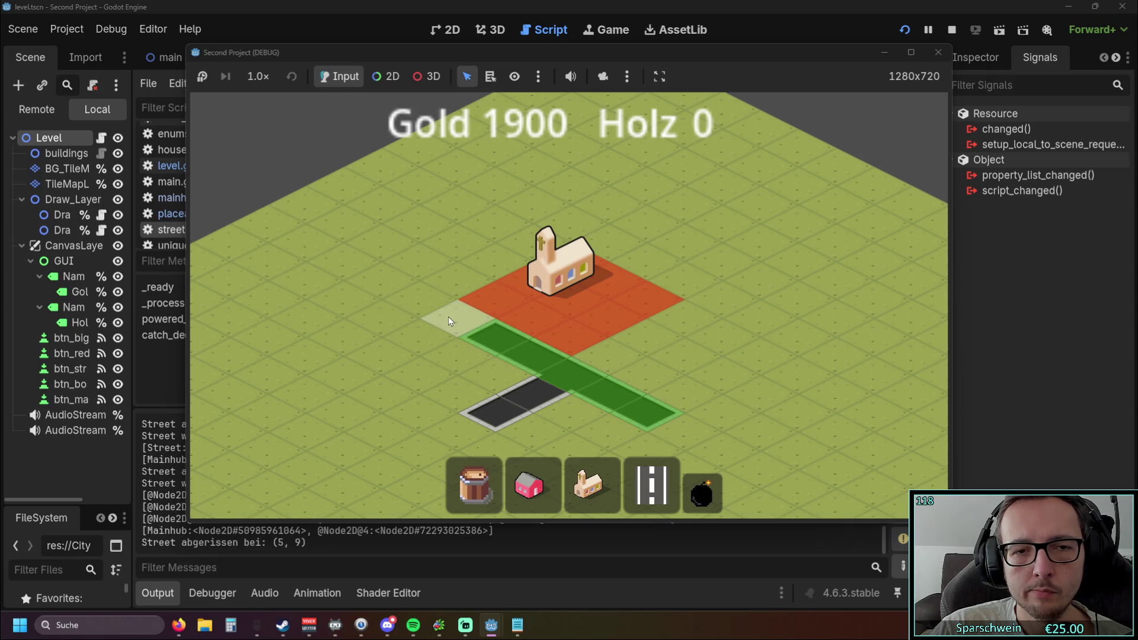
{"action": "left_click", "coordinate": [477, 408]}
Stop the game, delete the else: return branch in street.gd, and relaunch.
{"action": "right_click", "coordinate": [478, 407]}
{"action": "left_click", "coordinate": [951, 30]}
{"action": "left_click", "coordinate": [602, 295]}
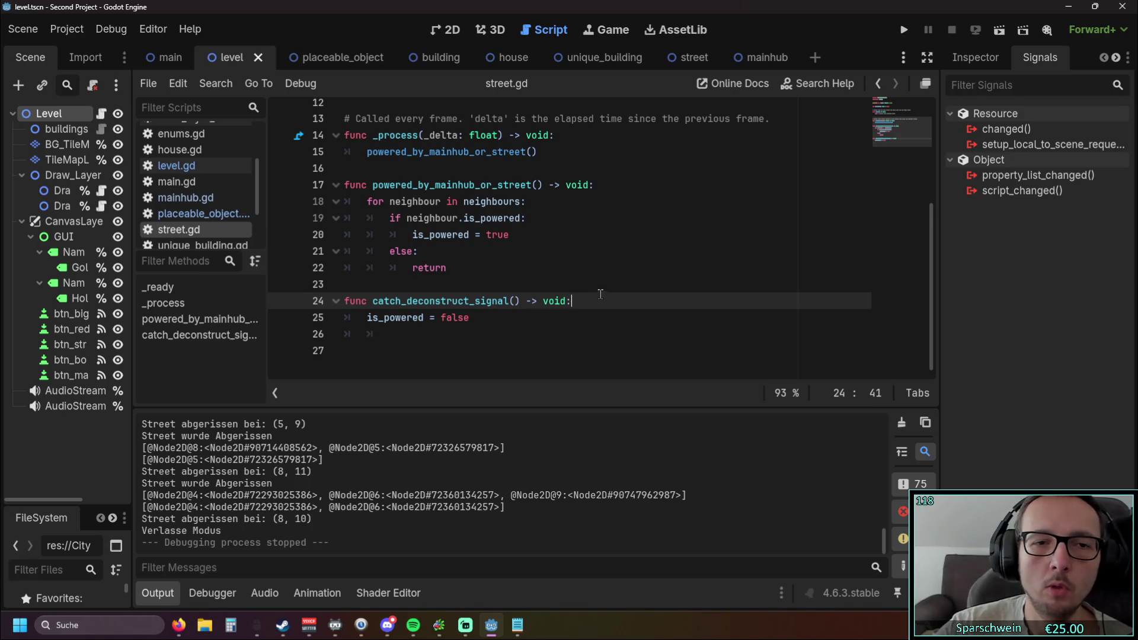
{"action": "key", "text": "Up"}
{"action": "key", "text": "Up"}
{"action": "key", "text": "shift+Up"}
{"action": "key", "text": "shift+Home"}
{"action": "key", "text": "shift+Home"}
{"action": "key", "text": "BackSpace"}
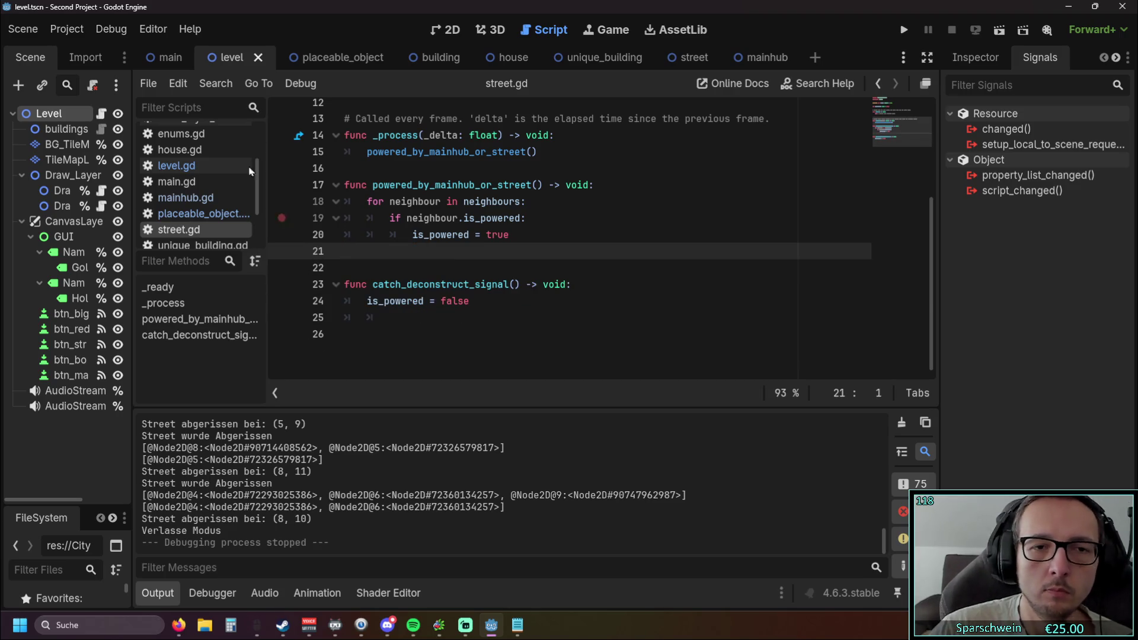
{"action": "left_click", "coordinate": [902, 33]}
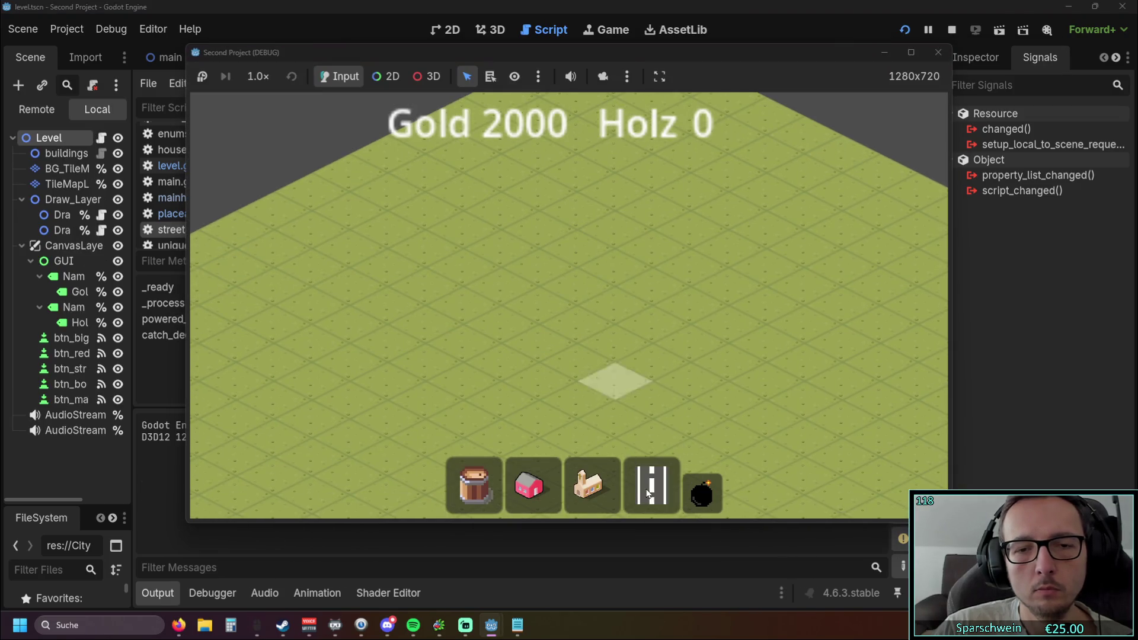
Lay a diagonal road with a perpendicular branch, then demolish the roads.
{"action": "left_click", "coordinate": [648, 494]}
{"action": "left_click_drag", "start_coordinate": [468, 303], "coordinate": [700, 422]}
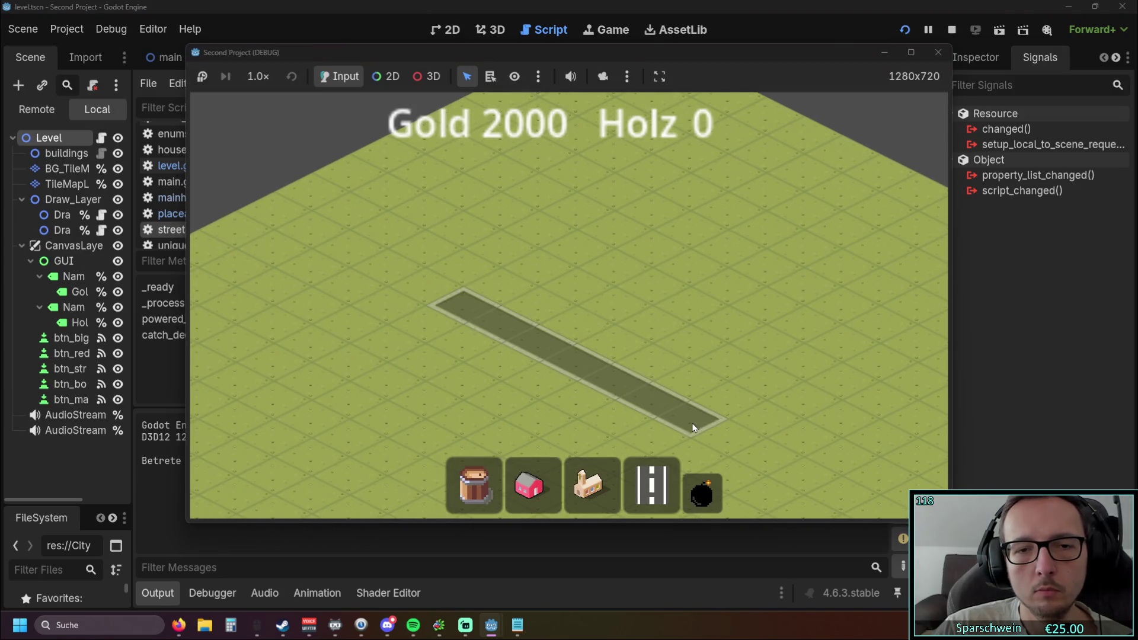
{"action": "left_click_drag", "start_coordinate": [535, 417], "coordinate": [718, 323]}
{"action": "left_click", "coordinate": [702, 492]}
{"action": "left_click", "coordinate": [615, 364]}
{"action": "left_click", "coordinate": [592, 485]}
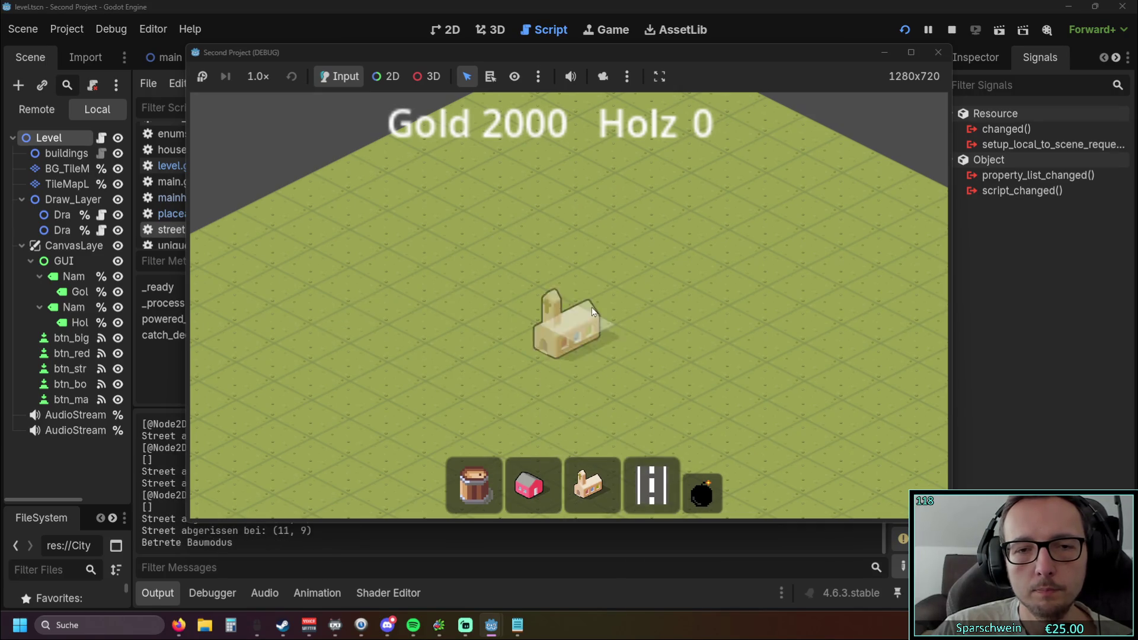
Place a church with crossing roads, remove junction tile (10, 10), and close the game.
{"action": "left_click", "coordinate": [611, 323]}
{"action": "left_click", "coordinate": [652, 485]}
{"action": "left_click_drag", "start_coordinate": [437, 336], "coordinate": [649, 427]}
{"action": "mouse_move", "coordinate": [732, 314]}
{"action": "left_mouse_down"}
{"action": "mouse_move", "coordinate": [512, 410]}
{"action": "mouse_move", "coordinate": [522, 413]}
{"action": "left_mouse_up"}
{"action": "left_click", "coordinate": [701, 491]}
{"action": "left_click", "coordinate": [609, 330]}
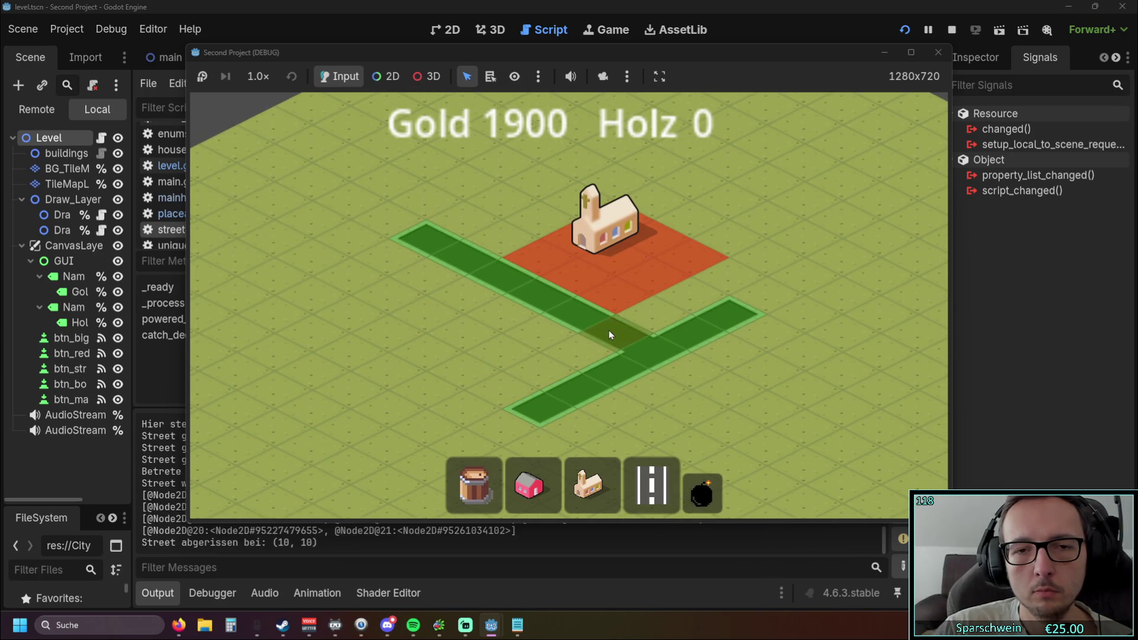
{"action": "right_click", "coordinate": [730, 390]}
{"action": "left_click", "coordinate": [951, 29]}
{"action": "left_click", "coordinate": [616, 282]}
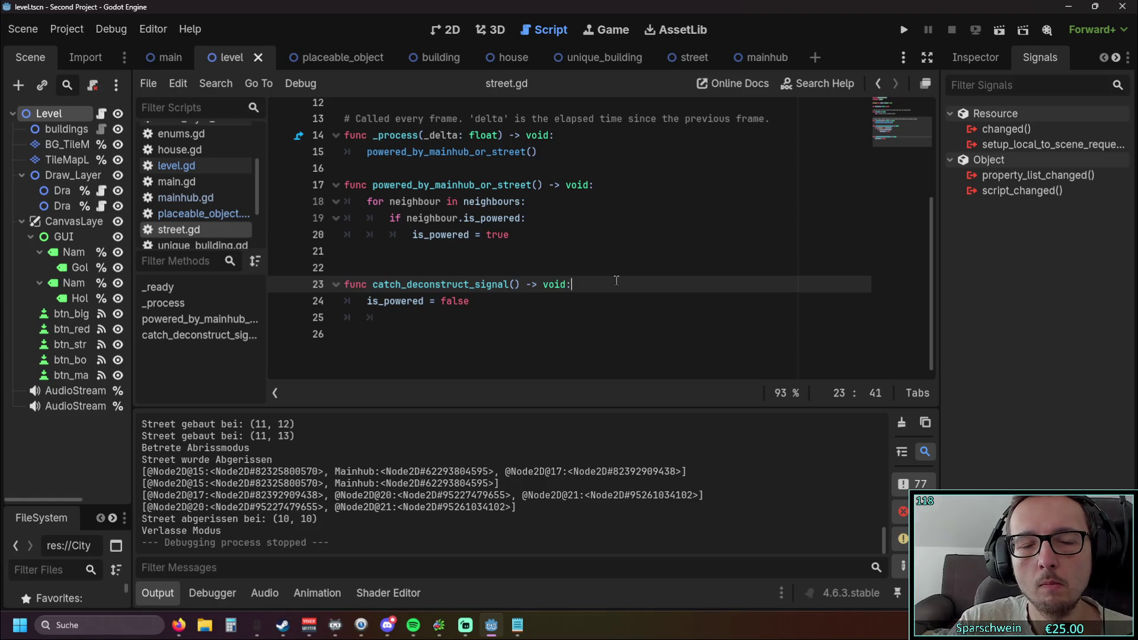
Extend line 19's condition with 'and (neighbour.object_name == "Street"'.
{"action": "left_click", "coordinate": [522, 219]}
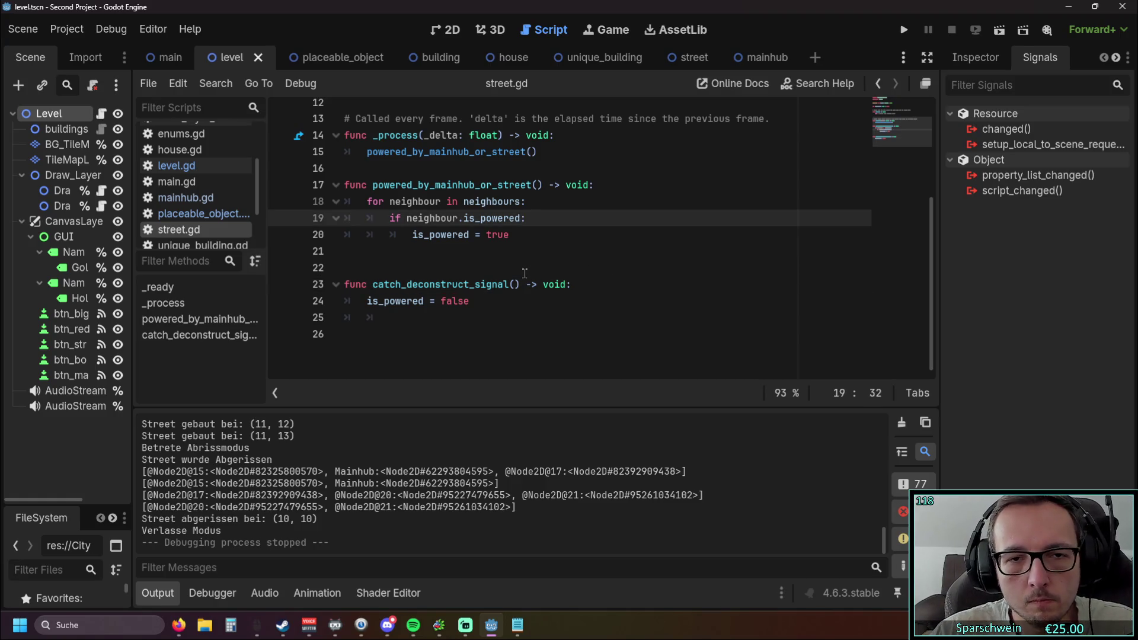
{"action": "type", "text": "and"}
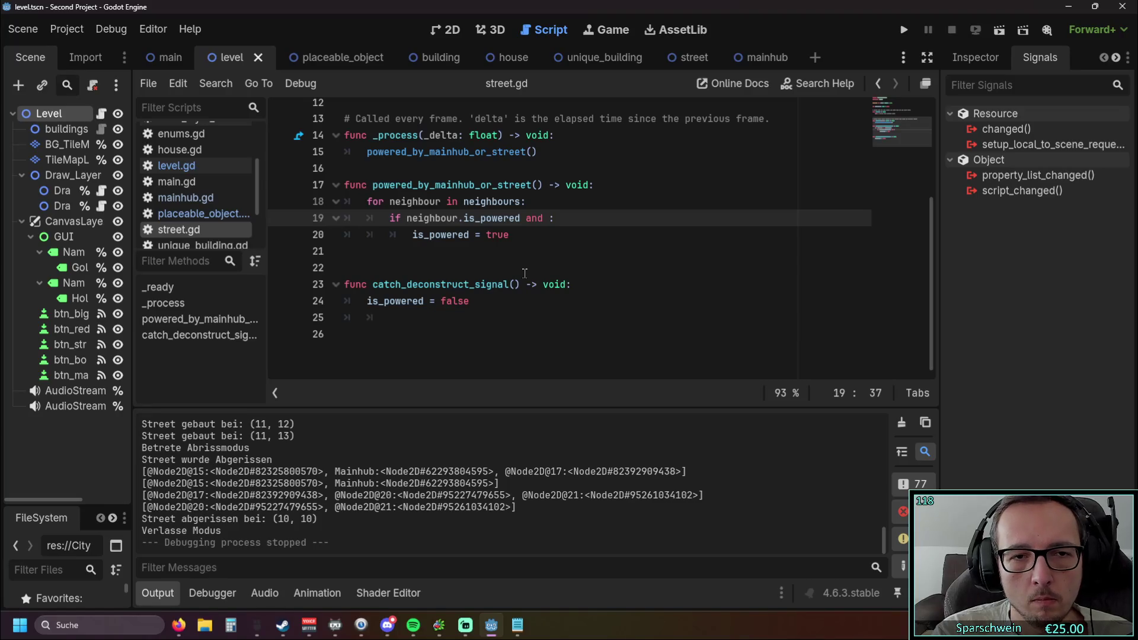
{"action": "scroll", "coordinate": [525, 272], "scroll_direction": "up", "scroll_amount": 1}
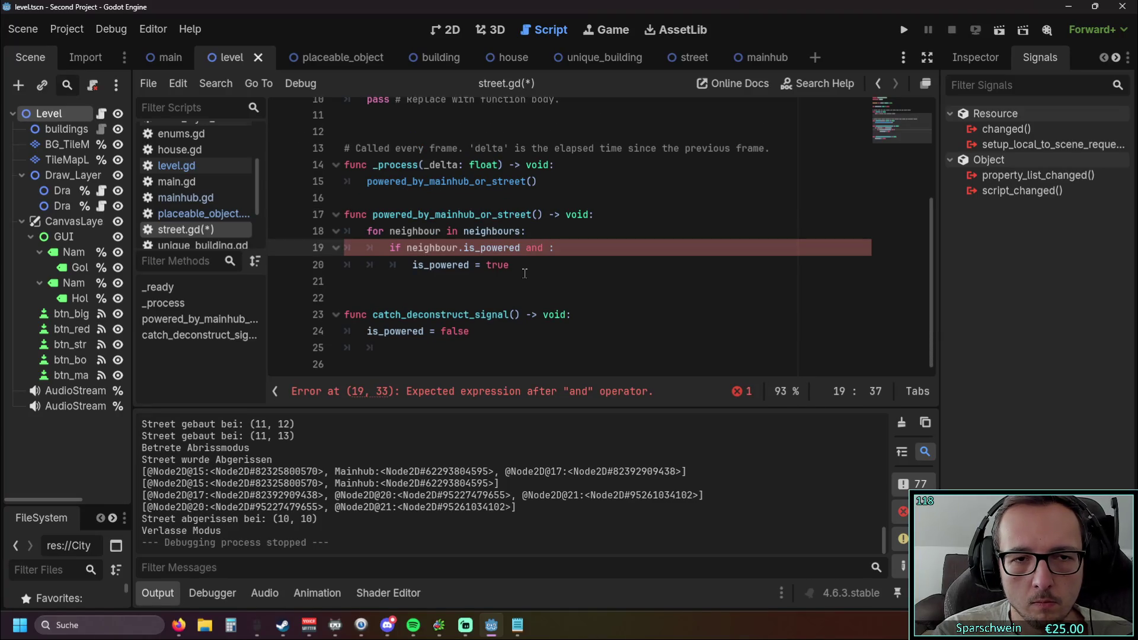
{"action": "type", "text": "neigh"}
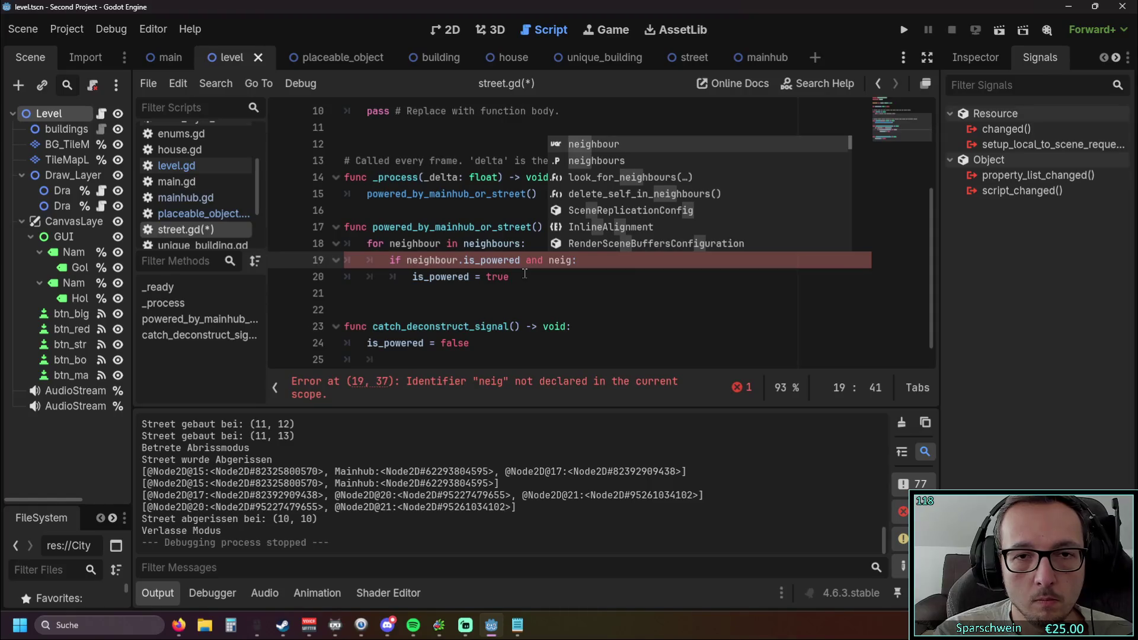
{"action": "key", "text": "Return"}
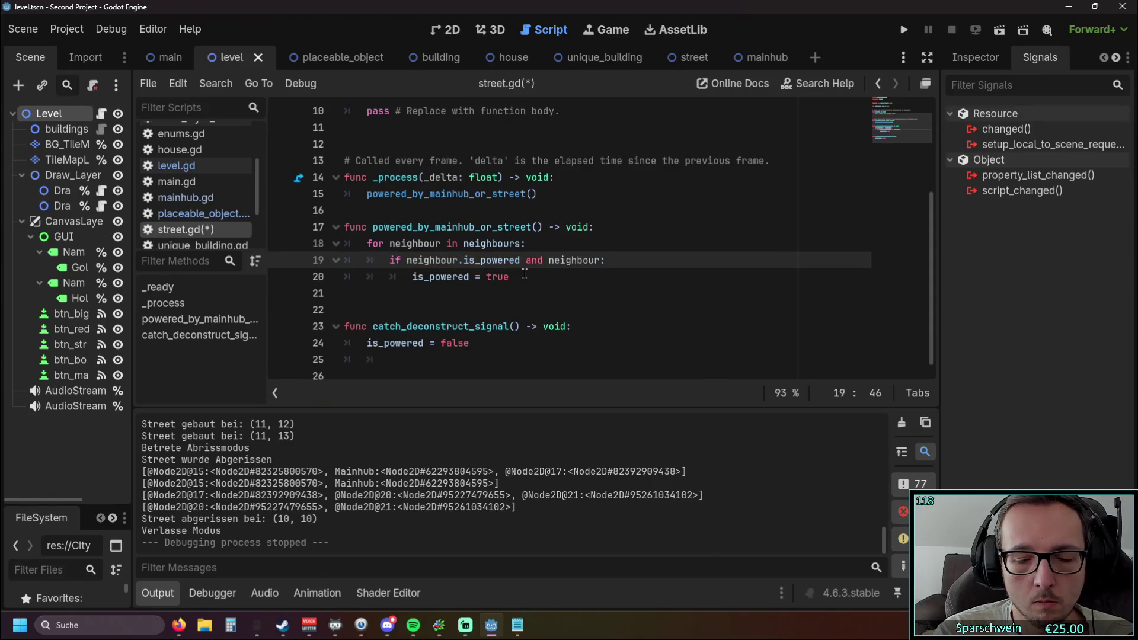
{"action": "type", "text": "."}
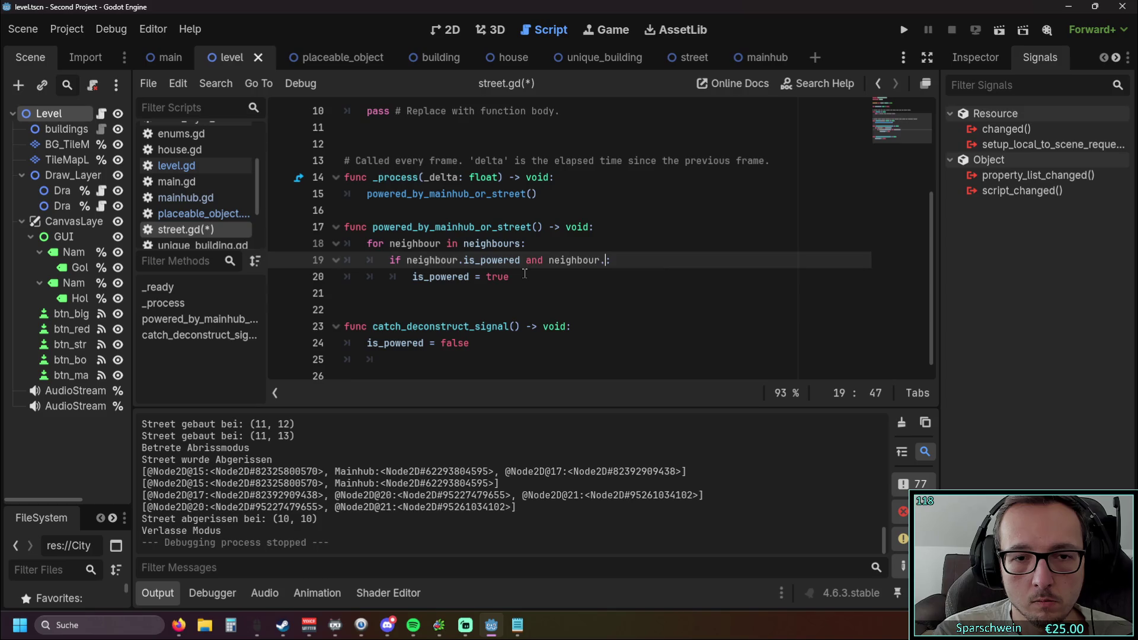
{"action": "type", "text": "object"}
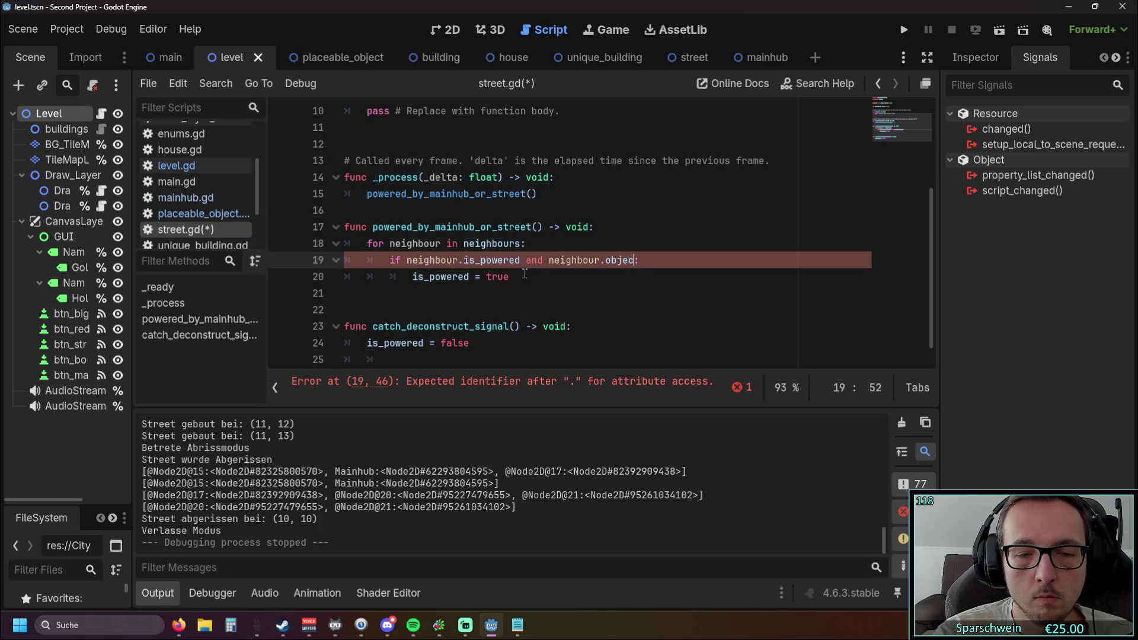
{"action": "type", "text": "_name"}
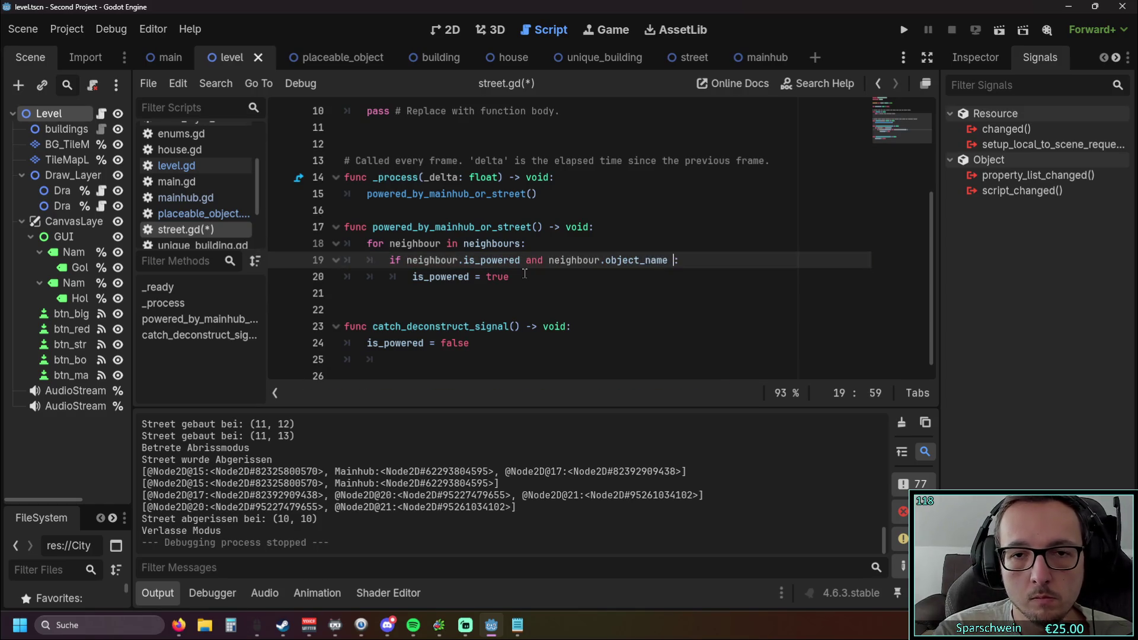
{"action": "type", "text": " == \"S"}
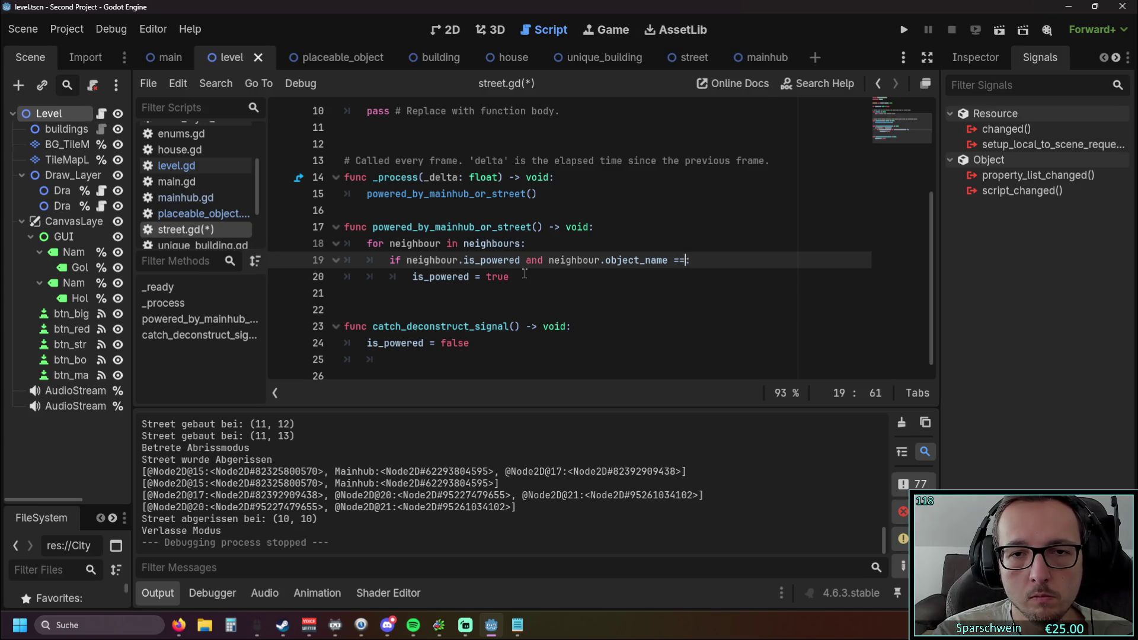
{"action": "type", "text": "treet"}
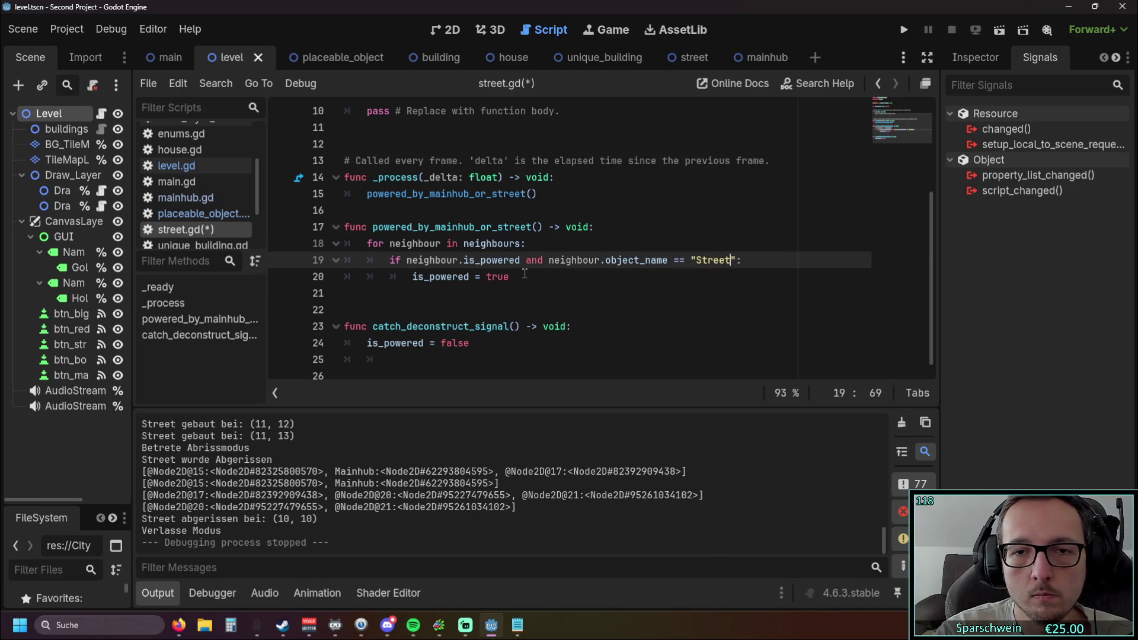
{"action": "left_click", "coordinate": [550, 261]}
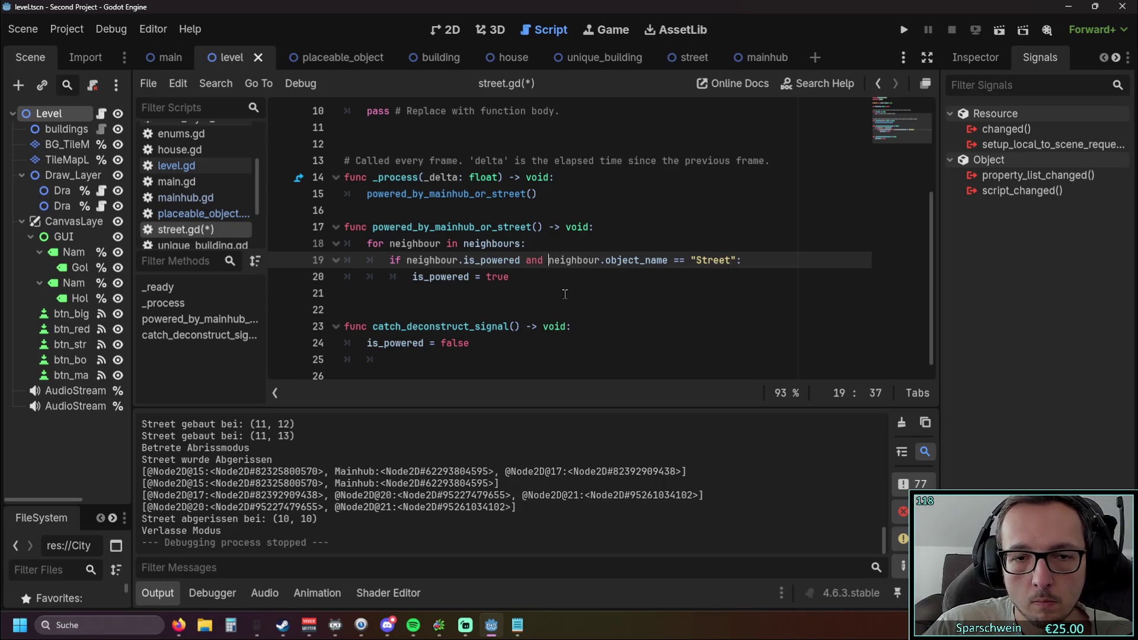
{"action": "type", "text": "("}
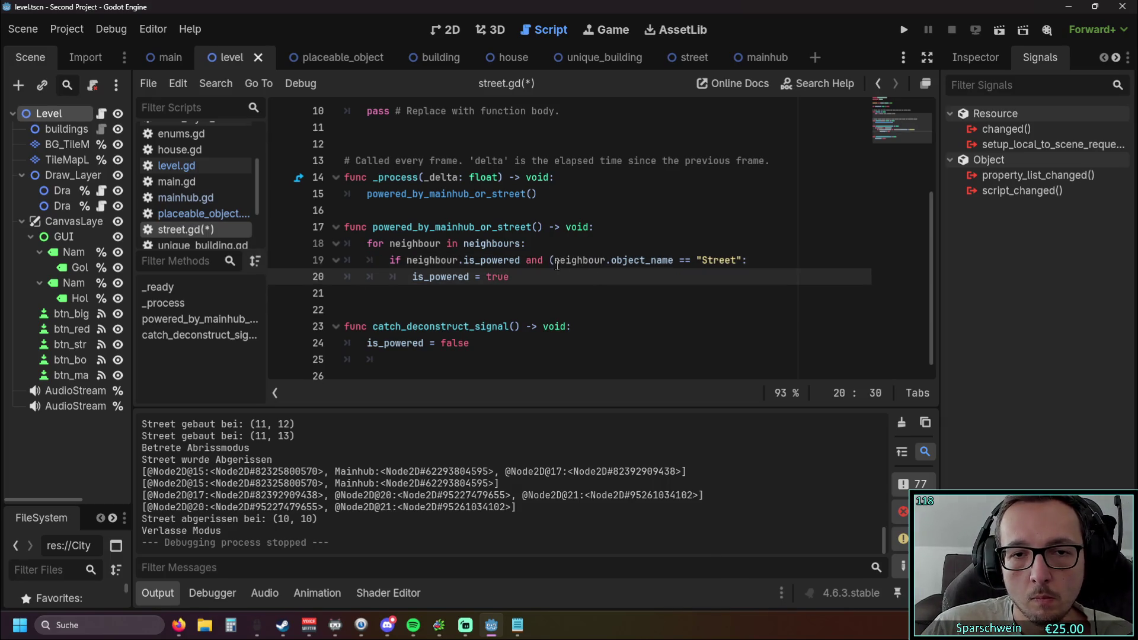
Add 'or neighbour.object_name == "Mainhub")' by copying the Street comparison.
{"action": "left_click_drag", "start_coordinate": [555, 261], "coordinate": [747, 263]}
{"action": "key", "text": "ctrl+c"}
{"action": "left_click", "coordinate": [742, 262]}
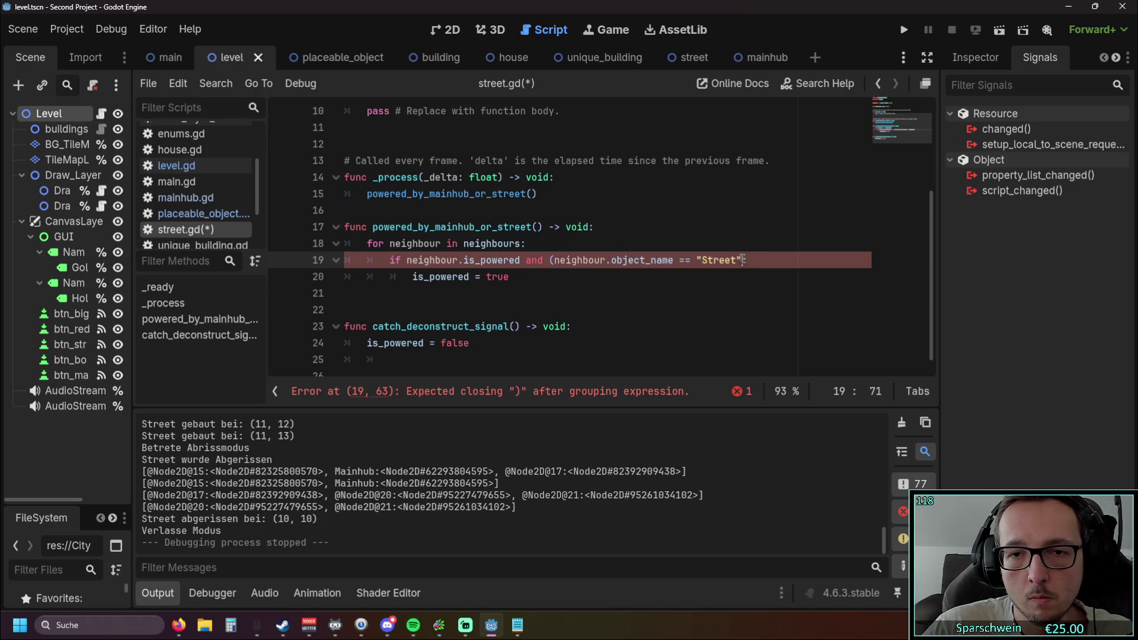
{"action": "type", "text": "or"}
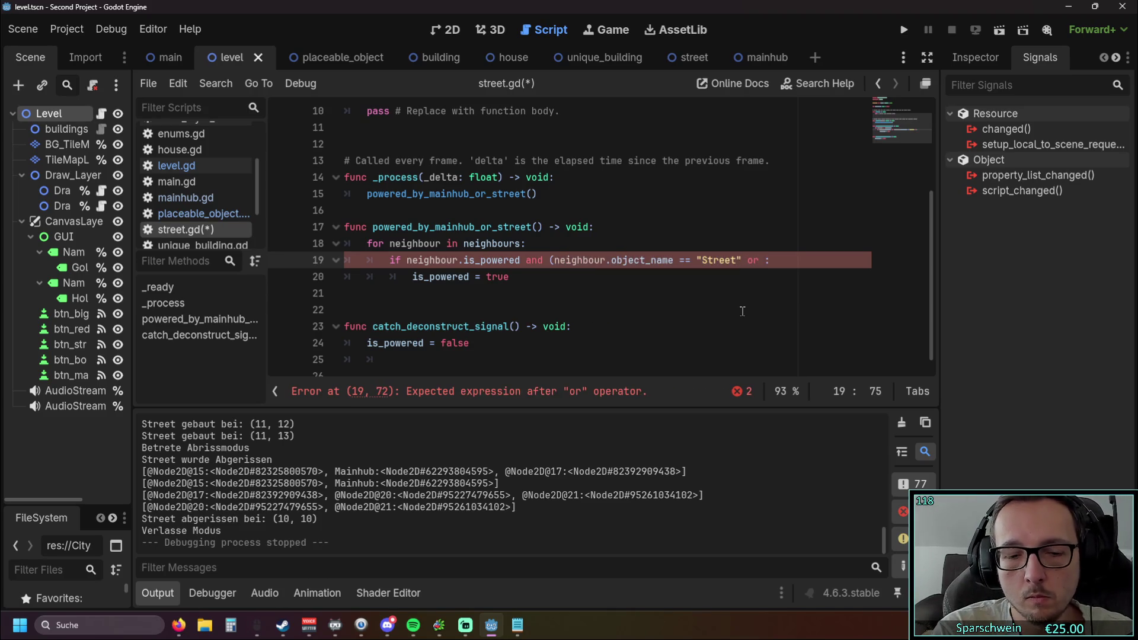
{"action": "key", "text": "ctrl+v"}
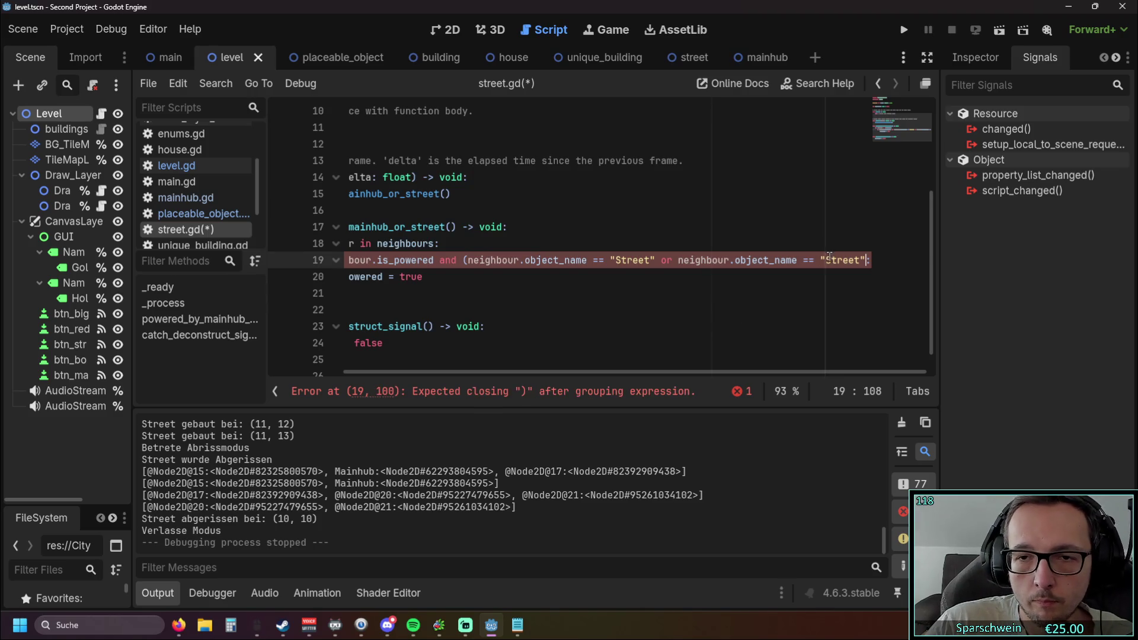
{"action": "left_click_drag", "start_coordinate": [826, 260], "coordinate": [860, 260]}
{"action": "type", "text": "Mainhub\""}
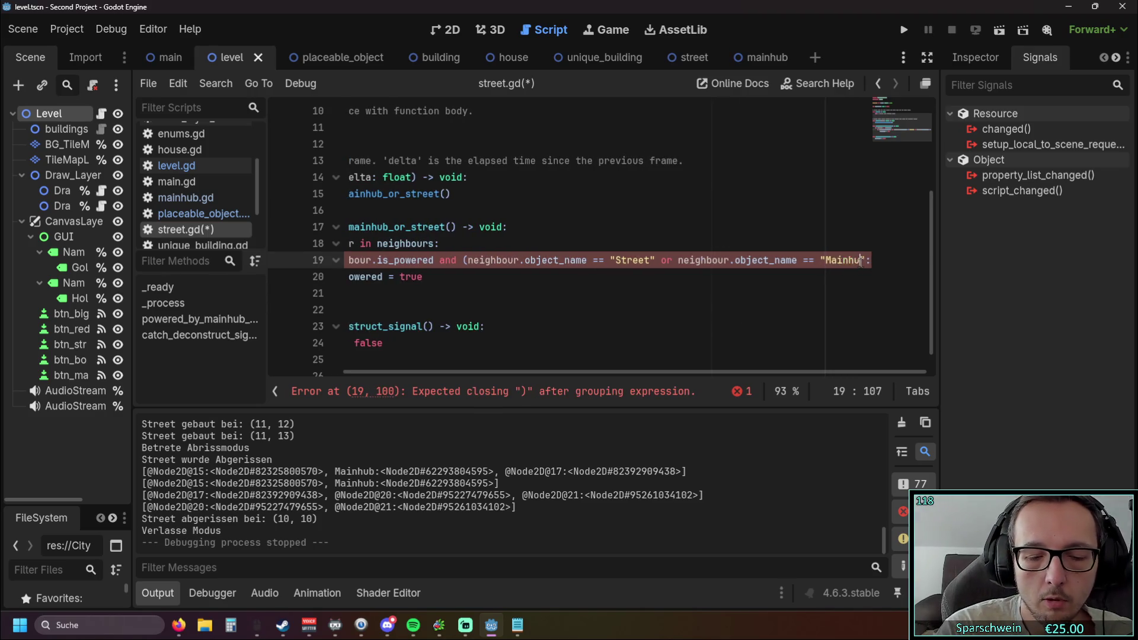
{"action": "type", "text": ")"}
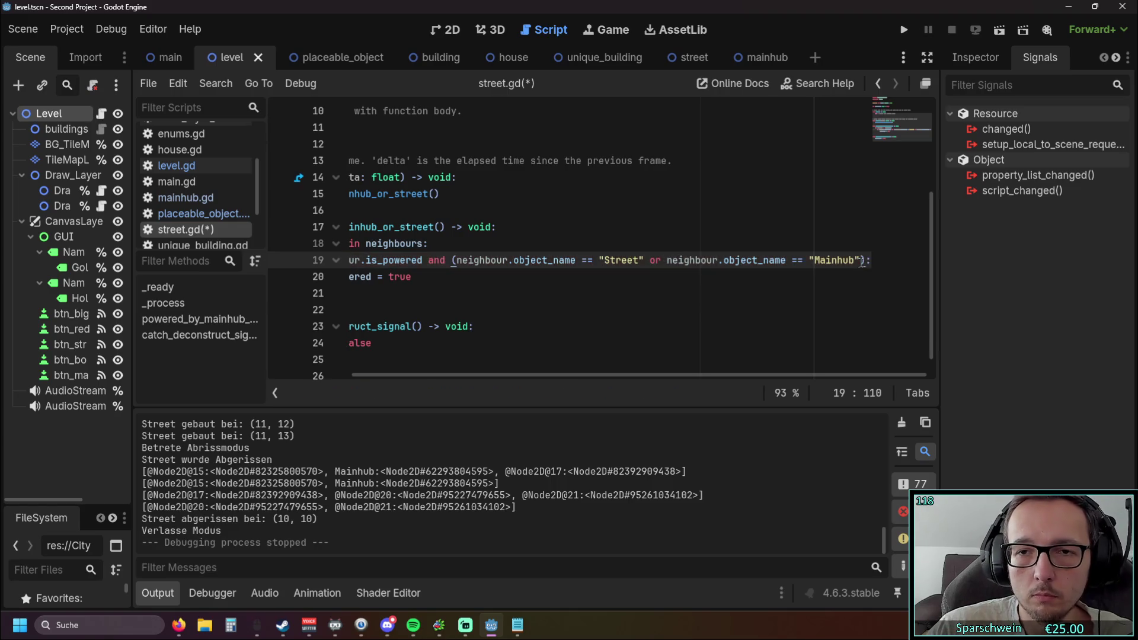
{"action": "left_click", "coordinate": [682, 329]}
{"action": "left_click_drag", "start_coordinate": [652, 375], "coordinate": [569, 375]}
Remove blank line 21, relaunch the game, and place a red house.
{"action": "left_click", "coordinate": [407, 293]}
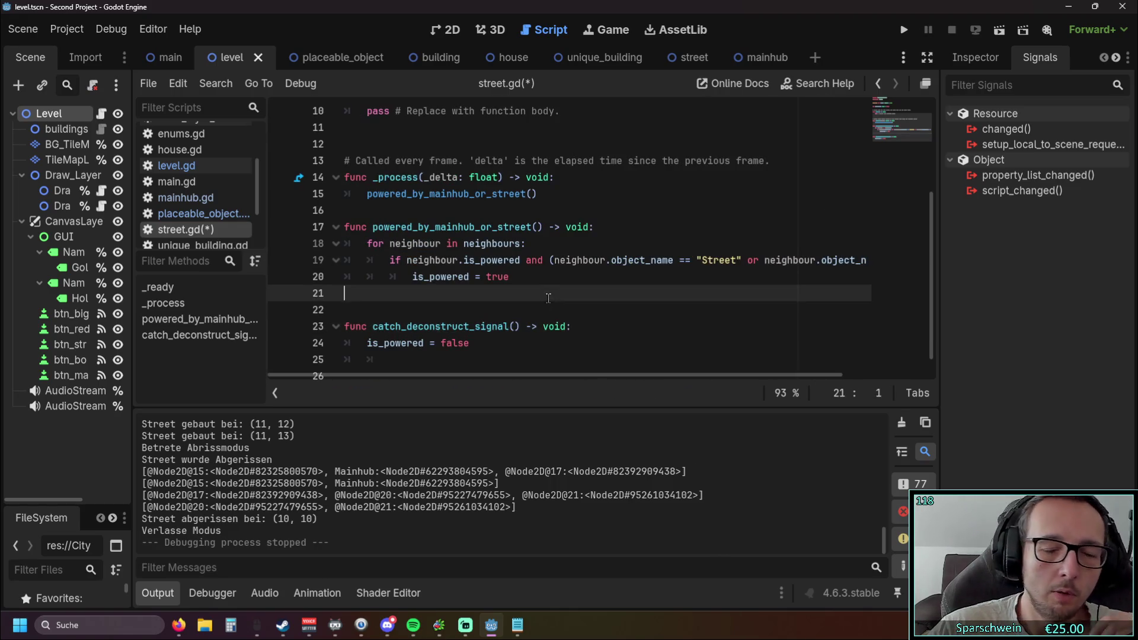
{"action": "key", "text": "Tab"}
{"action": "key", "text": "Tab"}
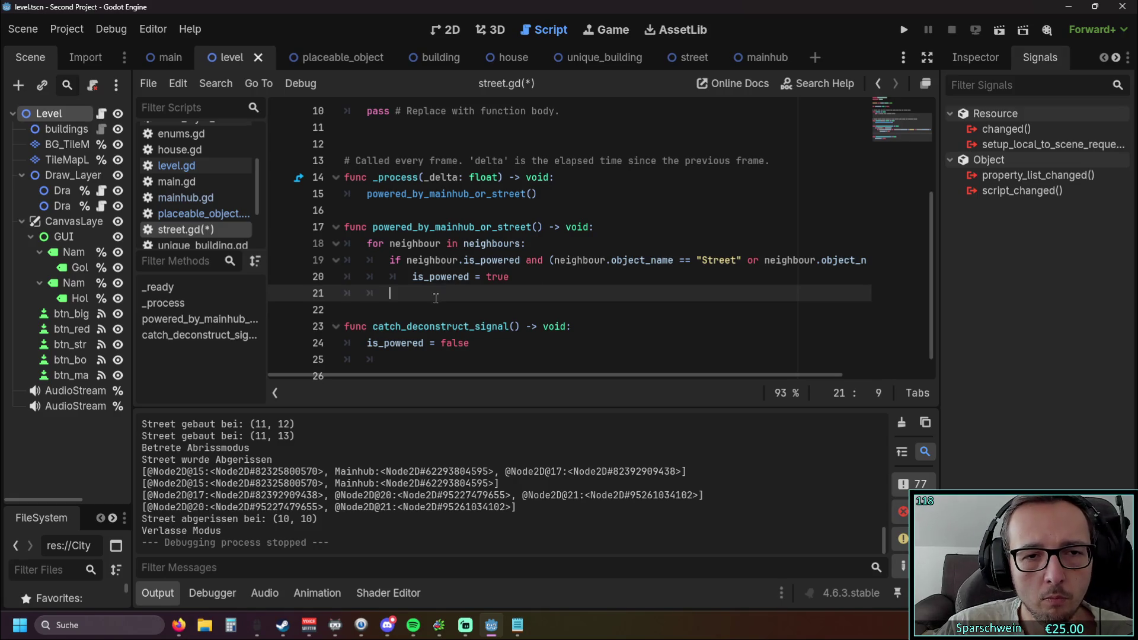
{"action": "key", "text": "BackSpace"}
{"action": "key", "text": "BackSpace"}
{"action": "key", "text": "BackSpace"}
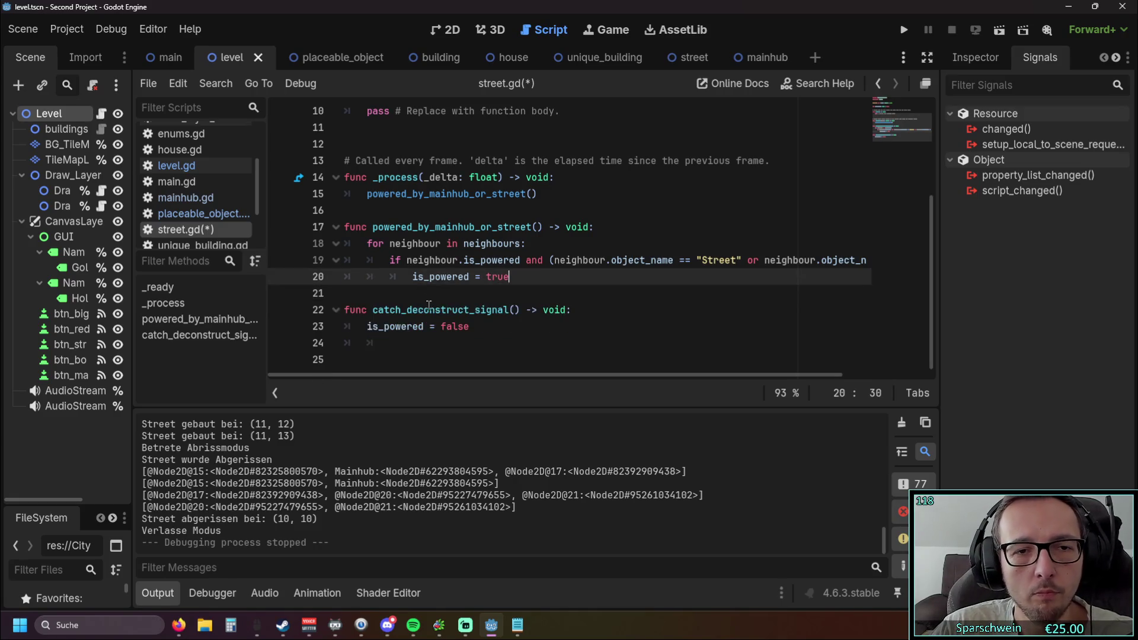
{"action": "left_click", "coordinate": [427, 305]}
{"action": "left_click", "coordinate": [904, 29]}
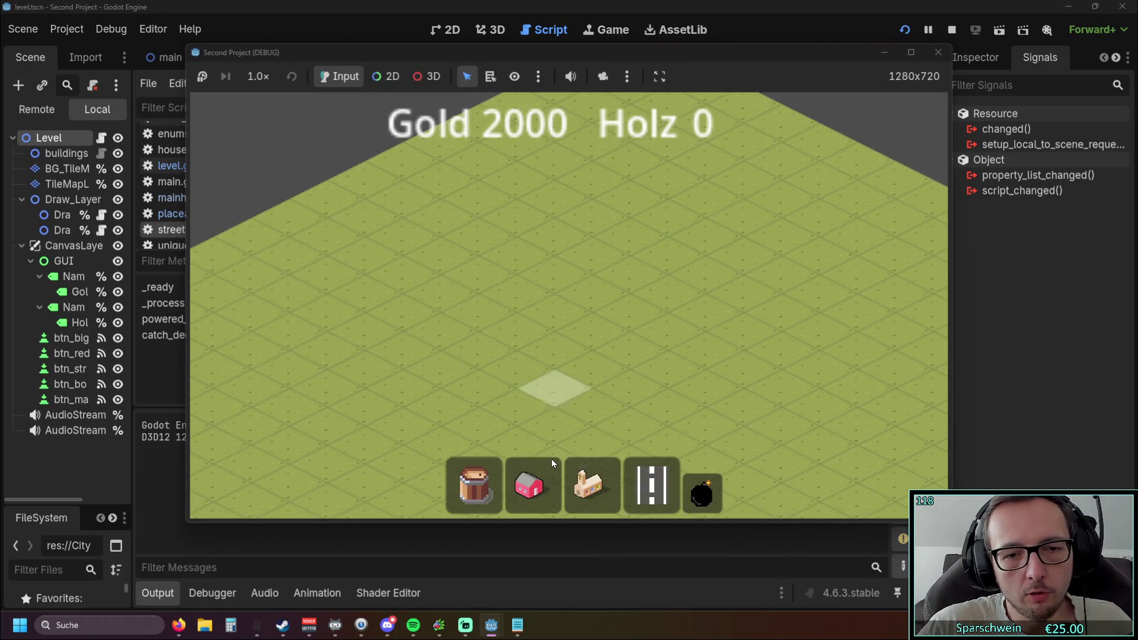
{"action": "left_click", "coordinate": [550, 462]}
{"action": "left_click", "coordinate": [568, 297]}
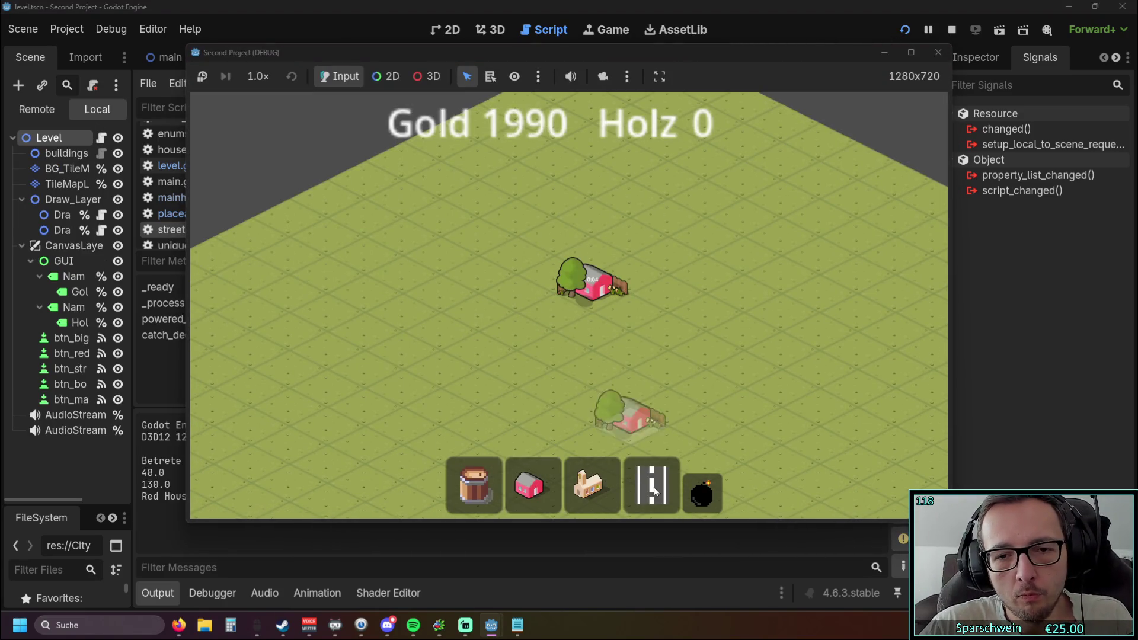
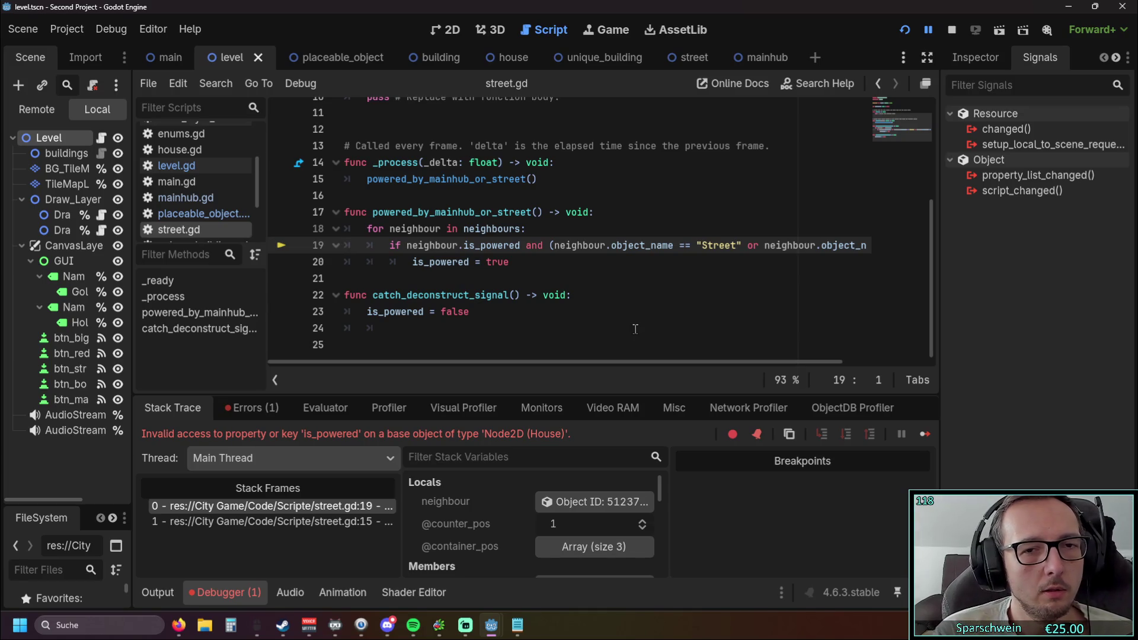
Add a new if line under the neighbour loop holding the copied Street-or-Mainhub name check.
{"action": "left_click", "coordinate": [582, 223]}
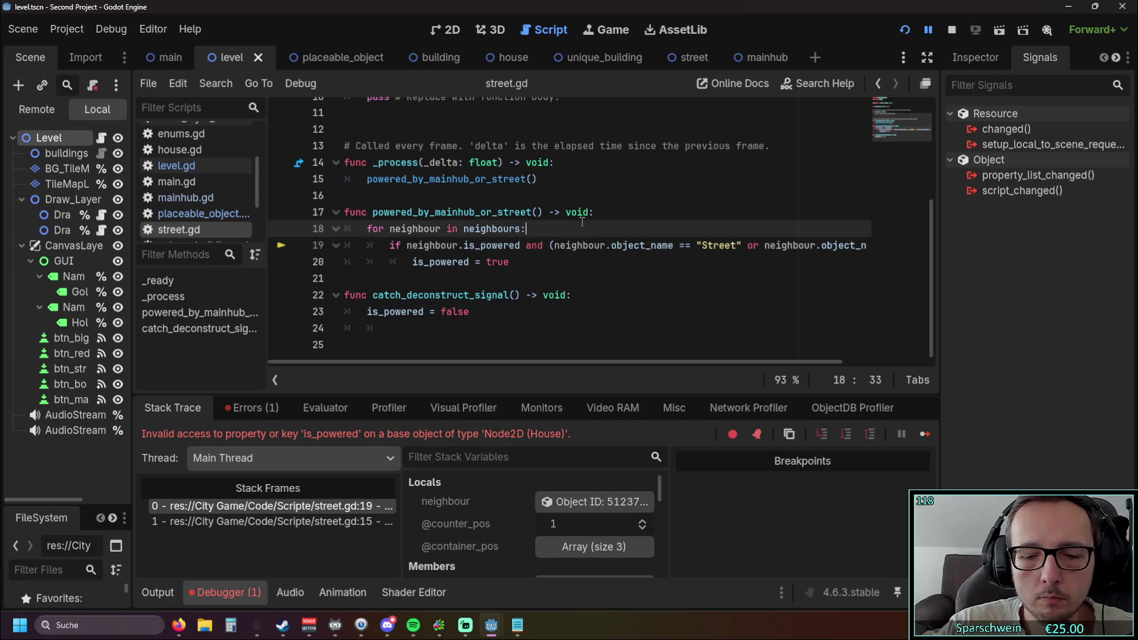
{"action": "key", "text": "Return"}
{"action": "type", "text": "if neighbour.object_name == \"Street\""}
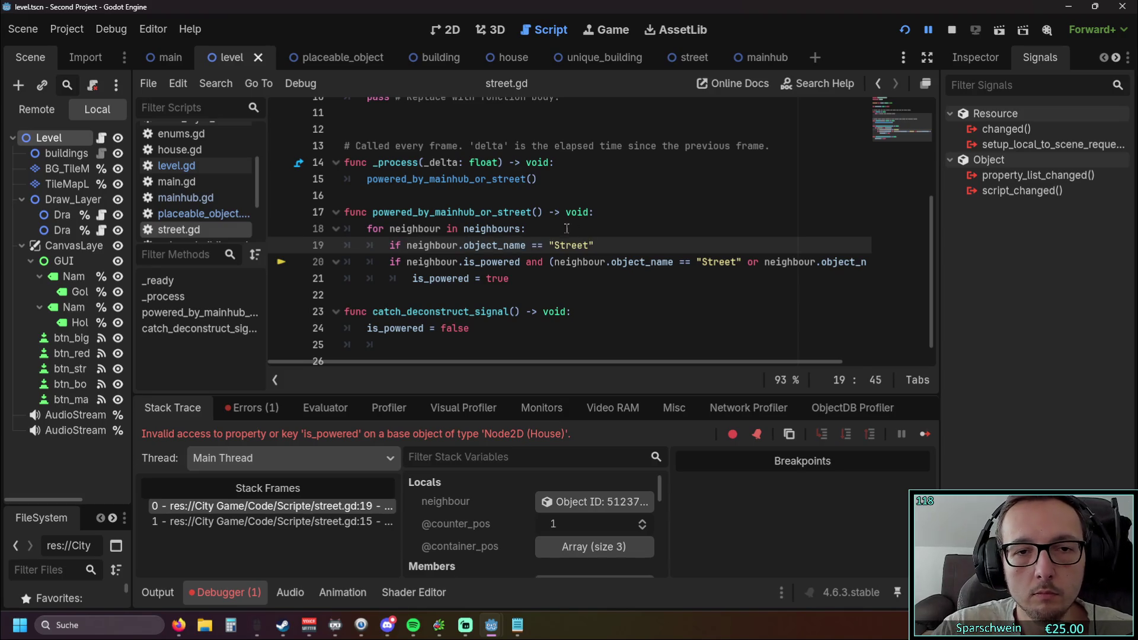
{"action": "double_click", "coordinate": [555, 265]}
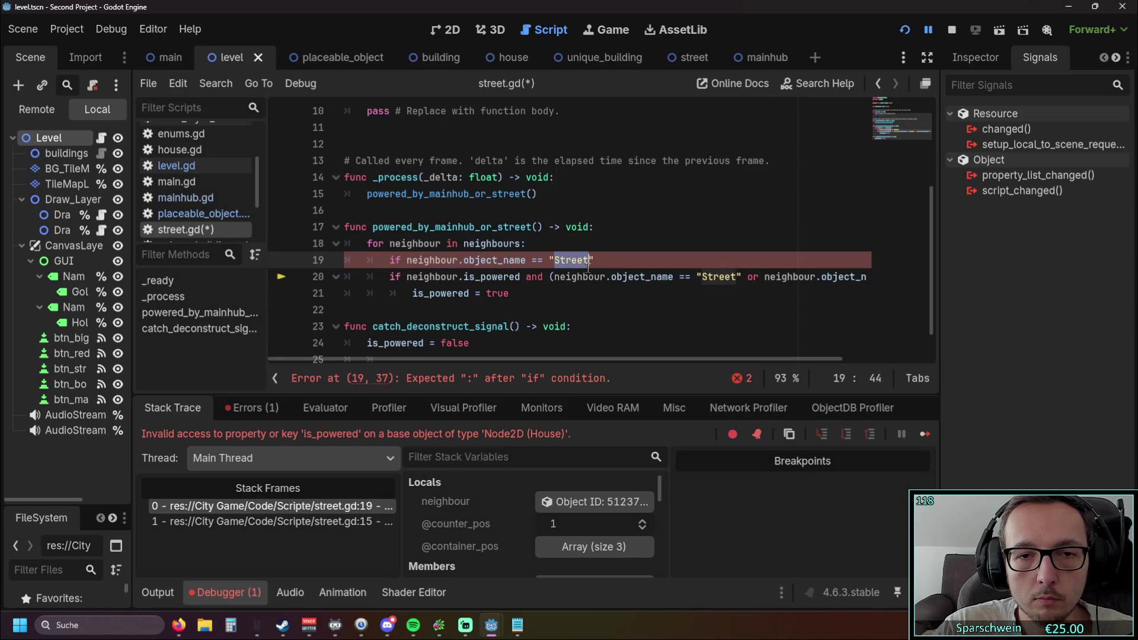
{"action": "left_click", "coordinate": [536, 261]}
{"action": "key", "text": "BackSpace"}
{"action": "type", "text": "!"}
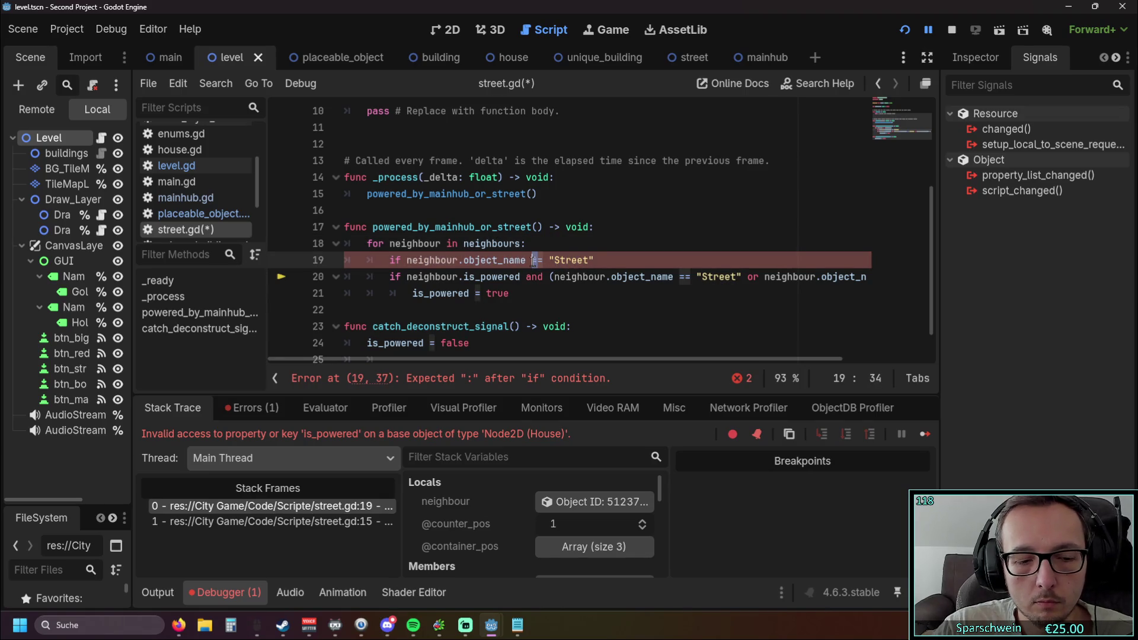
{"action": "left_click_drag", "start_coordinate": [545, 359], "coordinate": [651, 359]}
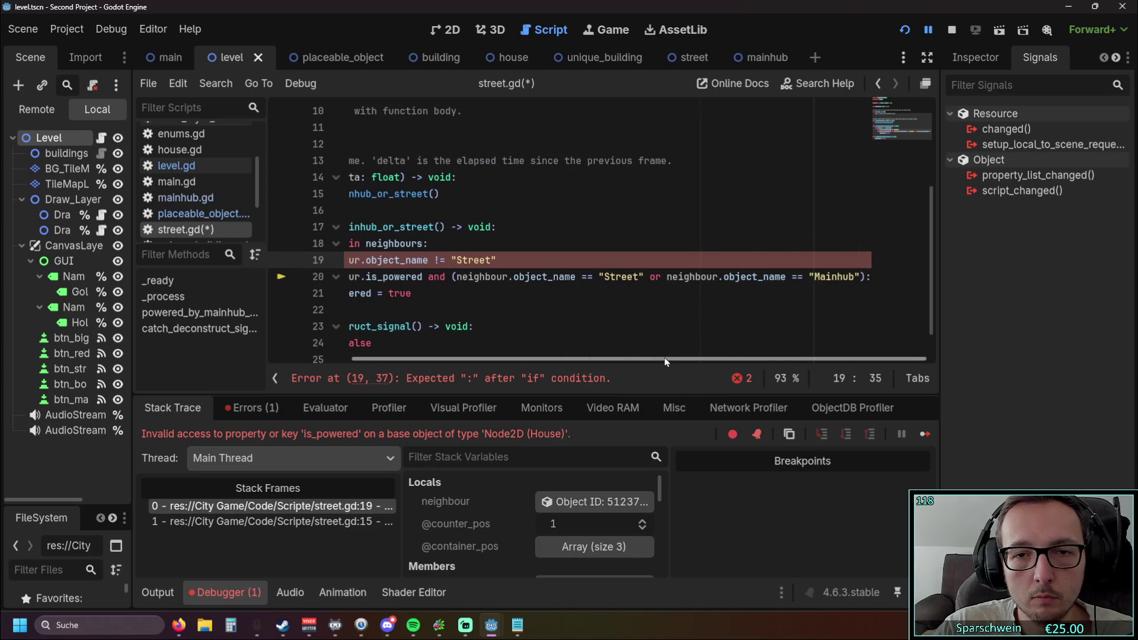
{"action": "mouse_move", "coordinate": [863, 279]}
{"action": "left_mouse_down"}
{"action": "mouse_move", "coordinate": [415, 295]}
{"action": "mouse_move", "coordinate": [459, 279]}
{"action": "left_mouse_up"}
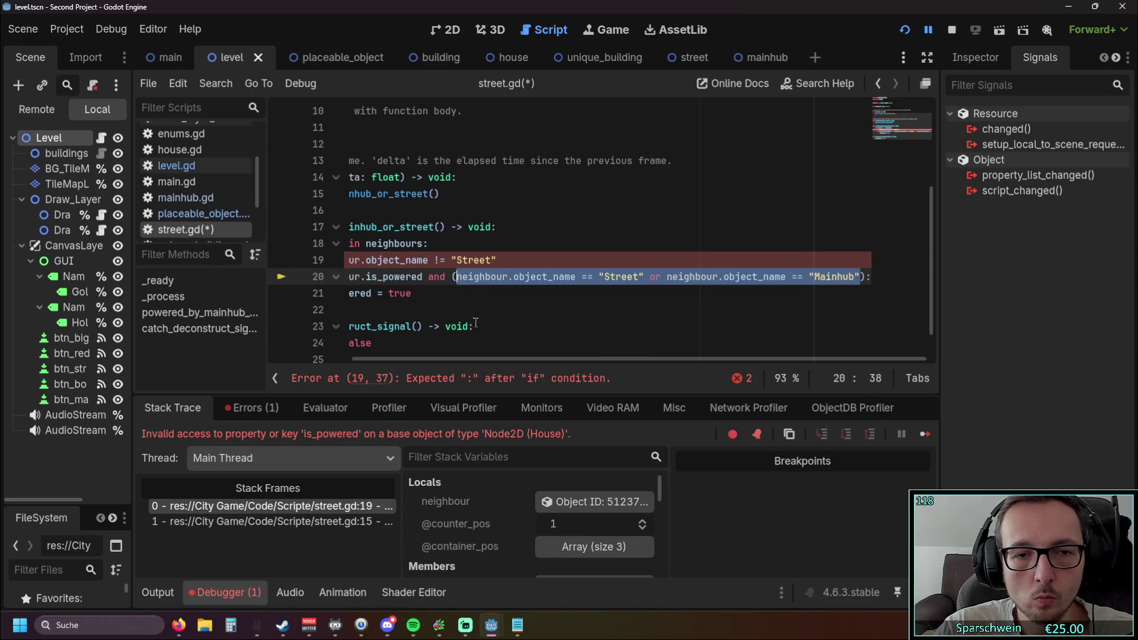
{"action": "left_click_drag", "start_coordinate": [502, 359], "coordinate": [403, 349]}
{"action": "key", "text": "ctrl+c"}
{"action": "left_click_drag", "start_coordinate": [405, 263], "coordinate": [595, 261]}
{"action": "key", "text": "ctrl+v"}
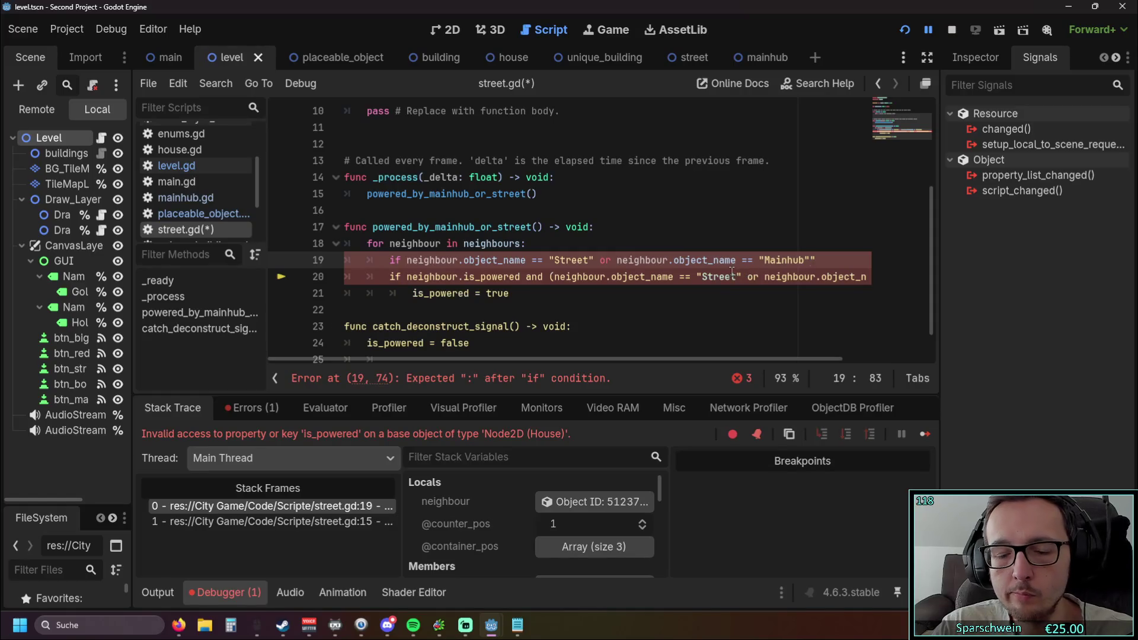
Make both name comparisons != and wrap the condition in parentheses ending with a colon.
{"action": "left_click", "coordinate": [533, 260]}
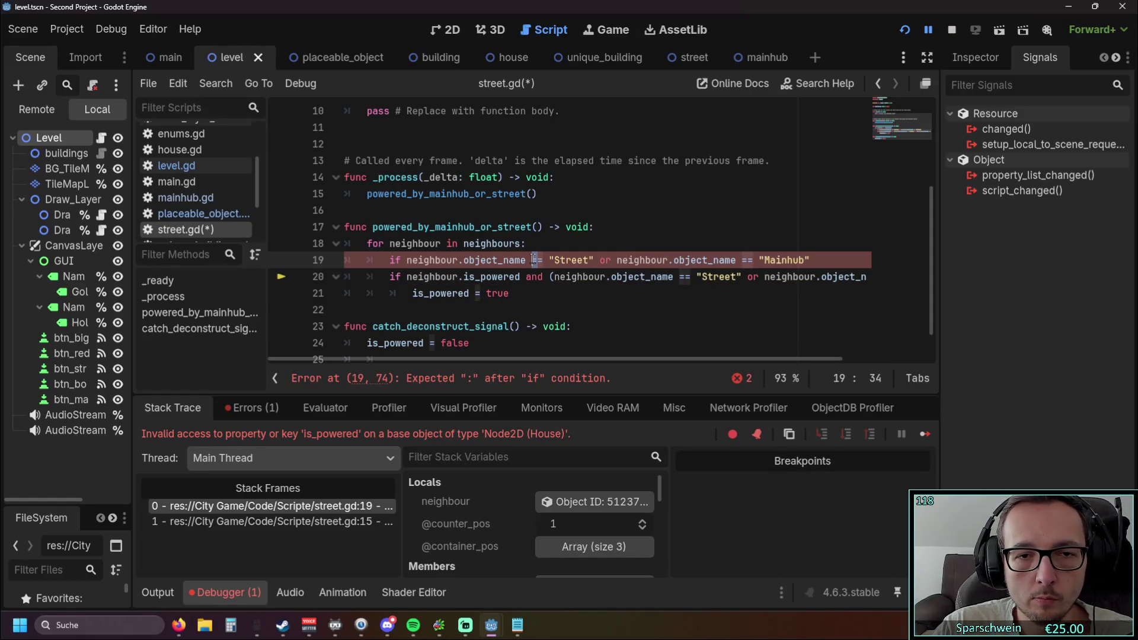
{"action": "type", "text": "!"}
{"action": "key", "text": "ctrl+Right"}
{"action": "key", "text": "ctrl+Right"}
{"action": "key", "text": "ctrl+Right"}
{"action": "type", "text": "!"}
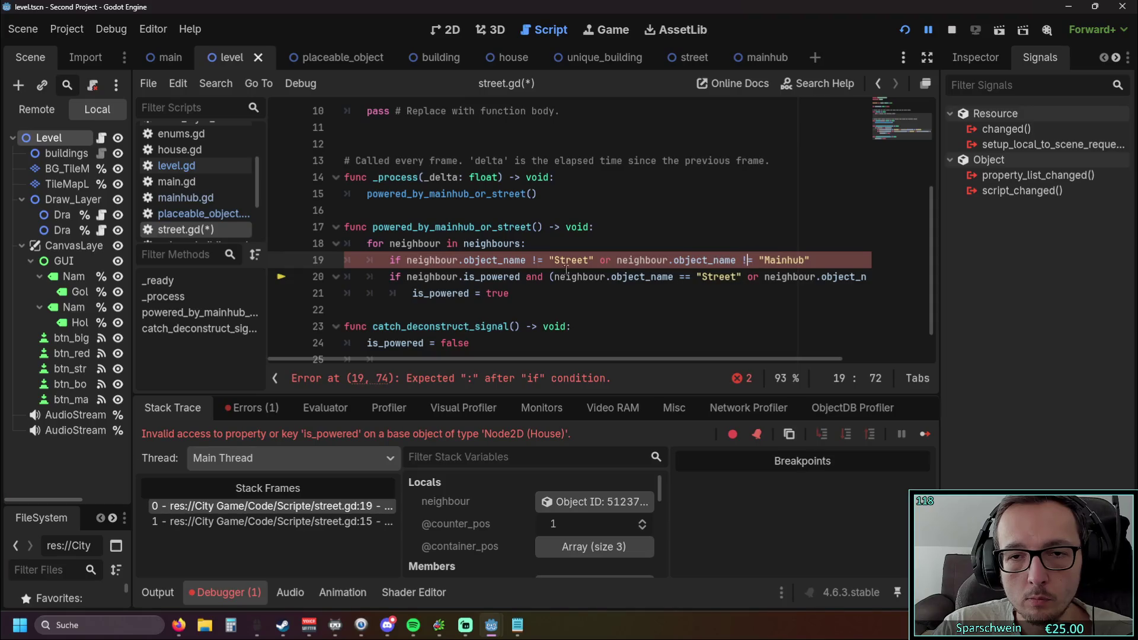
{"action": "left_click", "coordinate": [409, 260]}
{"action": "type", "text": "("}
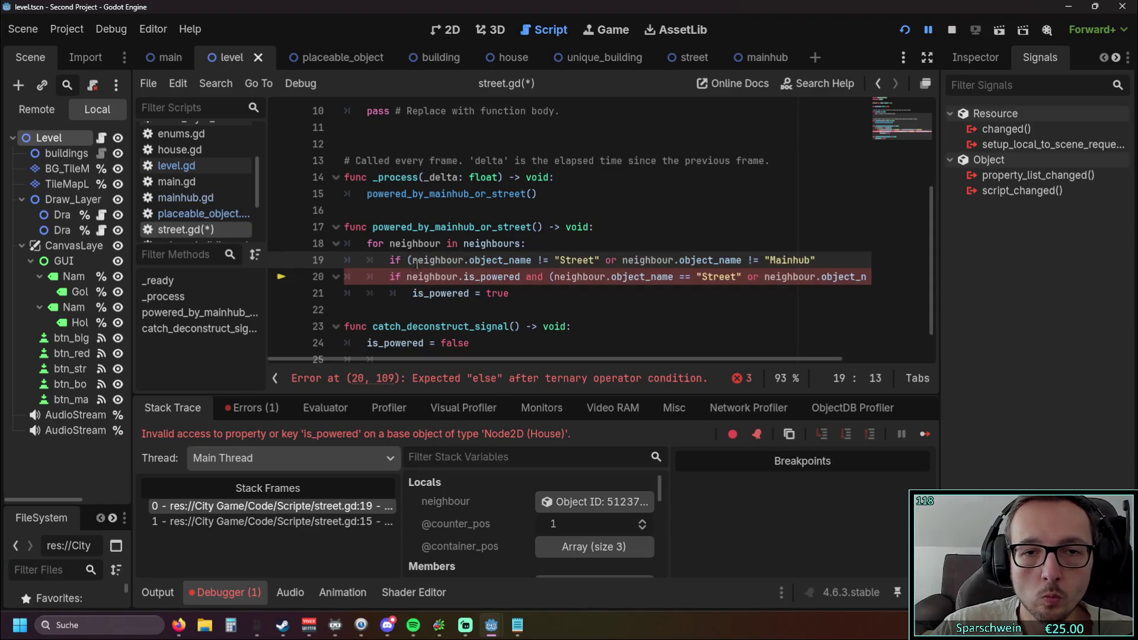
{"action": "left_click", "coordinate": [834, 259]}
{"action": "type", "text": "):"}
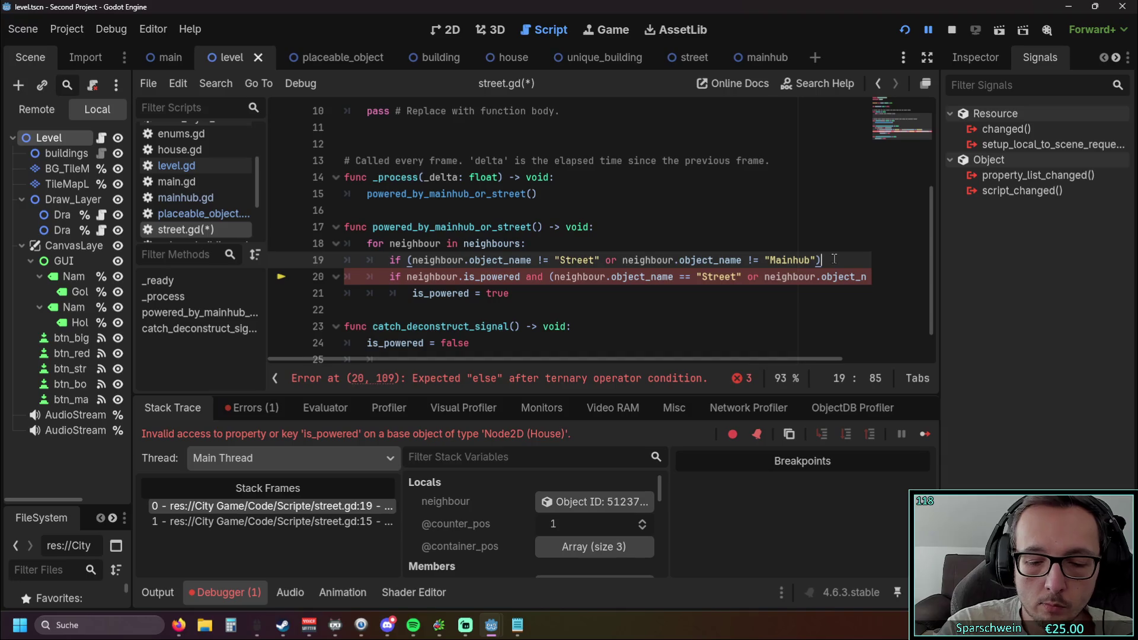
{"action": "left_click", "coordinate": [673, 338]}
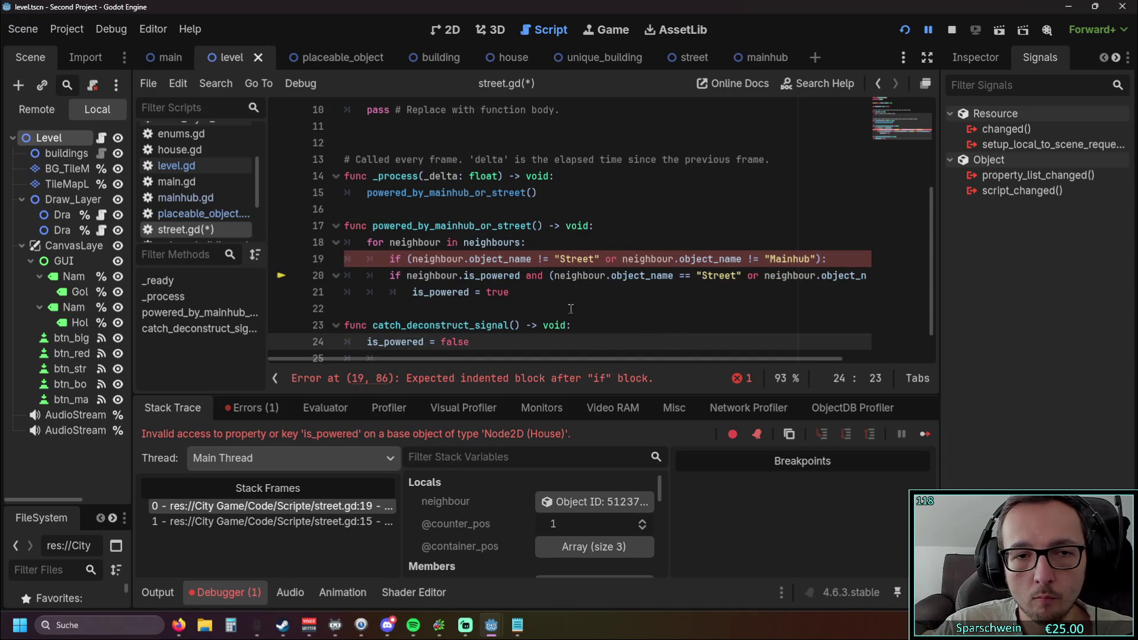
Add 'return' under the guard and trim the next check to 'if neighbour.is_powered:'.
{"action": "left_click", "coordinate": [393, 278]}
{"action": "left_click", "coordinate": [834, 259]}
{"action": "key", "text": "Return"}
{"action": "key", "text": "Tab"}
{"action": "type", "text": "return"}
{"action": "left_click", "coordinate": [682, 314]}
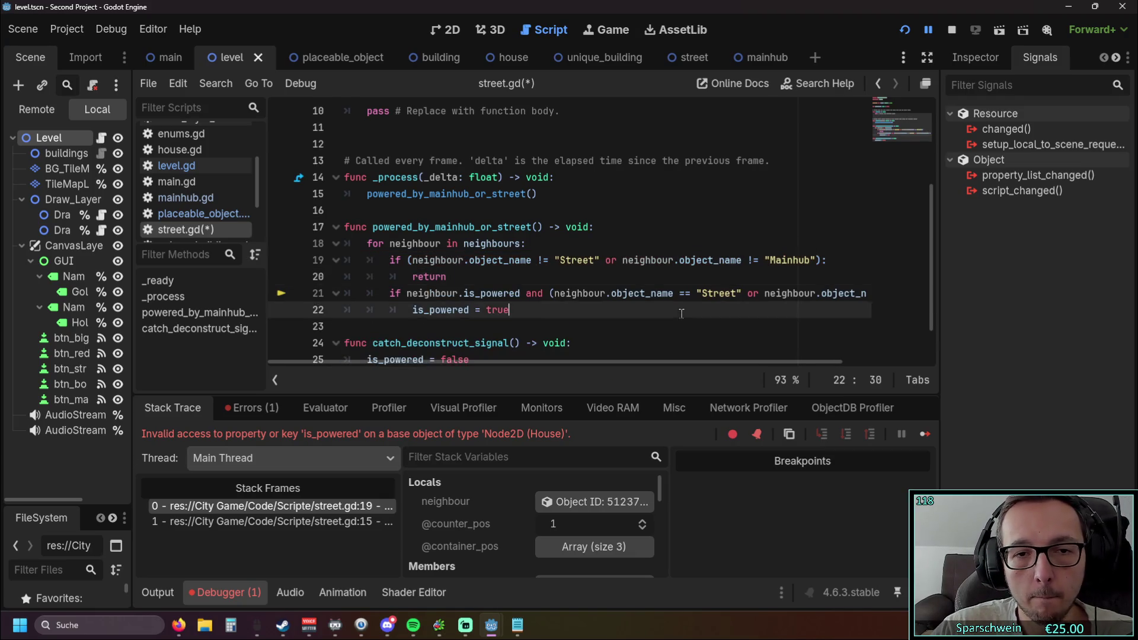
{"action": "left_click_drag", "start_coordinate": [521, 294], "coordinate": [872, 299]}
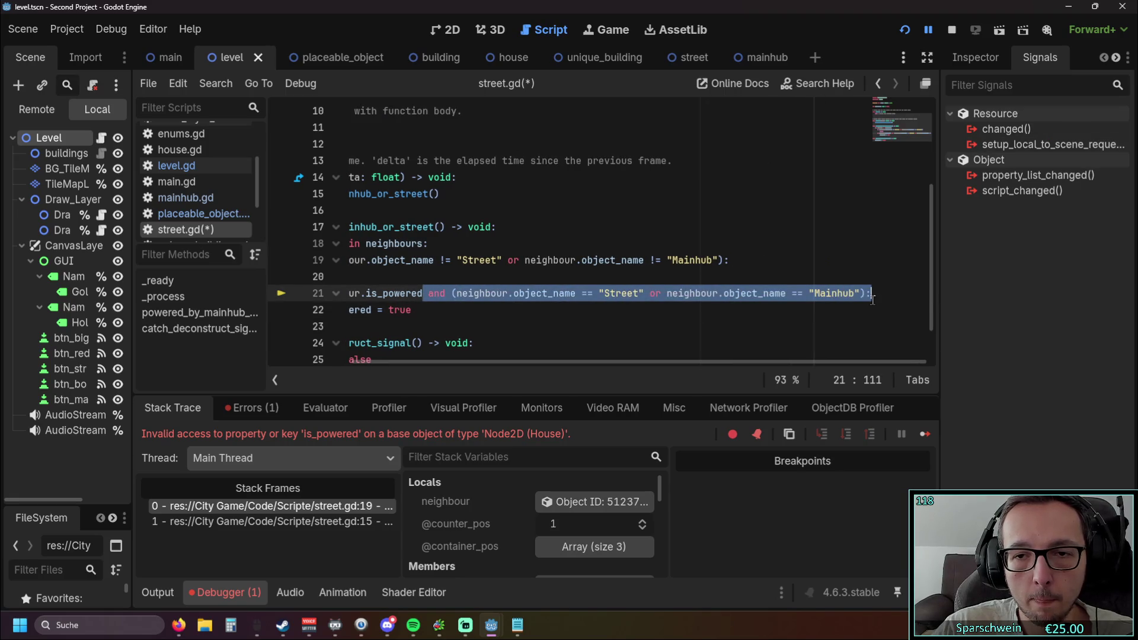
{"action": "key", "text": "BackSpace"}
{"action": "left_click", "coordinate": [572, 344]}
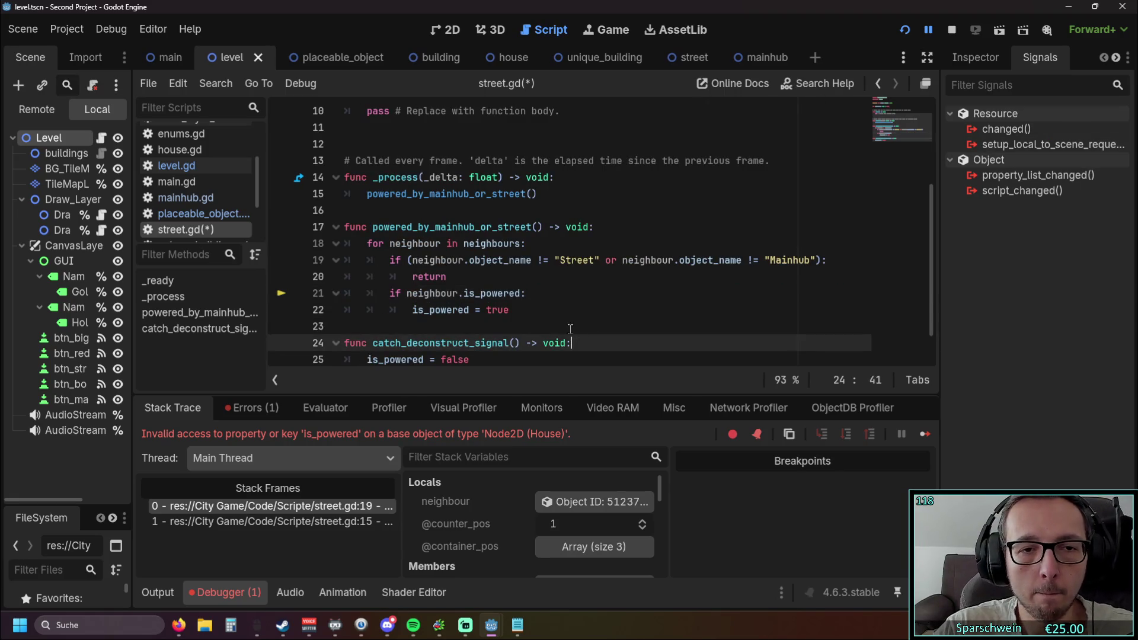
{"action": "left_click", "coordinate": [570, 327]}
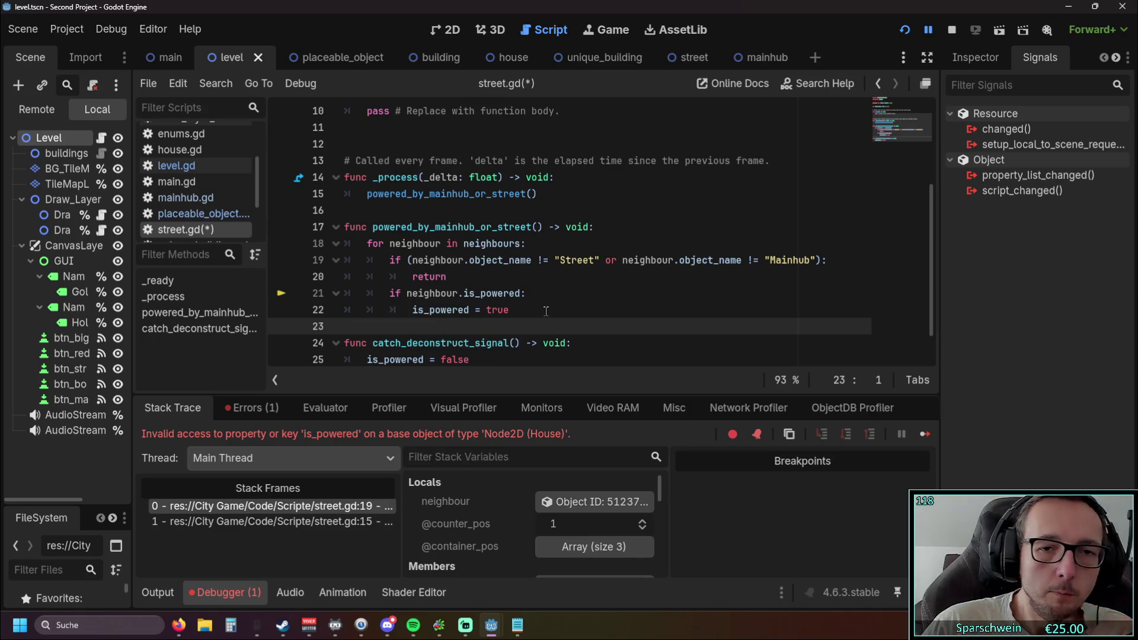
Run the project, lay a straight road and place the Mainhub church beside it.
{"action": "left_click", "coordinate": [898, 35]}
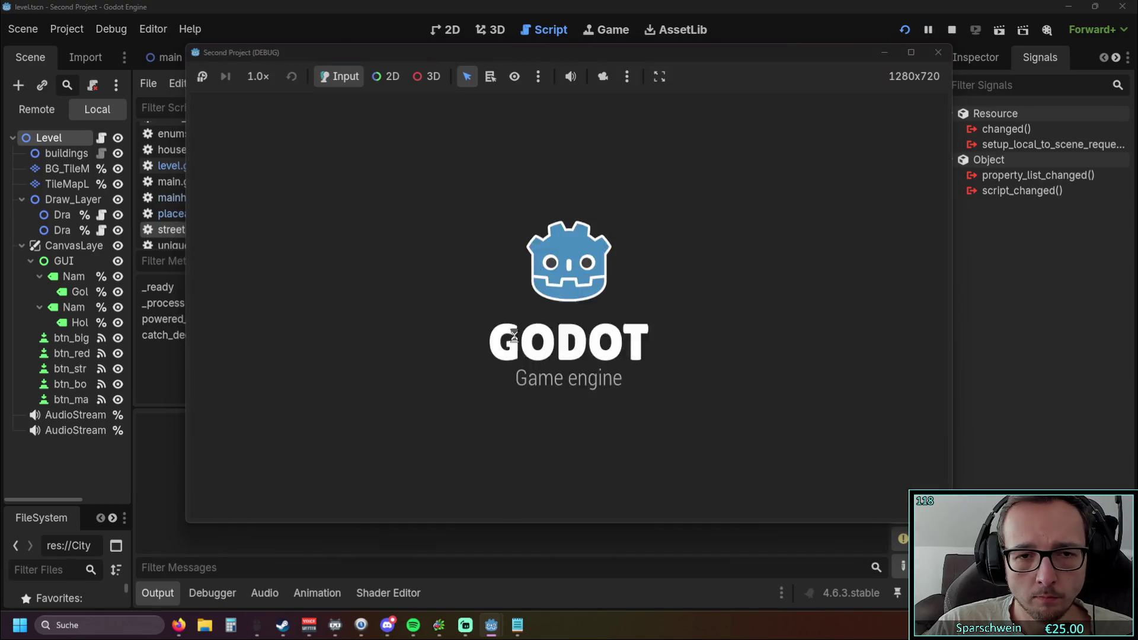
{"action": "left_click", "coordinate": [652, 483]}
{"action": "left_click_drag", "start_coordinate": [503, 322], "coordinate": [653, 395]}
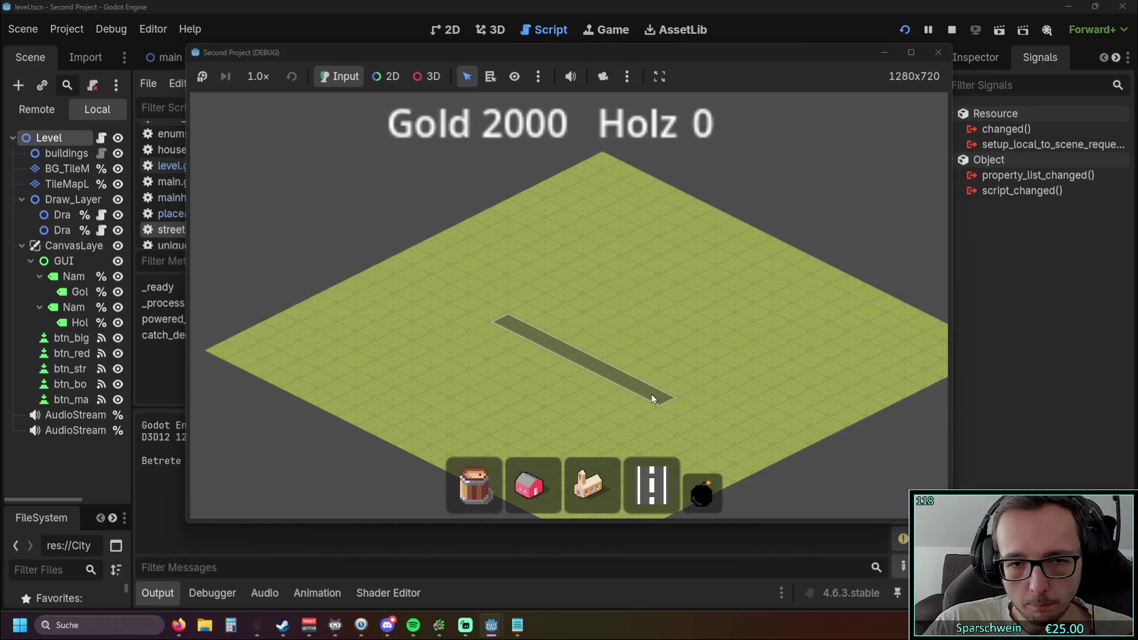
{"action": "left_click", "coordinate": [592, 485]}
{"action": "scroll", "coordinate": [614, 344], "scroll_direction": "up", "scroll_amount": 5}
{"action": "left_click", "coordinate": [596, 296]}
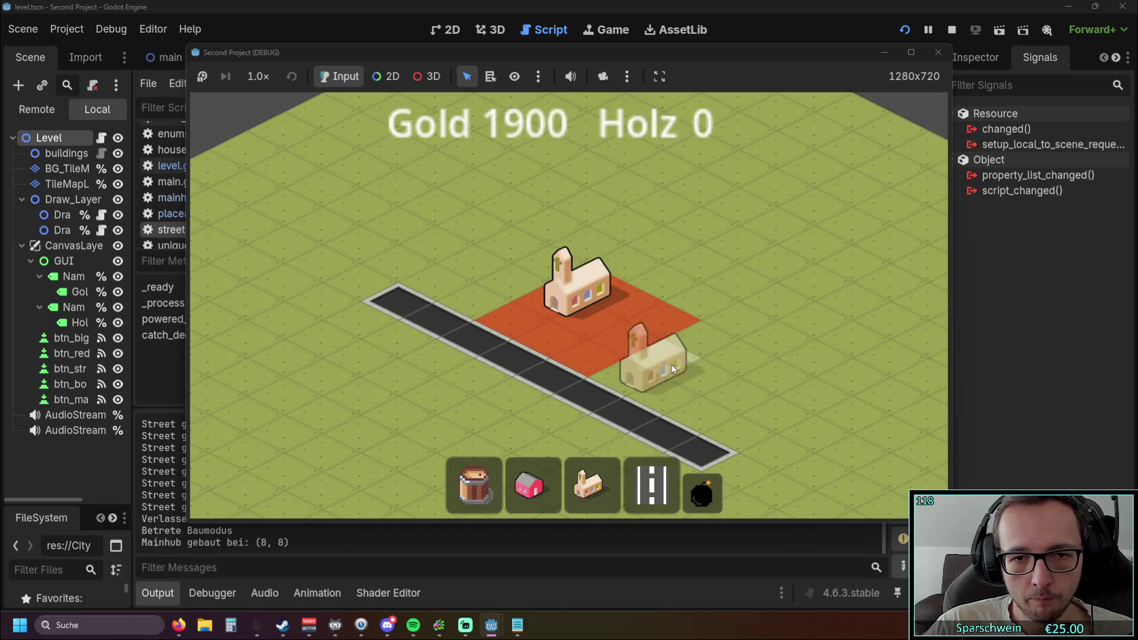
{"action": "right_click", "coordinate": [671, 365]}
Add a crossing road next to the hub, stop the game, then run the project again.
{"action": "scroll", "coordinate": [671, 364], "scroll_direction": "down", "scroll_amount": 3}
{"action": "left_click", "coordinate": [652, 483]}
{"action": "mouse_move", "coordinate": [495, 391]}
{"action": "left_mouse_down"}
{"action": "mouse_move", "coordinate": [782, 261]}
{"action": "mouse_move", "coordinate": [648, 238]}
{"action": "left_mouse_up"}
{"action": "right_click", "coordinate": [800, 254]}
{"action": "left_click", "coordinate": [939, 52]}
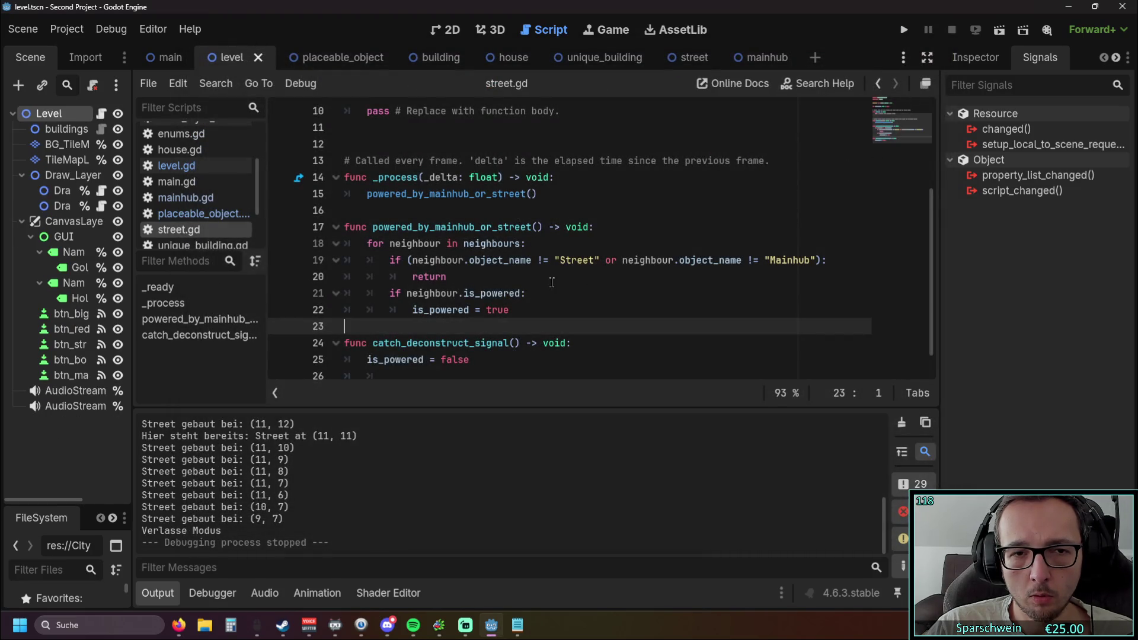
{"action": "left_click", "coordinate": [411, 260]}
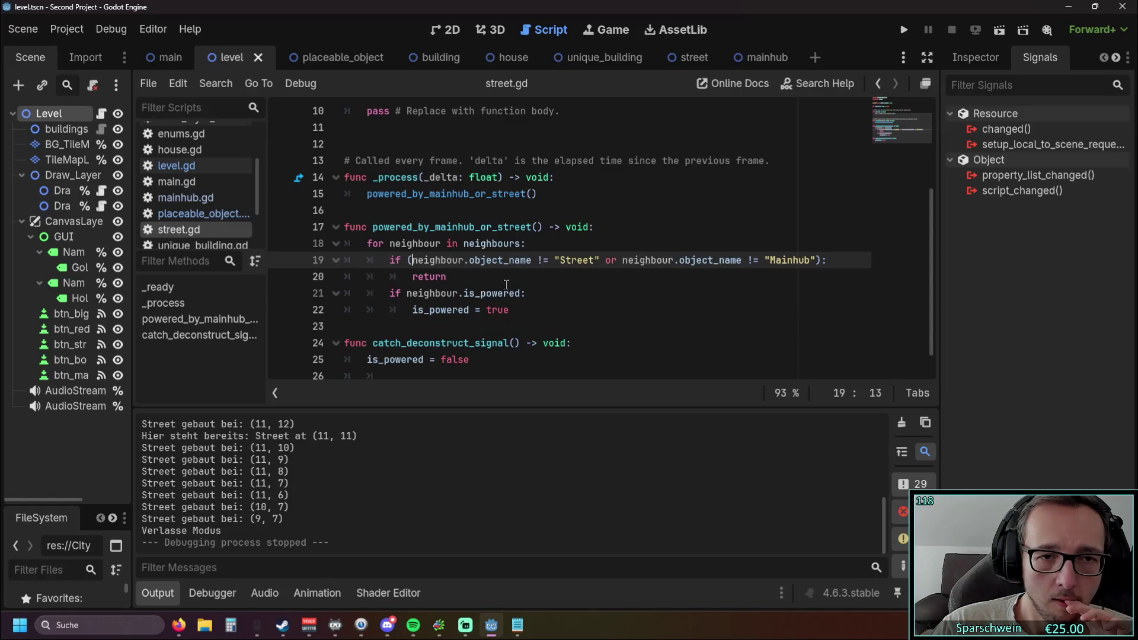
{"action": "left_click", "coordinate": [909, 27]}
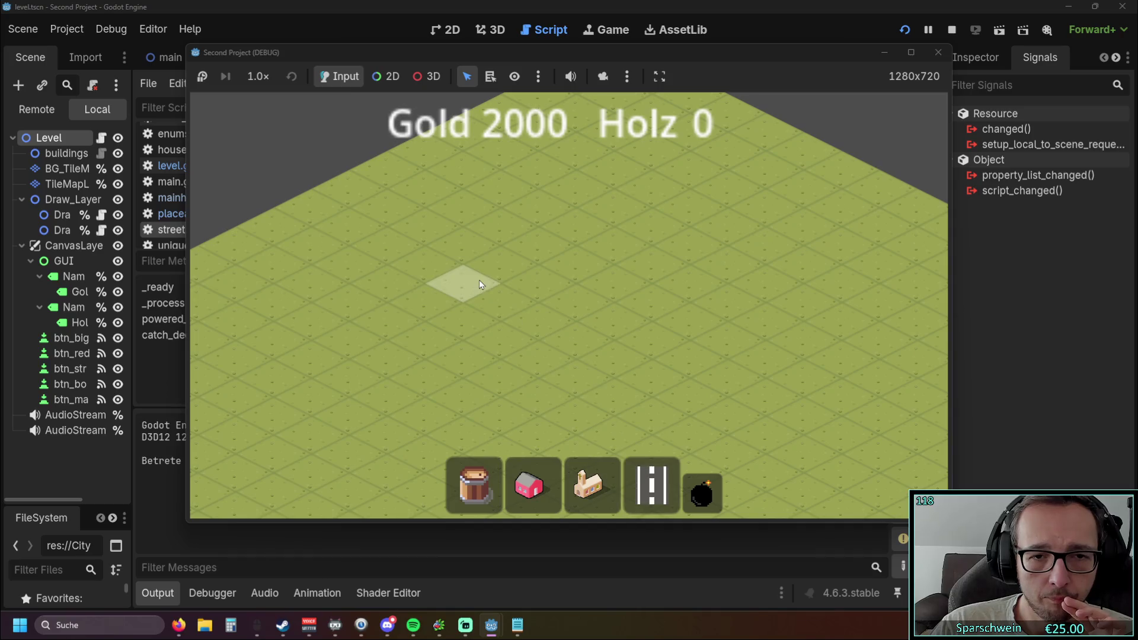
Place the Mainhub church and drag out a row of streets next to it.
{"action": "left_click", "coordinate": [593, 485]}
{"action": "left_click", "coordinate": [613, 328]}
{"action": "left_click", "coordinate": [653, 486]}
{"action": "left_click", "coordinate": [539, 363]}
{"action": "mouse_move", "coordinate": [551, 425]}
{"action": "left_mouse_down"}
{"action": "mouse_move", "coordinate": [688, 318]}
{"action": "mouse_move", "coordinate": [691, 332]}
{"action": "mouse_move", "coordinate": [585, 371]}
{"action": "mouse_move", "coordinate": [546, 362]}
{"action": "left_mouse_up"}
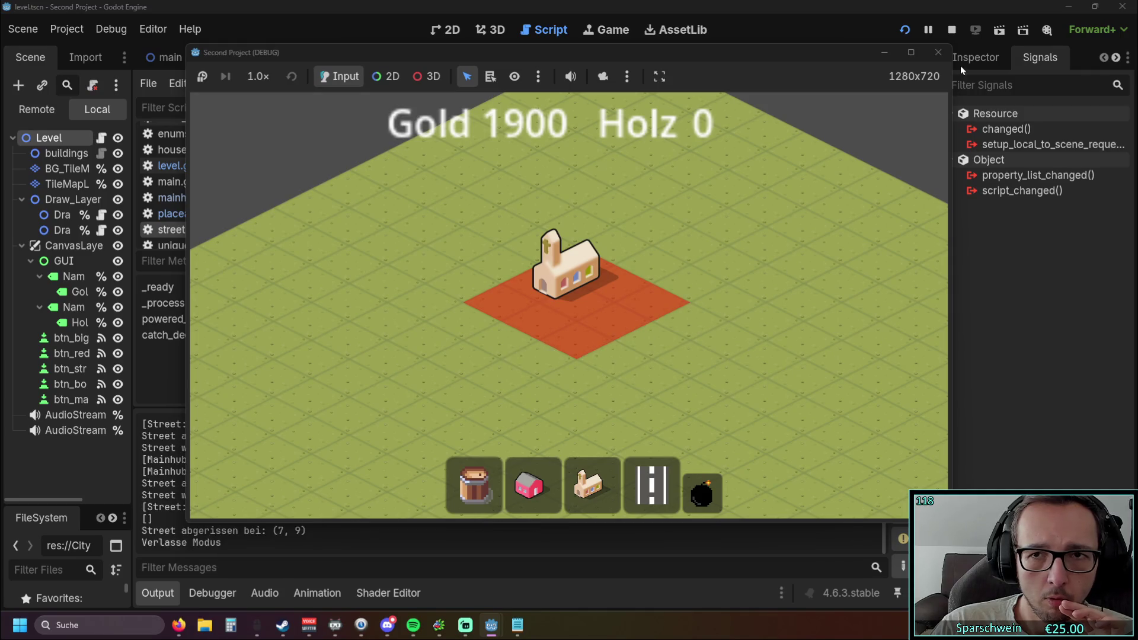
Stop the game with F8 and select the powered_by_mainhub_or_street function in street.gd.
{"action": "key", "text": "F8"}
{"action": "left_click", "coordinate": [671, 330]}
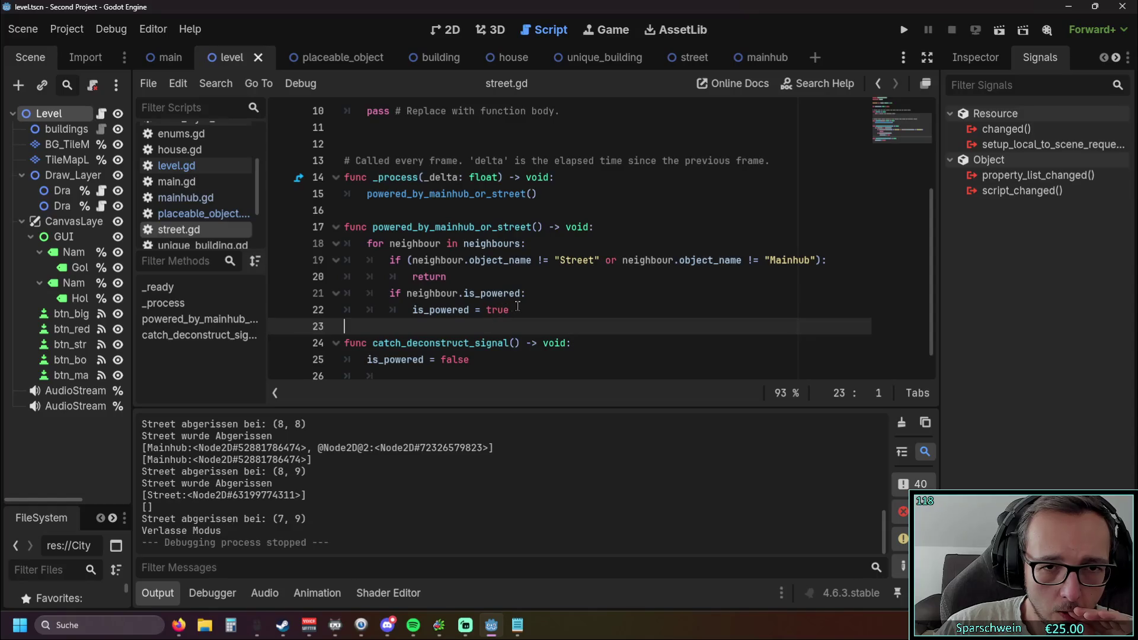
{"action": "left_click_drag", "start_coordinate": [516, 309], "coordinate": [335, 225]}
{"action": "key", "text": "ctrl+c"}
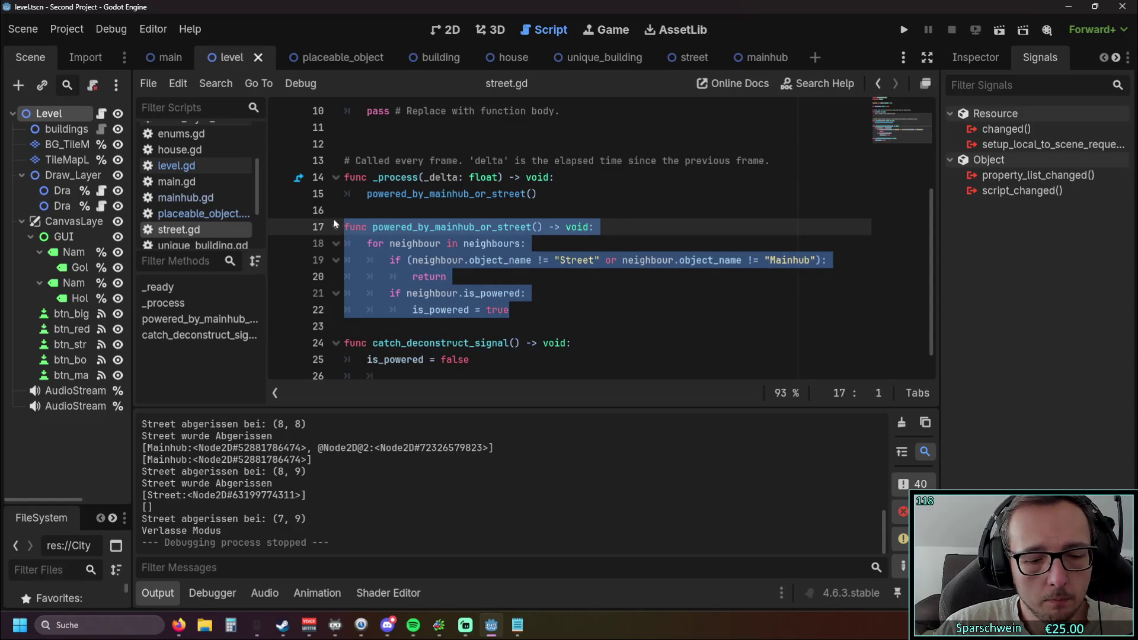
Paste the powering function at the end of mainhub.gd.
{"action": "left_click", "coordinate": [202, 217]}
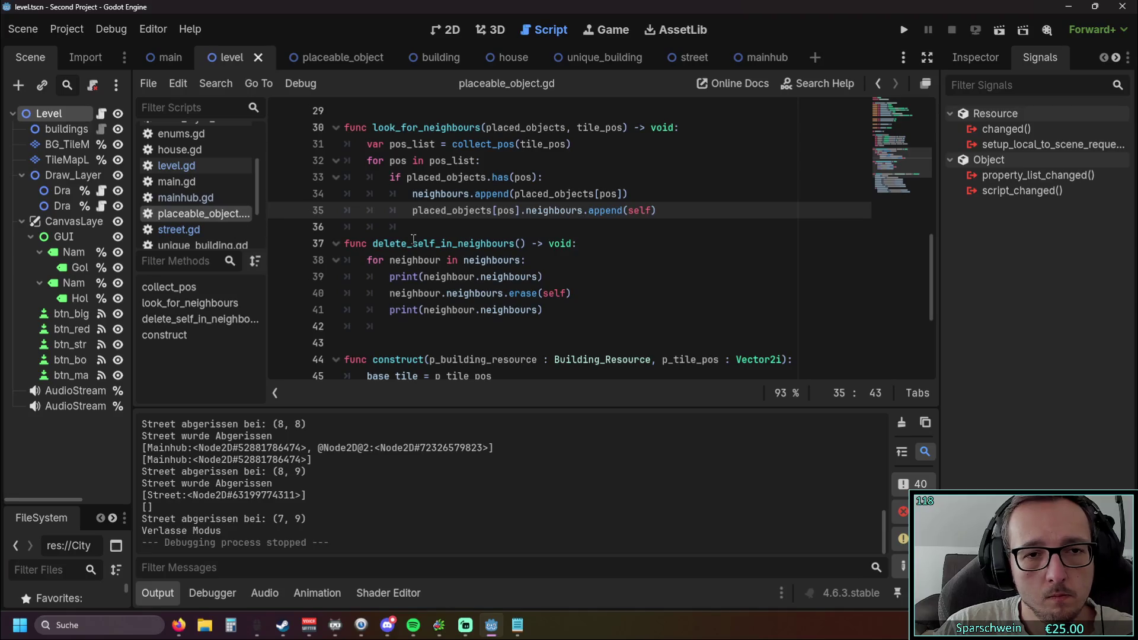
{"action": "left_click", "coordinate": [201, 201]}
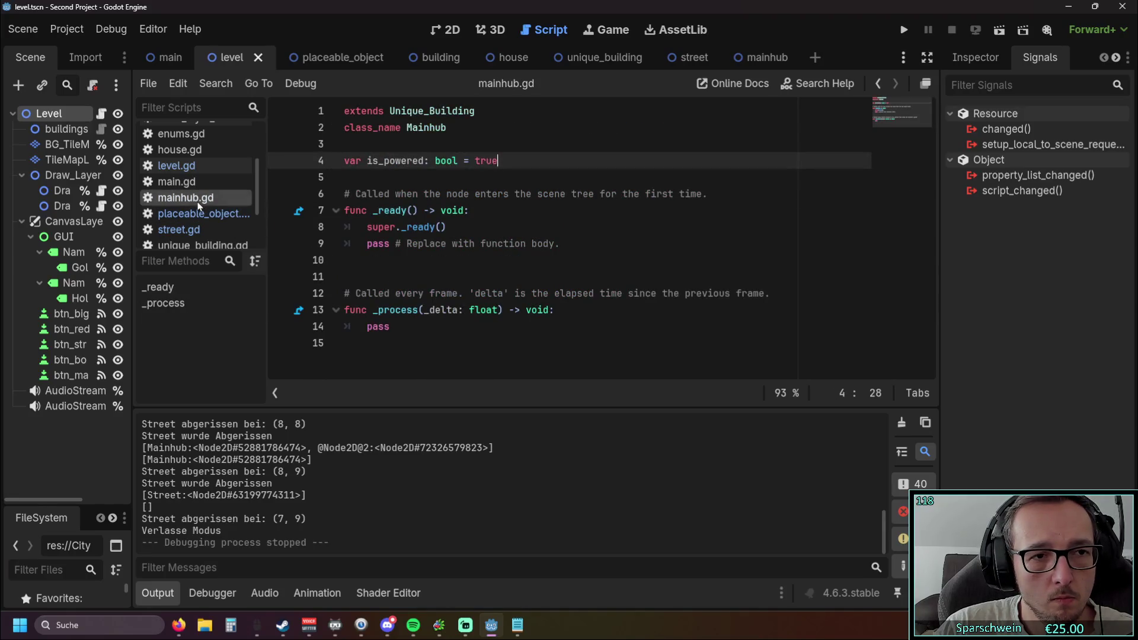
{"action": "key", "text": "Return"}
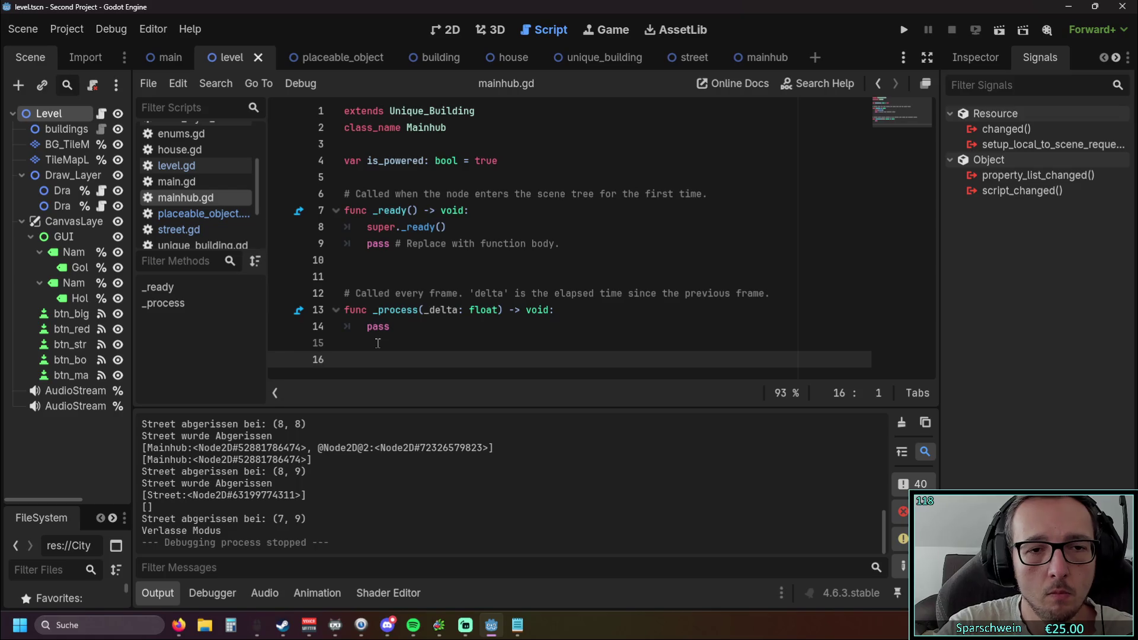
{"action": "key", "text": "ctrl+v"}
{"action": "scroll", "coordinate": [462, 336], "scroll_direction": "up", "scroll_amount": 1}
{"action": "scroll", "coordinate": [462, 337], "scroll_direction": "down", "scroll_amount": 1}
Rename the pasted function to powered_by_mainhub.
{"action": "left_click", "coordinate": [412, 368]}
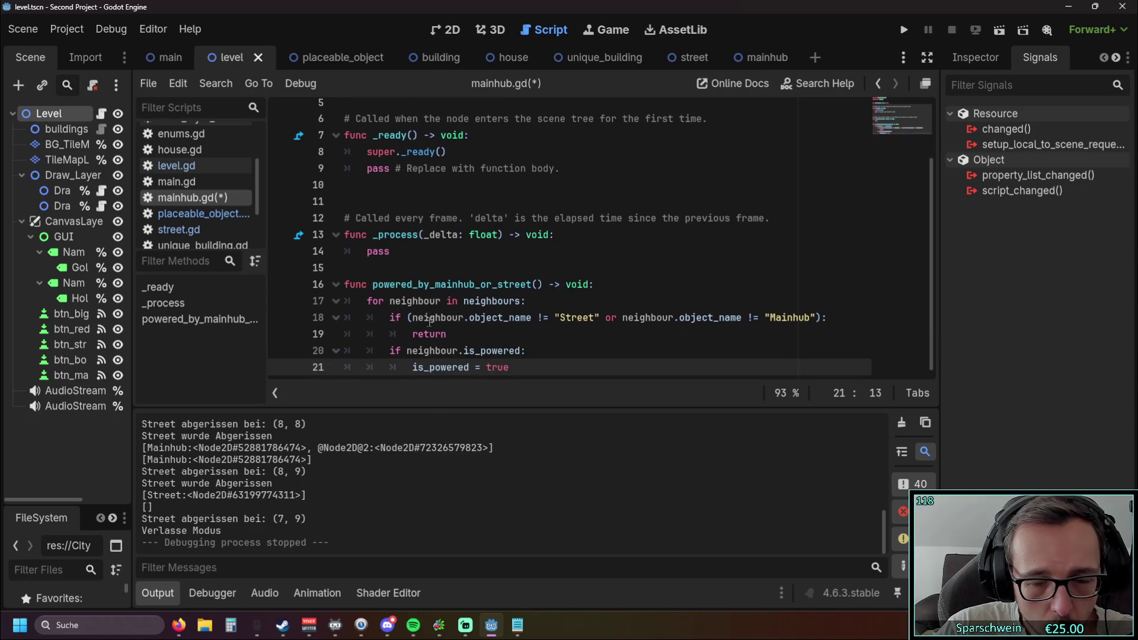
{"action": "left_click_drag", "start_coordinate": [474, 285], "coordinate": [538, 285]}
{"action": "key", "text": "BackSpace"}
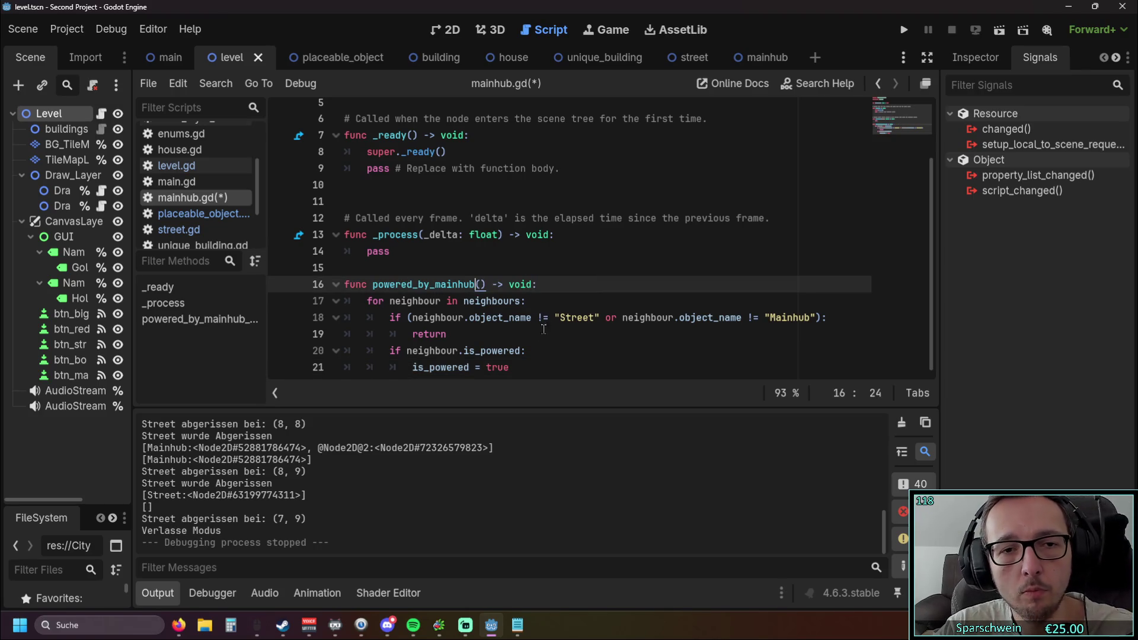
{"action": "left_click", "coordinate": [535, 336]}
{"action": "left_click", "coordinate": [405, 282]}
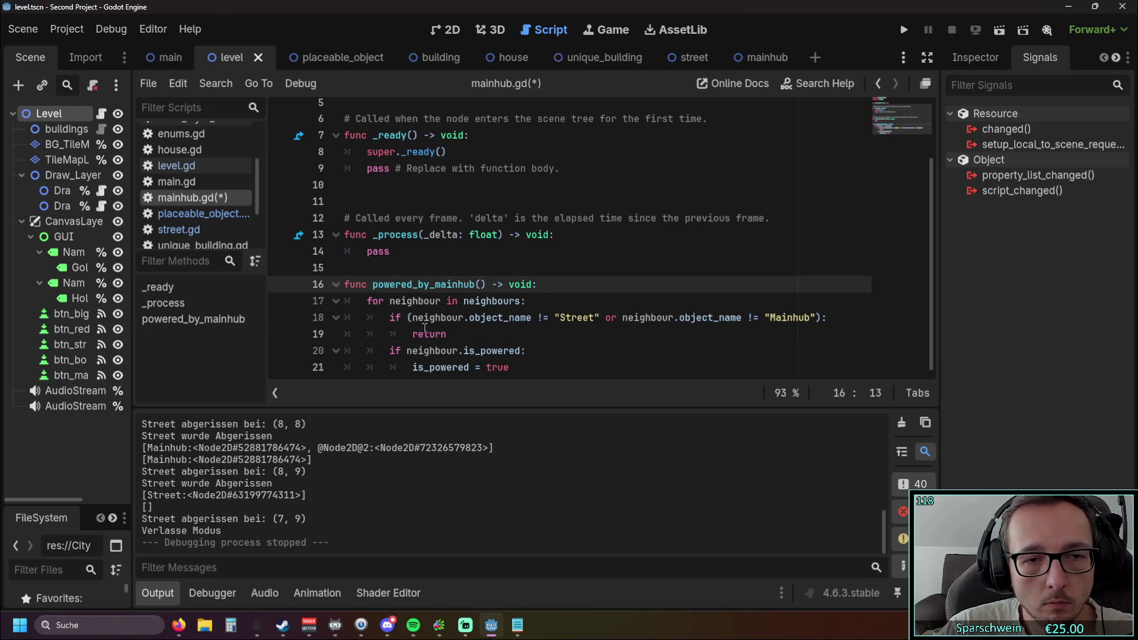
Remove the opening parenthesis and the or-Mainhub clause from the line 18 guard.
{"action": "left_click", "coordinate": [527, 351]}
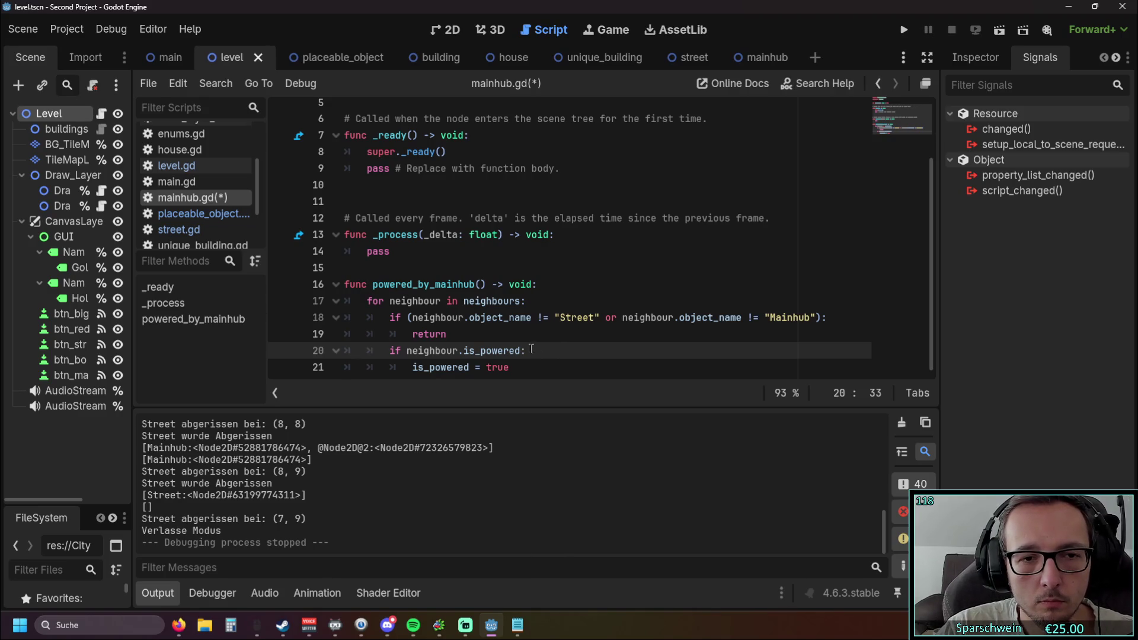
{"action": "left_click", "coordinate": [411, 318]}
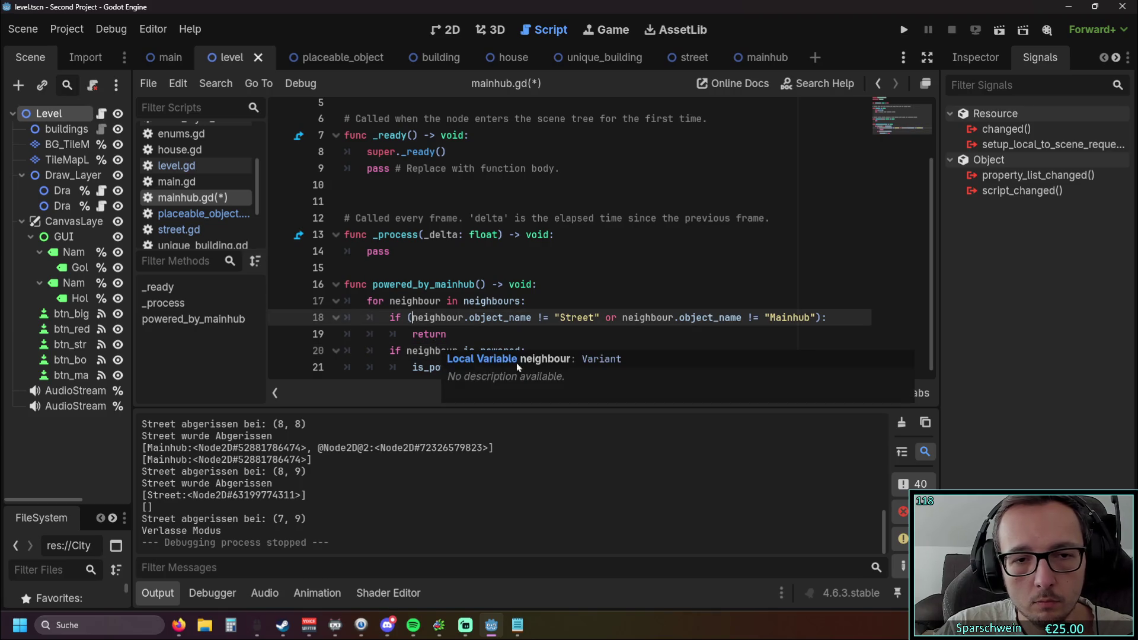
{"action": "left_click_drag", "start_coordinate": [510, 368], "coordinate": [282, 347]}
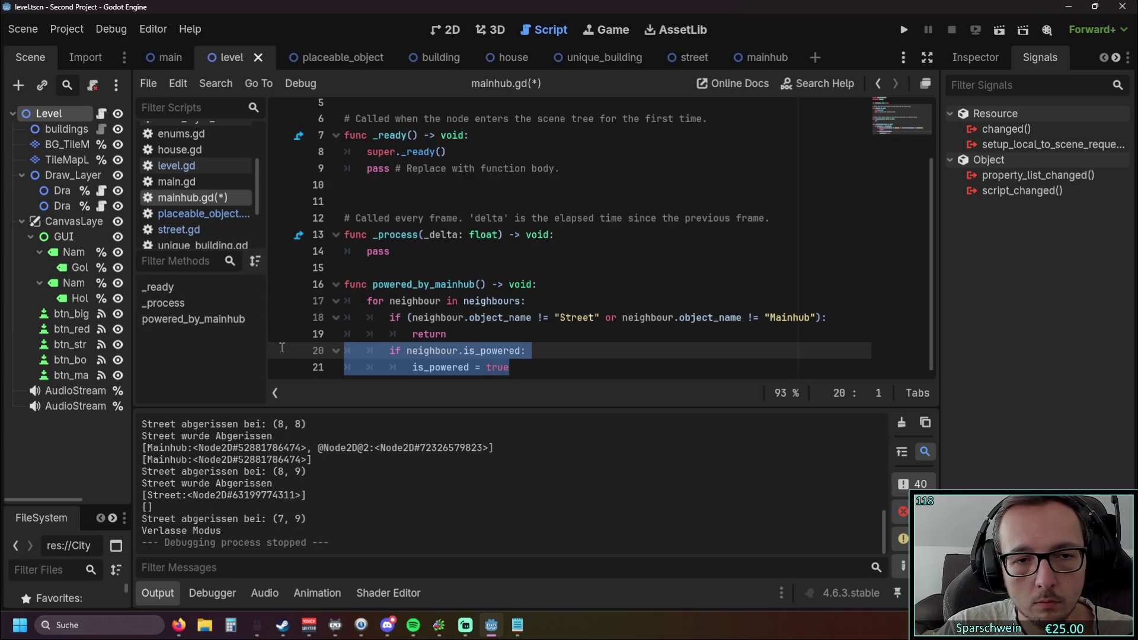
{"action": "left_click", "coordinate": [413, 318]}
{"action": "key", "text": "BackSpace"}
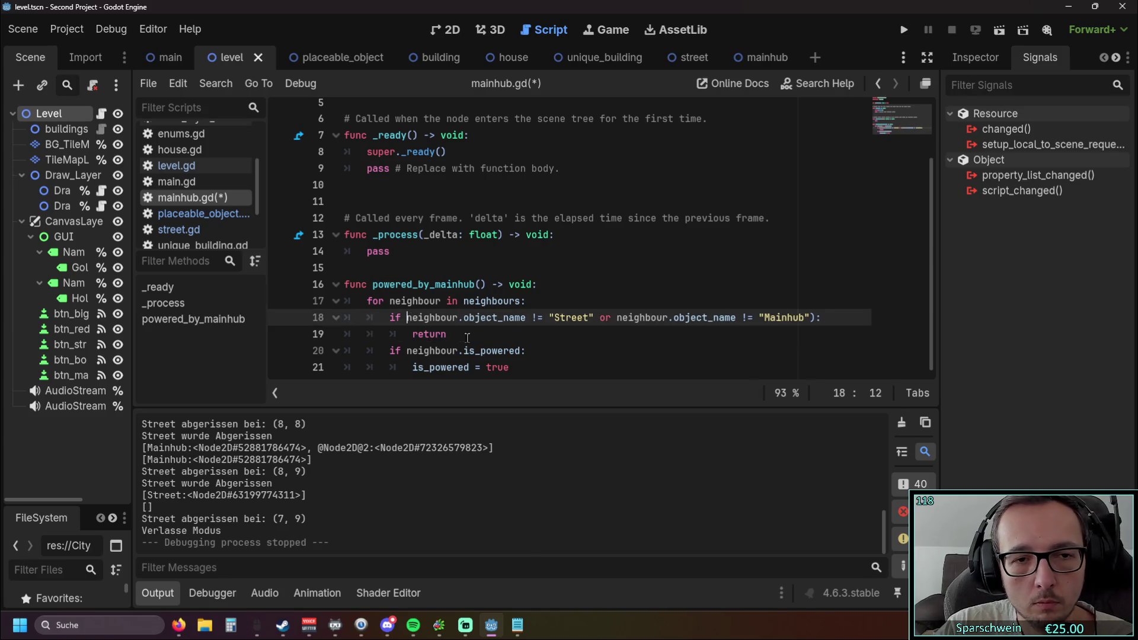
{"action": "left_click", "coordinate": [517, 341]}
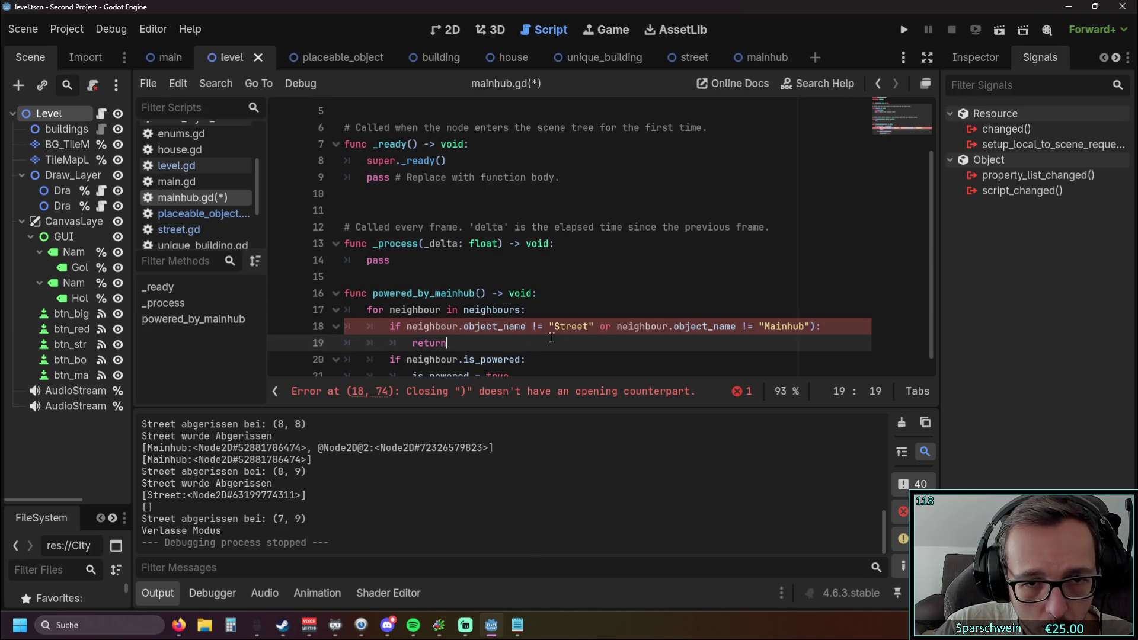
{"action": "left_click_drag", "start_coordinate": [821, 327], "coordinate": [594, 330]}
{"action": "key", "text": "BackSpace"}
Retype the comparison operator on line 18 so the guard tests != "Street".
{"action": "left_click", "coordinate": [538, 319]}
{"action": "key", "text": "BackSpace"}
{"action": "type", "text": "== \"Street\":"}
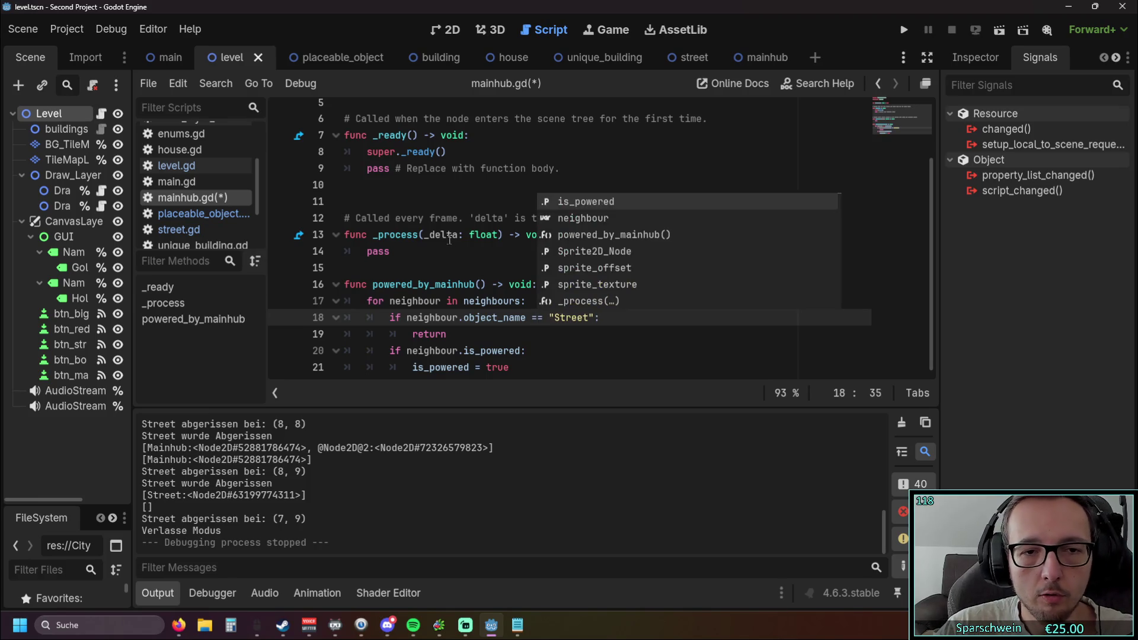
{"action": "key", "text": "Escape"}
{"action": "key", "text": "Down"}
{"action": "key", "text": "Down"}
{"action": "key", "text": "Up"}
{"action": "key", "text": "Up"}
{"action": "key", "text": "BackSpace"}
{"action": "type", "text": "!"}
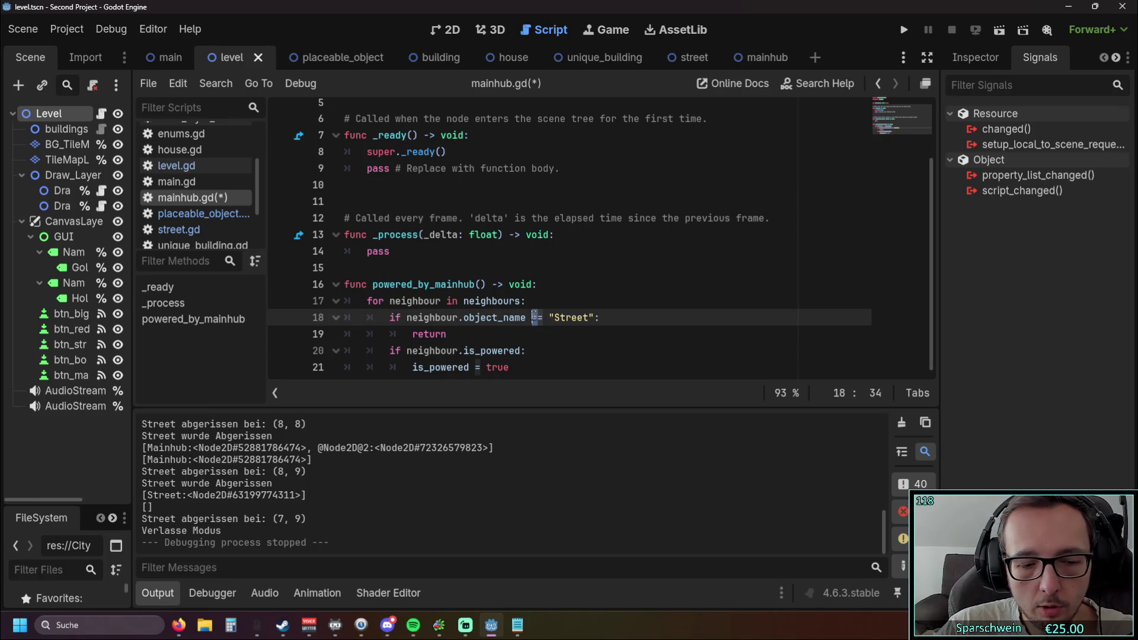
{"action": "key", "text": "Down"}
{"action": "key", "text": "Down"}
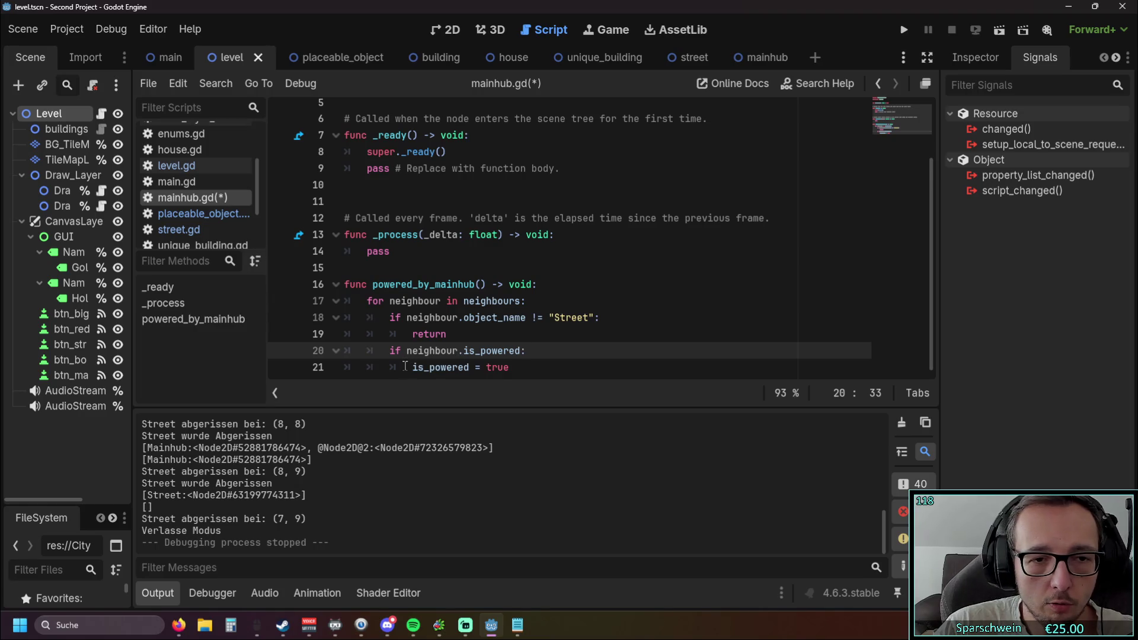
Turn line 20's if into elif and set neighbour.is_powered on line 21.
{"action": "mouse_move", "coordinate": [409, 367]}
{"action": "key", "text": "Home"}
{"action": "type", "text": "el"}
{"action": "left_click", "coordinate": [419, 369]}
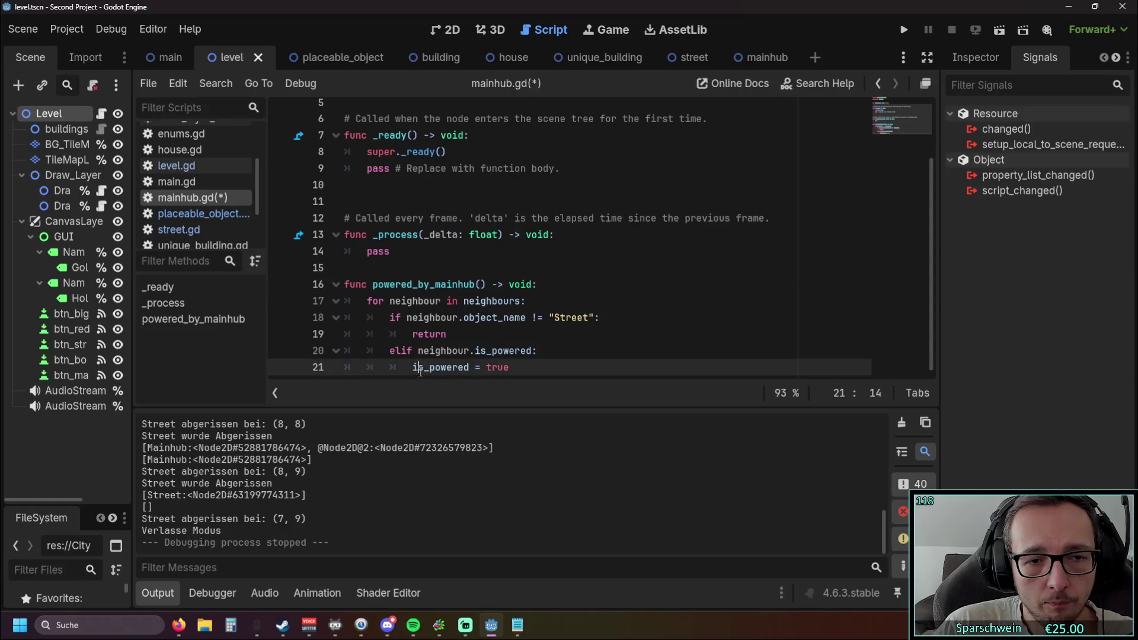
{"action": "left_click", "coordinate": [413, 368]}
{"action": "type", "text": "neig"}
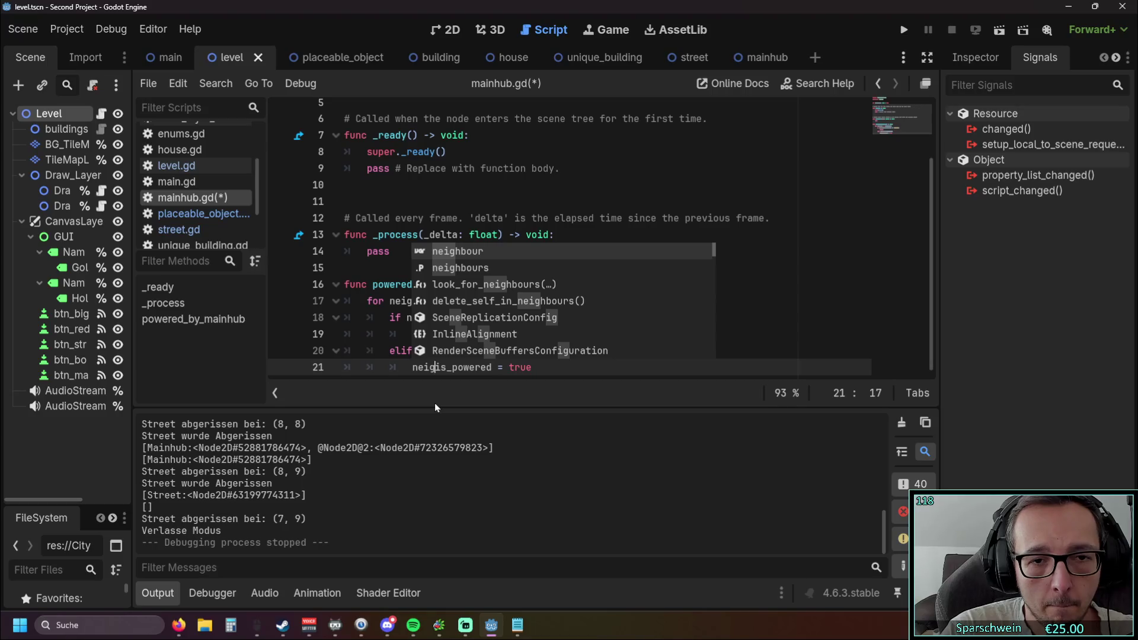
{"action": "key", "text": "Return"}
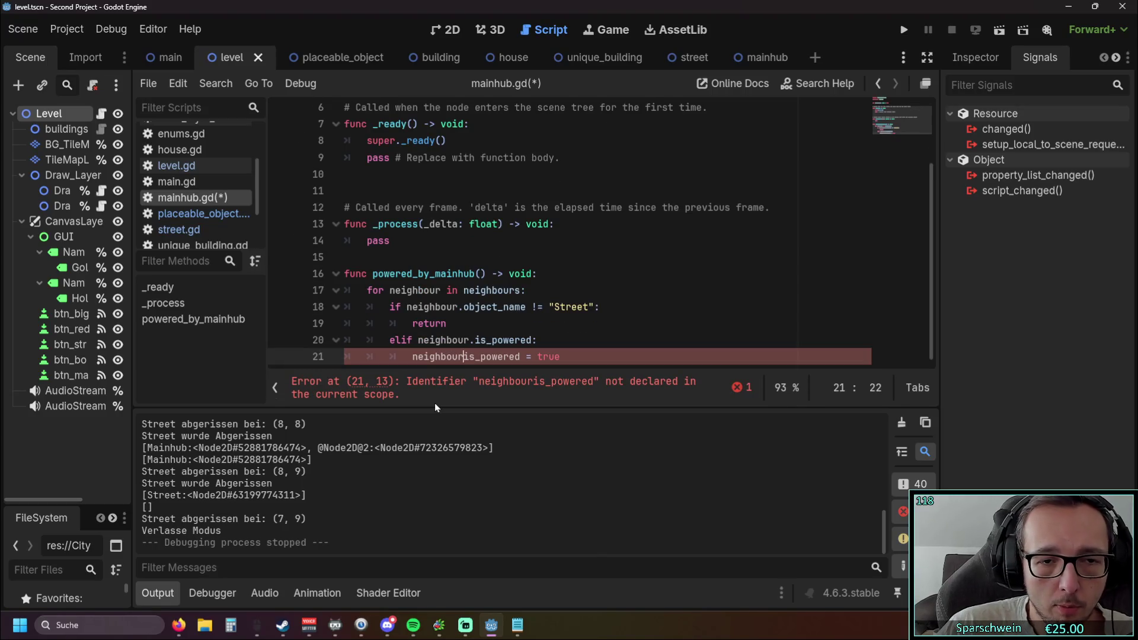
{"action": "type", "text": "."}
Replace pass in _process with a powered_by_mainhub() call and run the project.
{"action": "left_click", "coordinate": [523, 319]}
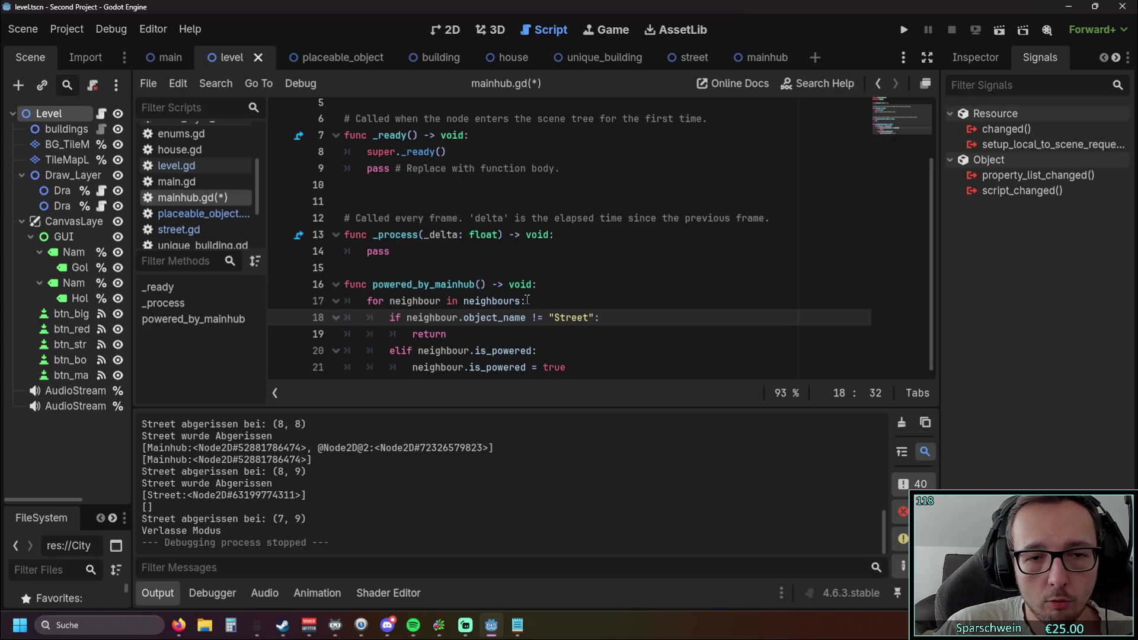
{"action": "scroll", "coordinate": [516, 304], "scroll_direction": "up", "scroll_amount": 2}
{"action": "scroll", "coordinate": [516, 305], "scroll_direction": "down", "scroll_amount": 2}
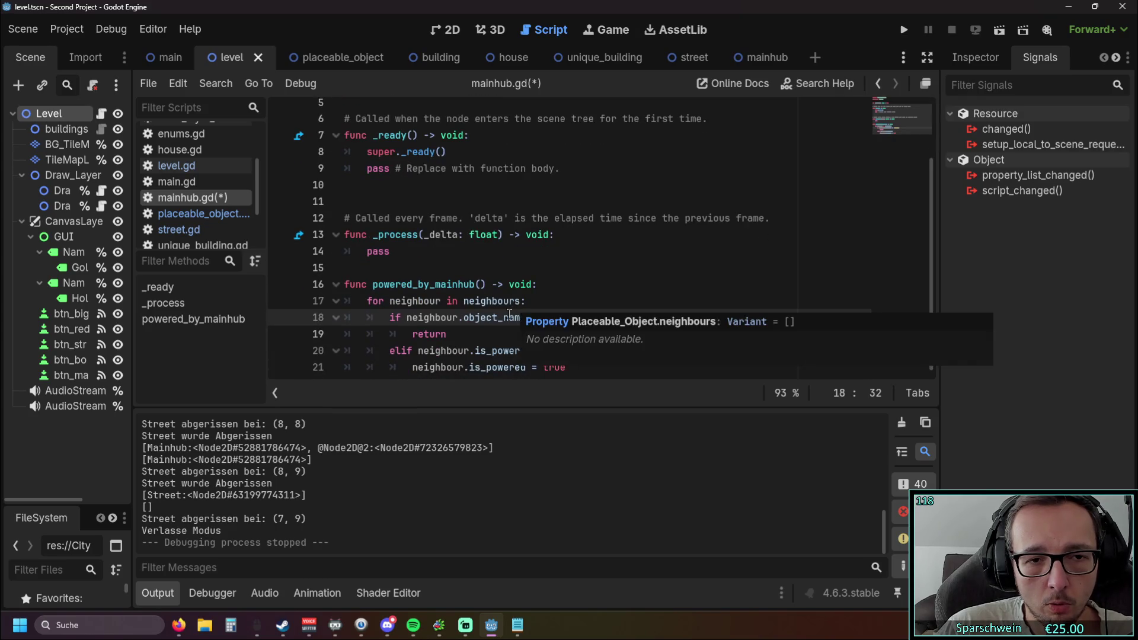
{"action": "scroll", "coordinate": [576, 252], "scroll_direction": "up", "scroll_amount": 2}
{"action": "scroll", "coordinate": [386, 286], "scroll_direction": "down", "scroll_amount": 2}
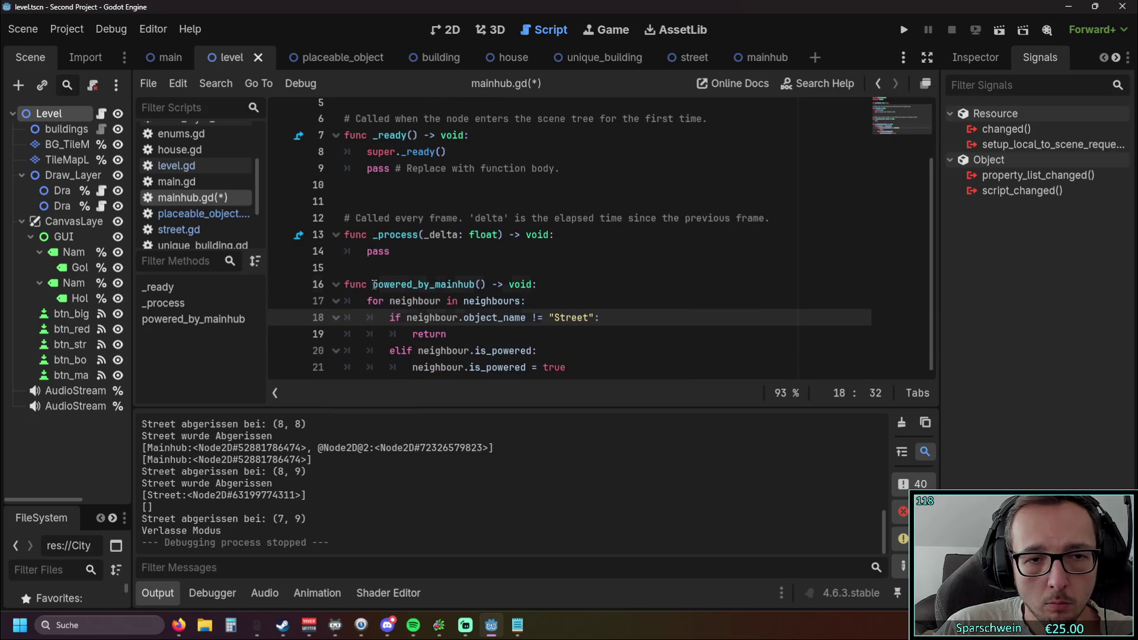
{"action": "left_click_drag", "start_coordinate": [373, 285], "coordinate": [488, 285]}
{"action": "key", "text": "ctrl+c"}
{"action": "scroll", "coordinate": [446, 282], "scroll_direction": "up", "scroll_amount": 2}
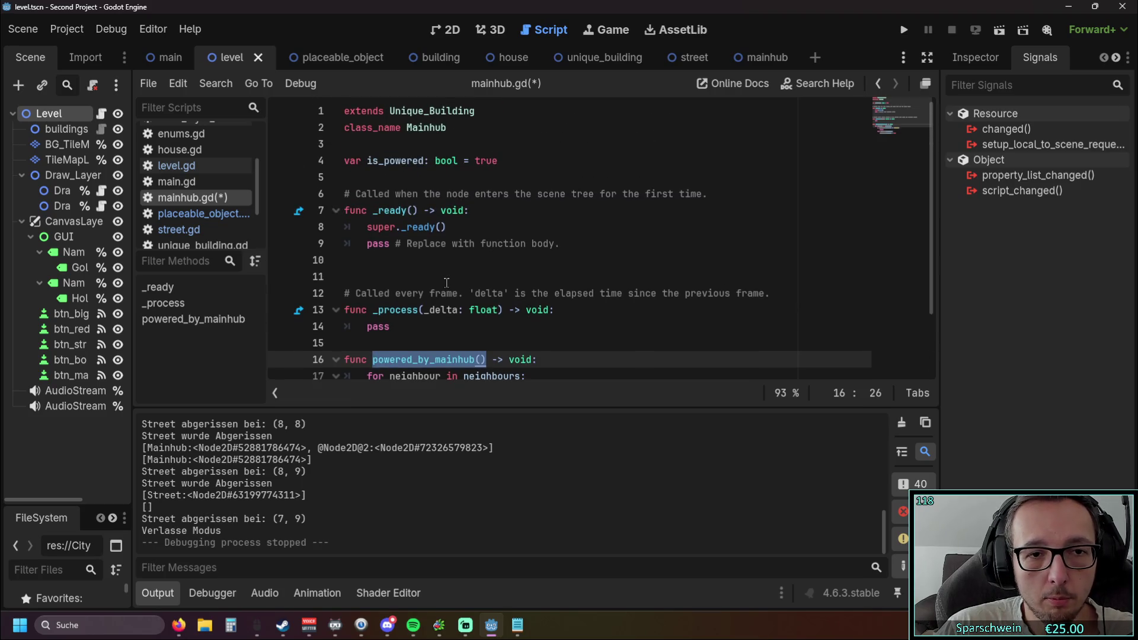
{"action": "scroll", "coordinate": [447, 277], "scroll_direction": "down", "scroll_amount": 1}
{"action": "double_click", "coordinate": [379, 276]}
{"action": "key", "text": "ctrl+v"}
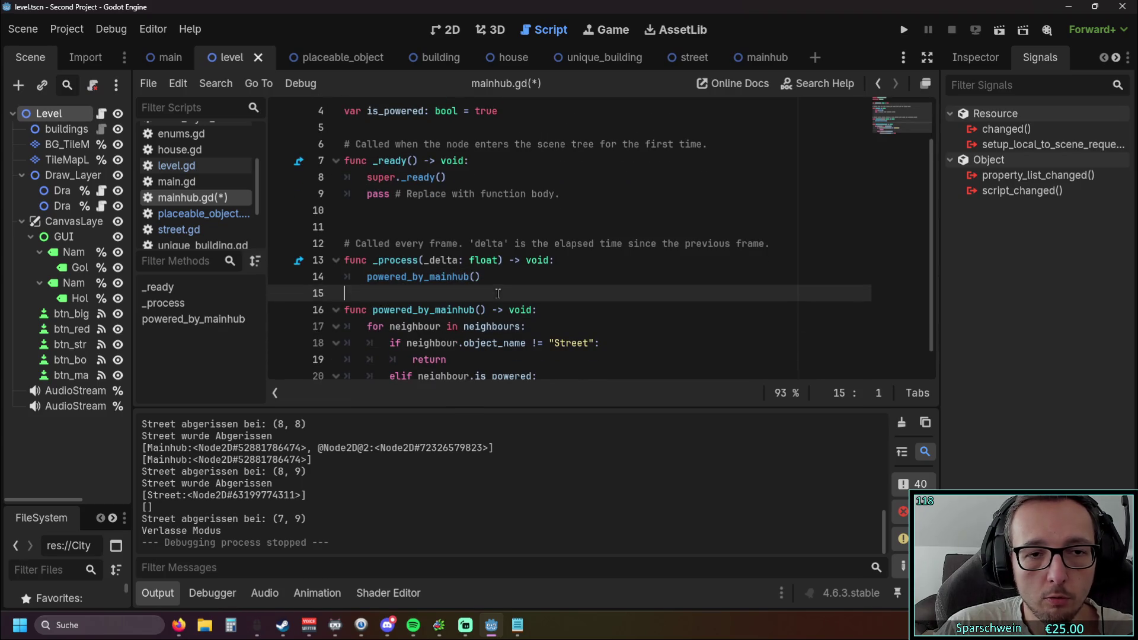
{"action": "scroll", "coordinate": [576, 269], "scroll_direction": "down", "scroll_amount": 1}
{"action": "left_click", "coordinate": [575, 270]}
{"action": "left_click", "coordinate": [904, 29]}
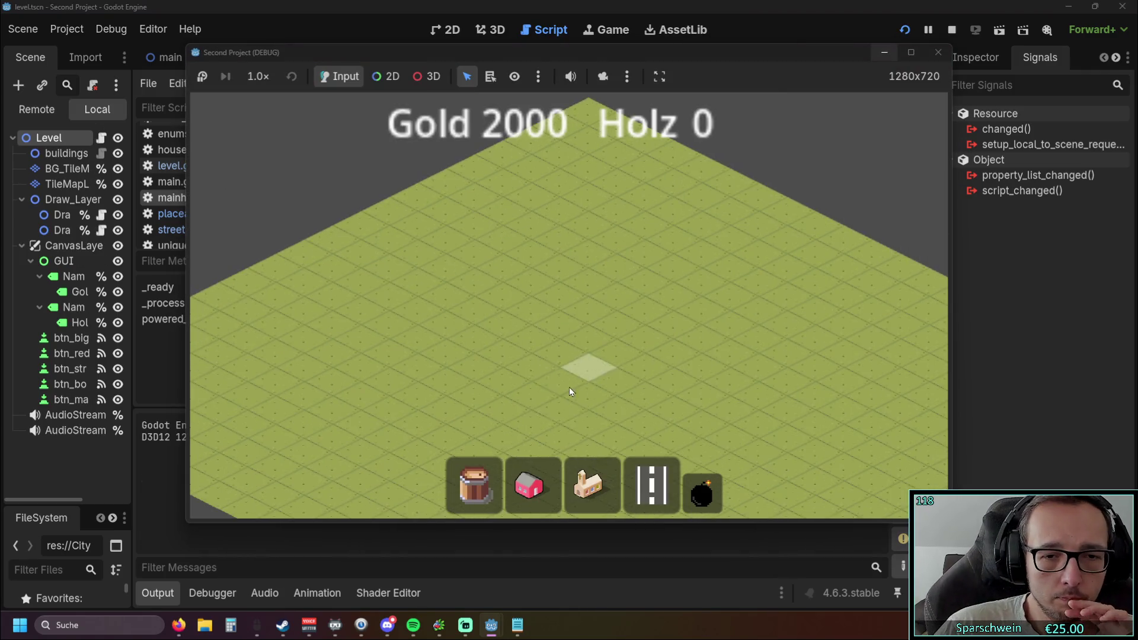
Place the main hub, drag an L-shaped street beside it, demolish one tile, and close the game.
{"action": "left_click", "coordinate": [590, 485]}
{"action": "left_click", "coordinate": [558, 306]}
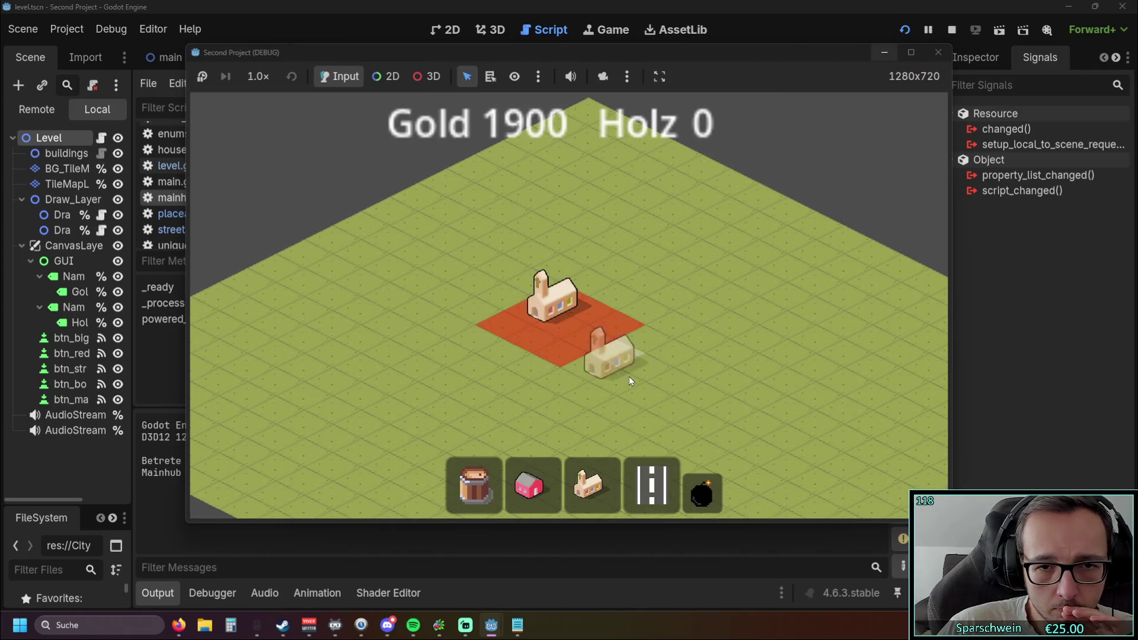
{"action": "mouse_move", "coordinate": [555, 386]}
{"action": "left_mouse_down"}
{"action": "mouse_move", "coordinate": [590, 410]}
{"action": "mouse_move", "coordinate": [556, 318]}
{"action": "mouse_move", "coordinate": [684, 208]}
{"action": "mouse_move", "coordinate": [639, 301]}
{"action": "mouse_move", "coordinate": [632, 281]}
{"action": "mouse_move", "coordinate": [482, 296]}
{"action": "mouse_move", "coordinate": [308, 210]}
{"action": "left_mouse_up"}
{"action": "left_click", "coordinate": [700, 489]}
{"action": "left_click", "coordinate": [456, 305]}
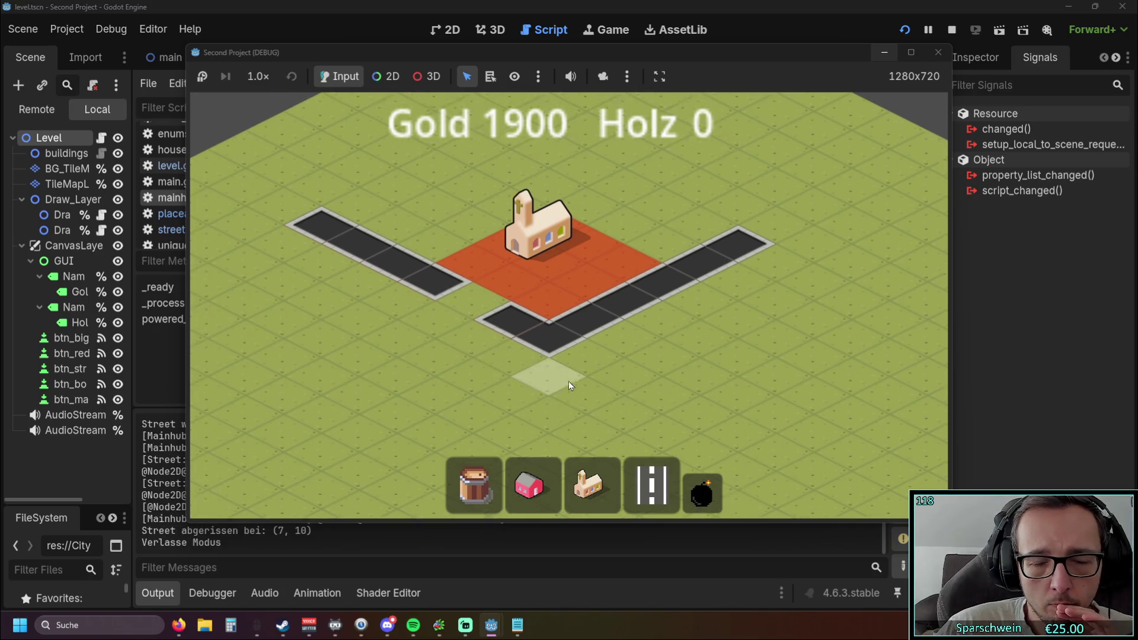
{"action": "left_click", "coordinate": [938, 55]}
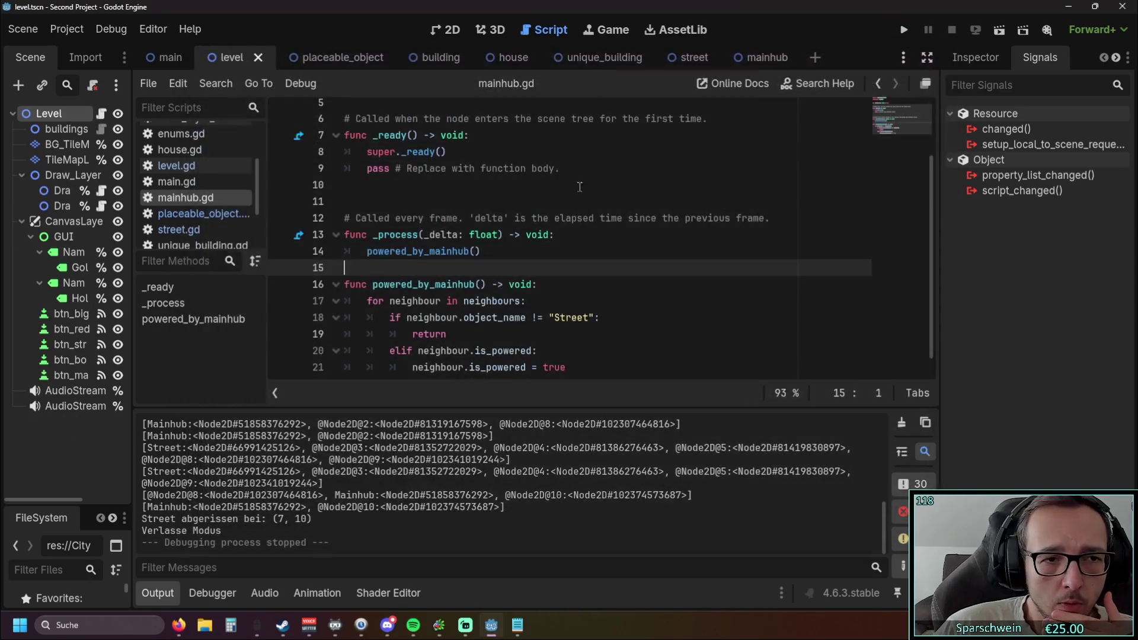
Switch to street.gd and examine the Street-or-Mainhub condition on line 19.
{"action": "left_click", "coordinate": [190, 215]}
{"action": "scroll", "coordinate": [529, 278], "scroll_direction": "up", "scroll_amount": 3}
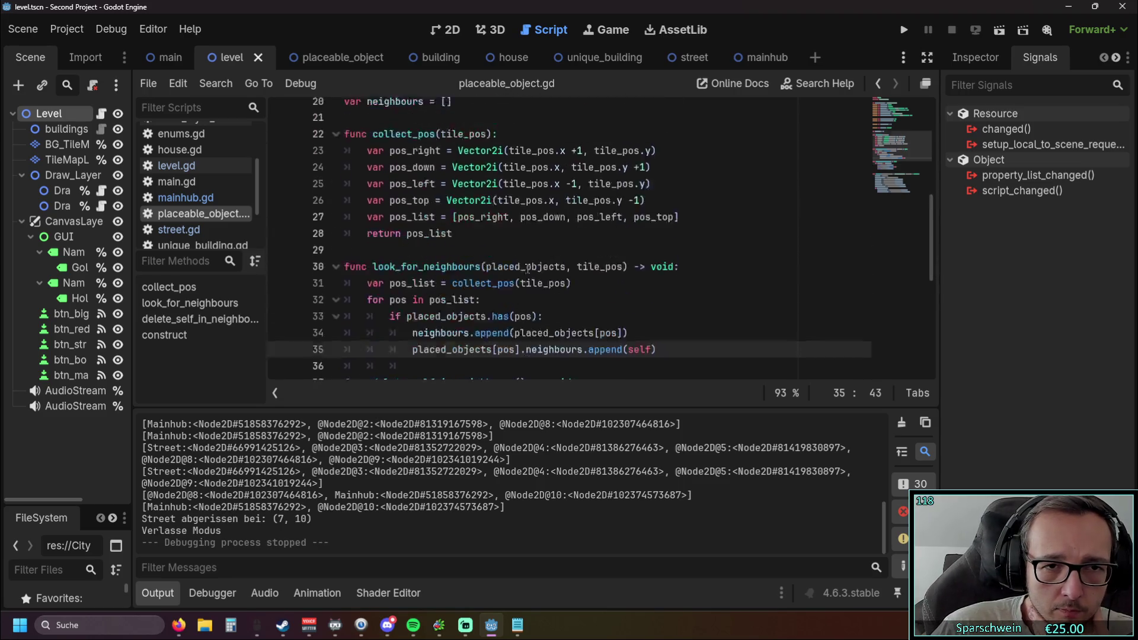
{"action": "scroll", "coordinate": [545, 281], "scroll_direction": "down", "scroll_amount": 5}
{"action": "scroll", "coordinate": [553, 283], "scroll_direction": "up", "scroll_amount": 4}
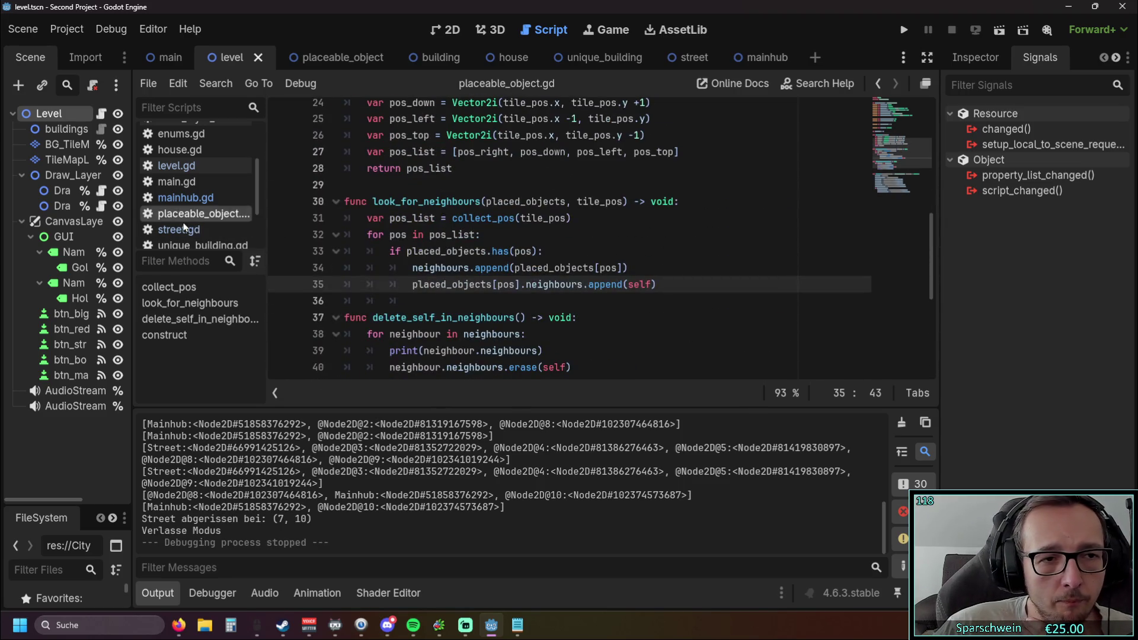
{"action": "left_click", "coordinate": [180, 229]}
{"action": "left_click", "coordinate": [572, 304]}
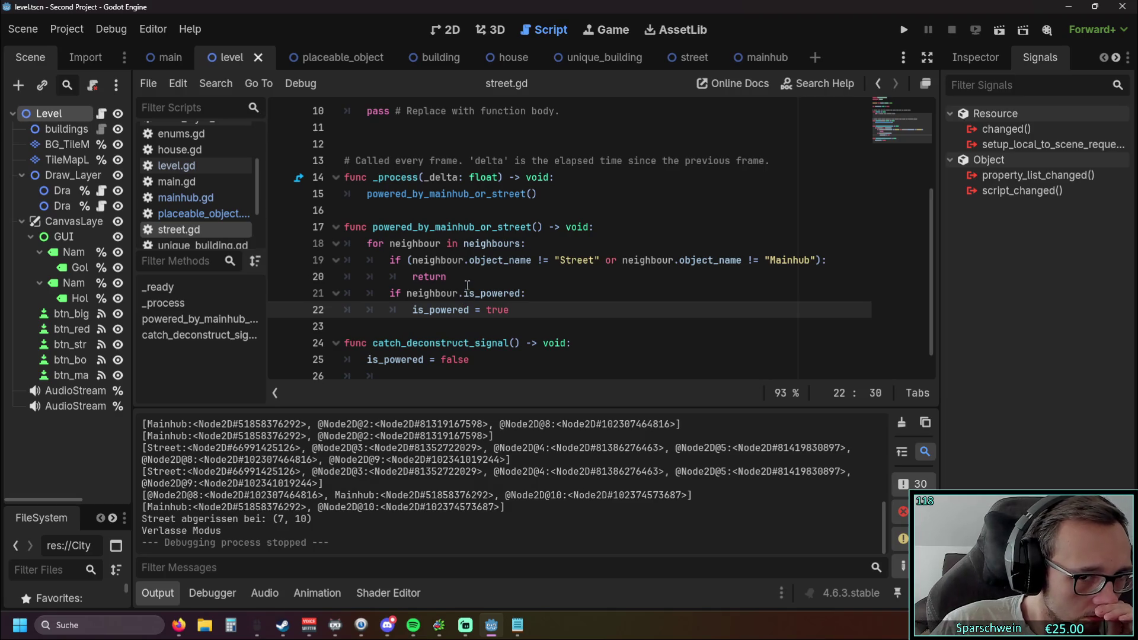
{"action": "left_click", "coordinate": [580, 263]}
{"action": "left_click", "coordinate": [593, 293]}
{"action": "double_click", "coordinate": [611, 261]}
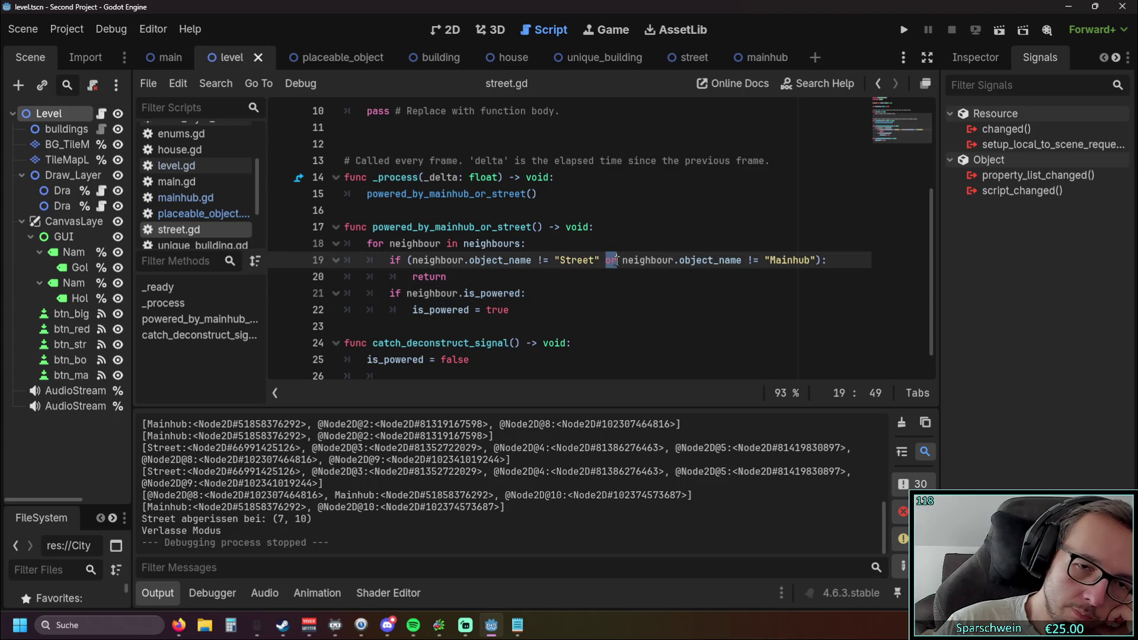
{"action": "left_click", "coordinate": [625, 292]}
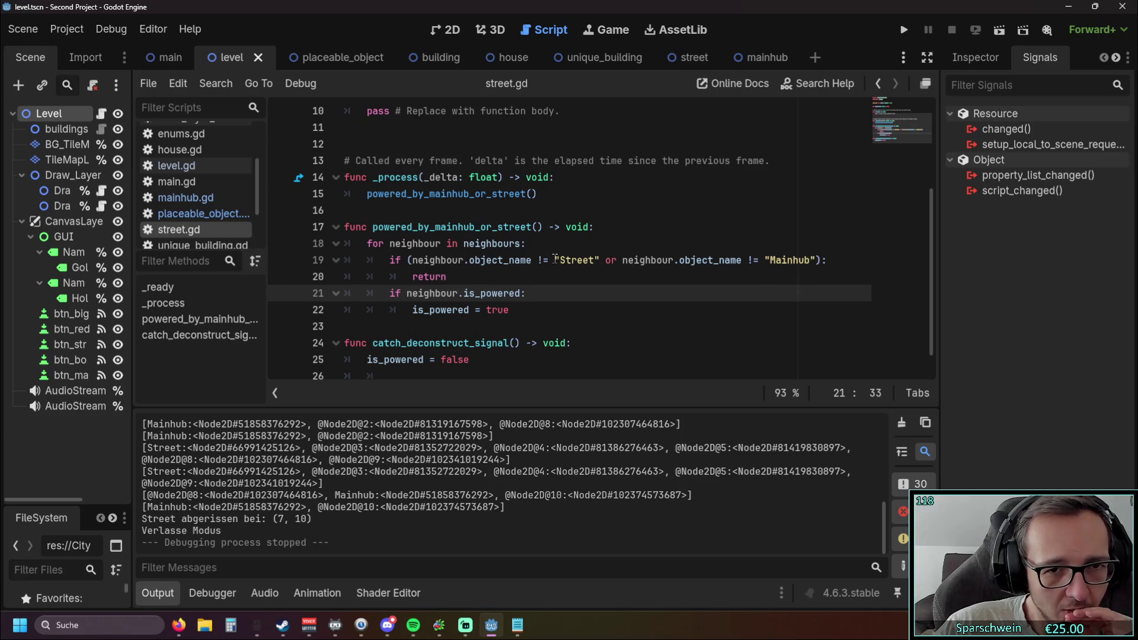
{"action": "double_click", "coordinate": [578, 261]}
{"action": "left_click", "coordinate": [653, 293]}
{"action": "double_click", "coordinate": [777, 260]}
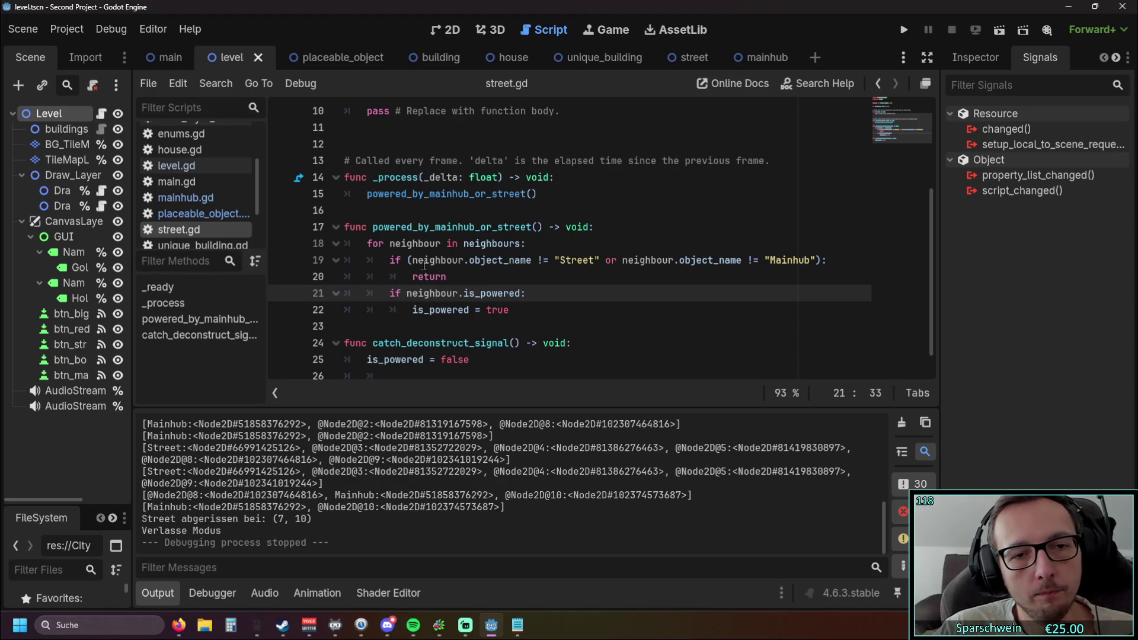
Rewrite line 19 as 'if neighbour.object_name != "House":', dropping the Mainhub clause and parenthesis.
{"action": "left_click_drag", "start_coordinate": [561, 260], "coordinate": [595, 260]}
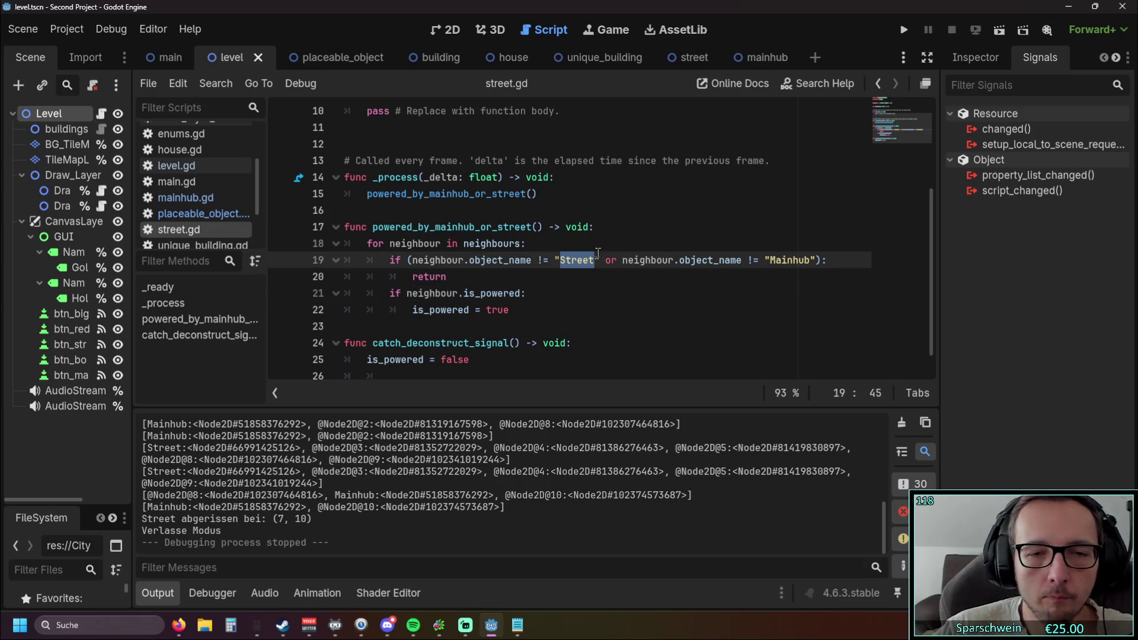
{"action": "type", "text": "House"}
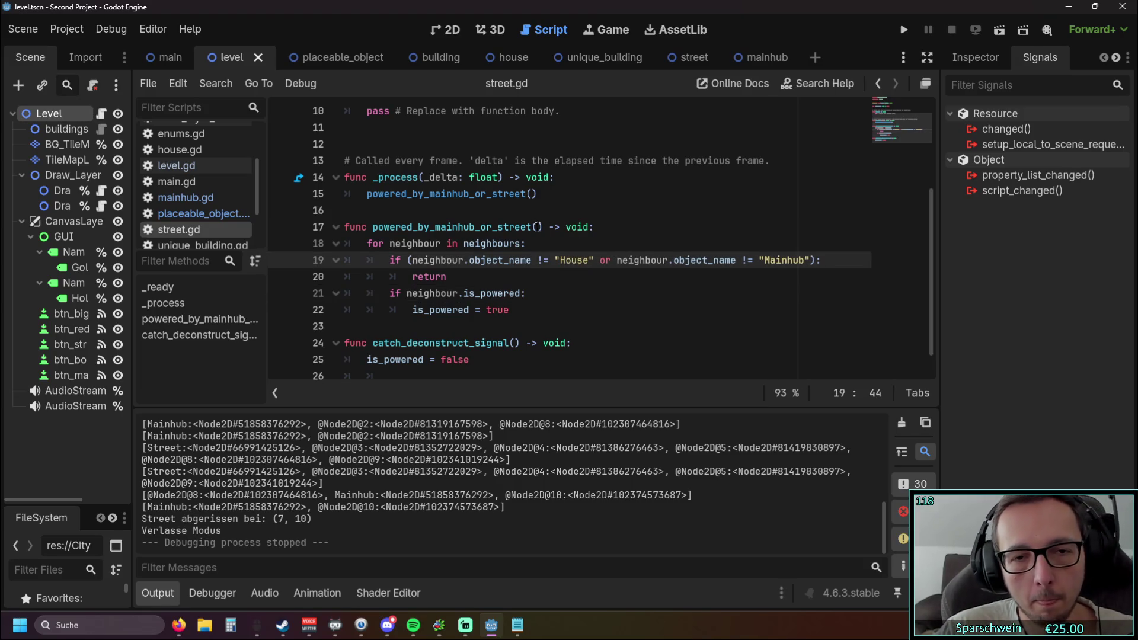
{"action": "left_click_drag", "start_coordinate": [817, 261], "coordinate": [593, 261]}
{"action": "key", "text": "BackSpace"}
{"action": "left_click", "coordinate": [448, 277]}
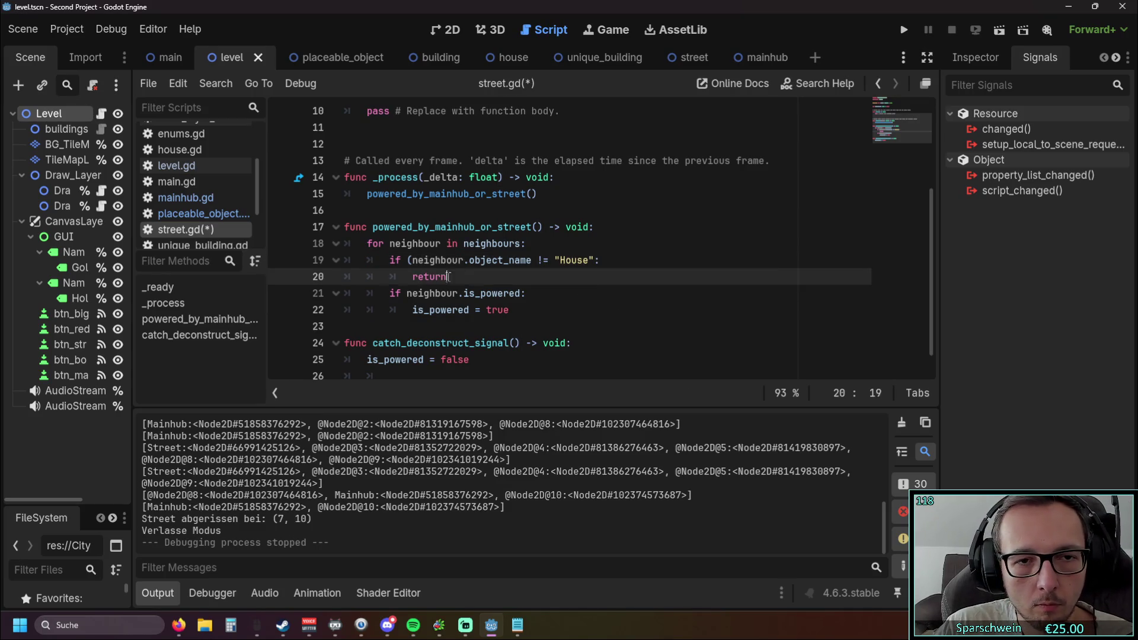
{"action": "left_click", "coordinate": [408, 260]}
{"action": "key", "text": "Delete"}
{"action": "left_click", "coordinate": [593, 294]}
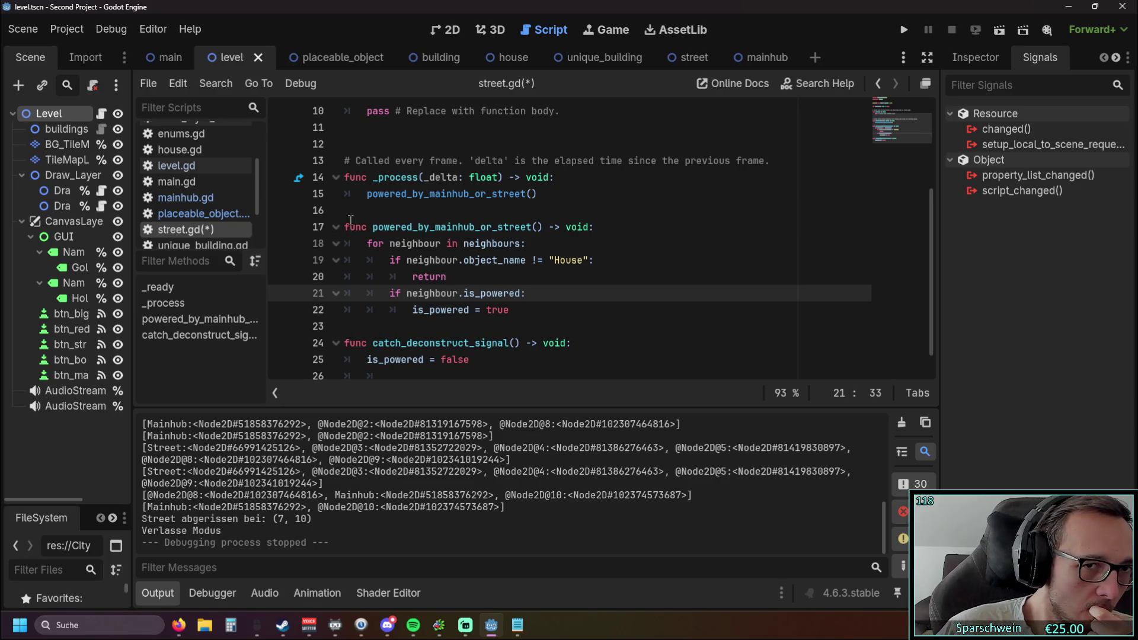
Test-run the game: place the church hub and two crossing streets, then demolish one street tile.
{"action": "left_click", "coordinate": [903, 33]}
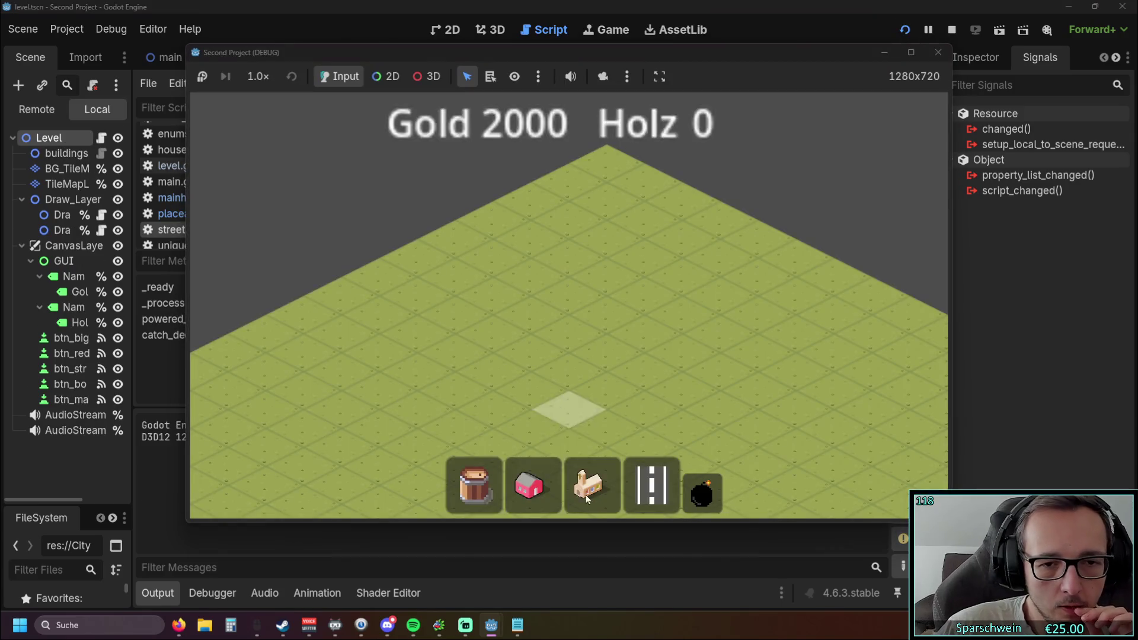
{"action": "left_click", "coordinate": [592, 485]}
{"action": "left_click", "coordinate": [596, 315]}
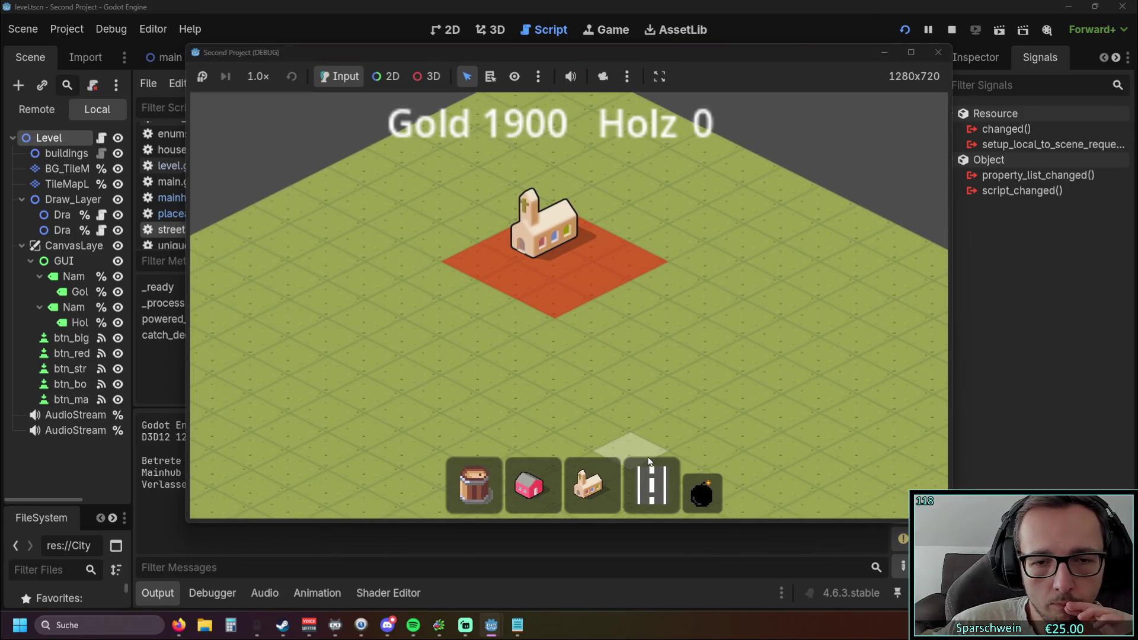
{"action": "mouse_move", "coordinate": [483, 296]}
{"action": "left_mouse_down"}
{"action": "mouse_move", "coordinate": [615, 358]}
{"action": "mouse_move", "coordinate": [624, 387]}
{"action": "left_mouse_up"}
{"action": "left_click_drag", "start_coordinate": [706, 264], "coordinate": [443, 381]}
{"action": "left_click", "coordinate": [702, 493]}
{"action": "left_click", "coordinate": [522, 325]}
{"action": "right_click", "coordinate": [695, 373]}
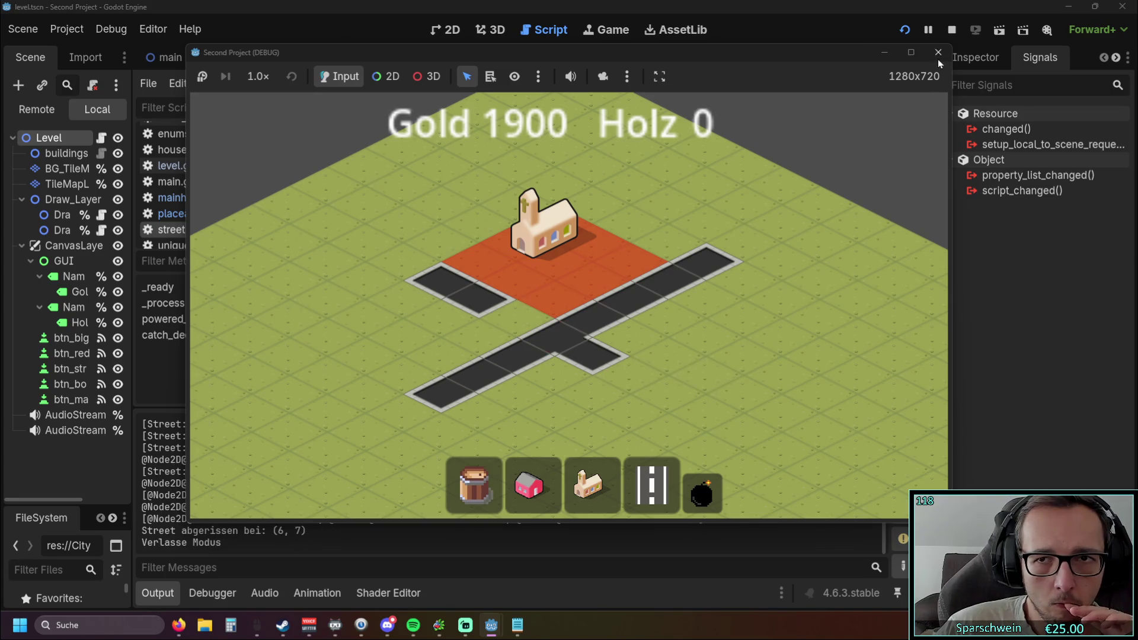
{"action": "left_click", "coordinate": [938, 52]}
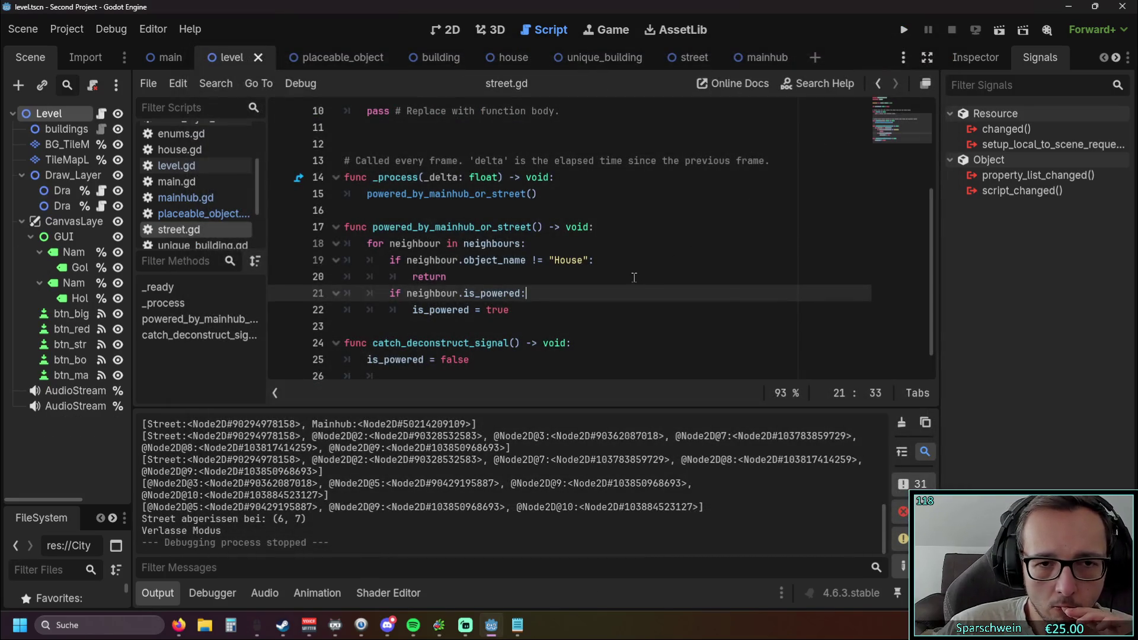
Change the != on line 19 of street.gd to == in the "House" neighbour check.
{"action": "left_click_drag", "start_coordinate": [472, 279], "coordinate": [292, 259]}
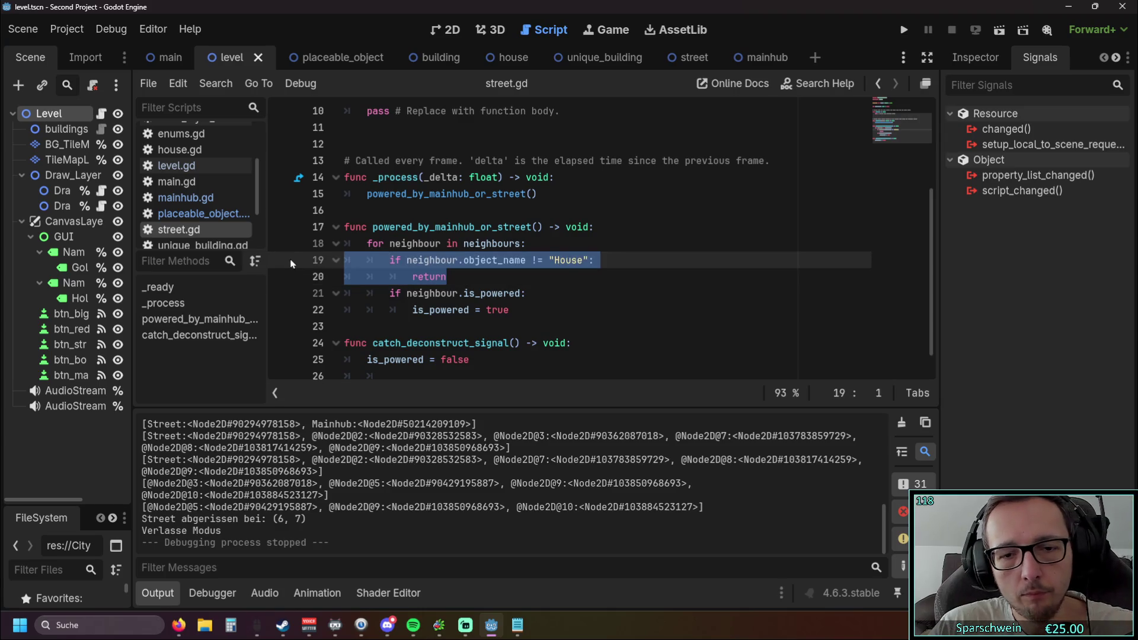
{"action": "left_click", "coordinate": [472, 279]}
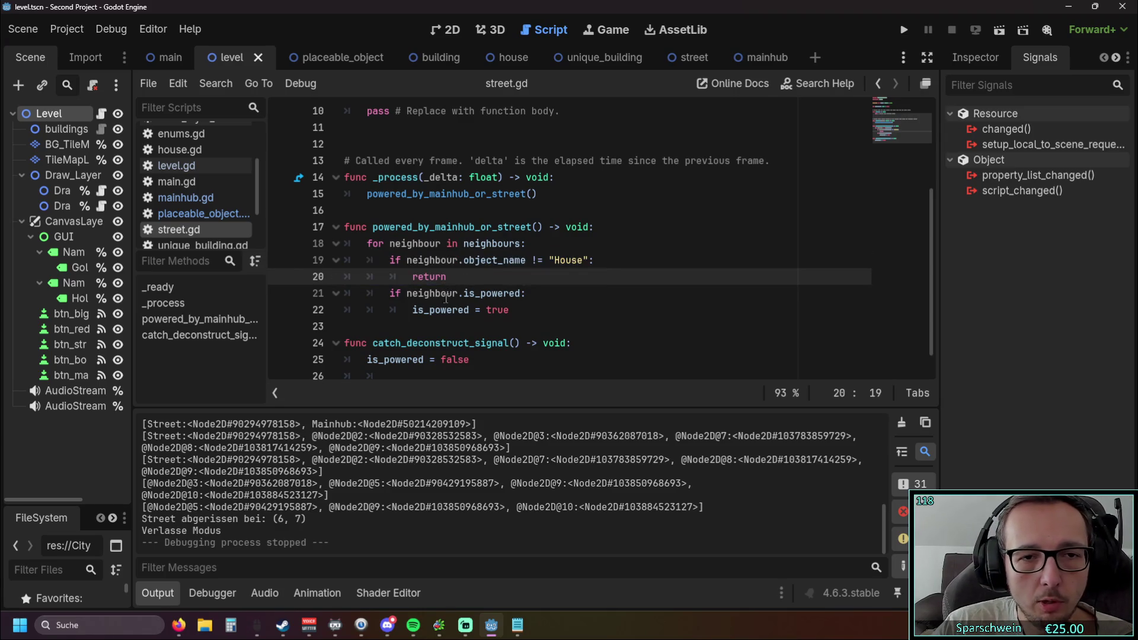
{"action": "left_click_drag", "start_coordinate": [532, 263], "coordinate": [538, 265]}
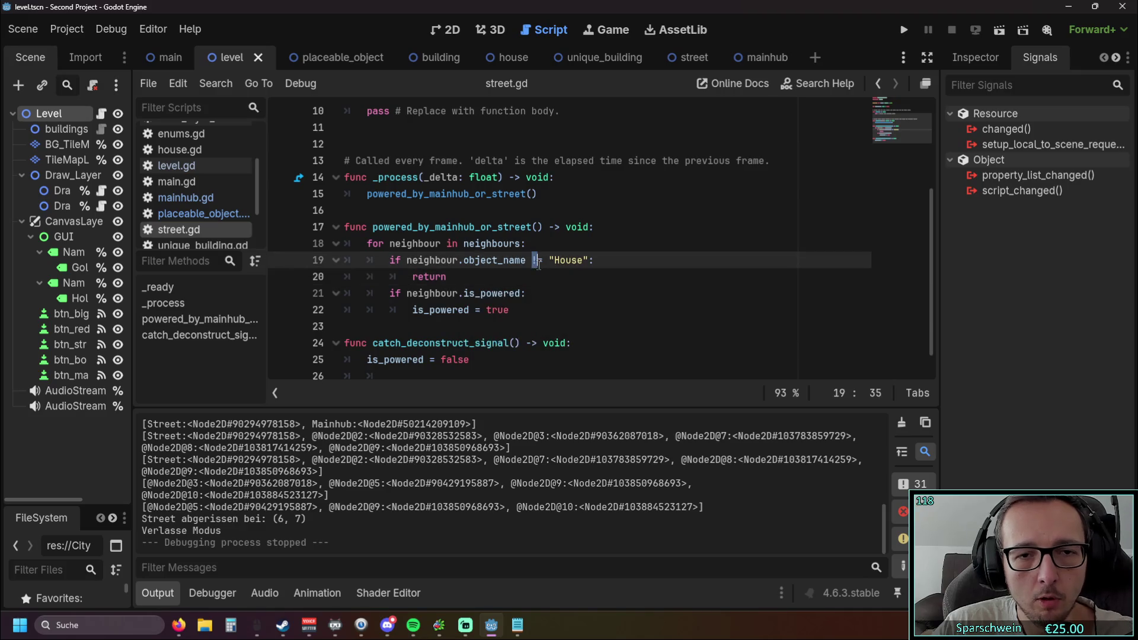
{"action": "type", "text": "="}
{"action": "left_click", "coordinate": [586, 304]}
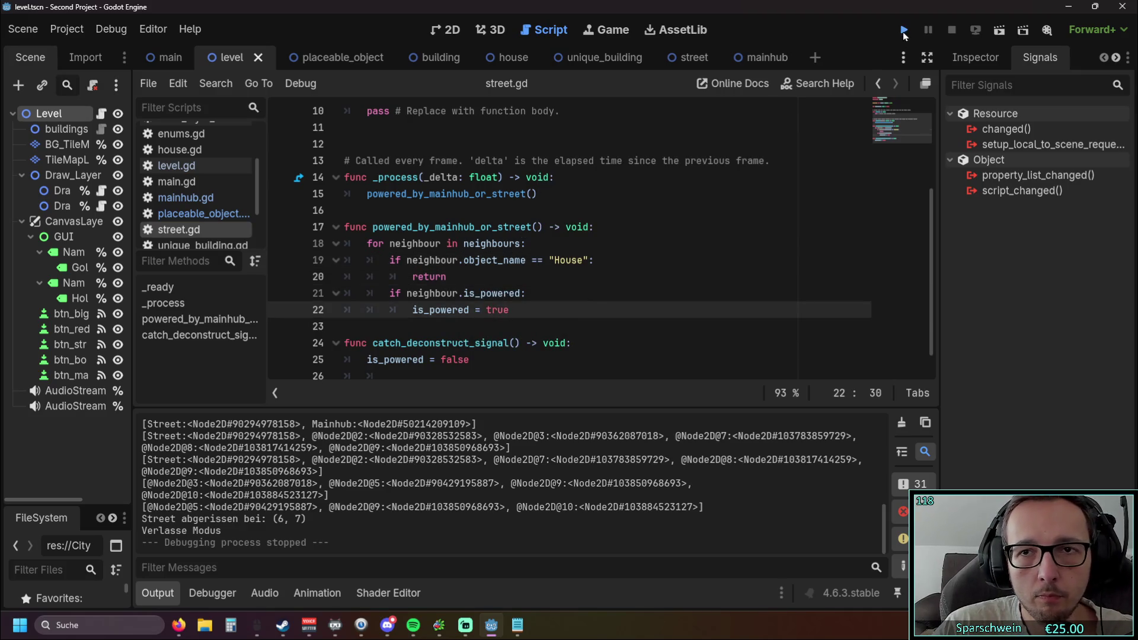
{"action": "left_click", "coordinate": [903, 30]}
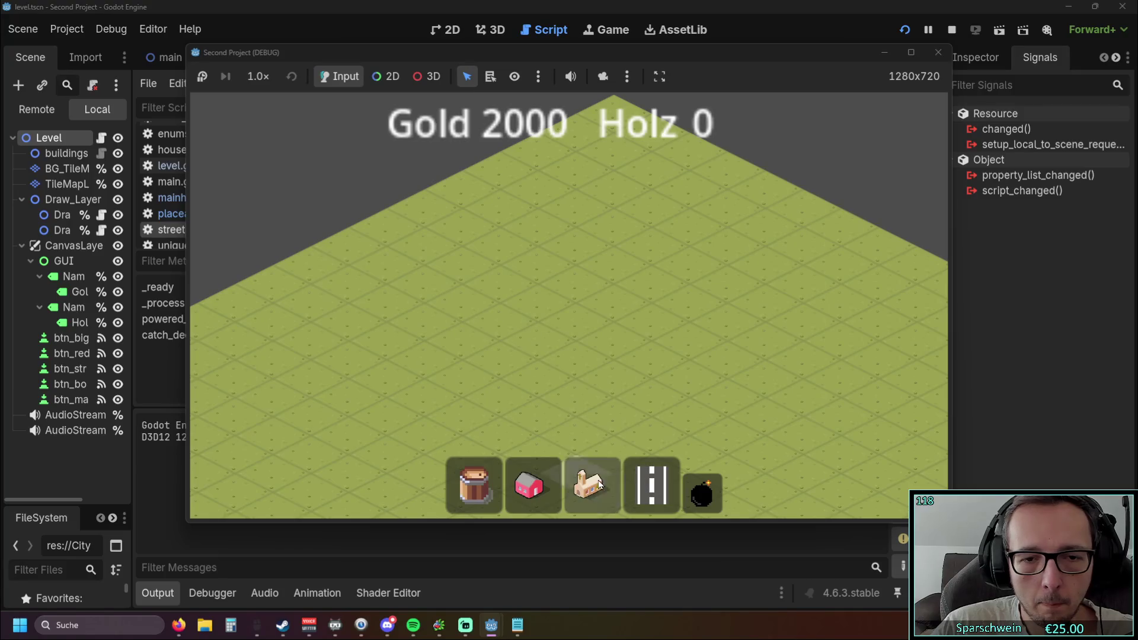
{"action": "left_click", "coordinate": [600, 485]}
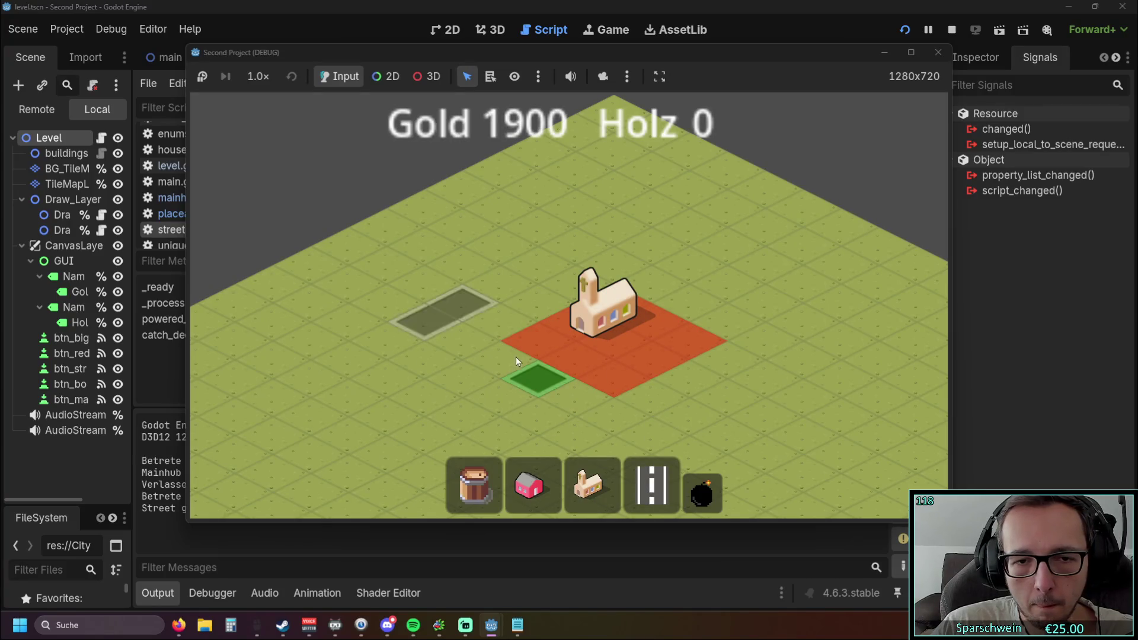
{"action": "left_click_drag", "start_coordinate": [386, 254], "coordinate": [618, 382]}
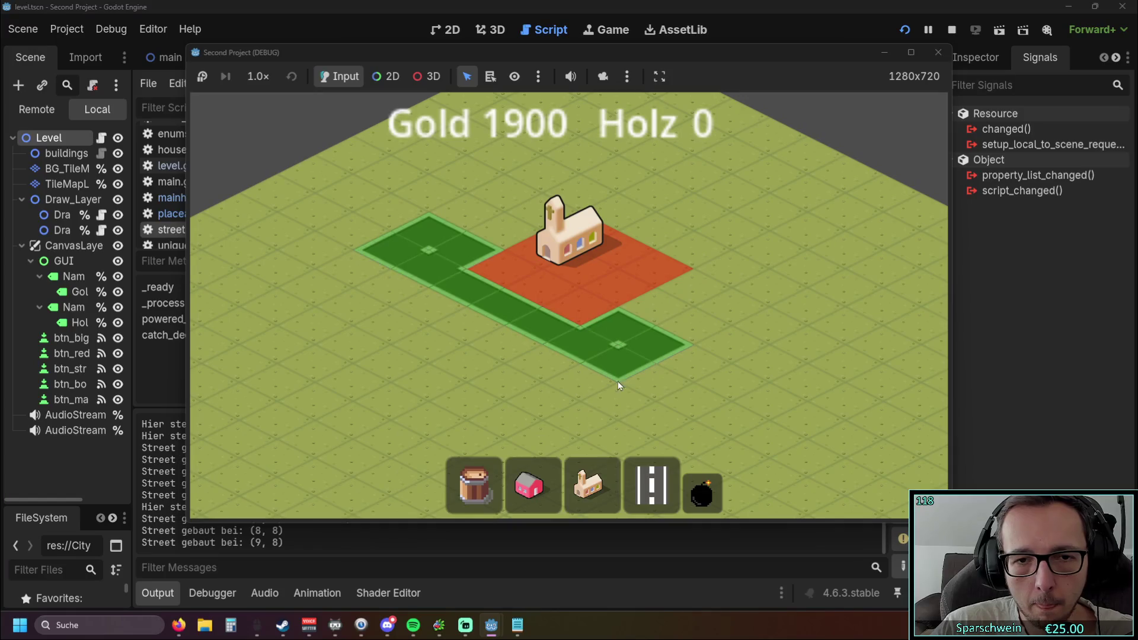
{"action": "key", "text": "5"}
{"action": "left_click", "coordinate": [560, 288]}
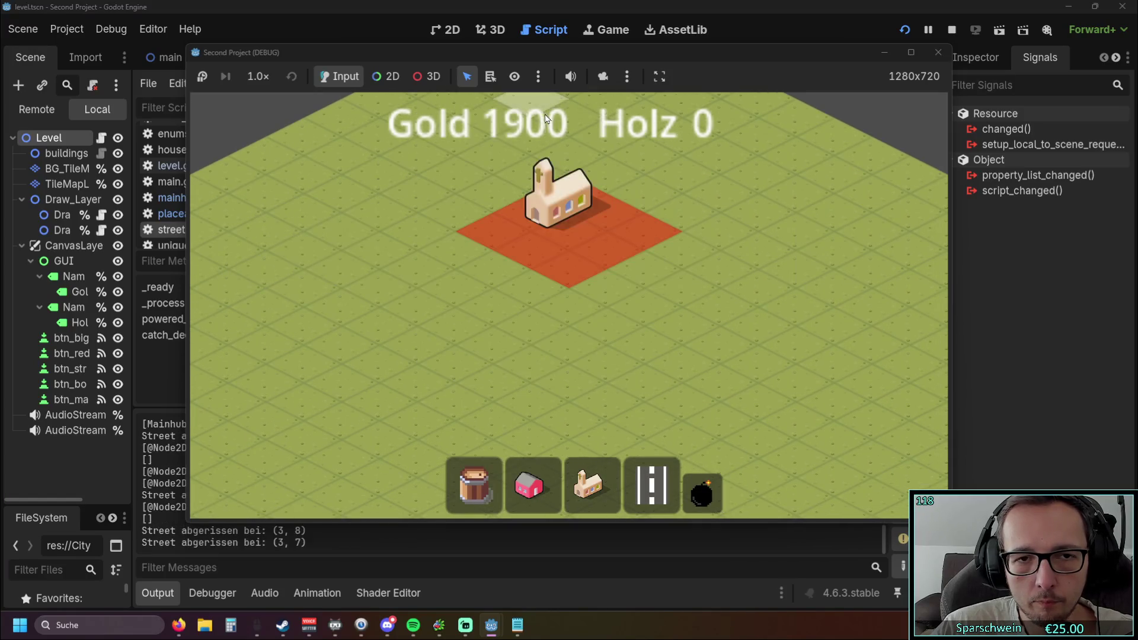
{"action": "left_click", "coordinate": [563, 223]}
{"action": "key", "text": "4"}
{"action": "left_click_drag", "start_coordinate": [538, 364], "coordinate": [616, 367]}
{"action": "key", "text": "3"}
{"action": "left_click", "coordinate": [564, 246]}
{"action": "right_click", "coordinate": [738, 381]}
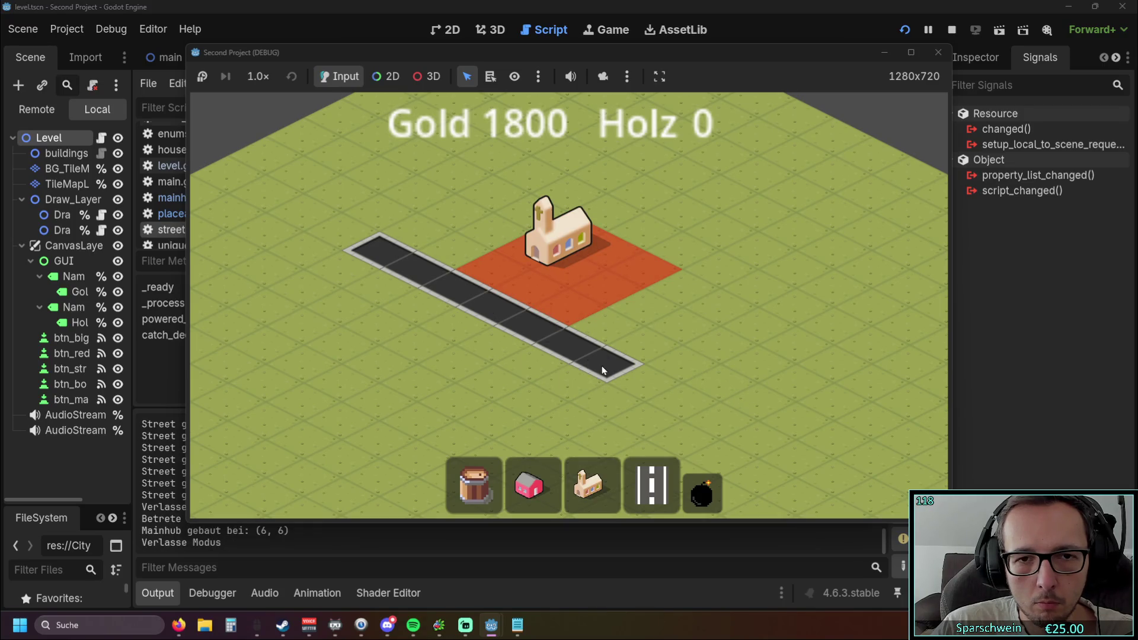
{"action": "left_click", "coordinate": [651, 483]}
{"action": "left_click_drag", "start_coordinate": [595, 386], "coordinate": [546, 414]}
{"action": "left_click_drag", "start_coordinate": [607, 346], "coordinate": [720, 306]}
{"action": "key", "text": "5"}
{"action": "left_click_drag", "start_coordinate": [524, 447], "coordinate": [540, 167]}
{"action": "right_click", "coordinate": [560, 257]}
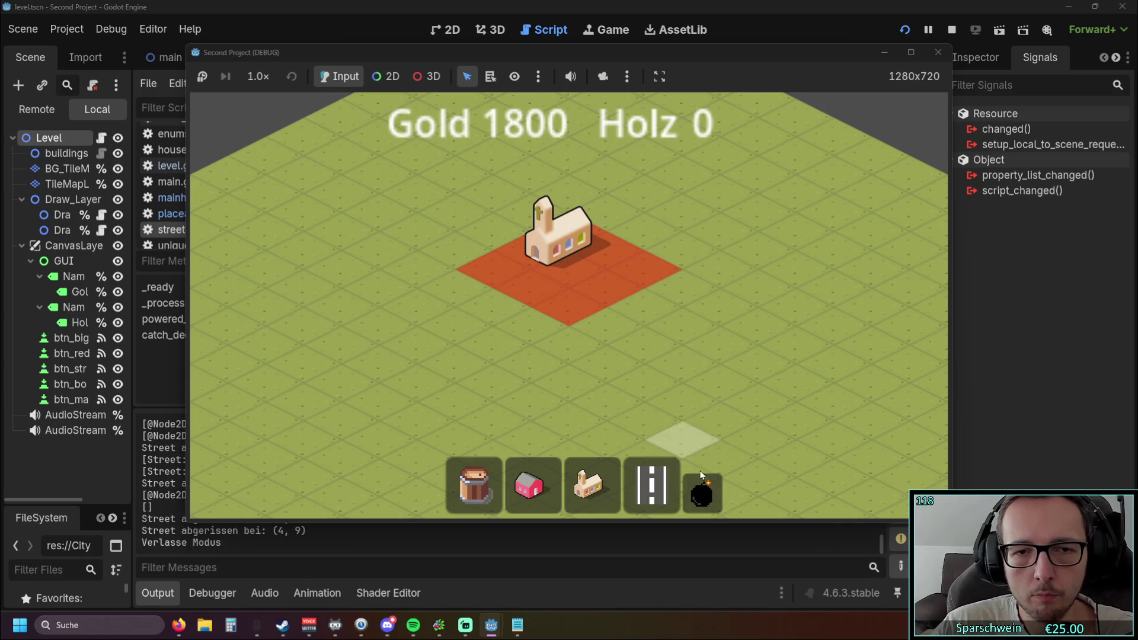
{"action": "left_click", "coordinate": [702, 492]}
{"action": "left_click", "coordinate": [607, 251]}
{"action": "right_click", "coordinate": [683, 250]}
{"action": "left_click", "coordinate": [938, 53]}
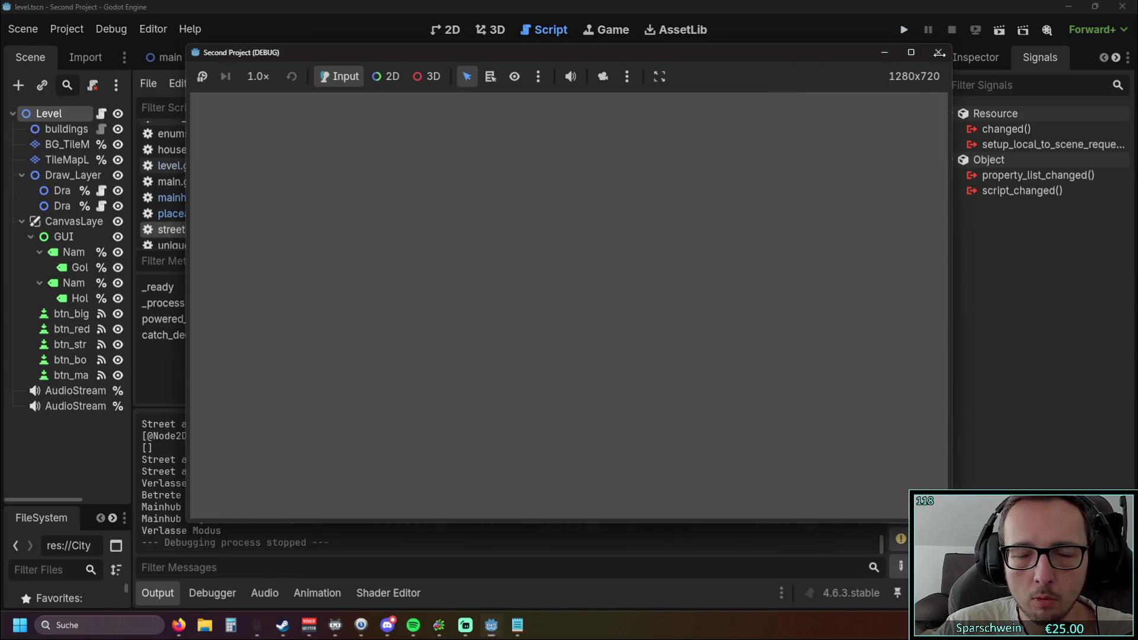
{"action": "scroll", "coordinate": [551, 282], "scroll_direction": "down", "scroll_amount": 1}
{"action": "scroll", "coordinate": [545, 284], "scroll_direction": "up", "scroll_amount": 1}
Scroll through street.gd to review its neighbour checks.
{"action": "scroll", "coordinate": [541, 289], "scroll_direction": "down", "scroll_amount": 1}
{"action": "scroll", "coordinate": [531, 290], "scroll_direction": "up", "scroll_amount": 1}
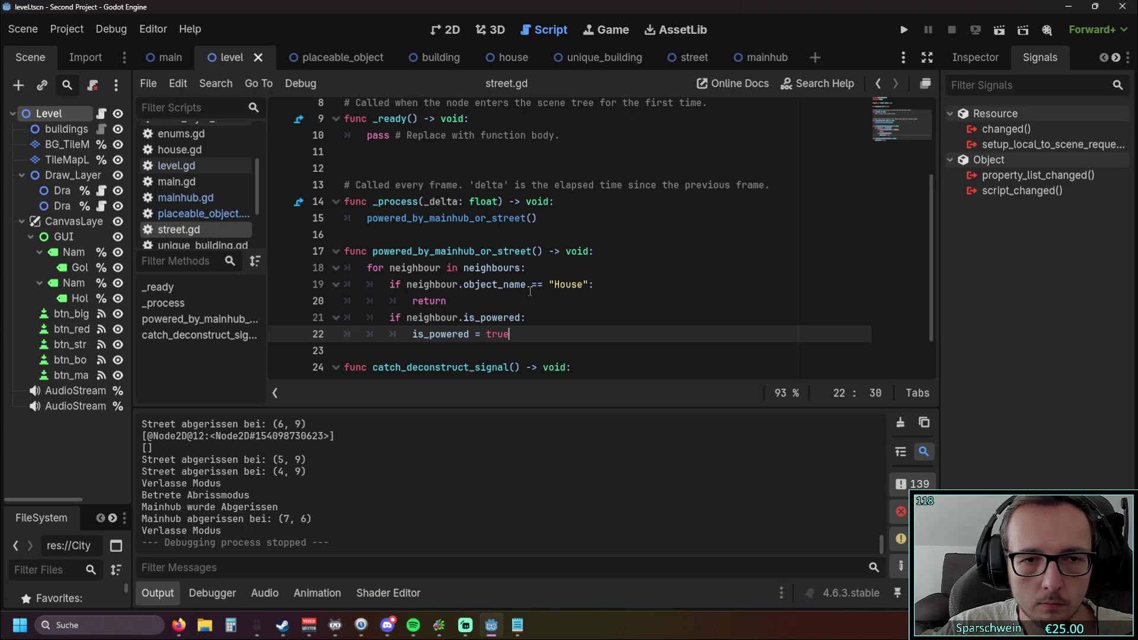
{"action": "scroll", "coordinate": [527, 293], "scroll_direction": "up", "scroll_amount": 1}
{"action": "scroll", "coordinate": [529, 295], "scroll_direction": "down", "scroll_amount": 1}
{"action": "scroll", "coordinate": [532, 299], "scroll_direction": "down", "scroll_amount": 1}
{"action": "left_click", "coordinate": [533, 299]}
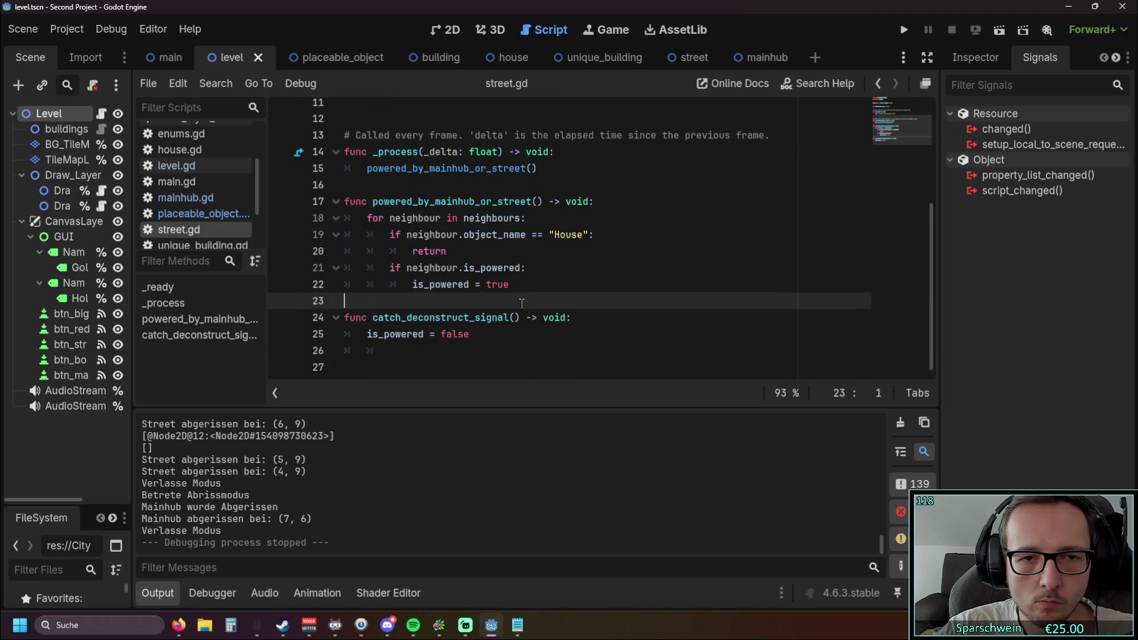
{"action": "scroll", "coordinate": [533, 299], "scroll_direction": "up", "scroll_amount": 1}
Open mainhub.gd, review its street check on lines 18–19, and launch the game.
{"action": "left_click", "coordinate": [182, 199]}
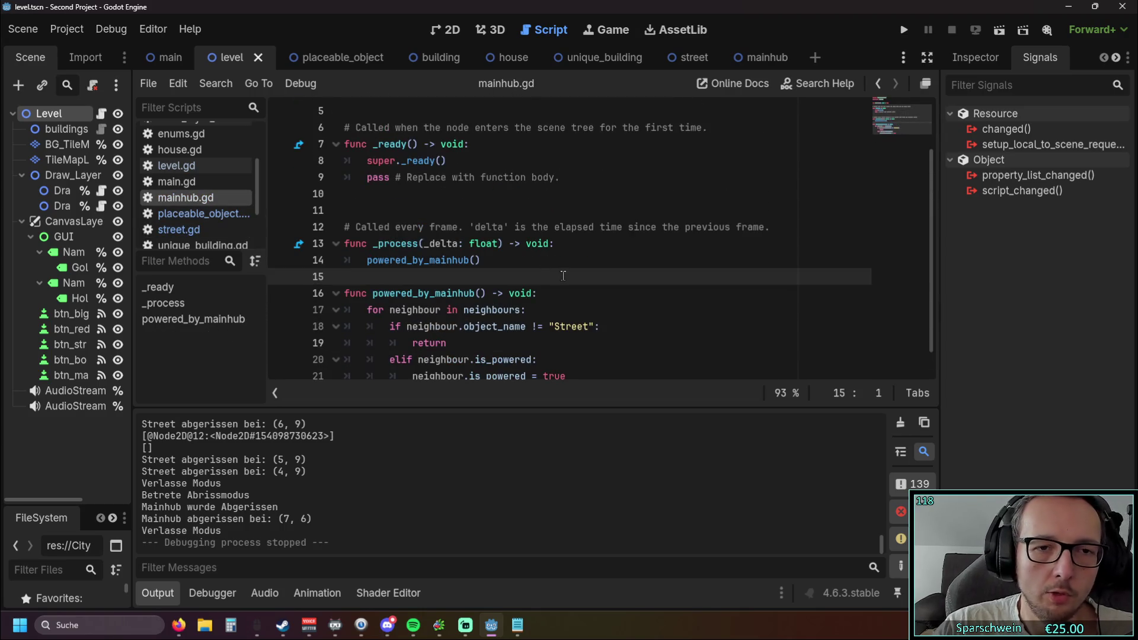
{"action": "scroll", "coordinate": [772, 292], "scroll_direction": "down", "scroll_amount": 1}
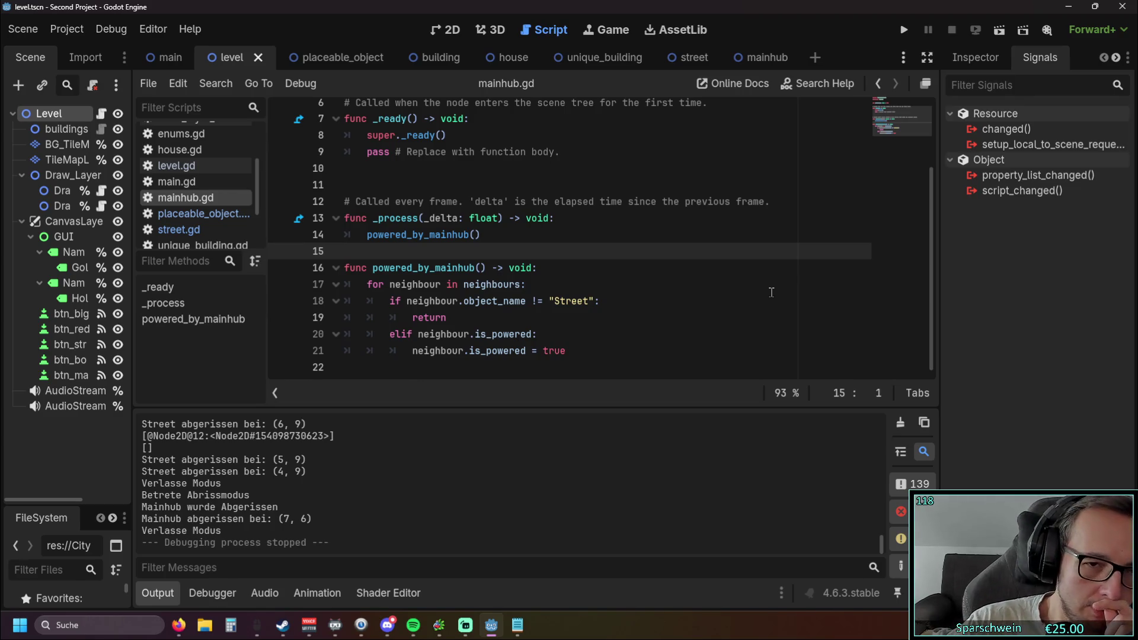
{"action": "left_click", "coordinate": [534, 301]}
{"action": "left_click", "coordinate": [504, 322]}
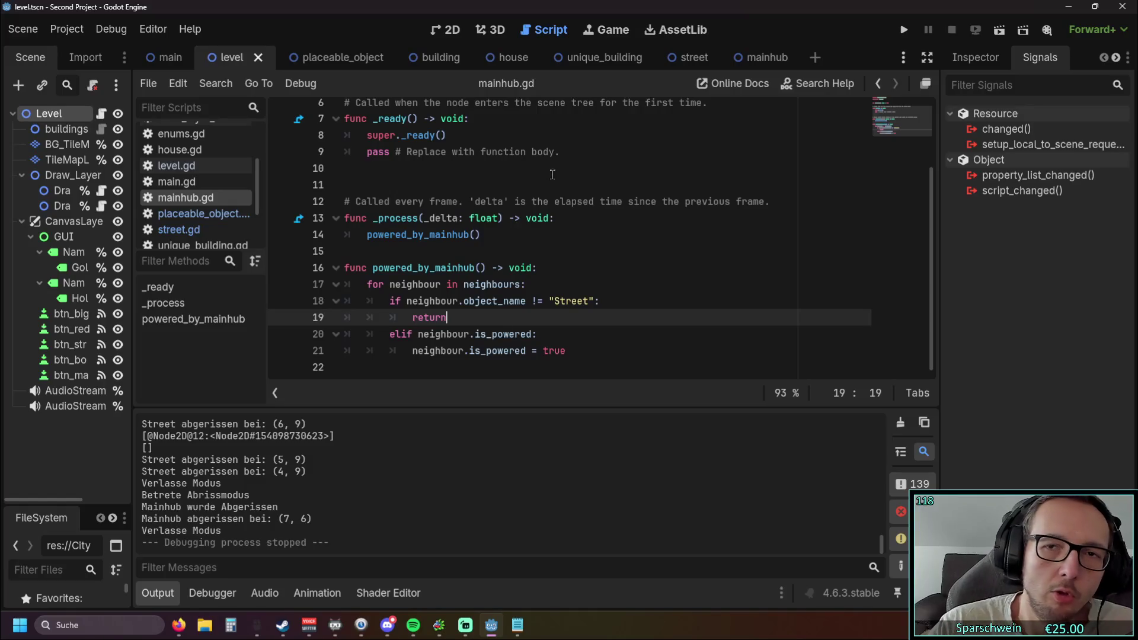
{"action": "left_click", "coordinate": [904, 29]}
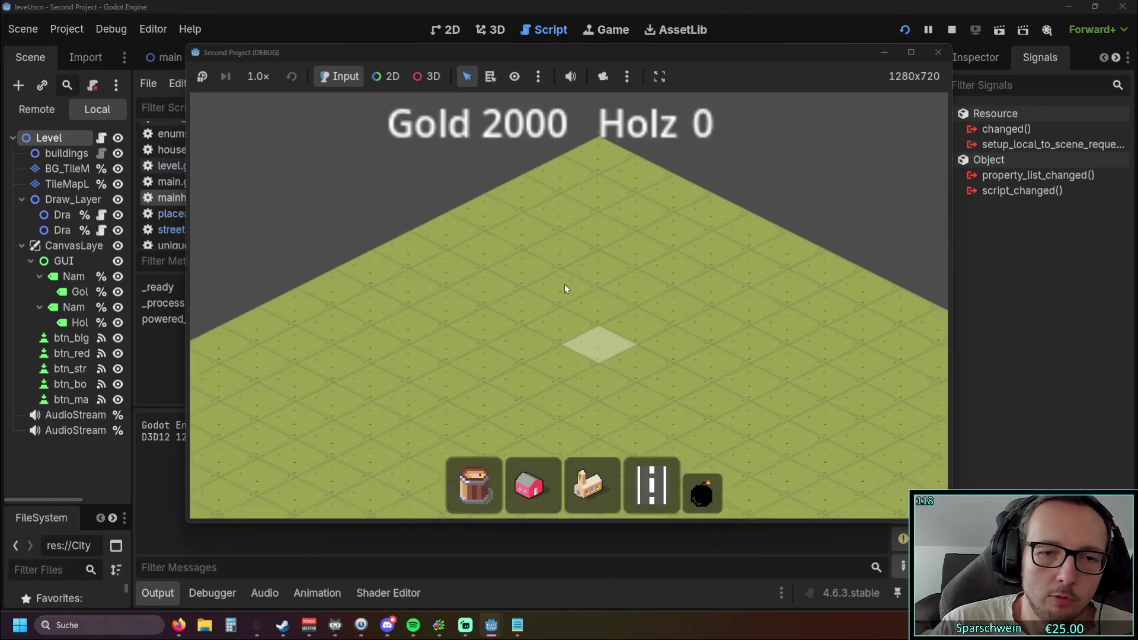
Place the church hub with several street tiles around it, then close the game.
{"action": "left_click", "coordinate": [593, 485]}
{"action": "left_click", "coordinate": [556, 290]}
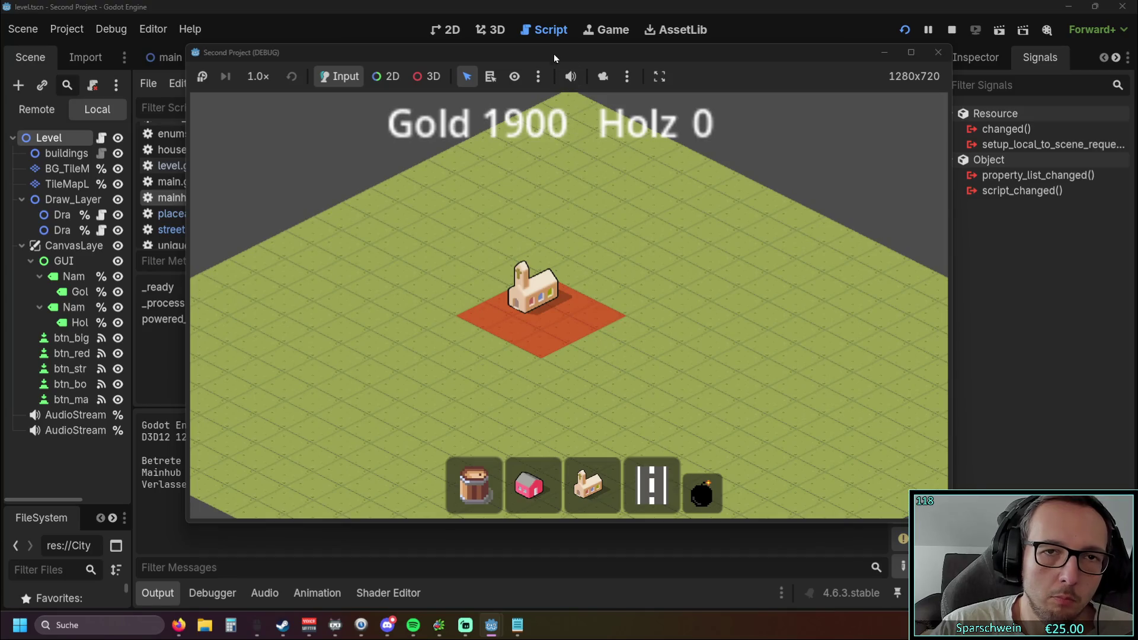
{"action": "left_click_drag", "start_coordinate": [554, 53], "coordinate": [757, 71]}
{"action": "left_click", "coordinate": [855, 507]}
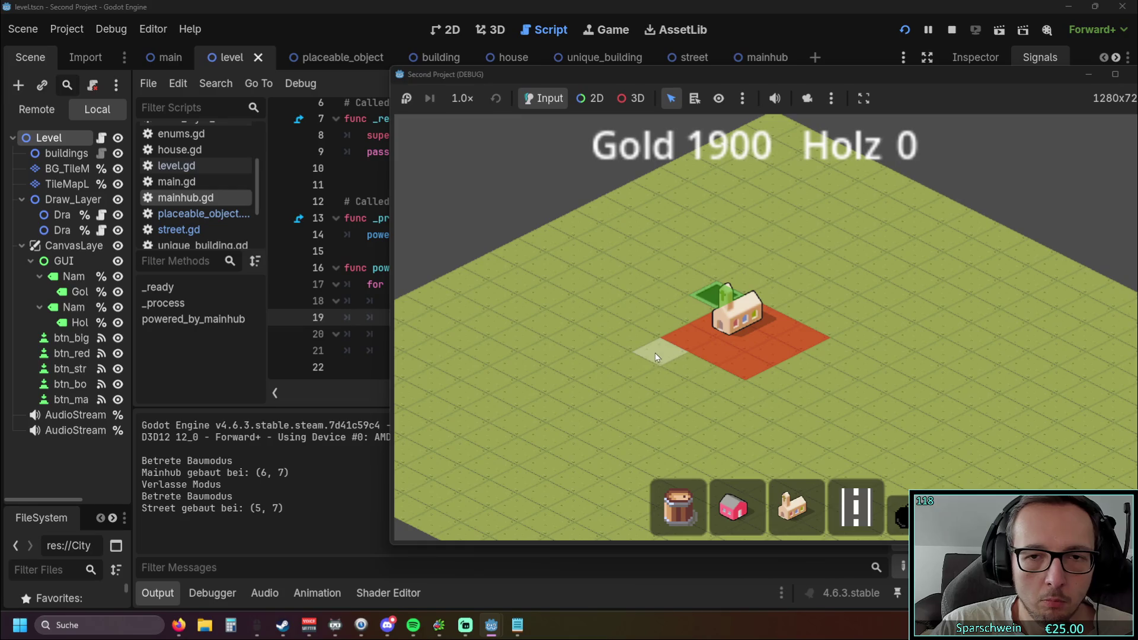
{"action": "left_click", "coordinate": [855, 508]}
{"action": "left_click", "coordinate": [682, 325]}
{"action": "left_click", "coordinate": [660, 355]}
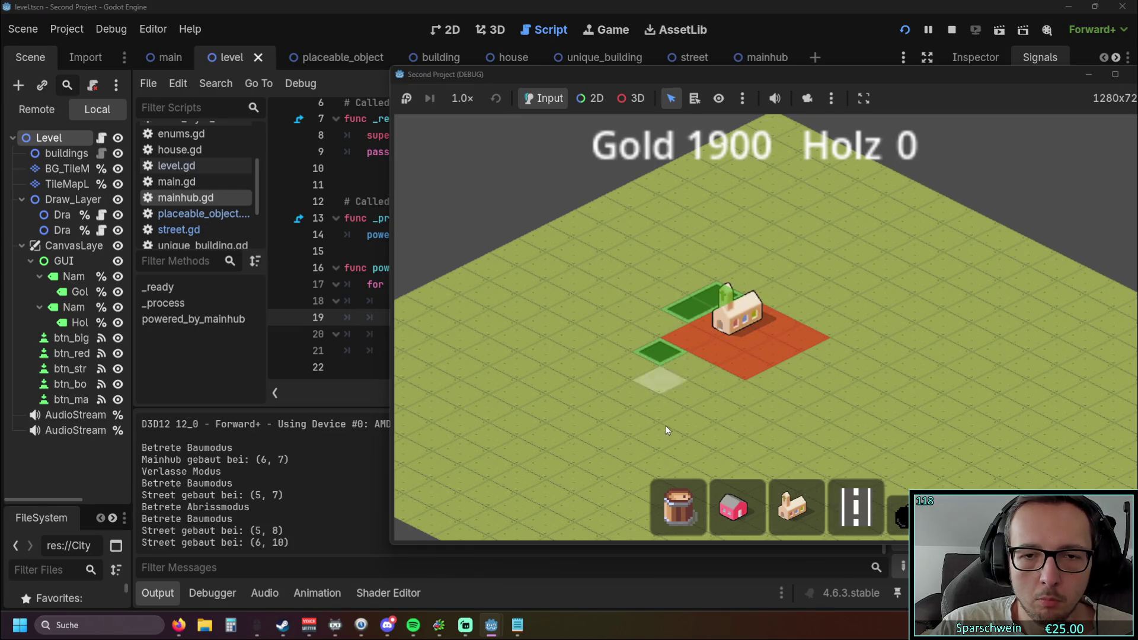
{"action": "left_click", "coordinate": [745, 365]}
{"action": "left_click", "coordinate": [774, 380]}
{"action": "right_click", "coordinate": [756, 426]}
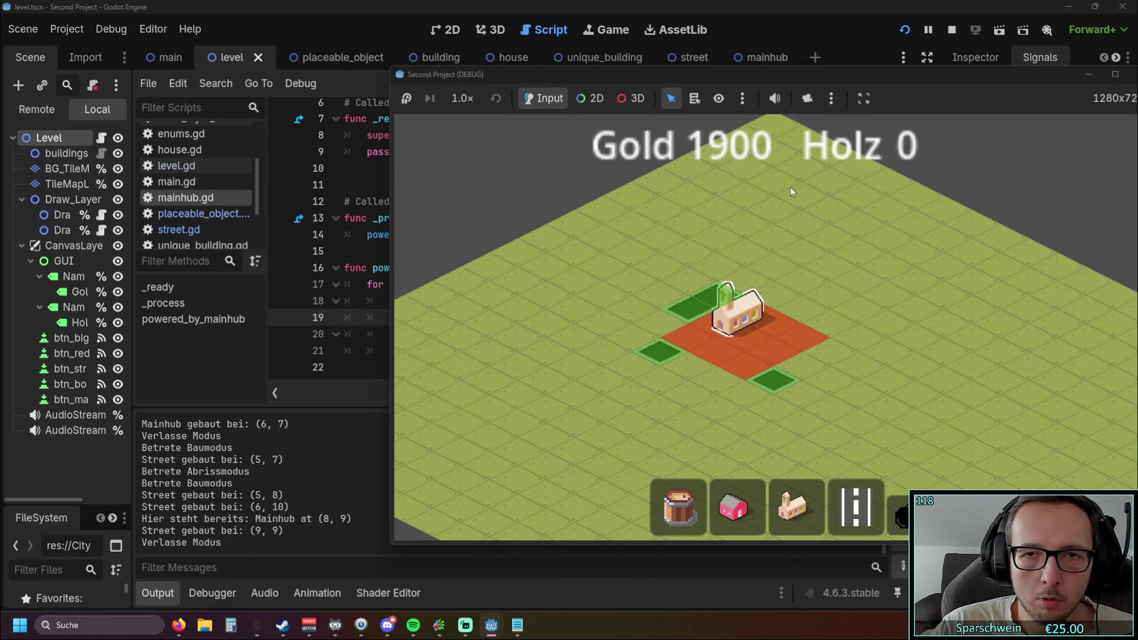
{"action": "left_click_drag", "start_coordinate": [1133, 74], "coordinate": [945, 64]}
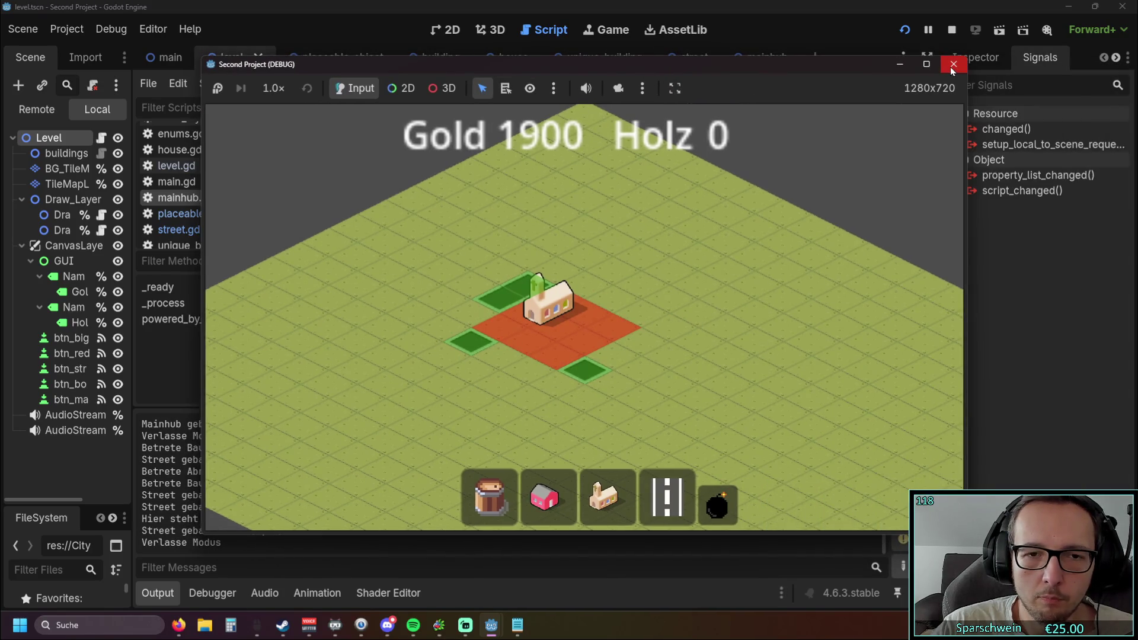
{"action": "left_click", "coordinate": [950, 67]}
Relaunch, place the church hub with one street tile nearby, and close the game.
{"action": "left_click", "coordinate": [904, 30]}
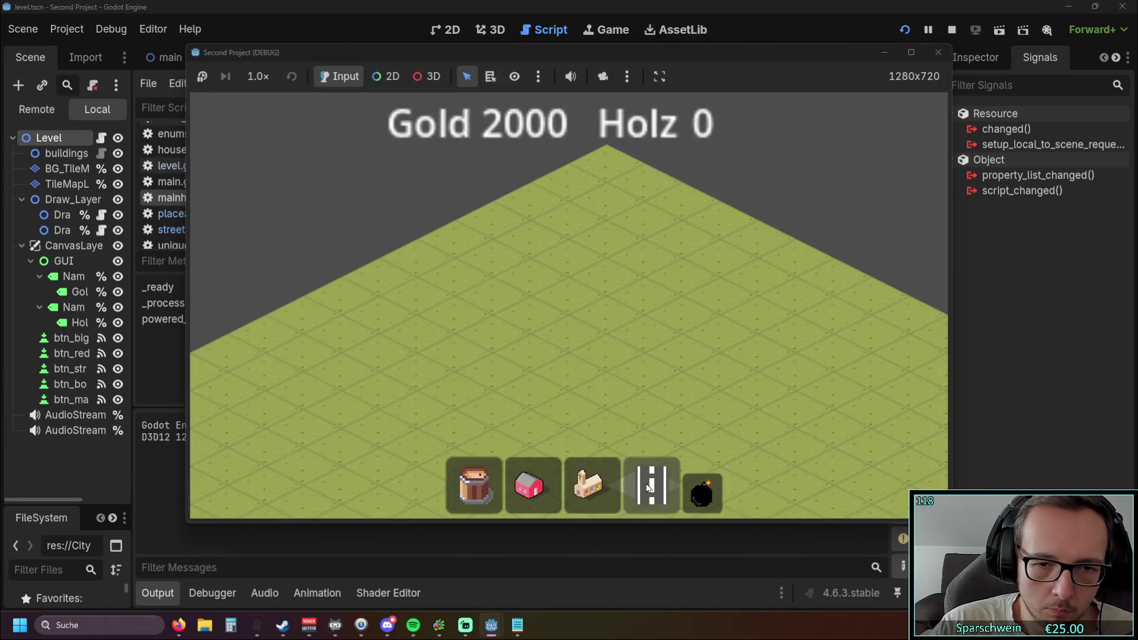
{"action": "left_click", "coordinate": [588, 485]}
{"action": "left_click", "coordinate": [605, 344]}
{"action": "left_click", "coordinate": [652, 485]}
{"action": "left_click", "coordinate": [557, 386]}
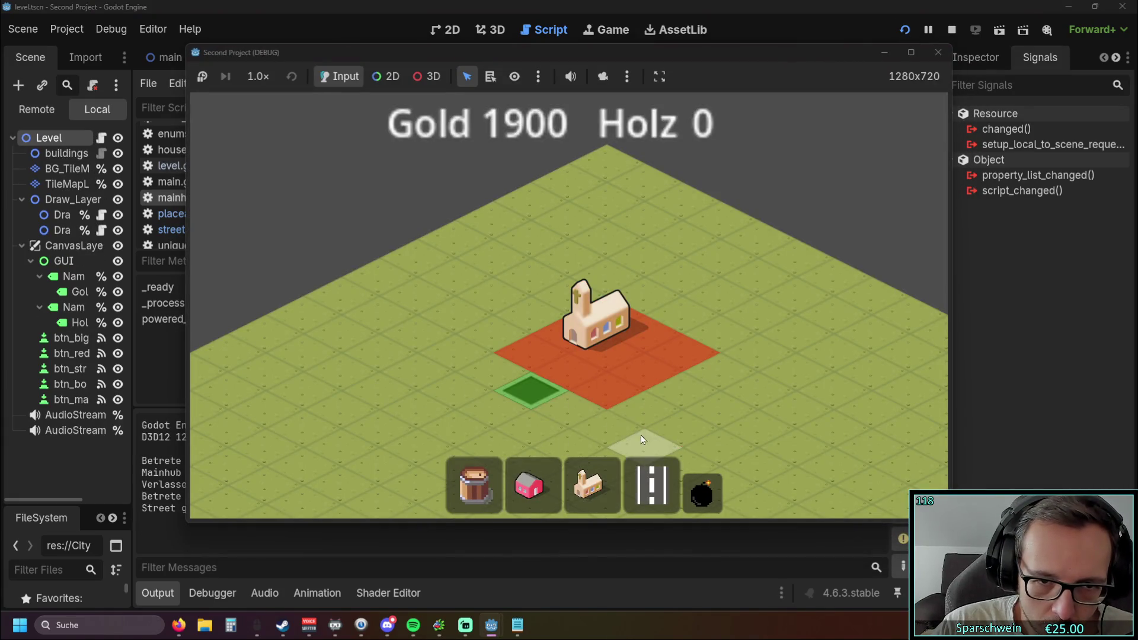
{"action": "left_click", "coordinate": [934, 59]}
In a fresh run, place a street and the church beside it, demolish the hub, and quit.
{"action": "left_click", "coordinate": [905, 30]}
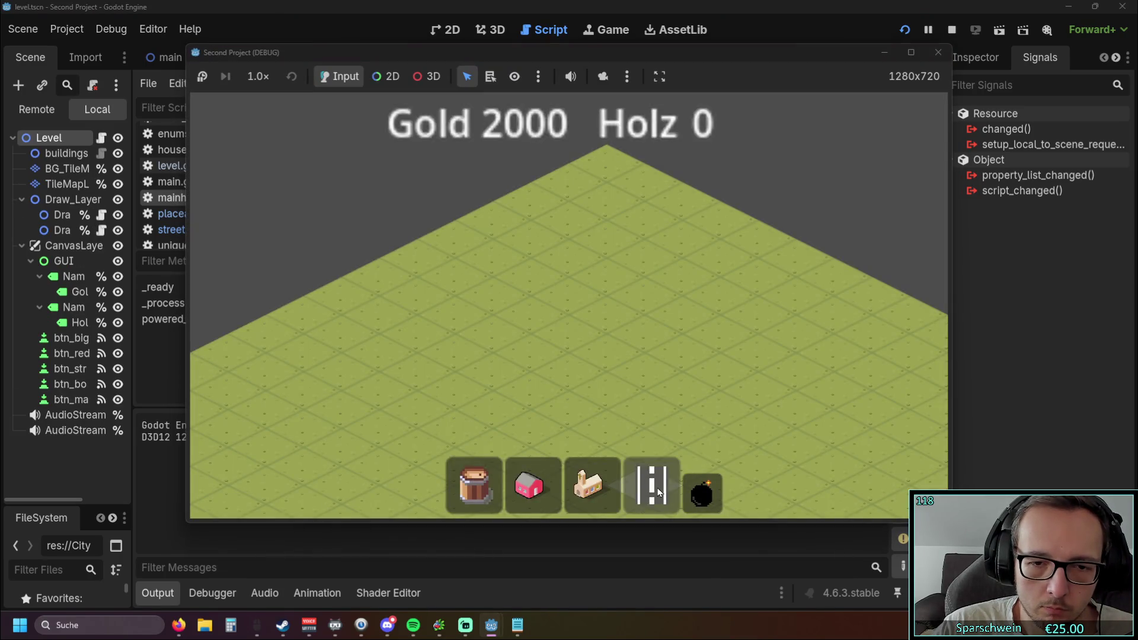
{"action": "left_click", "coordinate": [652, 486]}
{"action": "left_click", "coordinate": [605, 355]}
{"action": "left_click", "coordinate": [590, 485]}
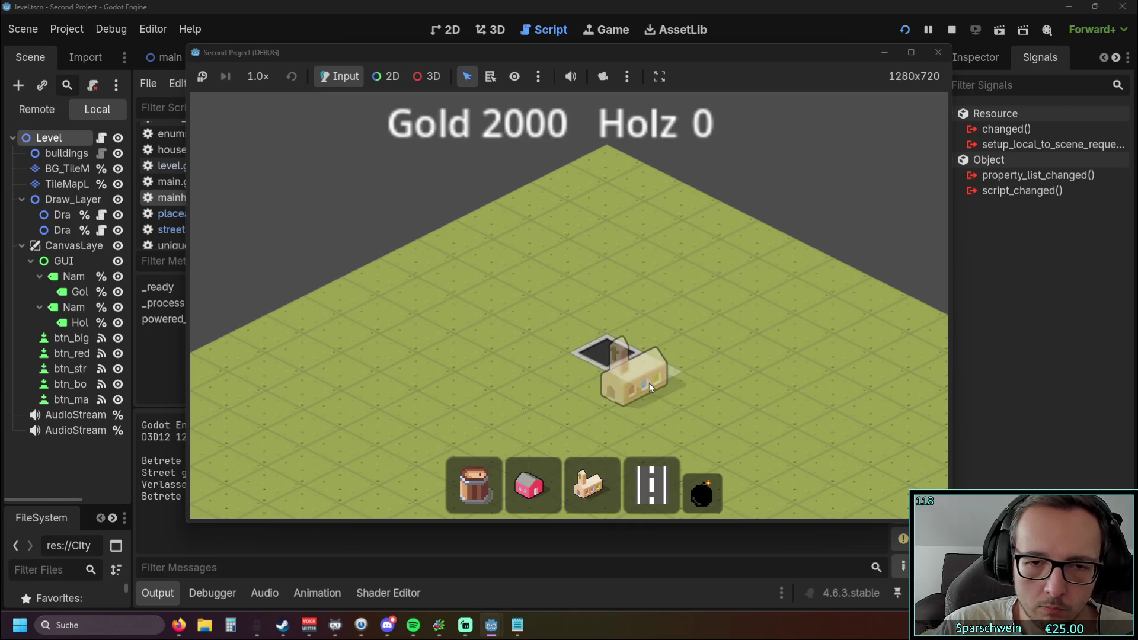
{"action": "left_click", "coordinate": [649, 383]}
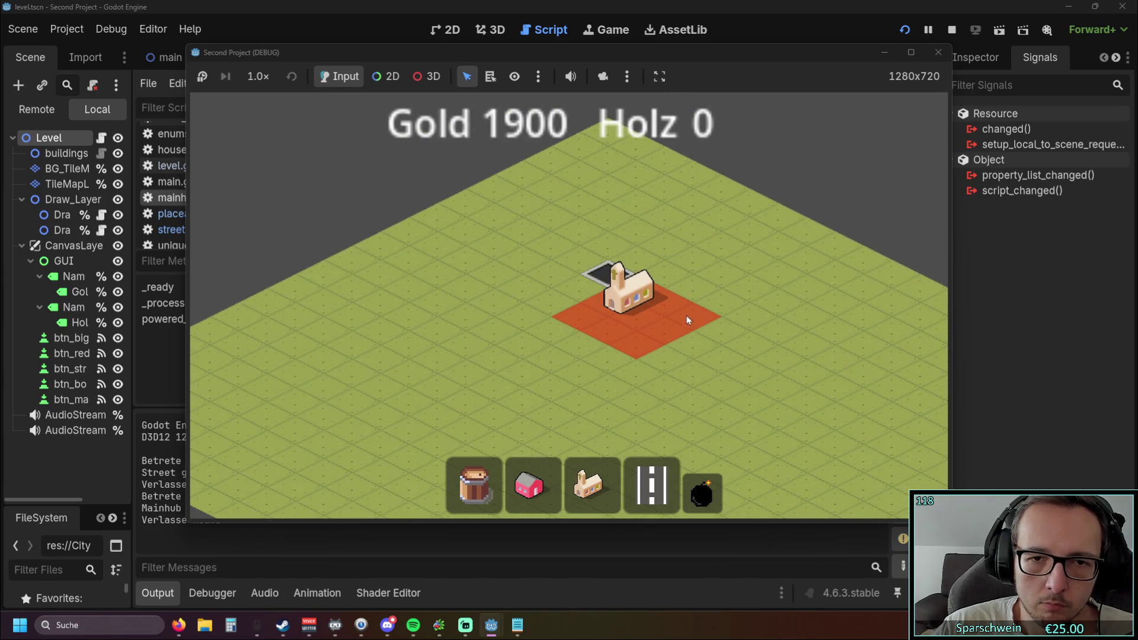
{"action": "mouse_move", "coordinate": [677, 321]}
{"action": "left_mouse_down"}
{"action": "mouse_move", "coordinate": [659, 327]}
{"action": "mouse_move", "coordinate": [613, 292]}
{"action": "left_mouse_up"}
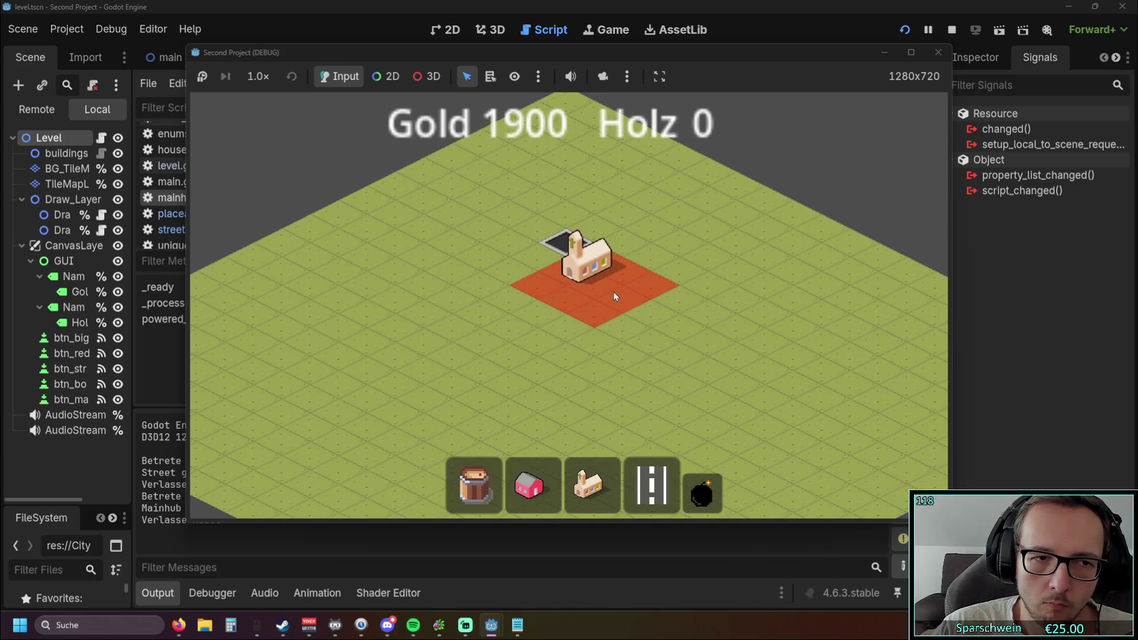
{"action": "left_click", "coordinate": [702, 492]}
{"action": "left_click", "coordinate": [602, 269]}
{"action": "right_click", "coordinate": [606, 291]}
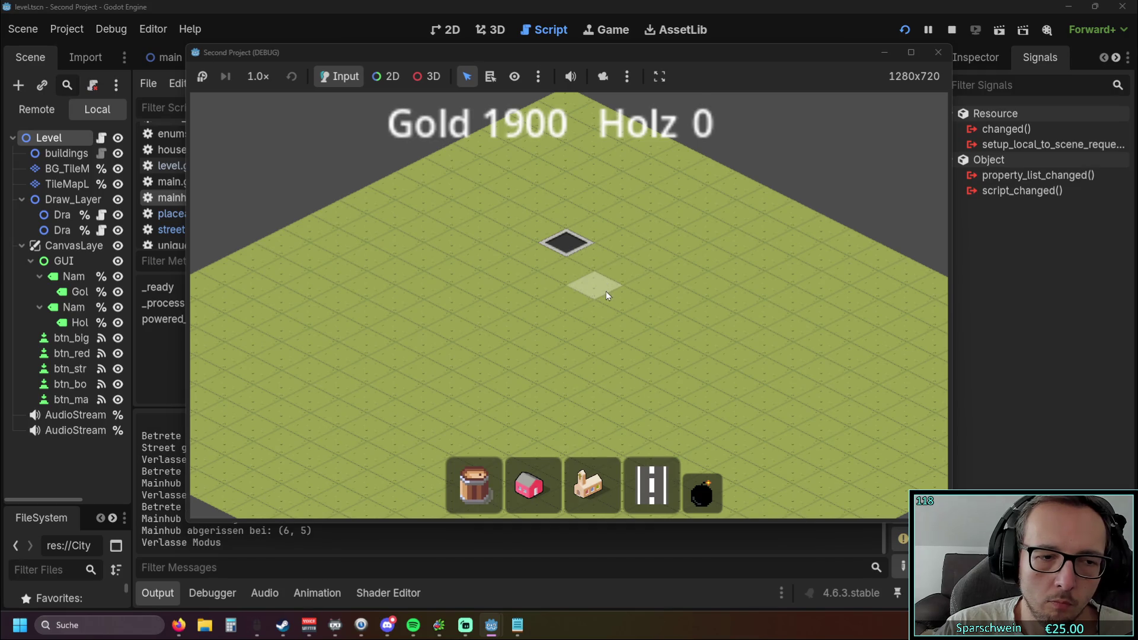
{"action": "mouse_move", "coordinate": [579, 63]}
{"action": "left_mouse_down"}
{"action": "mouse_move", "coordinate": [756, 49]}
{"action": "mouse_move", "coordinate": [571, 64]}
{"action": "left_mouse_up"}
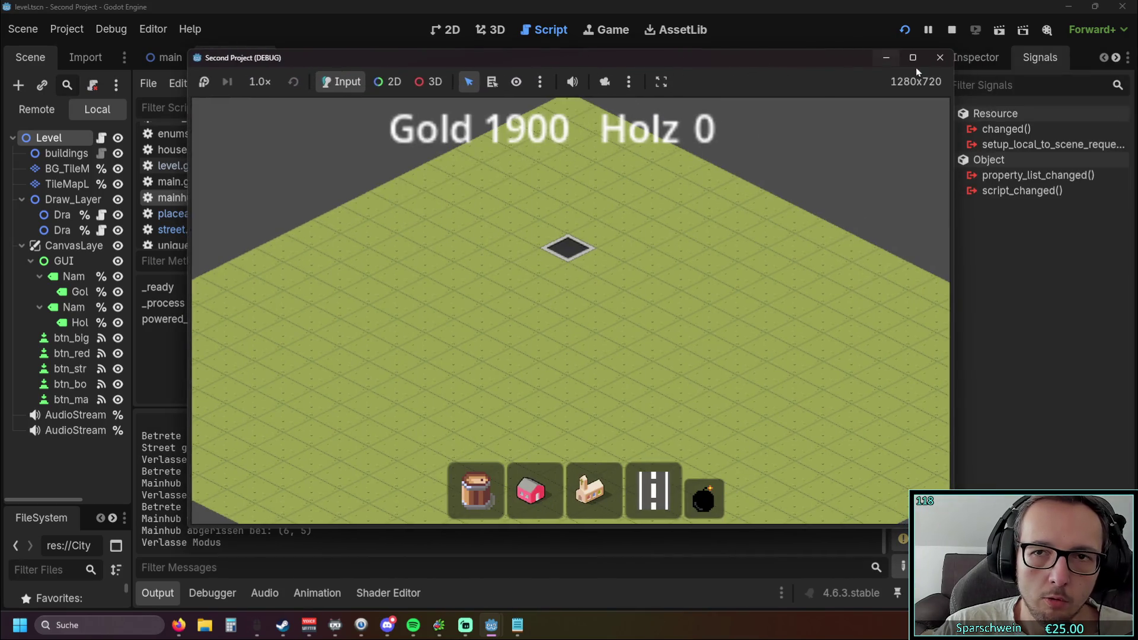
{"action": "key", "text": "alt+F4"}
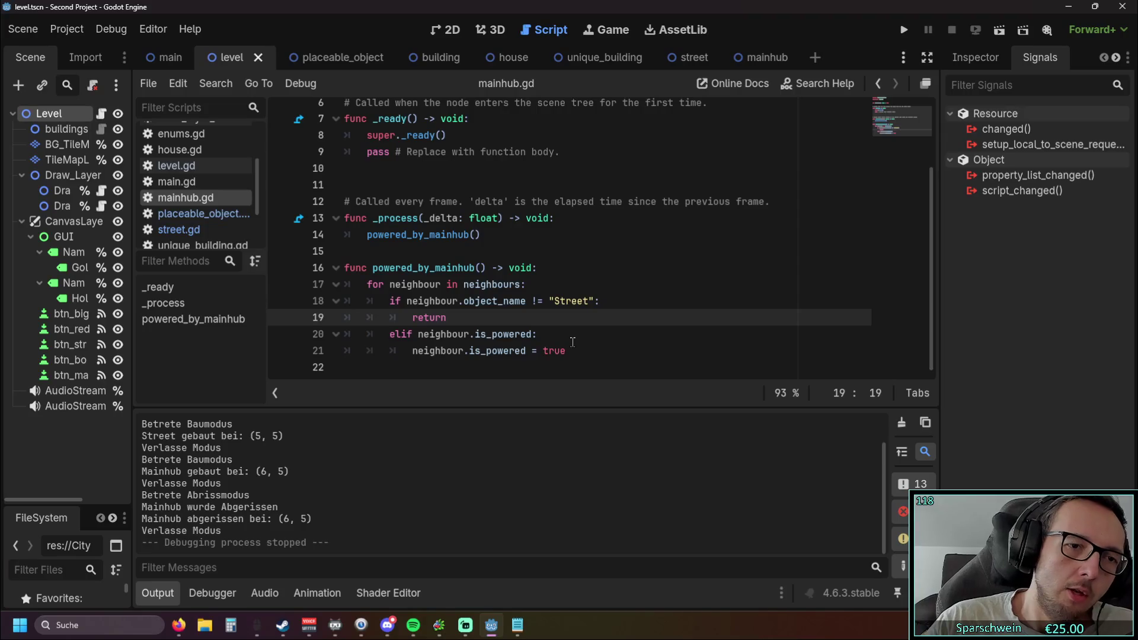
Open level.gd and scroll through its _deconstruct demolition code.
{"action": "scroll", "coordinate": [191, 204], "scroll_direction": "up", "scroll_amount": 1}
{"action": "scroll", "coordinate": [192, 205], "scroll_direction": "up", "scroll_amount": 2}
{"action": "scroll", "coordinate": [192, 207], "scroll_direction": "down", "scroll_amount": 3}
{"action": "scroll", "coordinate": [191, 211], "scroll_direction": "up", "scroll_amount": 1}
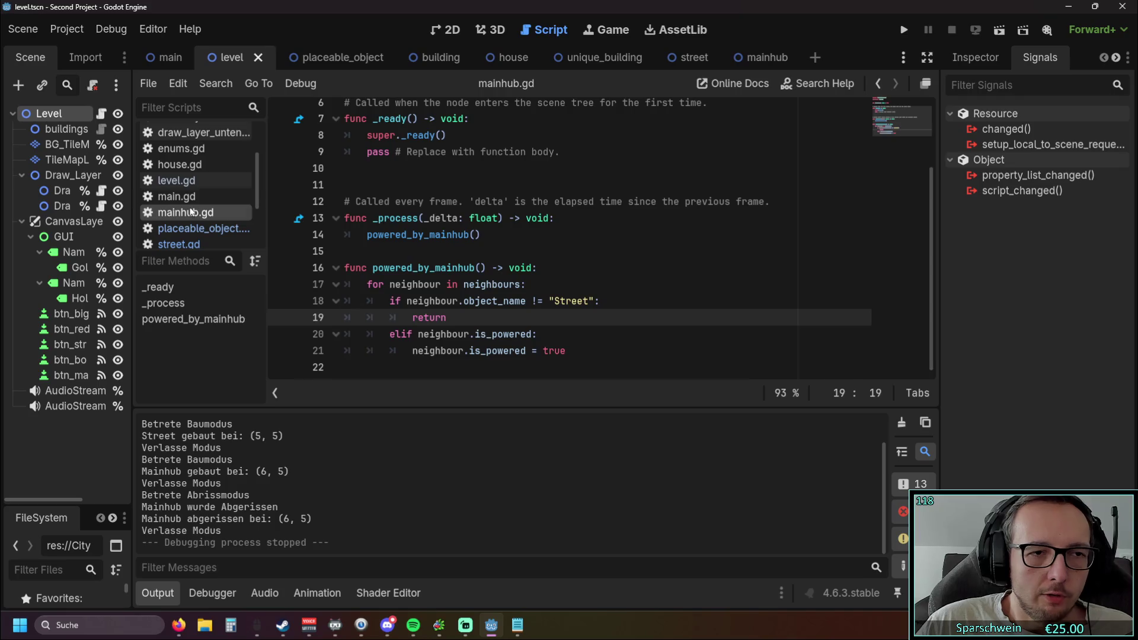
{"action": "left_click", "coordinate": [178, 196]}
{"action": "left_click", "coordinate": [190, 181]}
{"action": "scroll", "coordinate": [482, 289], "scroll_direction": "up", "scroll_amount": 2}
{"action": "scroll", "coordinate": [483, 284], "scroll_direction": "down", "scroll_amount": 2}
{"action": "scroll", "coordinate": [490, 268], "scroll_direction": "down", "scroll_amount": 1}
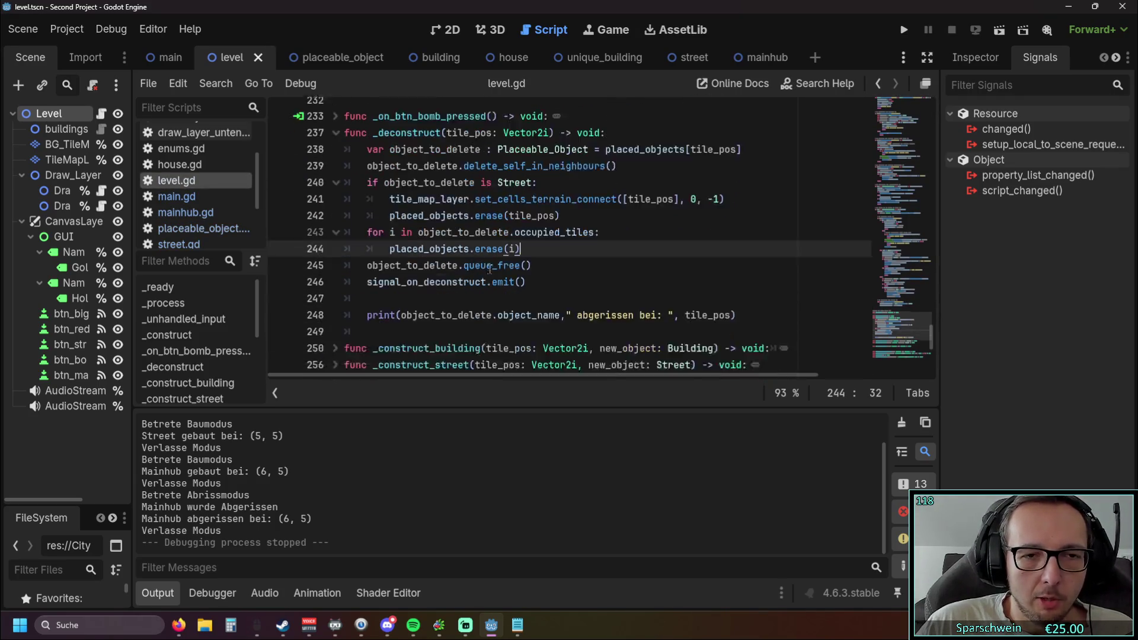
{"action": "scroll", "coordinate": [490, 268], "scroll_direction": "down", "scroll_amount": 4}
{"action": "scroll", "coordinate": [462, 267], "scroll_direction": "up", "scroll_amount": 1}
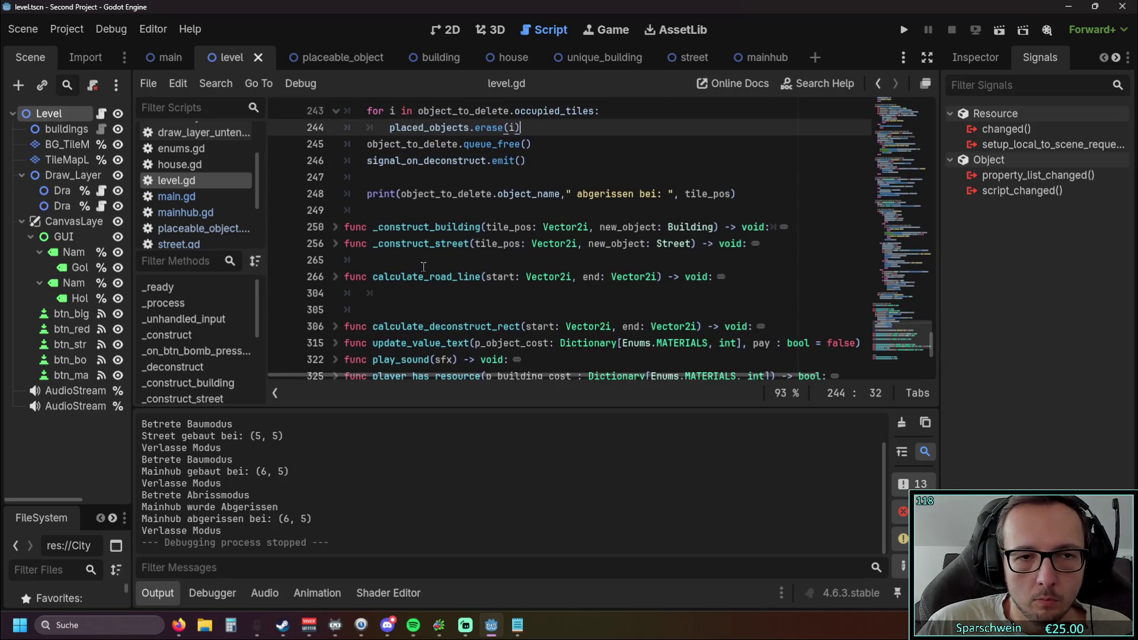
{"action": "scroll", "coordinate": [202, 190], "scroll_direction": "up", "scroll_amount": 1}
{"action": "scroll", "coordinate": [202, 189], "scroll_direction": "down", "scroll_amount": 4}
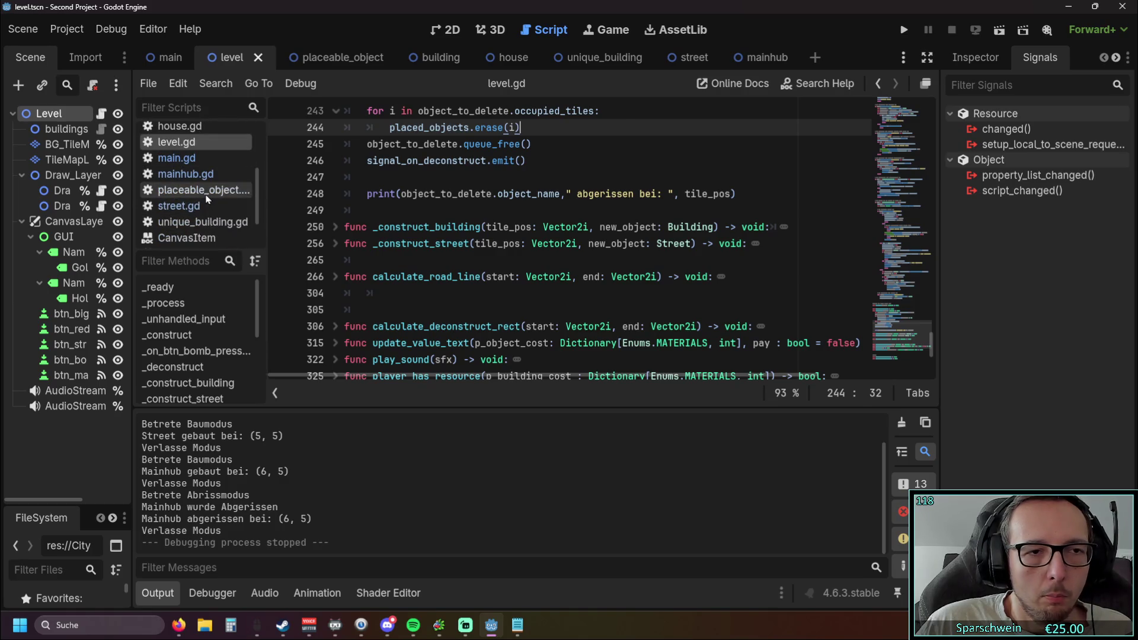
Open placeable_object.gd and inspect collect_pos and its four neighbouring tile positions.
{"action": "left_click", "coordinate": [205, 191]}
{"action": "scroll", "coordinate": [425, 232], "scroll_direction": "down", "scroll_amount": 1}
{"action": "scroll", "coordinate": [425, 231], "scroll_direction": "up", "scroll_amount": 3}
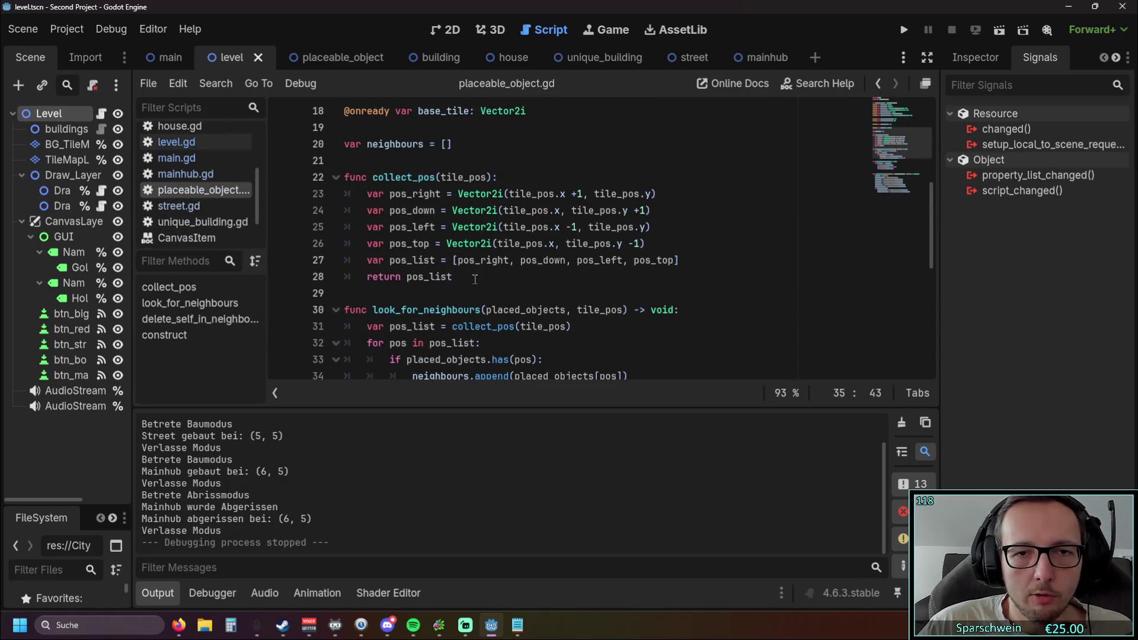
{"action": "double_click", "coordinate": [572, 227]}
{"action": "left_click", "coordinate": [651, 260]}
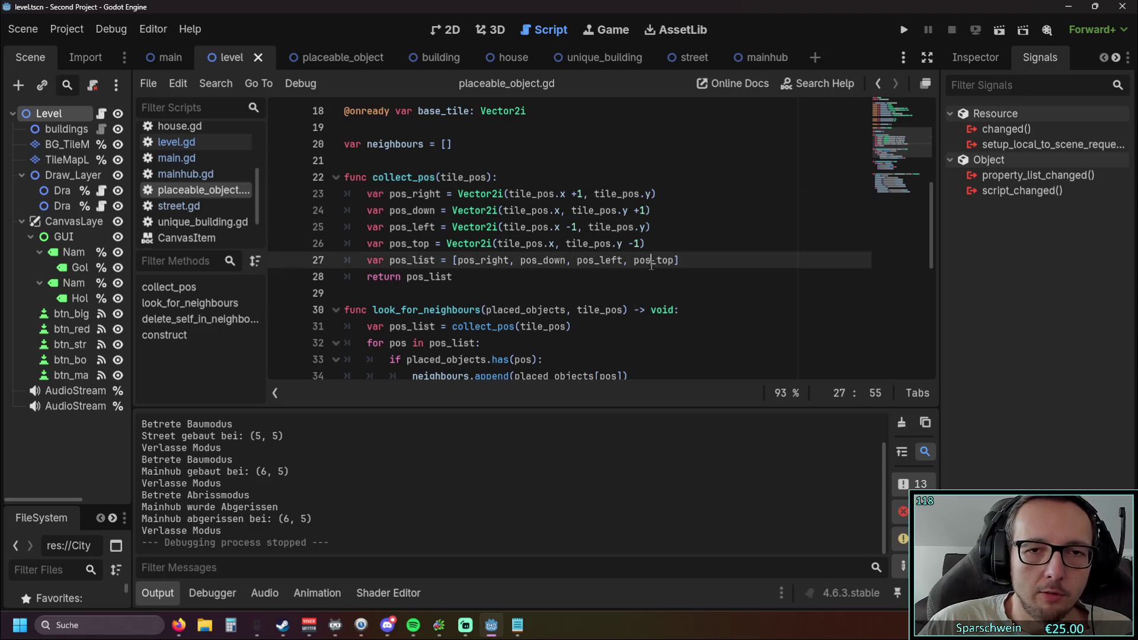
{"action": "left_click", "coordinate": [488, 271]}
{"action": "left_click_drag", "start_coordinate": [366, 192], "coordinate": [492, 277]}
{"action": "left_click", "coordinate": [496, 291]}
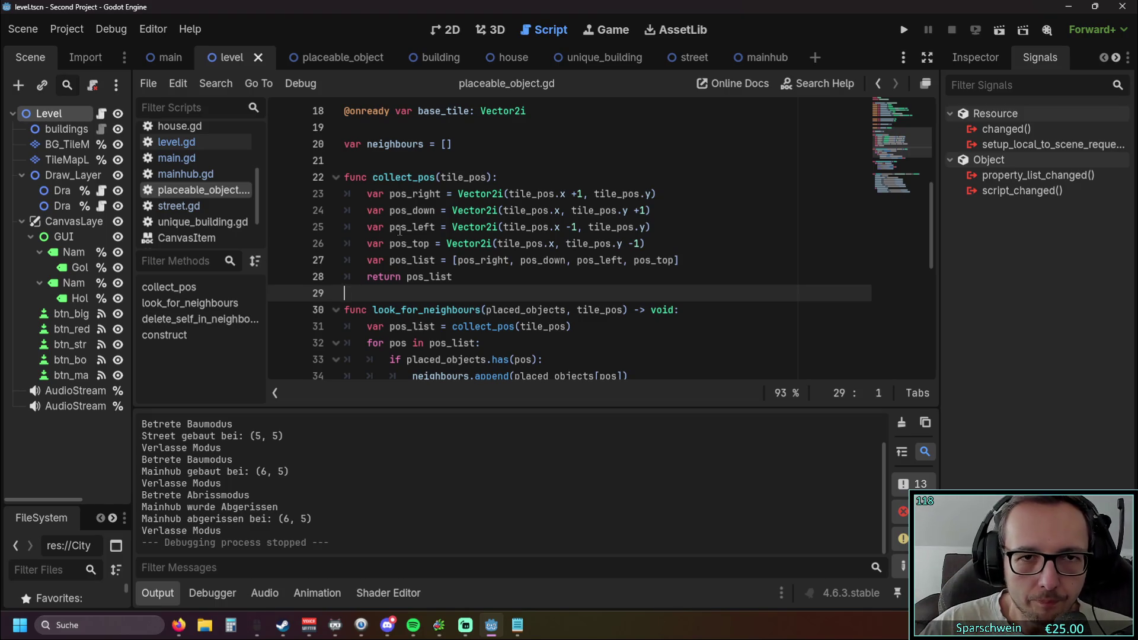
{"action": "left_click", "coordinate": [899, 27]}
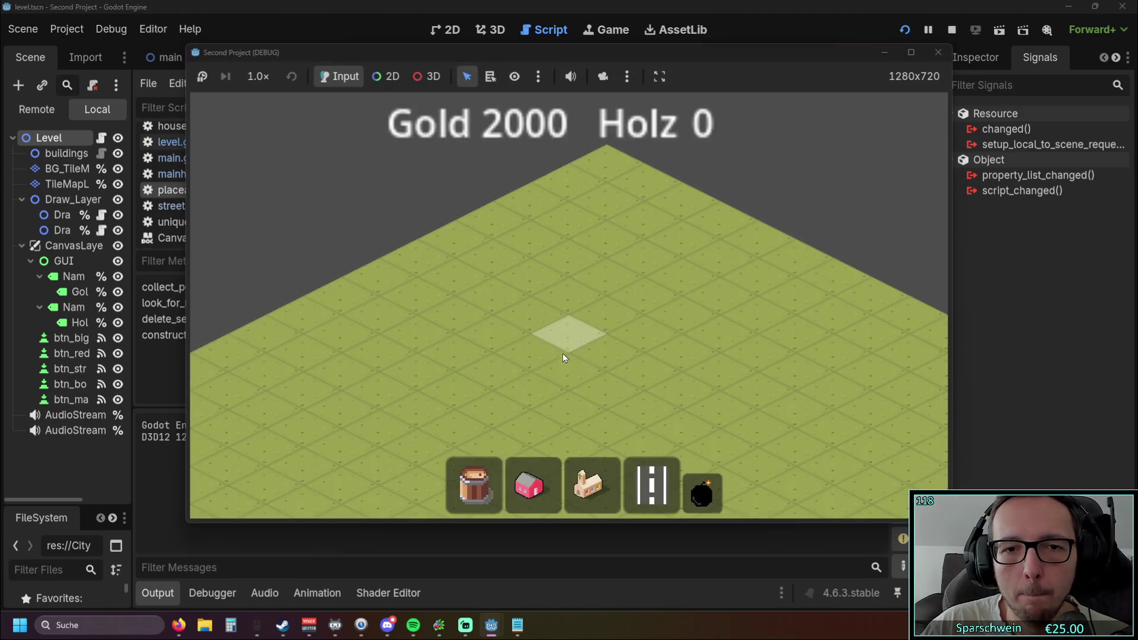
Place the main hub church and lay a long diagonal street across the map.
{"action": "left_click", "coordinate": [588, 485]}
{"action": "left_click", "coordinate": [605, 323]}
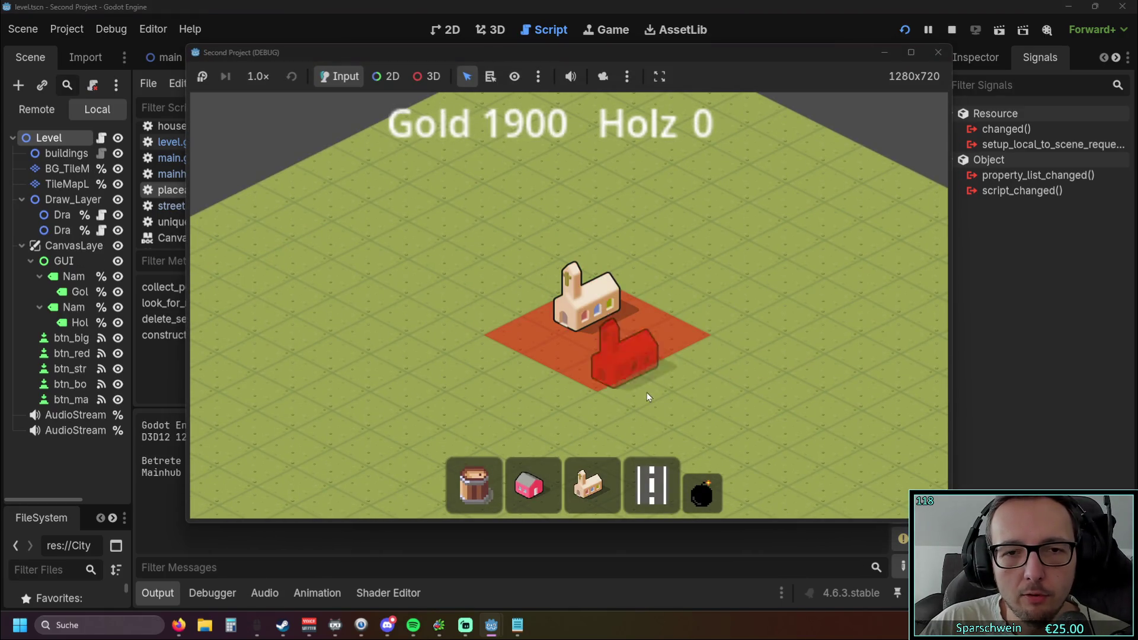
{"action": "right_click", "coordinate": [646, 392]}
{"action": "scroll", "coordinate": [617, 350], "scroll_direction": "down", "scroll_amount": 2}
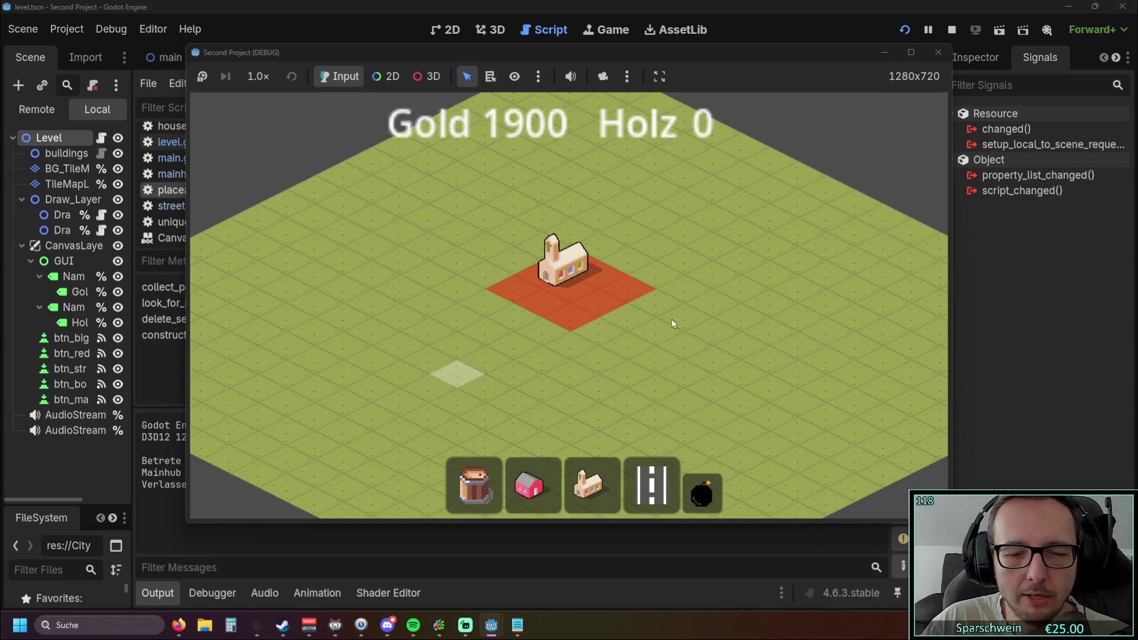
{"action": "scroll", "coordinate": [652, 356], "scroll_direction": "up", "scroll_amount": 2}
{"action": "left_click", "coordinate": [652, 485]}
{"action": "mouse_move", "coordinate": [409, 244]}
{"action": "left_mouse_down"}
{"action": "mouse_move", "coordinate": [538, 325]}
{"action": "mouse_move", "coordinate": [703, 396]}
{"action": "left_mouse_up"}
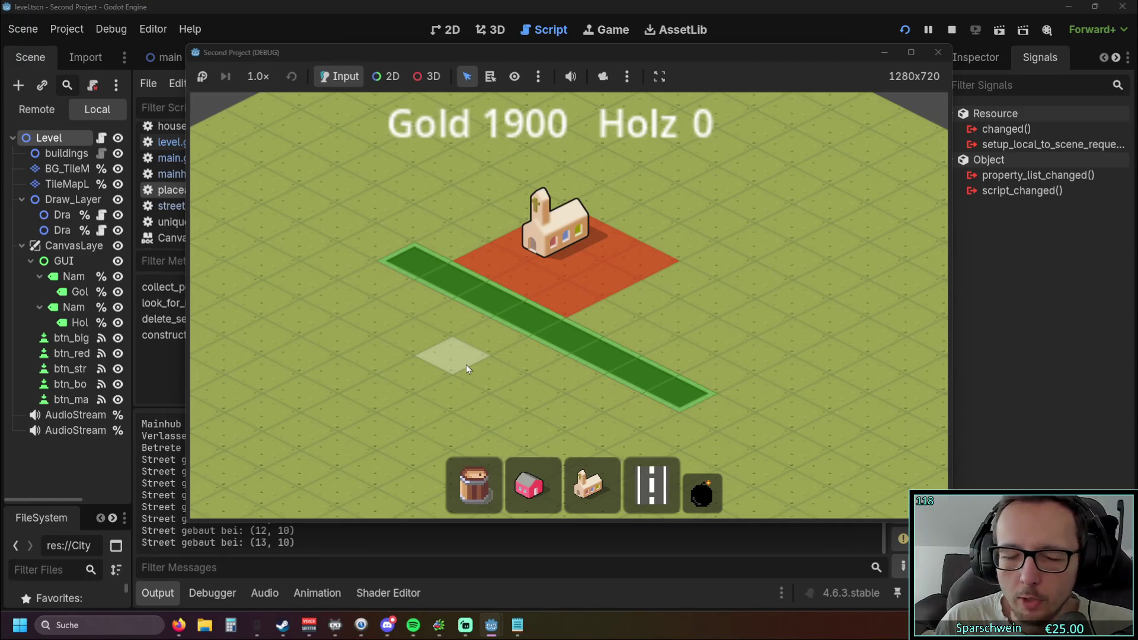
Demolish the main hub and rebuild it at (8, 7) beside the road.
{"action": "left_click", "coordinate": [711, 491]}
{"action": "left_click", "coordinate": [586, 236]}
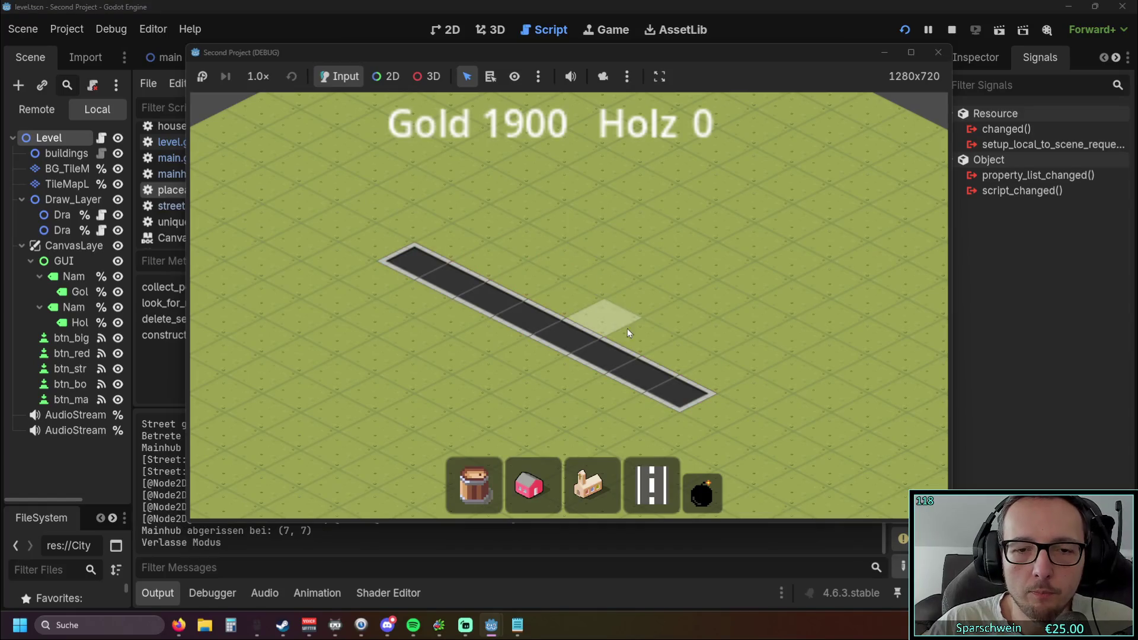
{"action": "left_click", "coordinate": [590, 485]}
{"action": "left_click", "coordinate": [625, 237]}
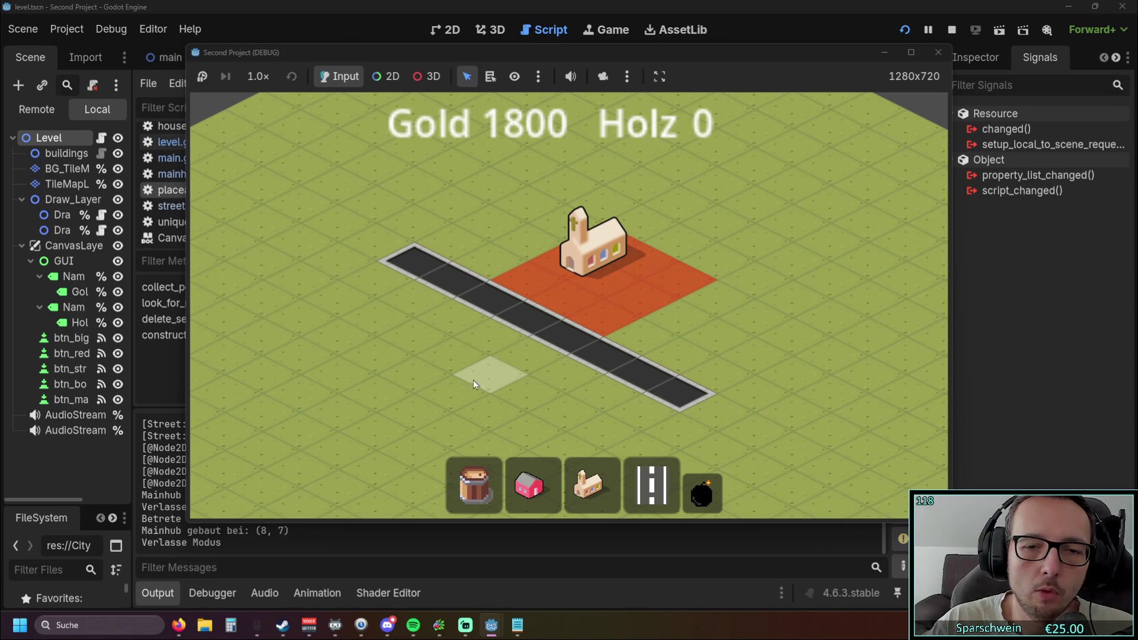
Try single street tiles at (11, 9) and (11, 12), demolishing the second one.
{"action": "left_click", "coordinate": [653, 483]}
{"action": "left_click", "coordinate": [632, 339]}
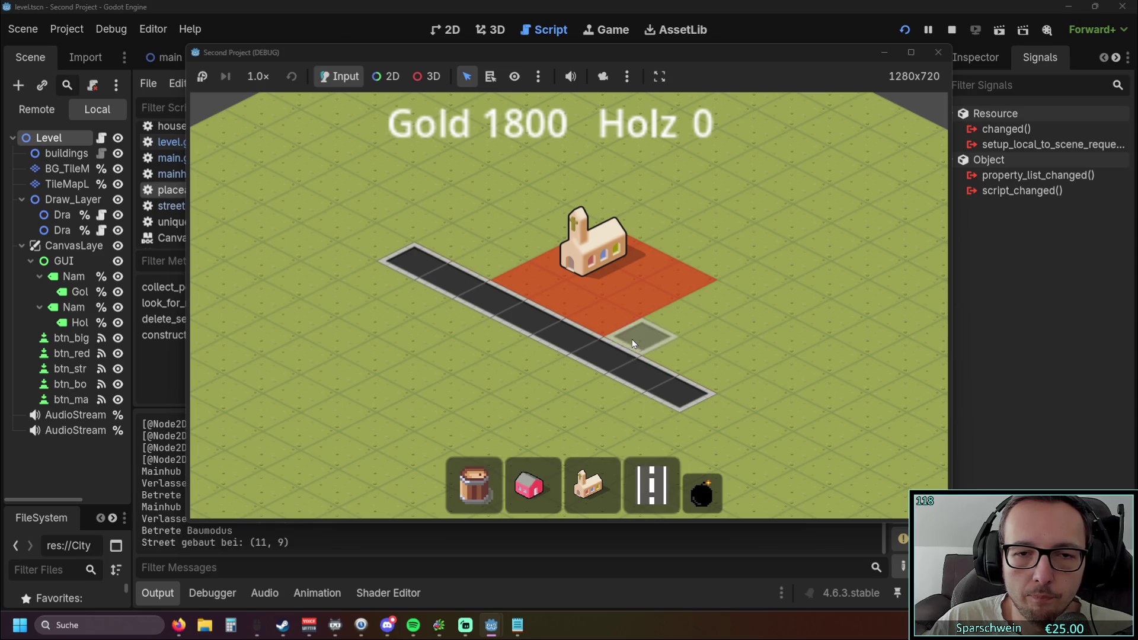
{"action": "right_click", "coordinate": [681, 402]}
{"action": "left_click", "coordinate": [652, 483]}
{"action": "left_click", "coordinate": [527, 392]}
{"action": "left_click", "coordinate": [701, 492]}
{"action": "left_click", "coordinate": [524, 390]}
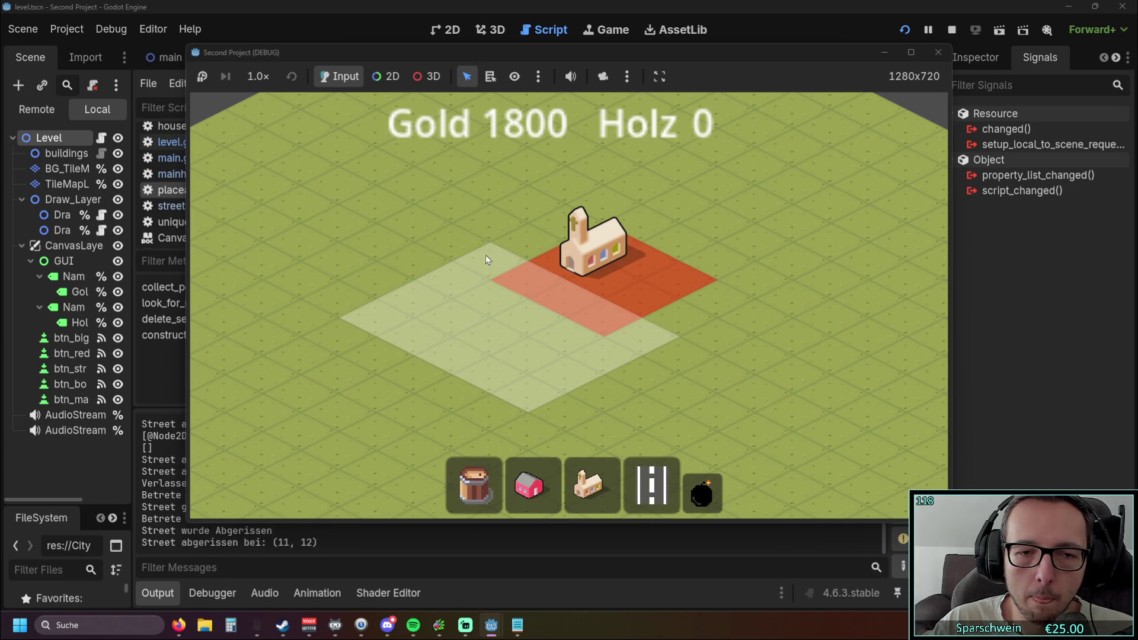
{"action": "right_click", "coordinate": [528, 357]}
Draw a long road across the map, then demolish the whole road.
{"action": "scroll", "coordinate": [568, 378], "scroll_direction": "down", "scroll_amount": 2}
{"action": "left_click", "coordinate": [653, 483]}
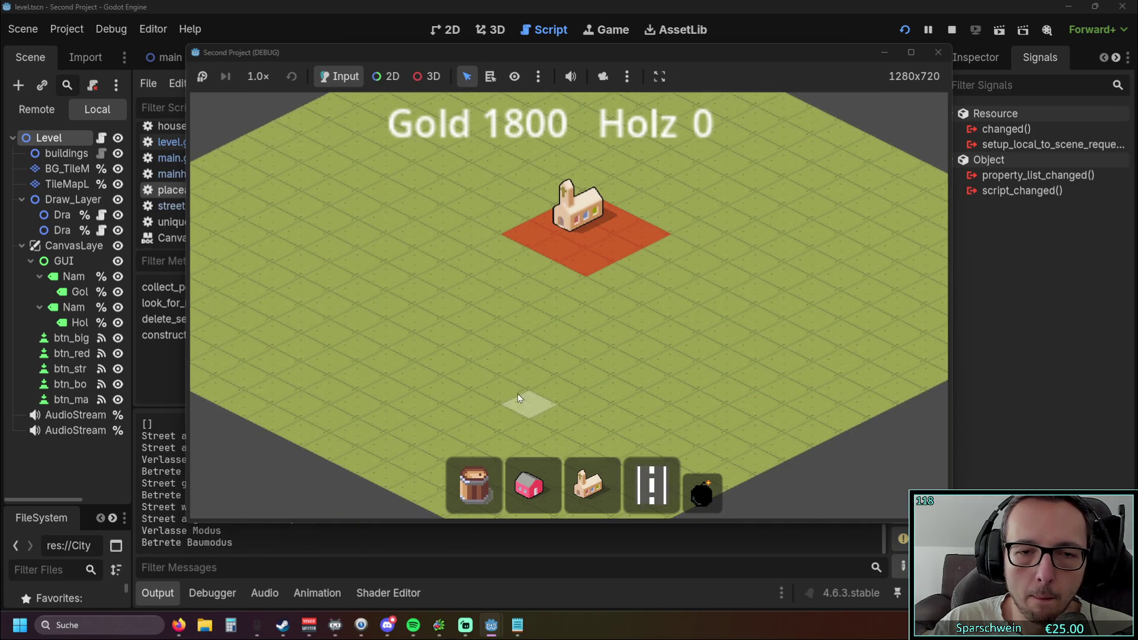
{"action": "left_click_drag", "start_coordinate": [530, 377], "coordinate": [729, 274]}
{"action": "left_click", "coordinate": [702, 492]}
{"action": "left_click_drag", "start_coordinate": [531, 382], "coordinate": [838, 314]}
{"action": "right_click", "coordinate": [756, 342]}
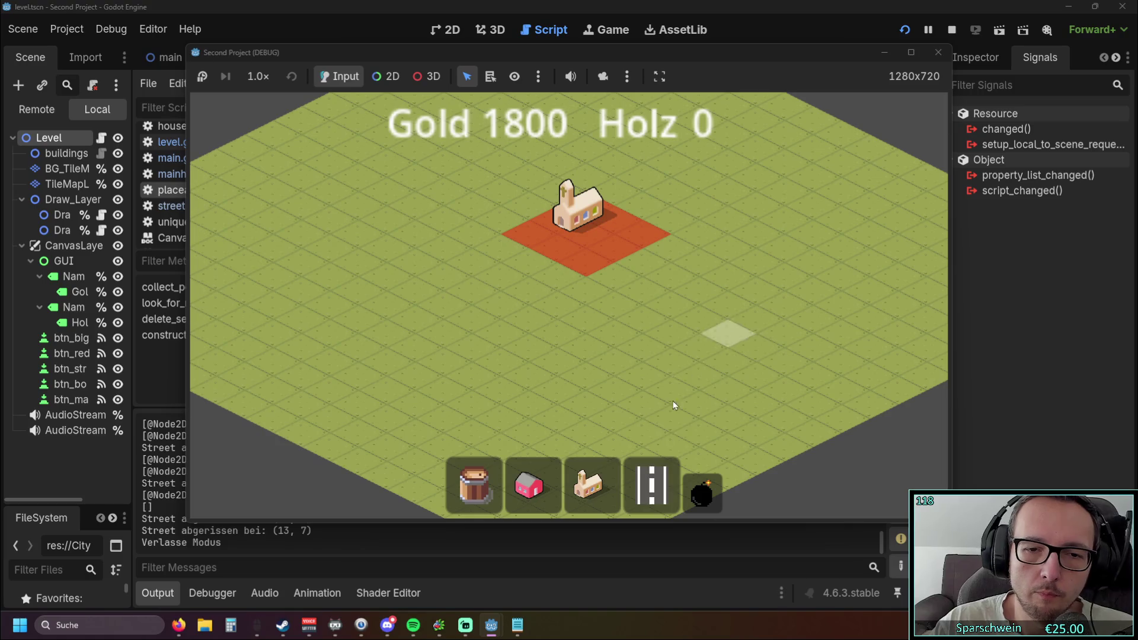
Lay a street strip and rebuild the main hub church at (8, 7) beside it.
{"action": "left_click", "coordinate": [651, 486]}
{"action": "left_click_drag", "start_coordinate": [460, 226], "coordinate": [620, 358]}
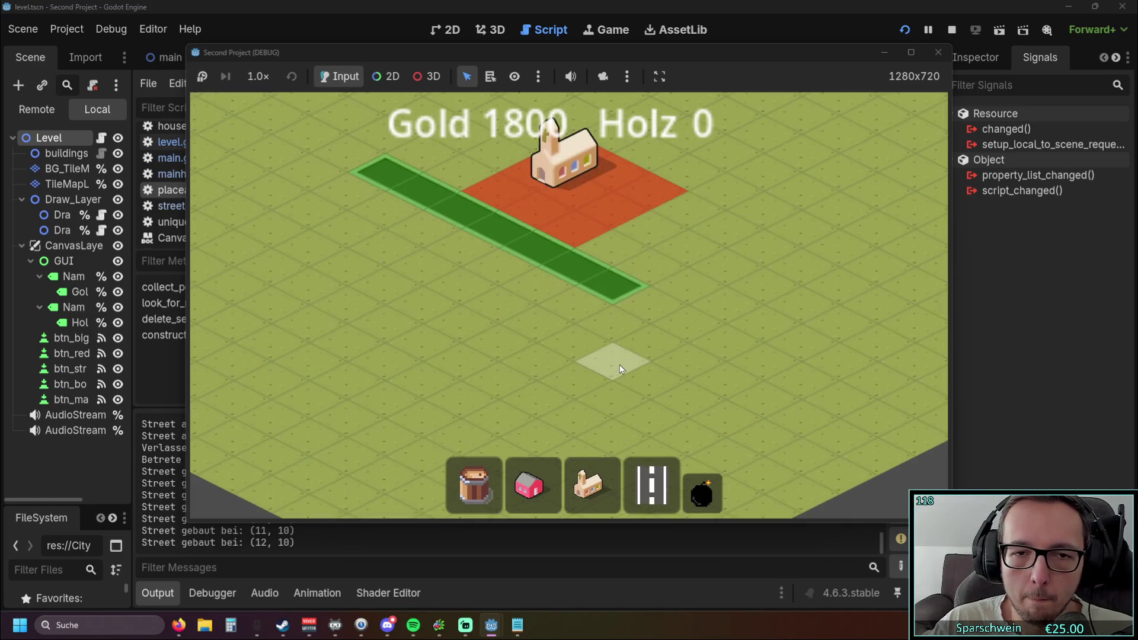
{"action": "left_click", "coordinate": [701, 492]}
{"action": "left_click", "coordinate": [621, 237]}
{"action": "left_click", "coordinate": [596, 496]}
{"action": "left_click", "coordinate": [590, 152]}
Add a corner tile, demolish the road's end and corner tiles, and close the game.
{"action": "left_click", "coordinate": [675, 486]}
{"action": "left_click", "coordinate": [649, 265]}
{"action": "left_click", "coordinate": [703, 492]}
{"action": "left_click", "coordinate": [670, 262]}
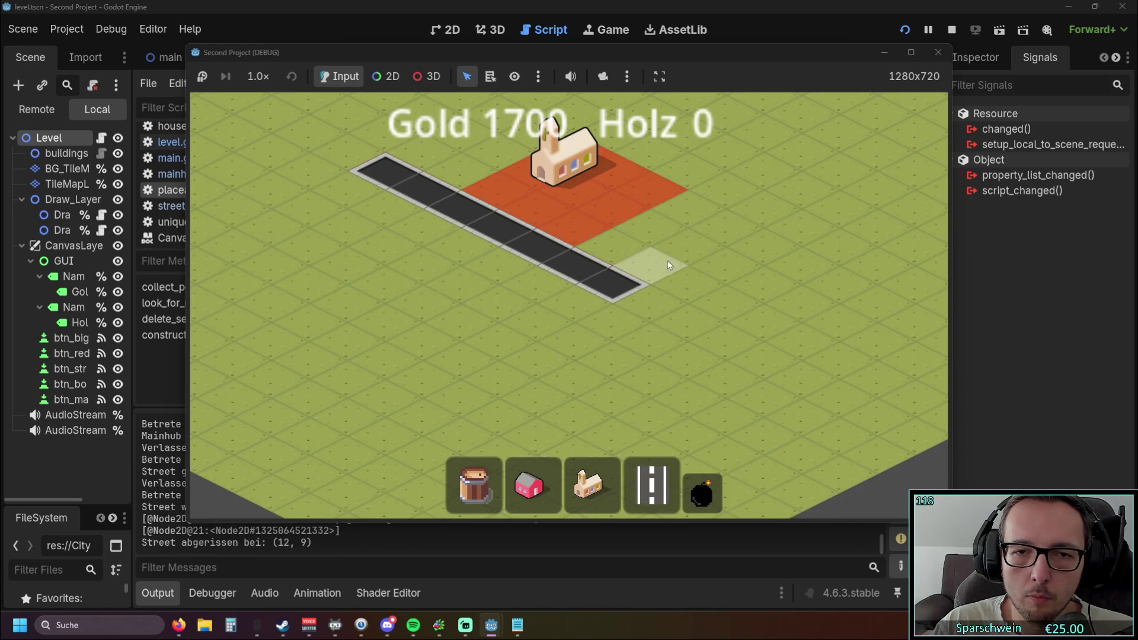
{"action": "left_click", "coordinate": [640, 289]}
{"action": "right_click", "coordinate": [657, 324]}
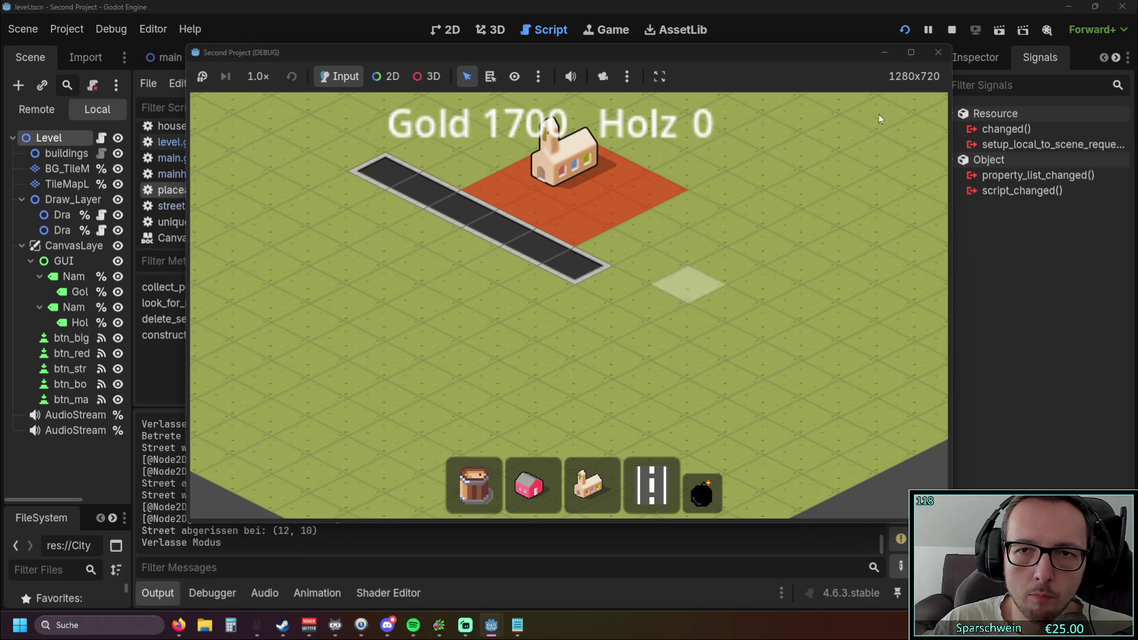
{"action": "left_click", "coordinate": [937, 52]}
{"action": "scroll", "coordinate": [556, 270], "scroll_direction": "down", "scroll_amount": 4}
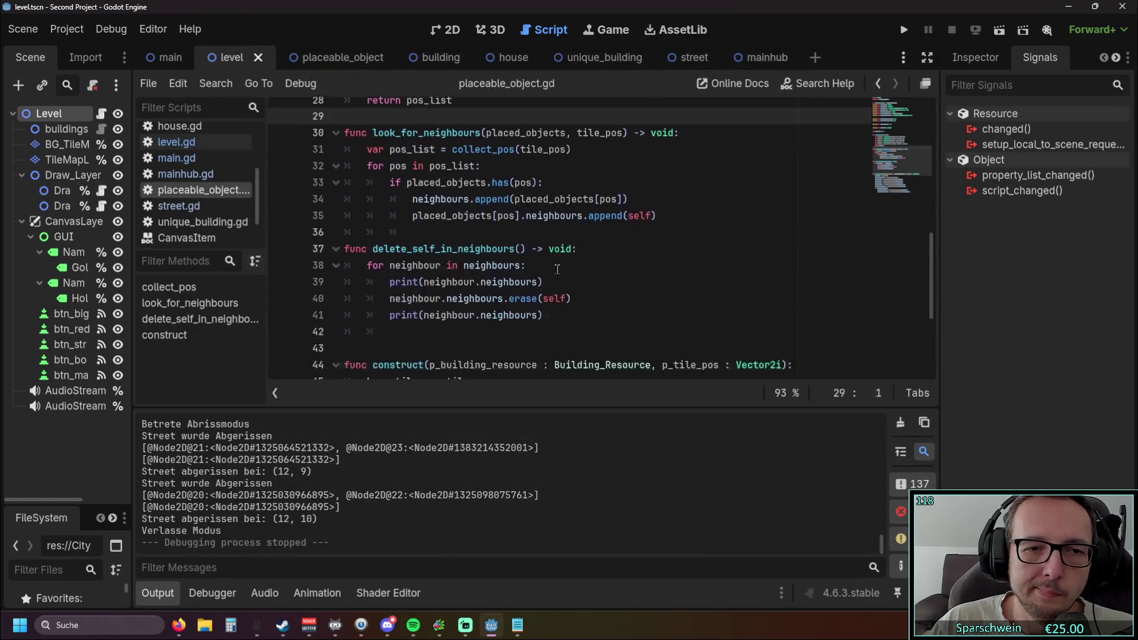
In mainhub.gd, replace line 20's is_powered check with line 18's street-name condition using ==.
{"action": "left_click", "coordinate": [186, 173]}
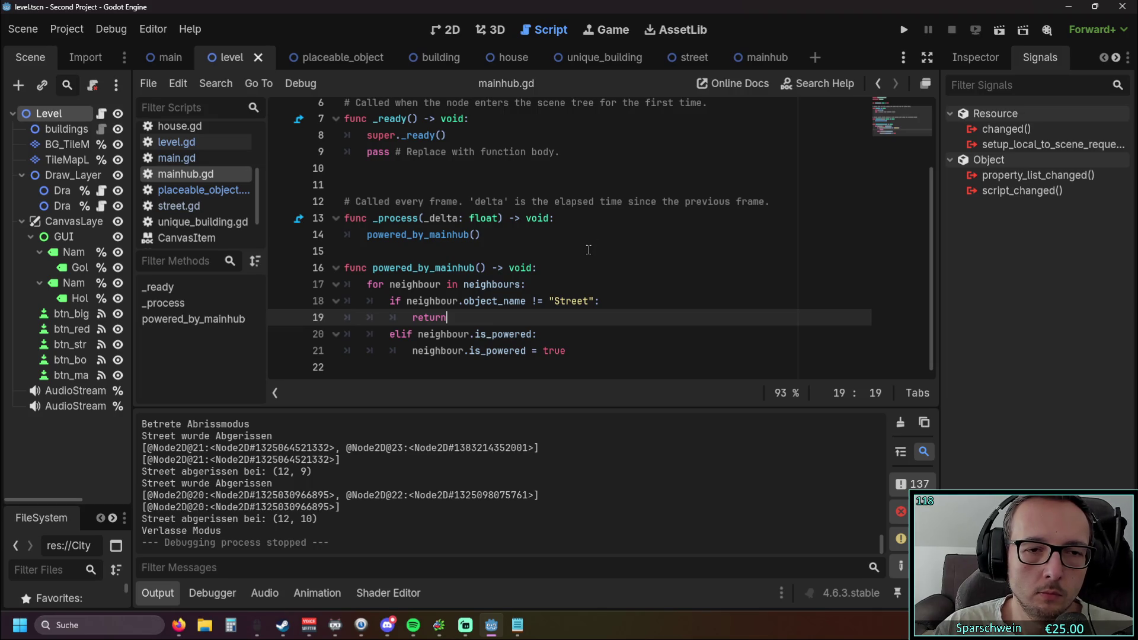
{"action": "left_click", "coordinate": [533, 335]}
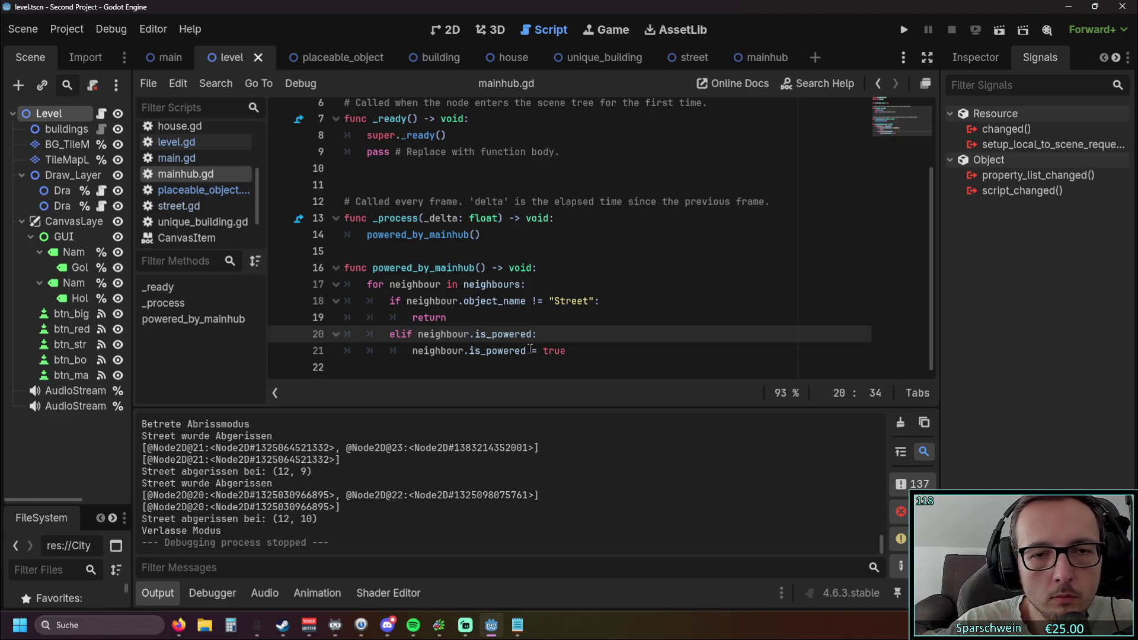
{"action": "type", "text": "=="}
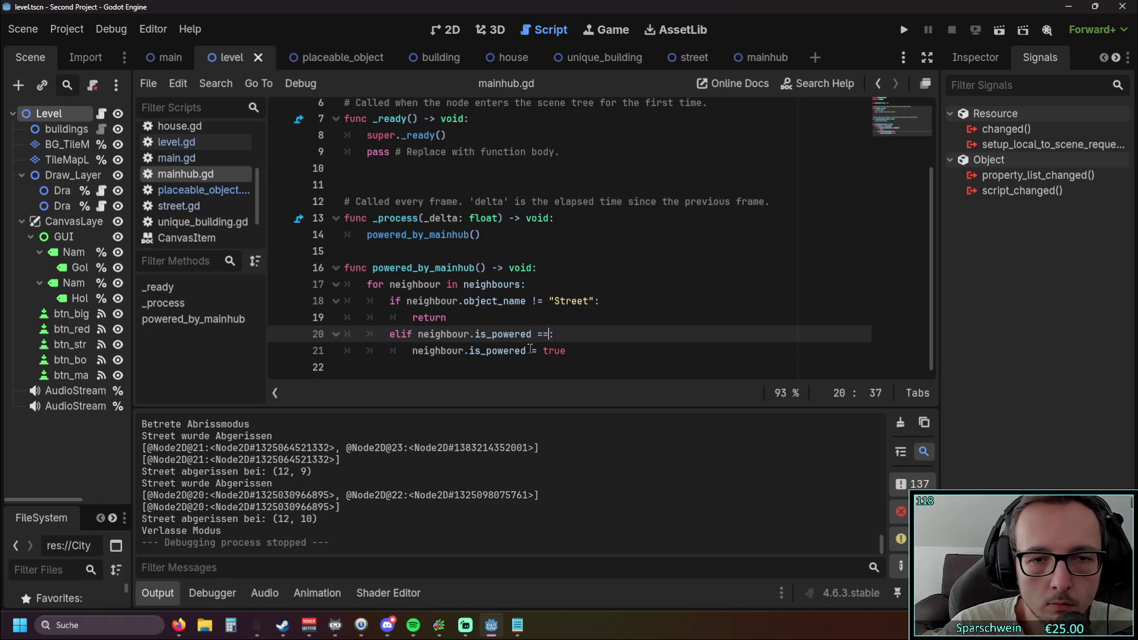
{"action": "key", "text": "BackSpace"}
{"action": "key", "text": "BackSpace"}
{"action": "key", "text": "BackSpace"}
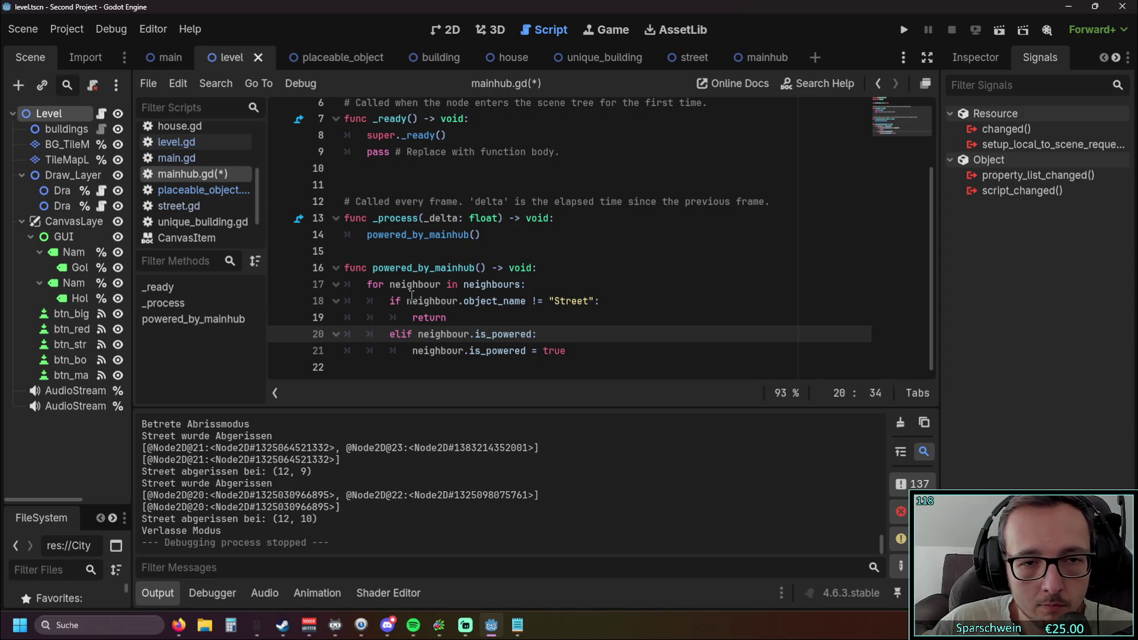
{"action": "left_click_drag", "start_coordinate": [406, 301], "coordinate": [549, 302]}
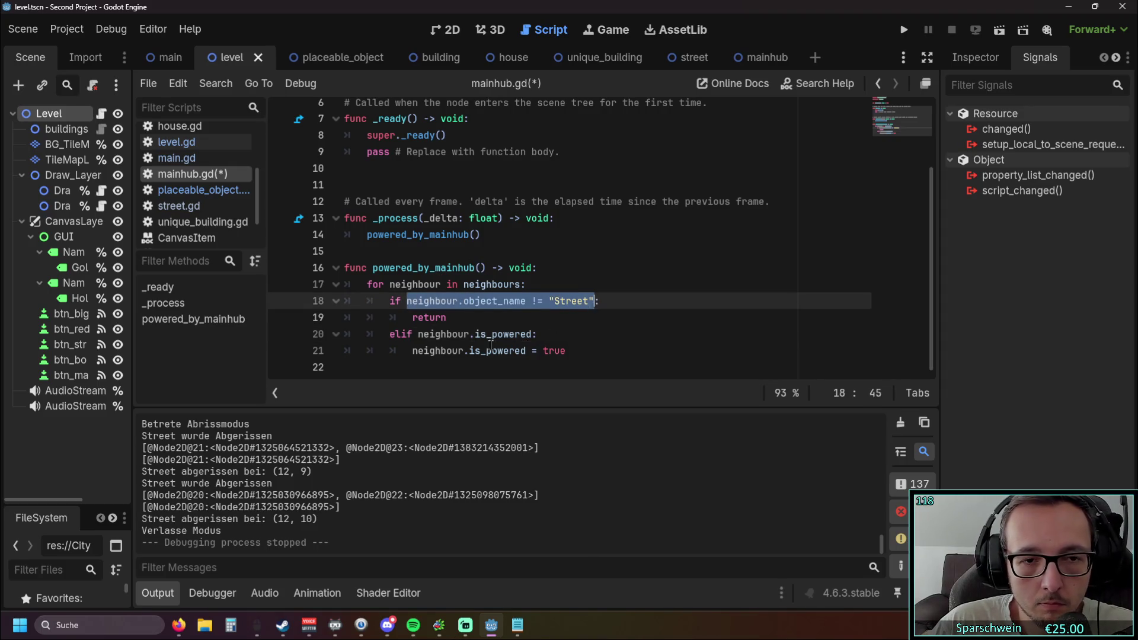
{"action": "left_click_drag", "start_coordinate": [418, 335], "coordinate": [534, 336]}
{"action": "type", "text": "neighbour.object_name != \"Street\""}
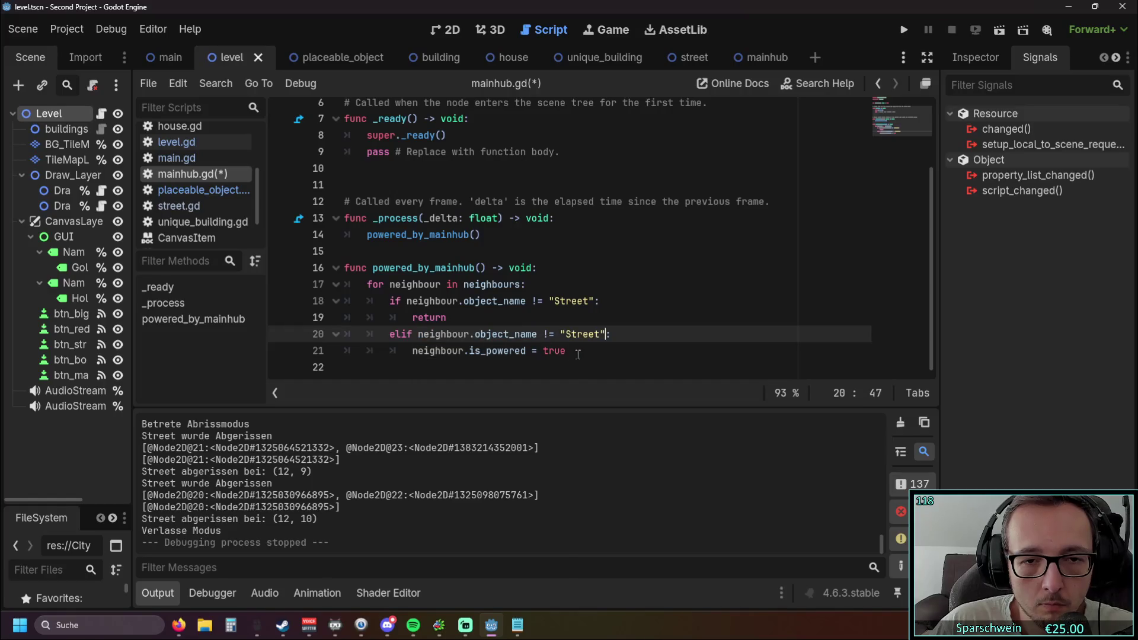
{"action": "double_click", "coordinate": [551, 335]}
{"action": "type", "text": "=="}
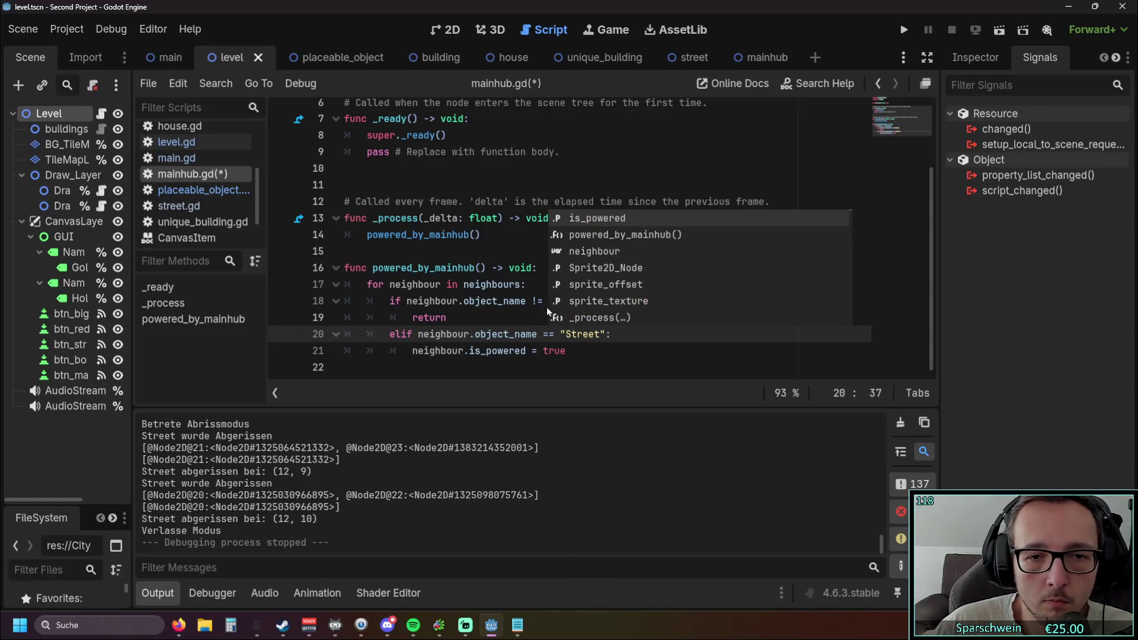
{"action": "left_click", "coordinate": [508, 268]}
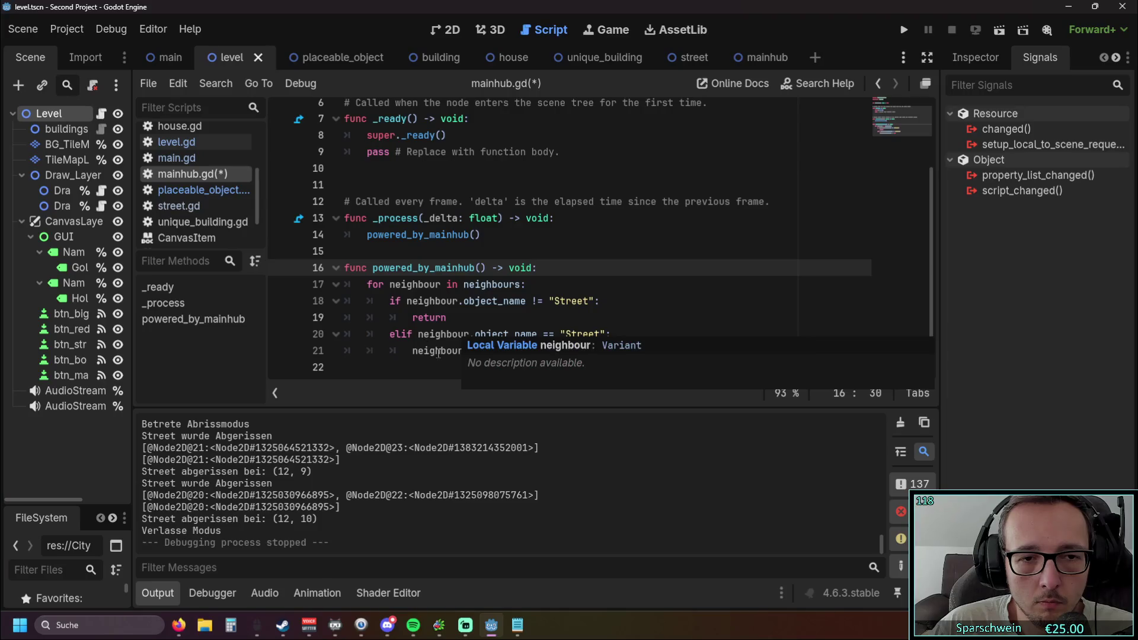
Reduce line 20 to a bare else: and start a new test run.
{"action": "left_click_drag", "start_coordinate": [413, 334], "coordinate": [390, 335]}
{"action": "type", "text": "else"}
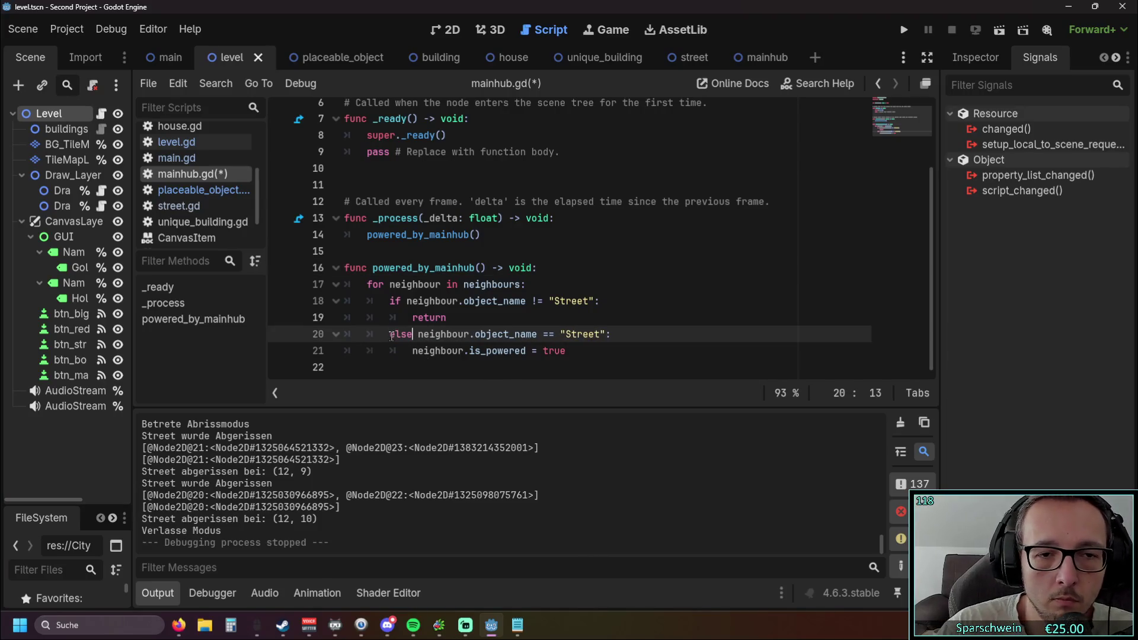
{"action": "key", "text": "Escape"}
{"action": "key", "text": "Down"}
{"action": "key", "text": "End"}
{"action": "left_click", "coordinate": [620, 333]}
{"action": "key", "text": "BackSpace"}
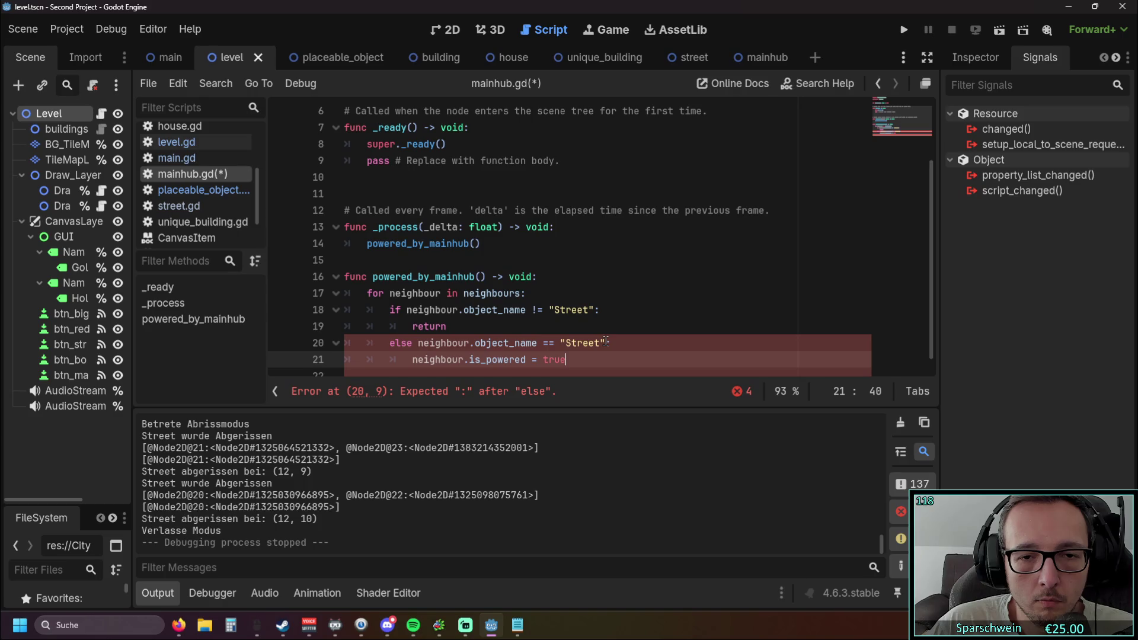
{"action": "left_click_drag", "start_coordinate": [606, 342], "coordinate": [415, 343]}
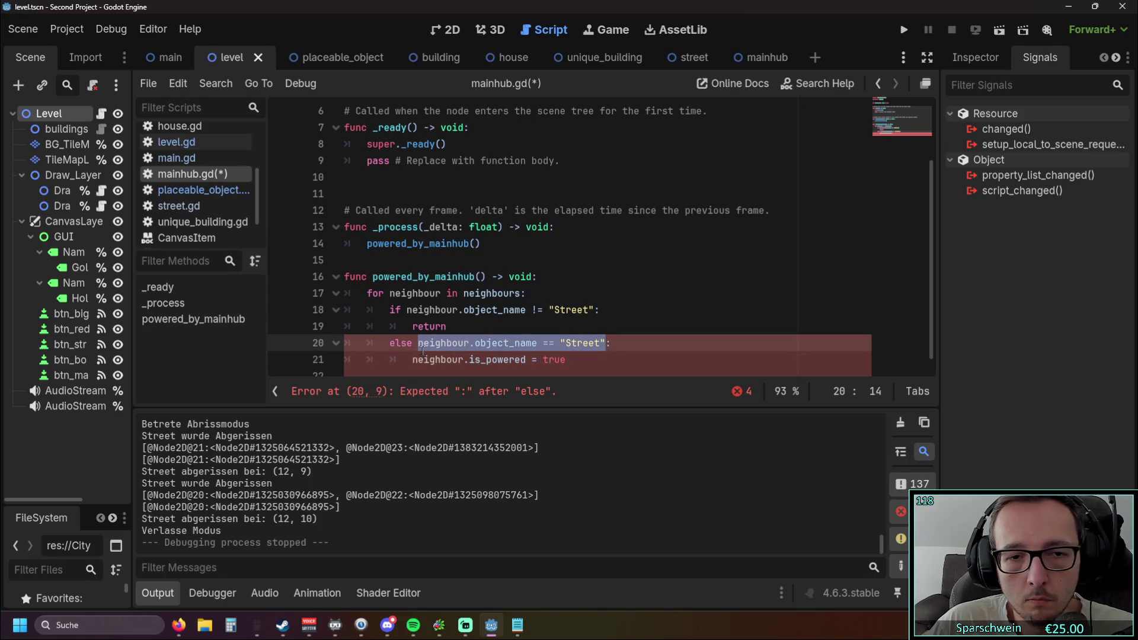
{"action": "type", "text": ":"}
{"action": "key", "text": "Left"}
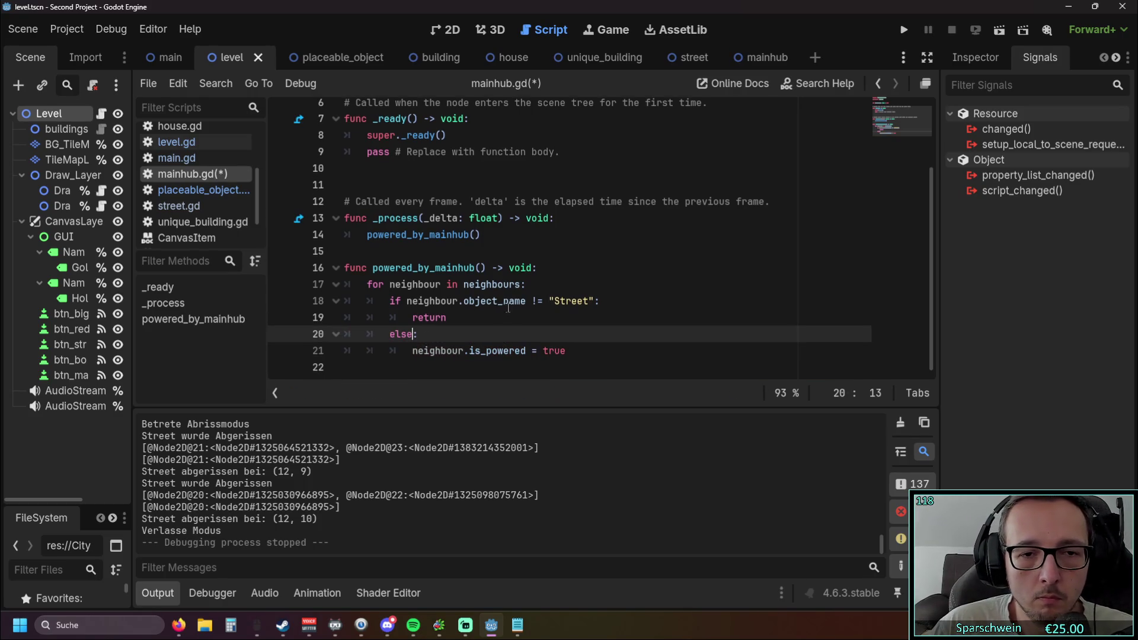
{"action": "left_click", "coordinate": [459, 319]}
{"action": "left_click", "coordinate": [904, 30]}
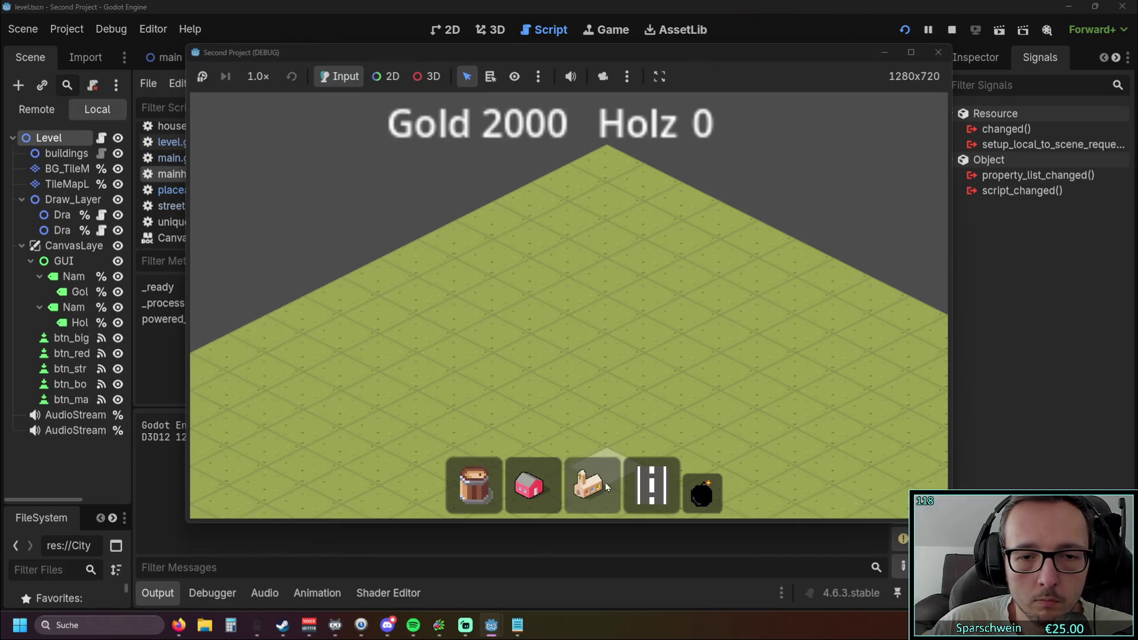
Place the main hub and a street strip, then demolish both.
{"action": "left_click", "coordinate": [606, 482]}
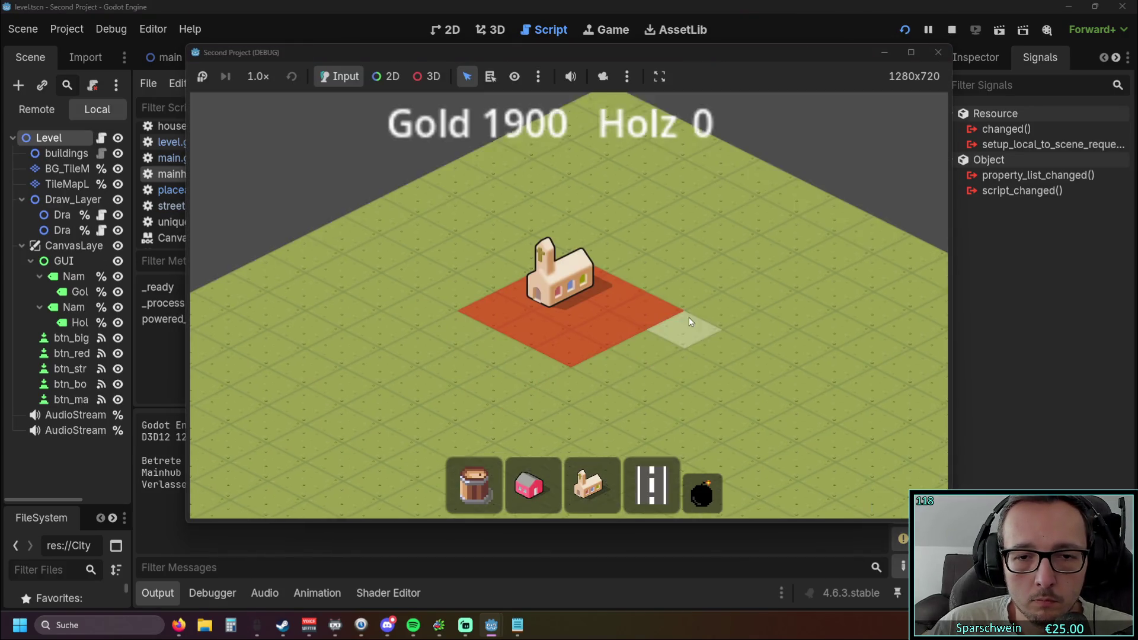
{"action": "left_click", "coordinate": [653, 485]}
{"action": "left_click_drag", "start_coordinate": [439, 315], "coordinate": [579, 383]}
{"action": "left_click", "coordinate": [702, 492]}
{"action": "left_click", "coordinate": [510, 344]}
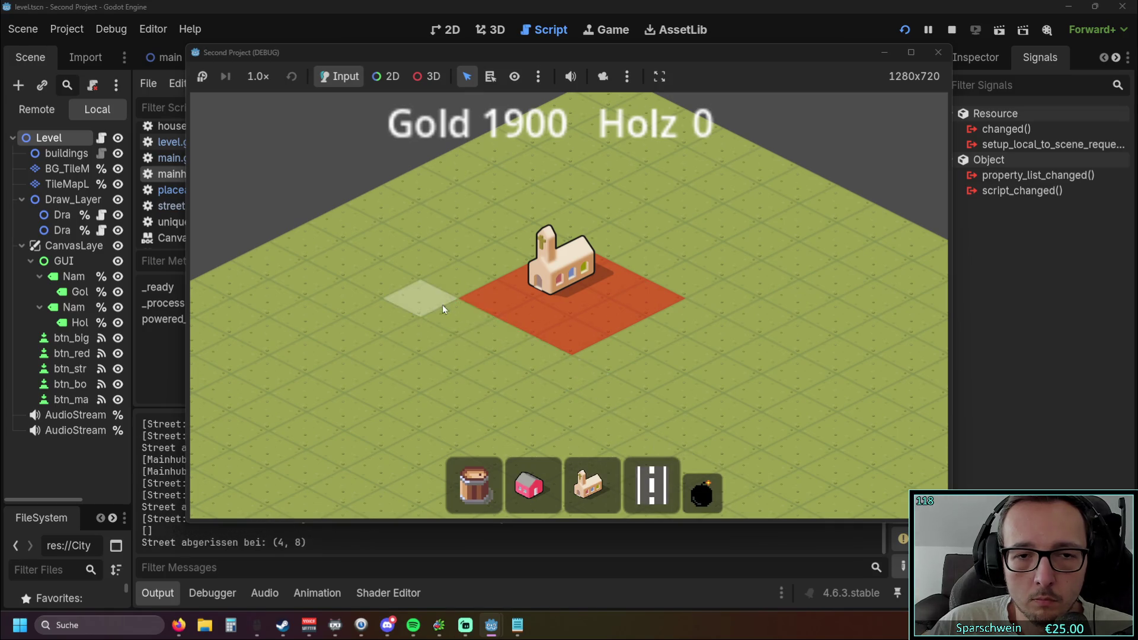
{"action": "left_click", "coordinate": [573, 313]}
Rebuild the main hub near the grid centre, demolish it, and lay a new street strip.
{"action": "left_click", "coordinate": [652, 485]}
{"action": "left_click", "coordinate": [593, 485]}
{"action": "left_click", "coordinate": [588, 282]}
{"action": "left_click", "coordinate": [702, 492]}
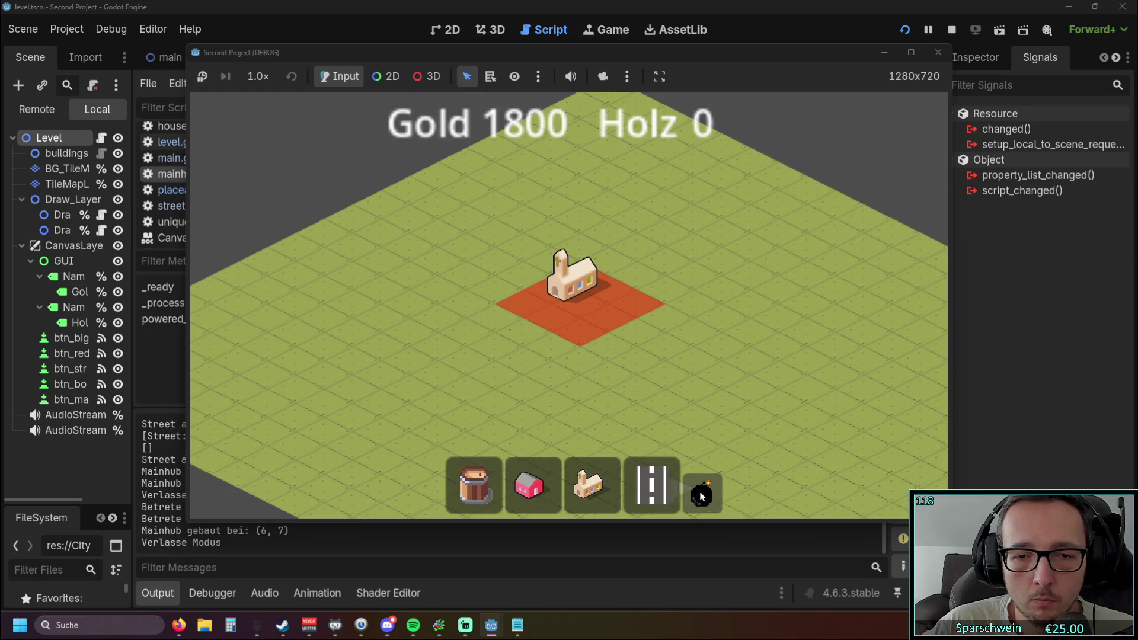
{"action": "left_click", "coordinate": [604, 291]}
{"action": "left_click_drag", "start_coordinate": [493, 300], "coordinate": [670, 377]}
Place the main hub beside the street, then stop the game.
{"action": "left_click", "coordinate": [652, 485]}
{"action": "left_click", "coordinate": [593, 485]}
{"action": "left_click", "coordinate": [701, 311]}
{"action": "scroll", "coordinate": [652, 291], "scroll_direction": "up", "scroll_amount": 4}
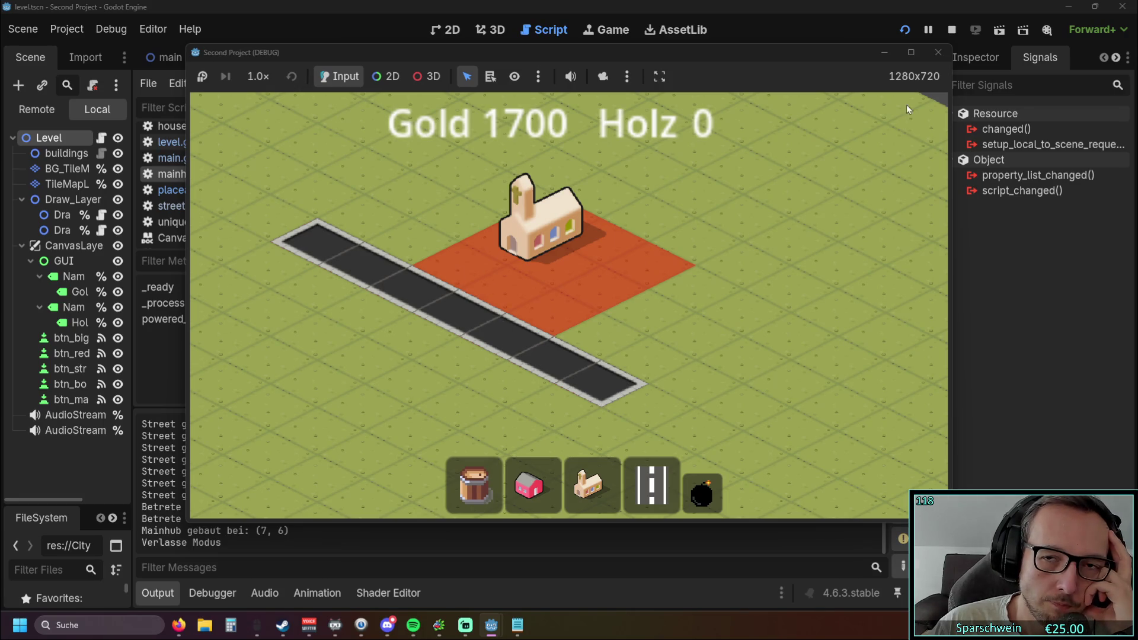
{"action": "left_click", "coordinate": [938, 52]}
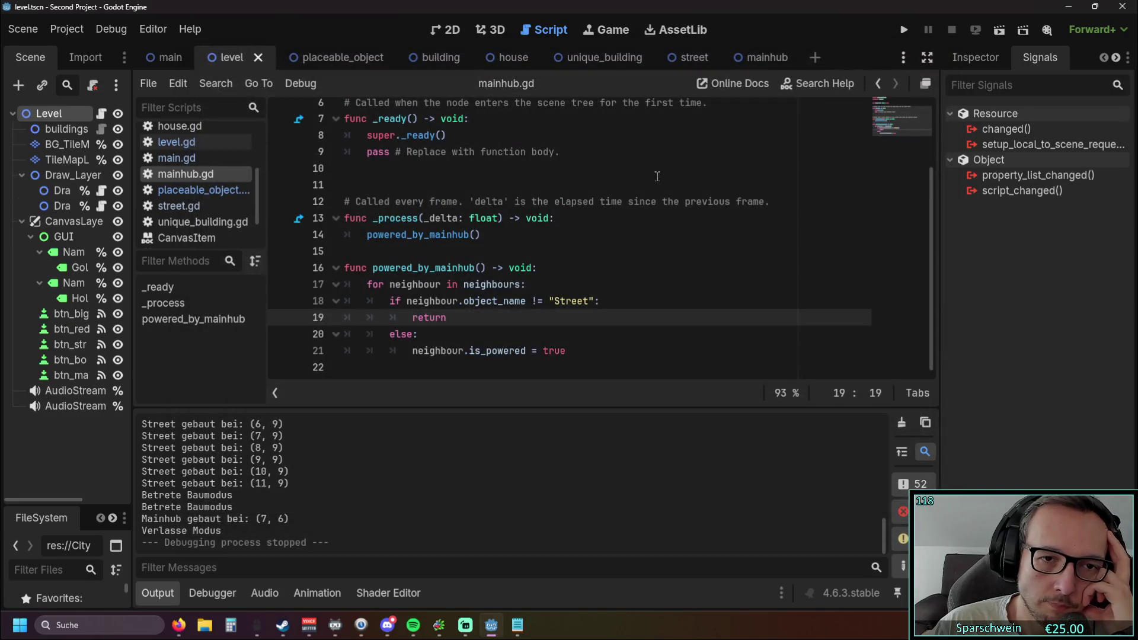
Review street.gd in the script editor and start a new test run.
{"action": "left_click", "coordinate": [196, 206]}
{"action": "scroll", "coordinate": [555, 222], "scroll_direction": "down", "scroll_amount": 1}
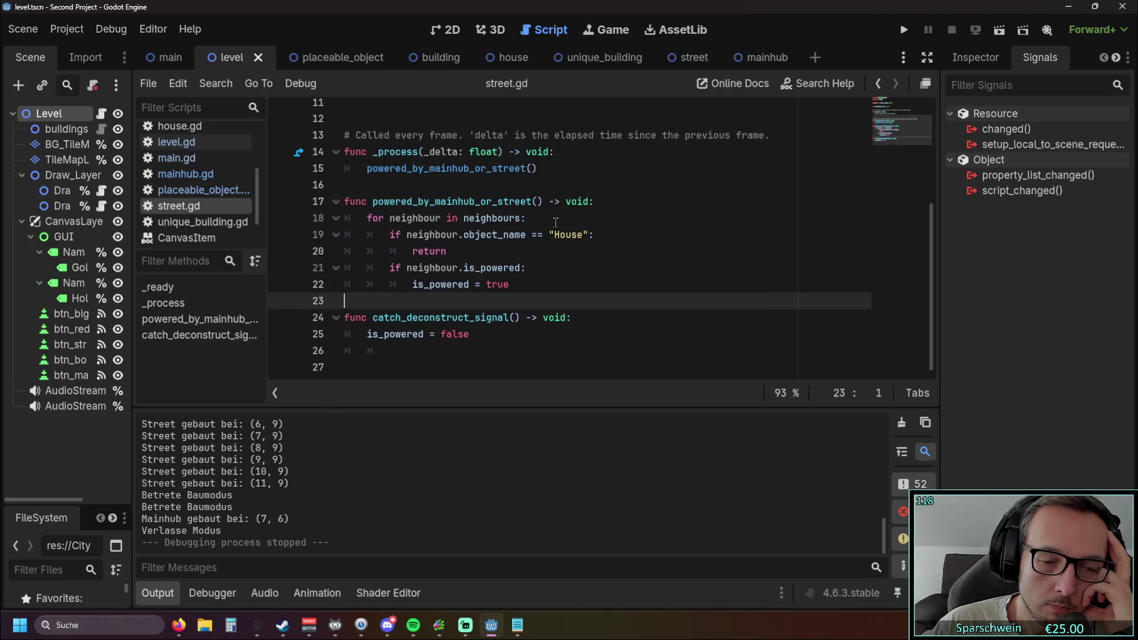
{"action": "scroll", "coordinate": [555, 222], "scroll_direction": "up", "scroll_amount": 1}
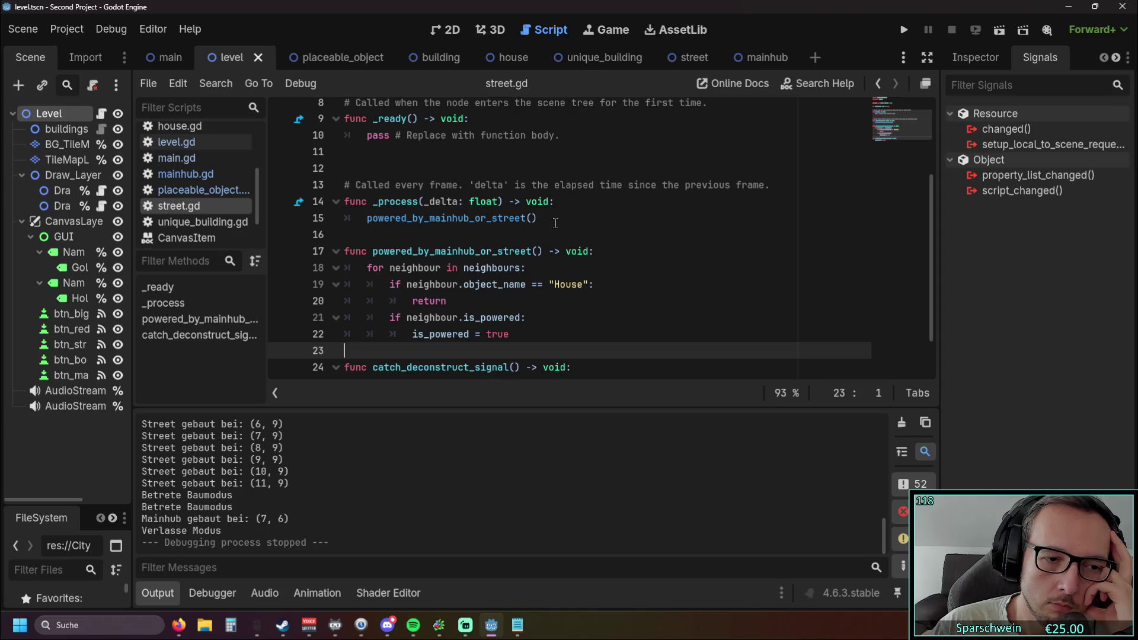
{"action": "left_click", "coordinate": [906, 31]}
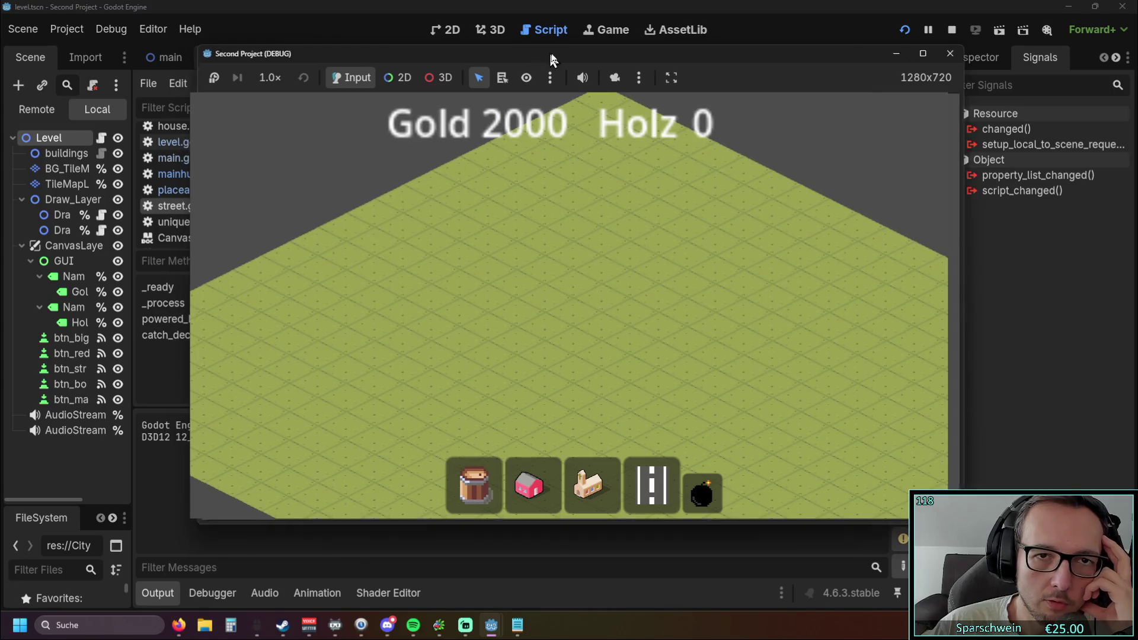
Lay a street row across the grid and place the main hub beside it.
{"action": "left_click_drag", "start_coordinate": [538, 52], "coordinate": [852, 51]}
{"action": "left_click", "coordinate": [962, 475]}
{"action": "left_click_drag", "start_coordinate": [764, 313], "coordinate": [899, 361]}
{"action": "right_click", "coordinate": [854, 403]}
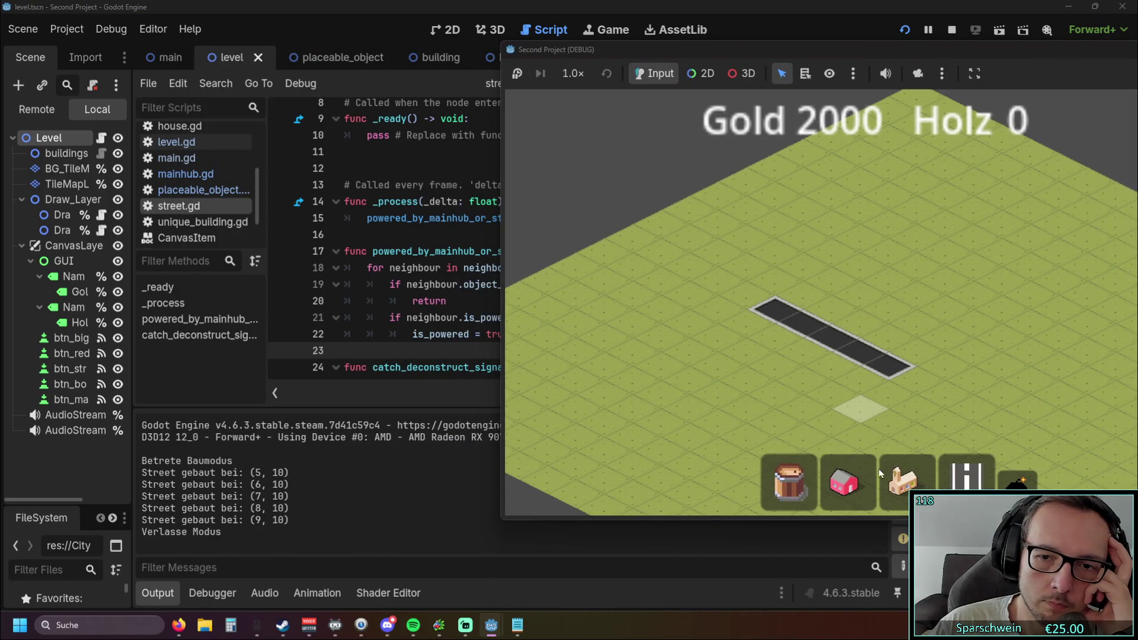
{"action": "left_click", "coordinate": [904, 489]}
{"action": "left_click", "coordinate": [895, 290]}
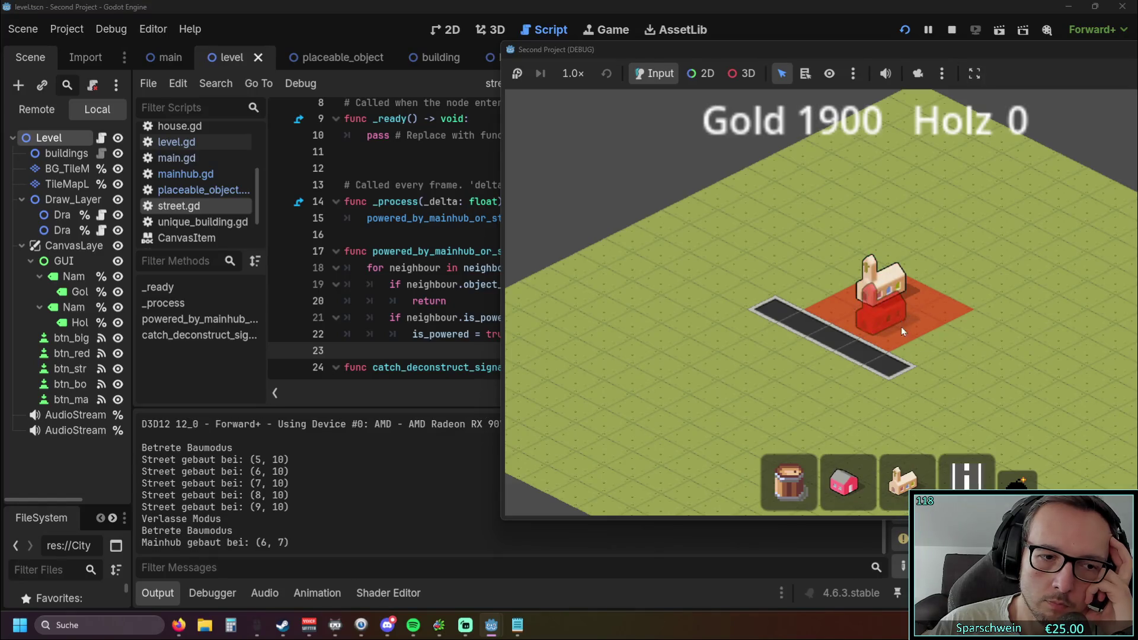
{"action": "right_click", "coordinate": [908, 360]}
Demolish the main hub and the whole street with the bomb tool.
{"action": "left_click", "coordinate": [1018, 481]}
{"action": "left_click", "coordinate": [901, 294]}
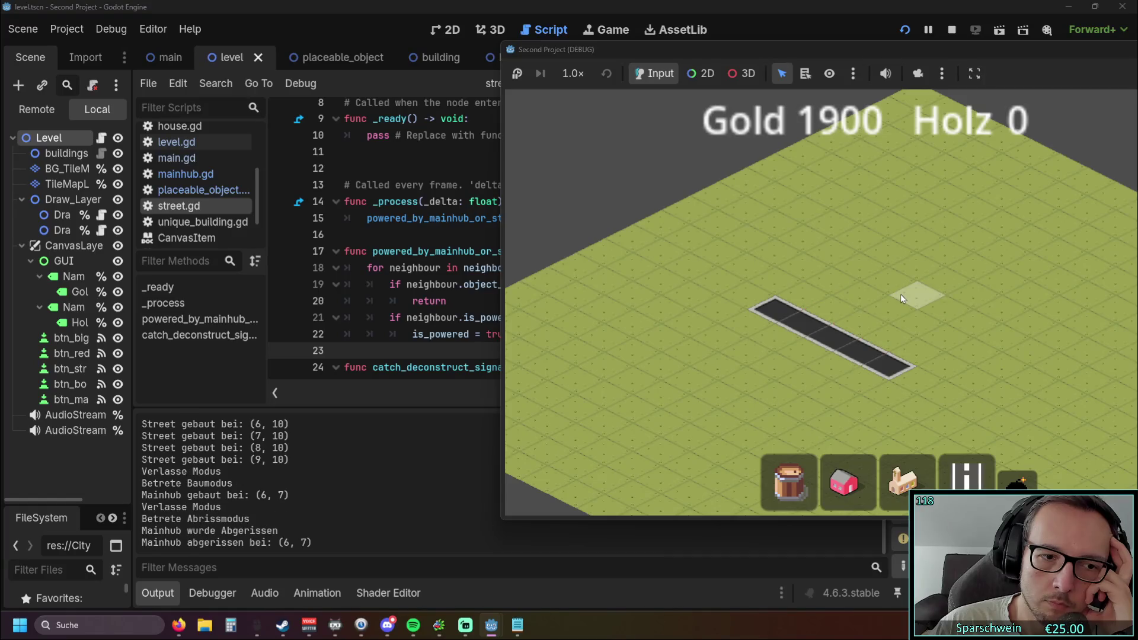
{"action": "left_click_drag", "start_coordinate": [874, 372], "coordinate": [751, 304]}
{"action": "right_click", "coordinate": [851, 358]}
Place the main hub again and lay a street row alongside it.
{"action": "left_click", "coordinate": [904, 481]}
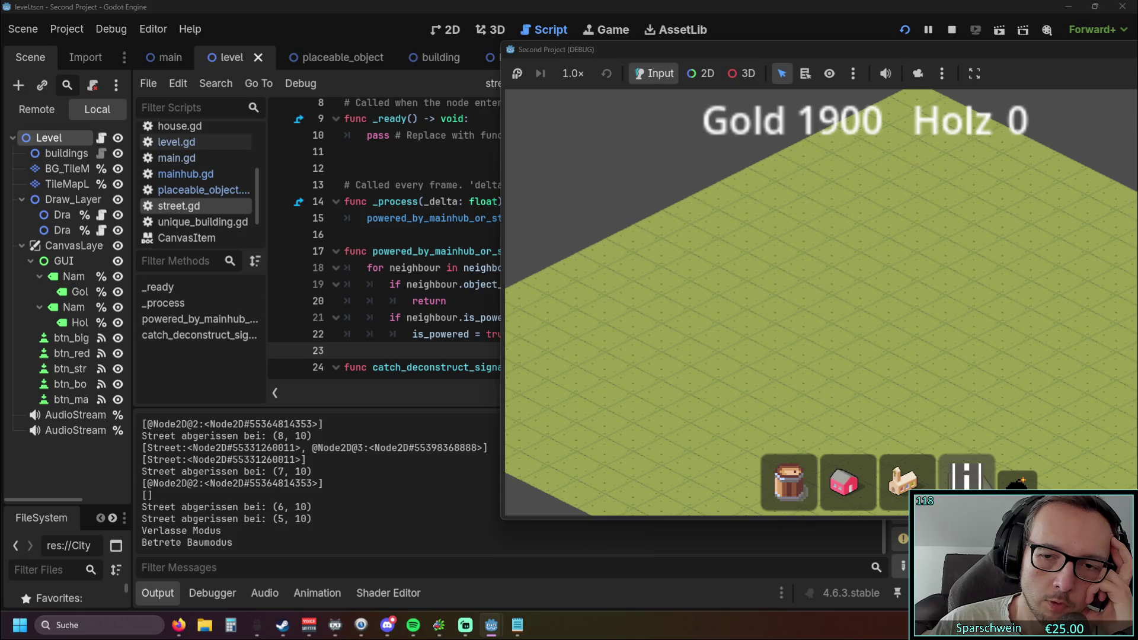
{"action": "left_click", "coordinate": [966, 474]}
{"action": "key", "text": "3"}
{"action": "left_click", "coordinate": [848, 293]}
{"action": "key", "text": "4"}
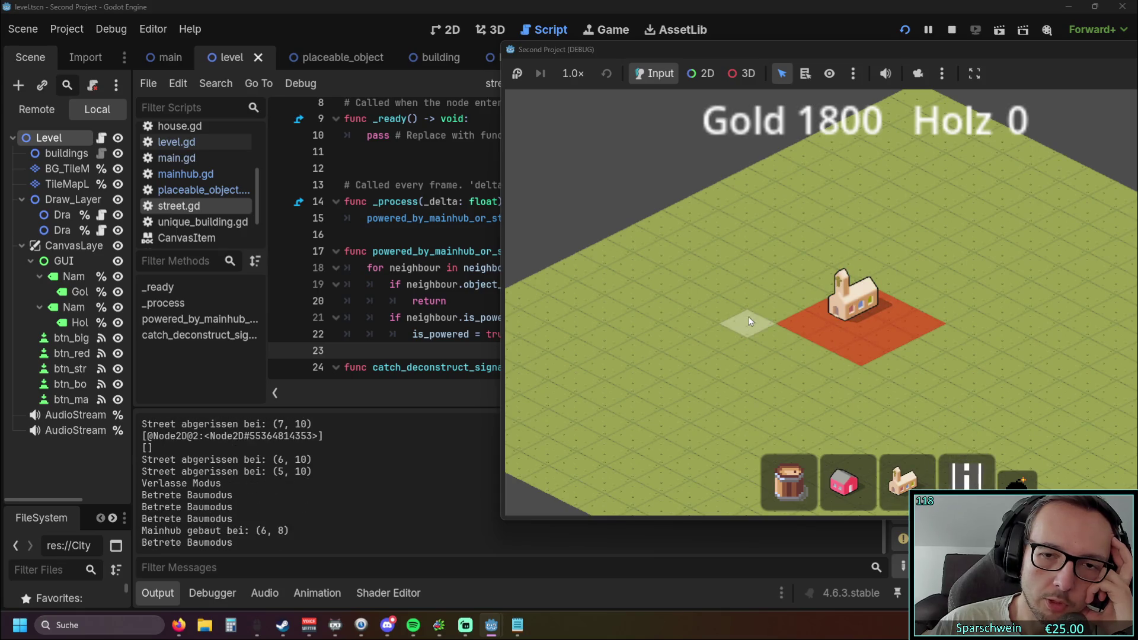
{"action": "left_click_drag", "start_coordinate": [748, 323], "coordinate": [852, 404]}
{"action": "right_click", "coordinate": [852, 404]}
Demolish the main hub and check the Output log.
{"action": "left_click", "coordinate": [1017, 483]}
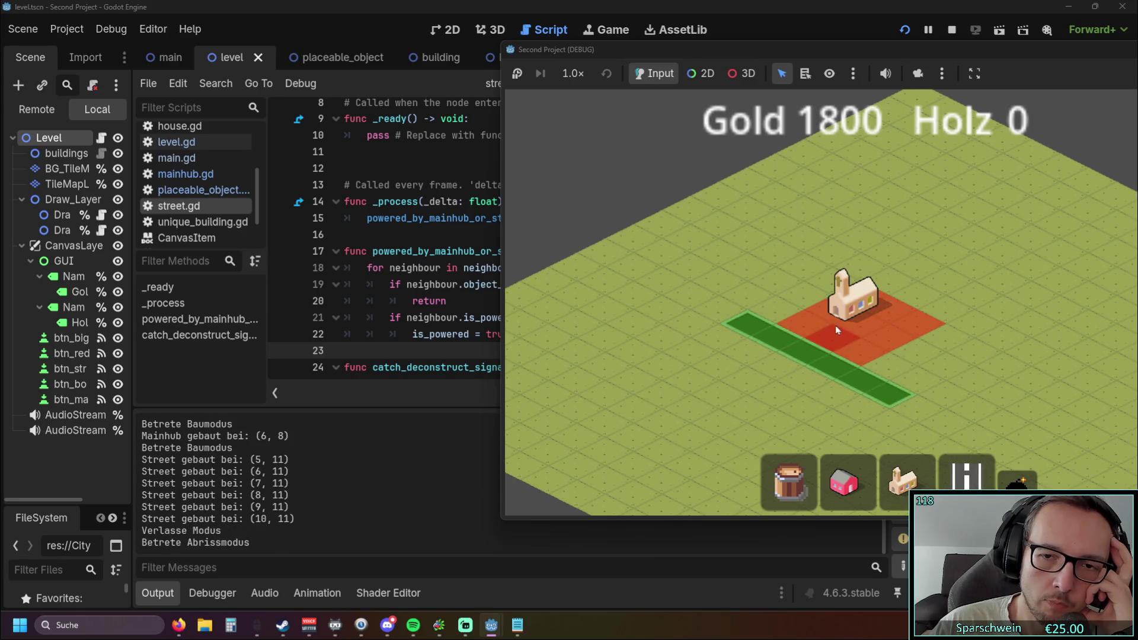
{"action": "left_click", "coordinate": [860, 310]}
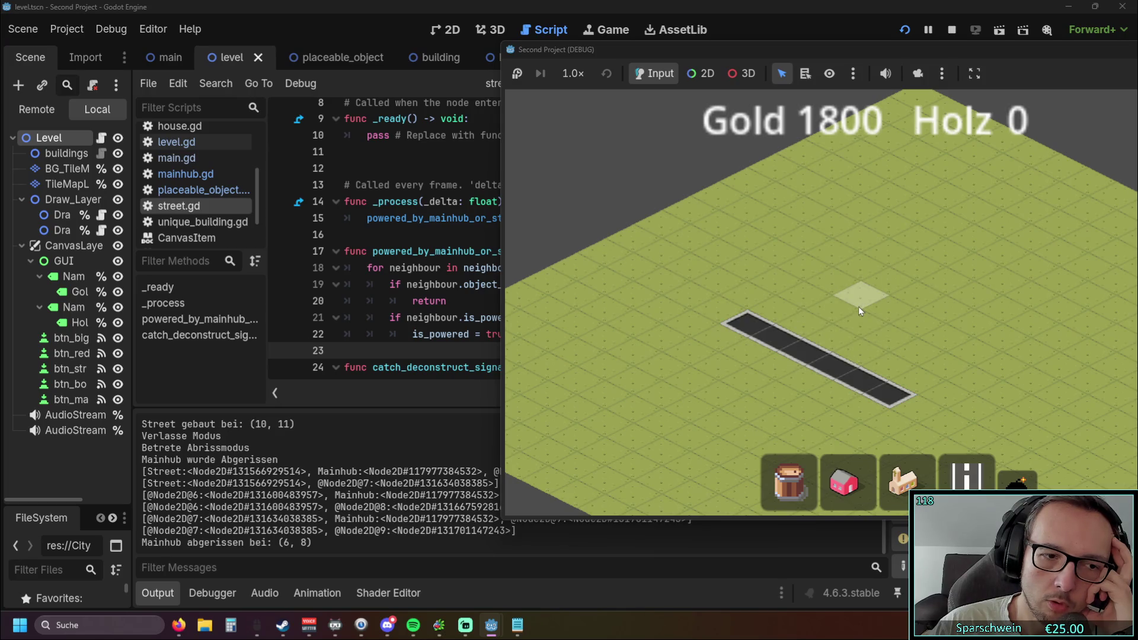
{"action": "left_click_drag", "start_coordinate": [687, 48], "coordinate": [949, 37]}
{"action": "left_click", "coordinate": [296, 471]}
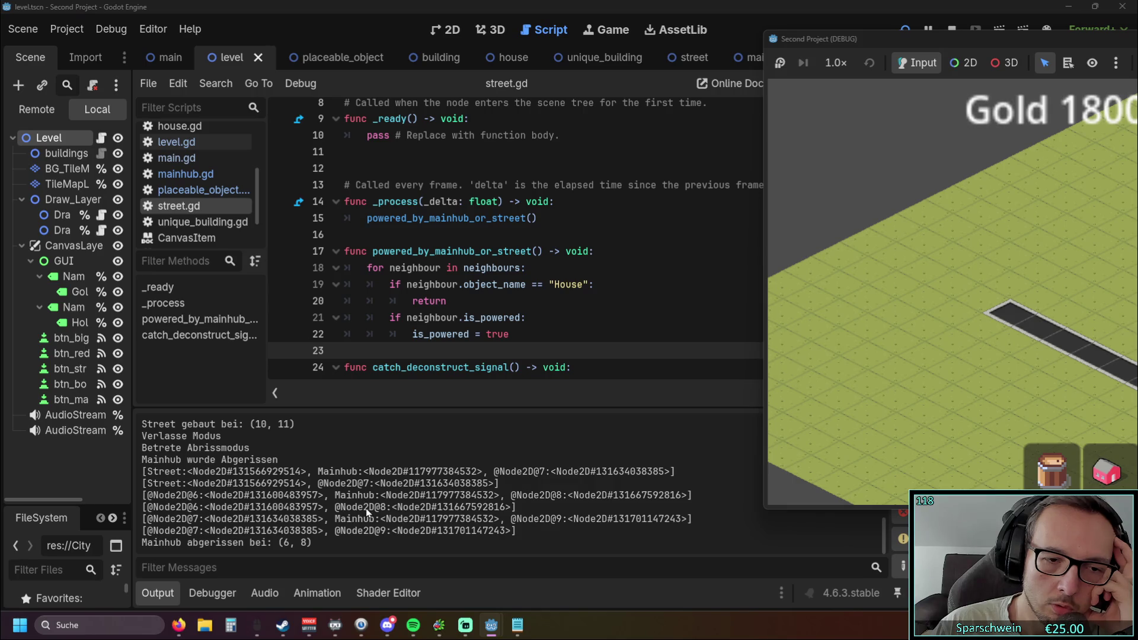
{"action": "left_click_drag", "start_coordinate": [945, 38], "coordinate": [489, 23]}
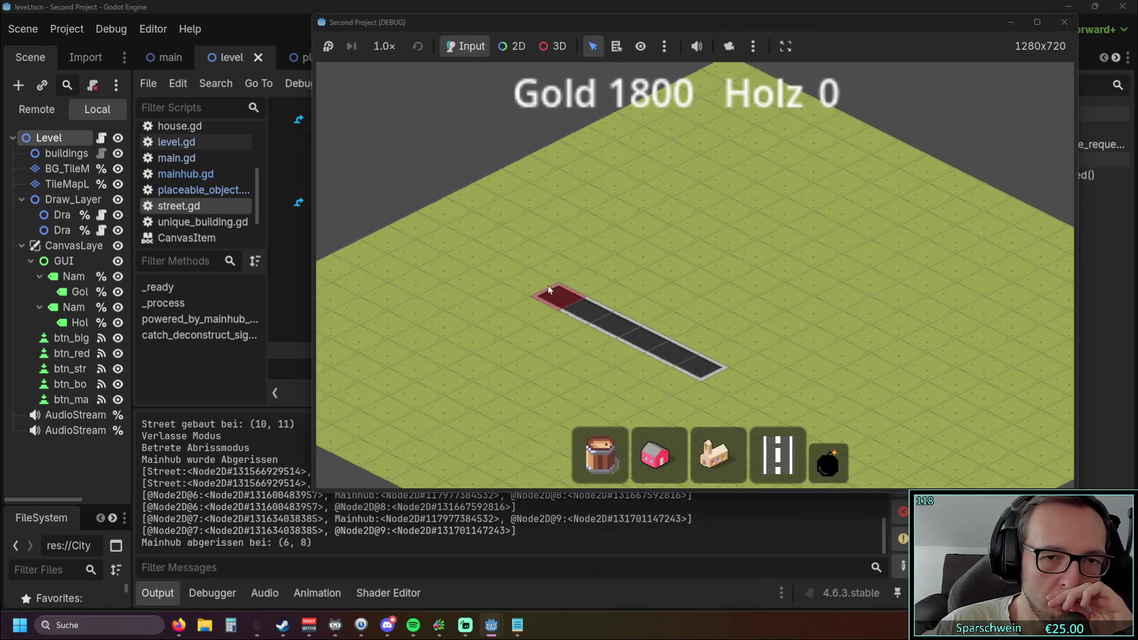
Place the hub next to the street, demolish one adjacent tile, and return to street.gd.
{"action": "left_click", "coordinate": [708, 449]}
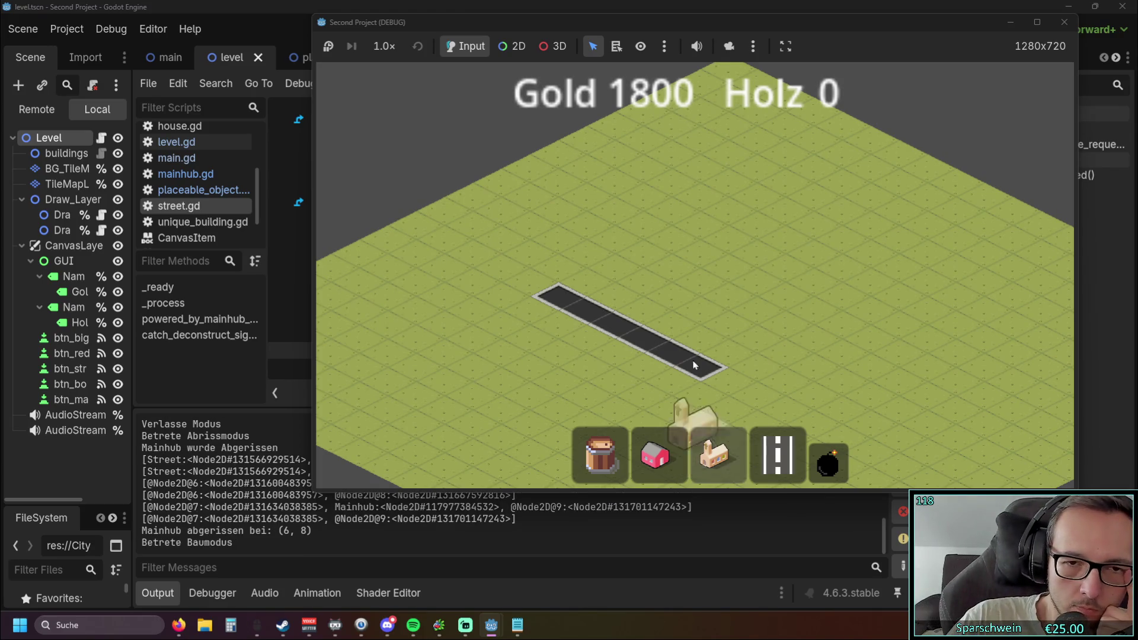
{"action": "left_click", "coordinate": [673, 276]}
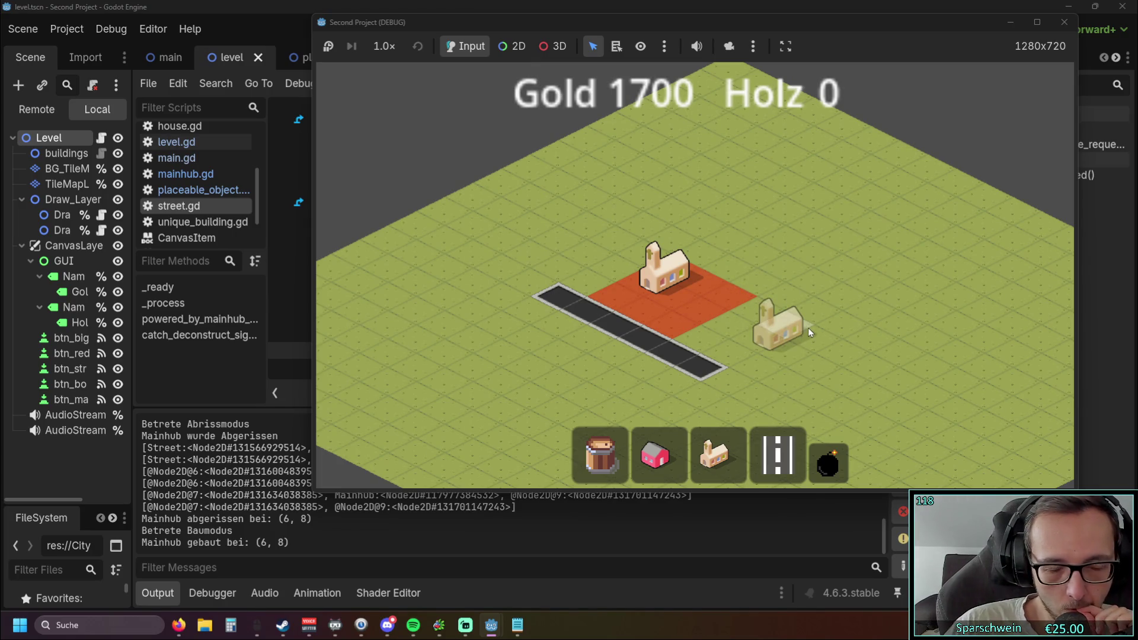
{"action": "right_click", "coordinate": [806, 328]}
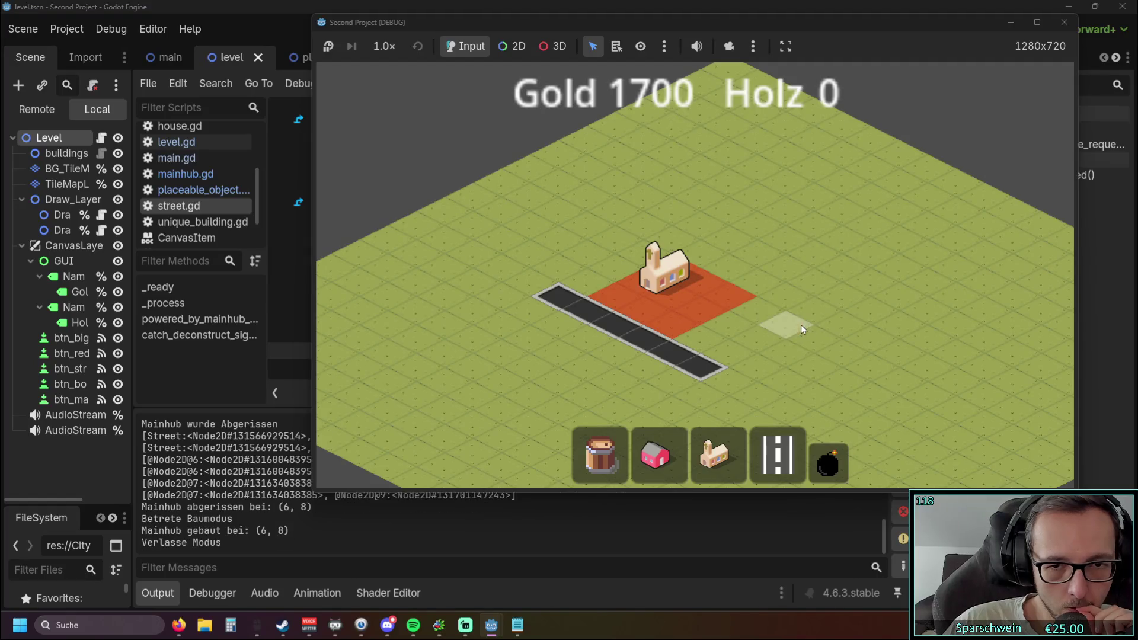
{"action": "left_click", "coordinate": [828, 462]}
{"action": "left_click", "coordinate": [618, 333]}
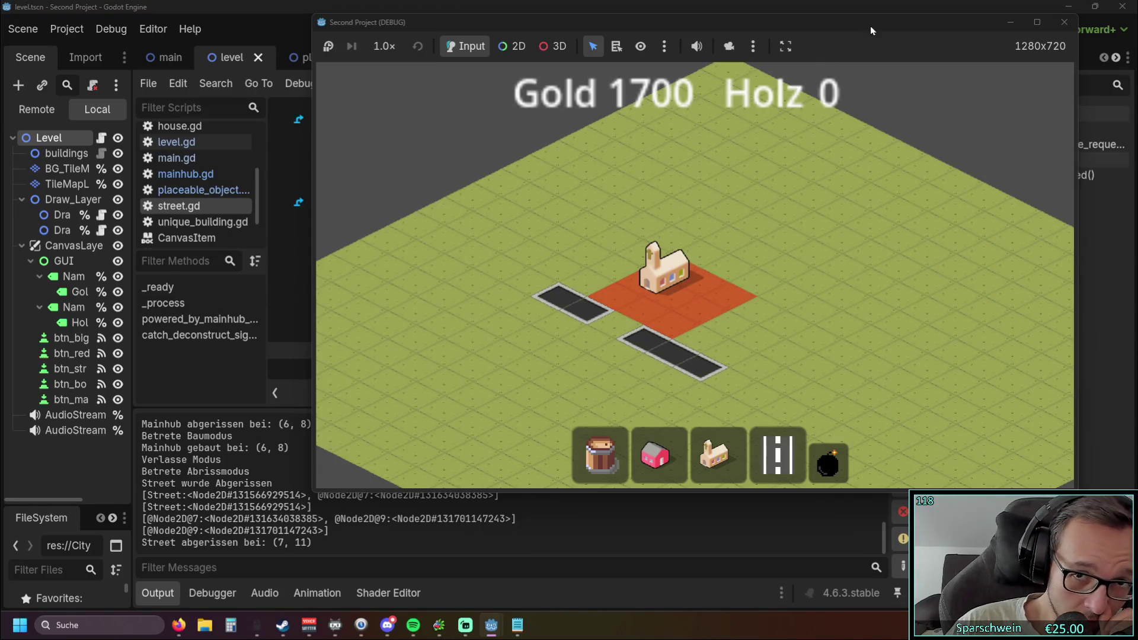
{"action": "left_click", "coordinate": [697, 267]}
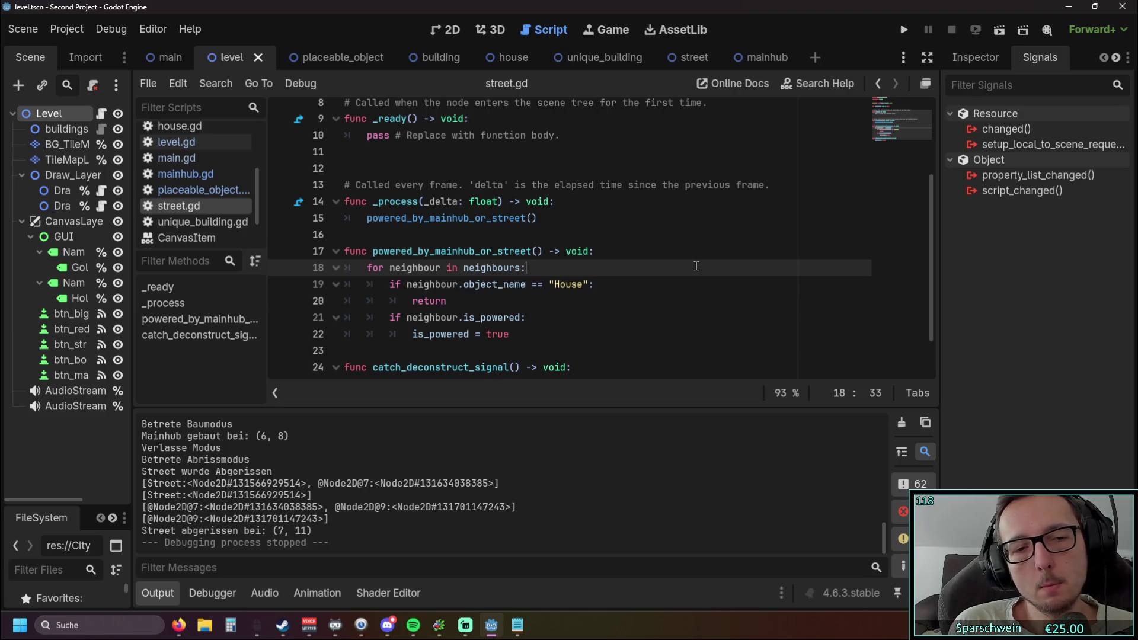
Run the game, place the church, and lay a street ring around it.
{"action": "left_click", "coordinate": [902, 31]}
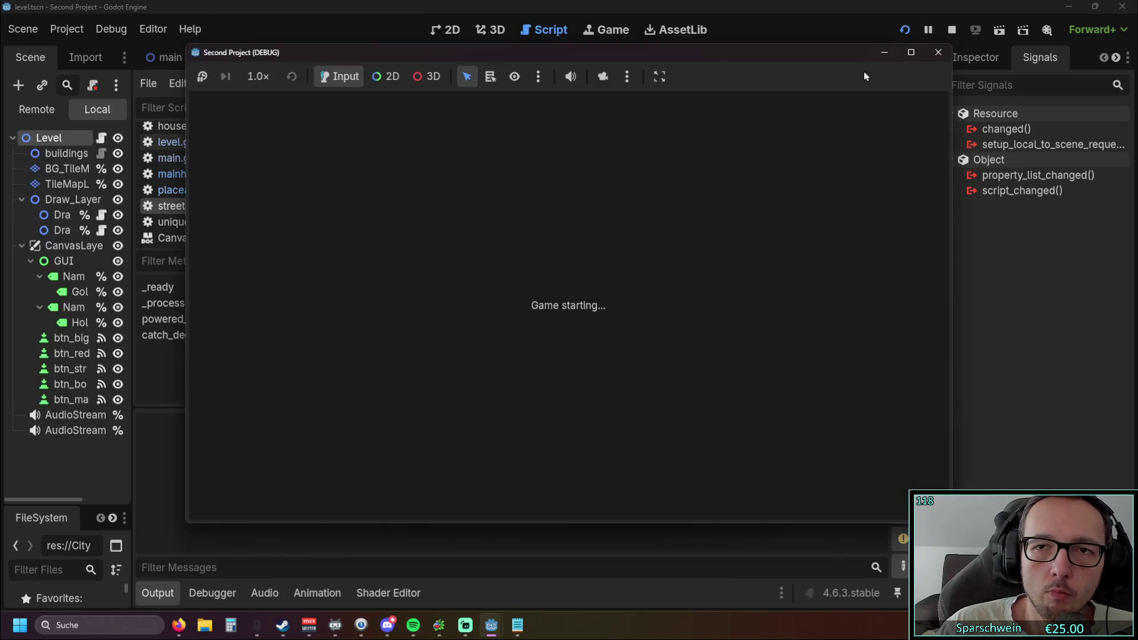
{"action": "left_click", "coordinate": [590, 483]}
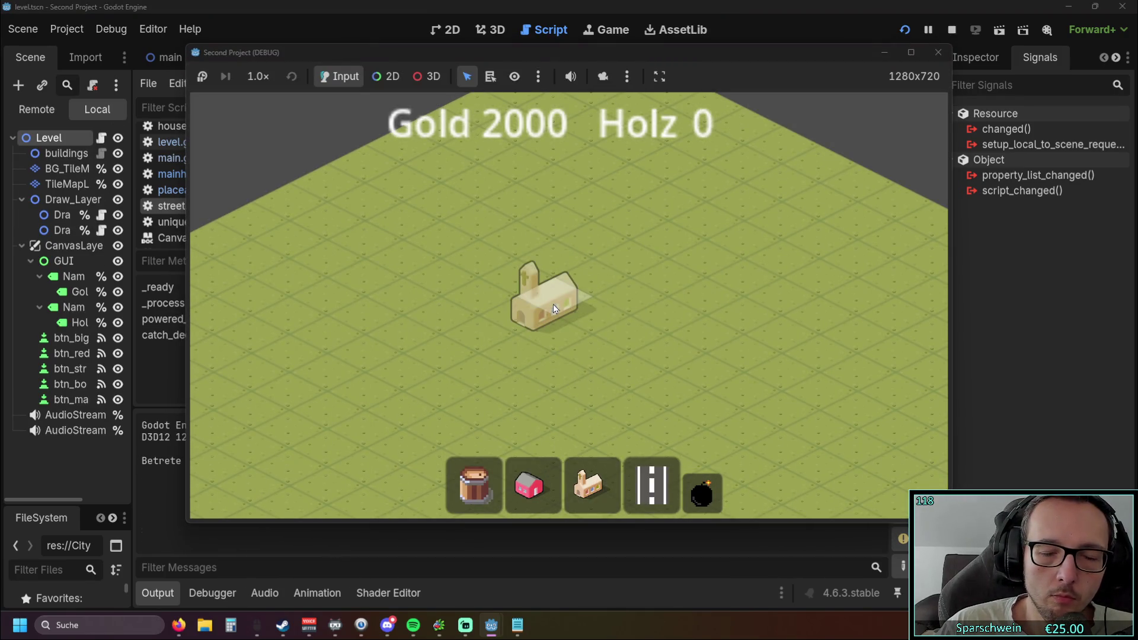
{"action": "left_click", "coordinate": [553, 305]}
{"action": "left_click", "coordinate": [641, 473]}
{"action": "mouse_move", "coordinate": [556, 261]}
{"action": "left_mouse_down"}
{"action": "mouse_move", "coordinate": [434, 349]}
{"action": "mouse_move", "coordinate": [578, 408]}
{"action": "mouse_move", "coordinate": [714, 331]}
{"action": "mouse_move", "coordinate": [556, 261]}
{"action": "left_mouse_up"}
{"action": "left_click_drag", "start_coordinate": [554, 57], "coordinate": [894, 53]}
Demolish the church main hub and rebuild it inside the street ring.
{"action": "left_click", "coordinate": [1049, 479]}
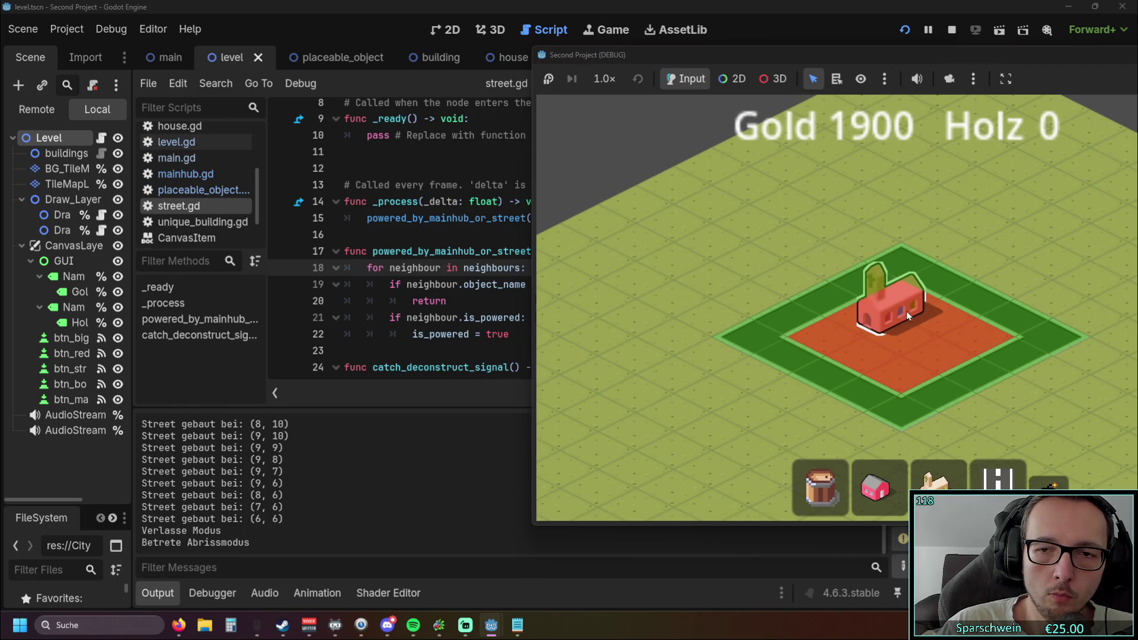
{"action": "left_click", "coordinate": [902, 307]}
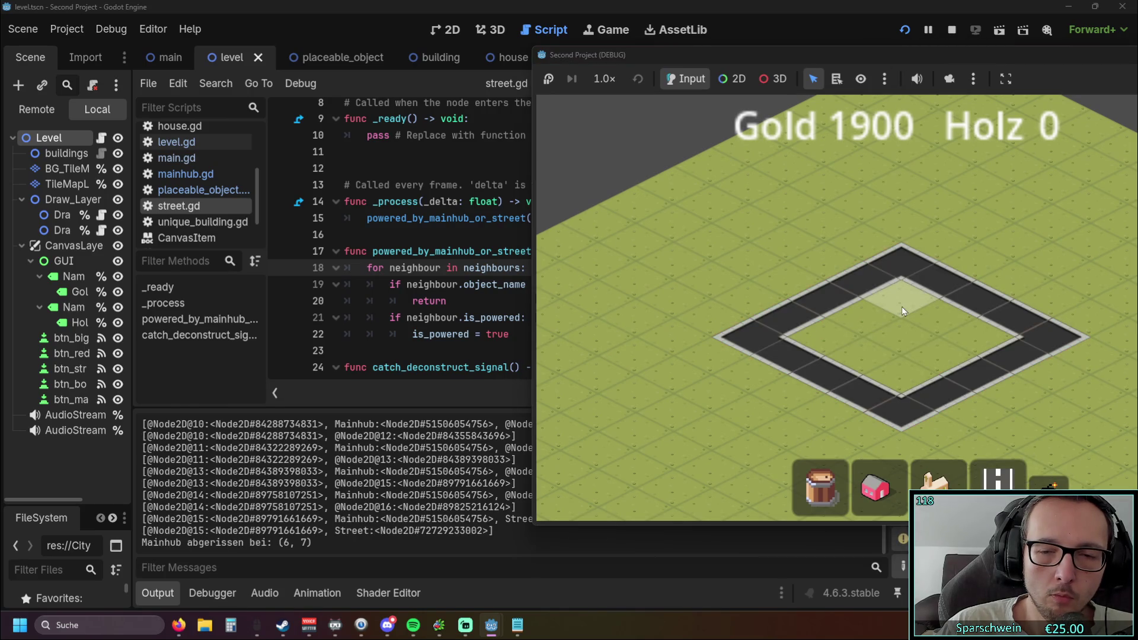
{"action": "left_click", "coordinate": [937, 483]}
{"action": "left_click", "coordinate": [901, 314]}
{"action": "right_click", "coordinate": [901, 448]}
Demolish the upper and right street tiles, including (5, 7), (6, 6), (5, 6), (7, 6), (9, 7).
{"action": "left_click", "coordinate": [1049, 480]}
{"action": "left_click", "coordinate": [847, 285]}
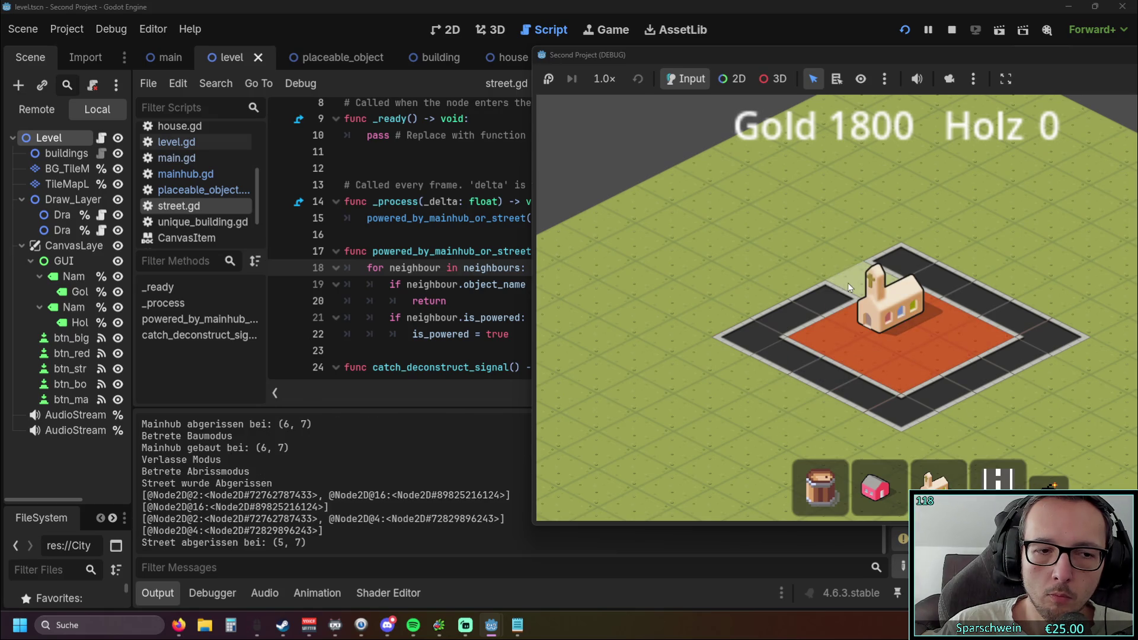
{"action": "left_click", "coordinate": [937, 276]}
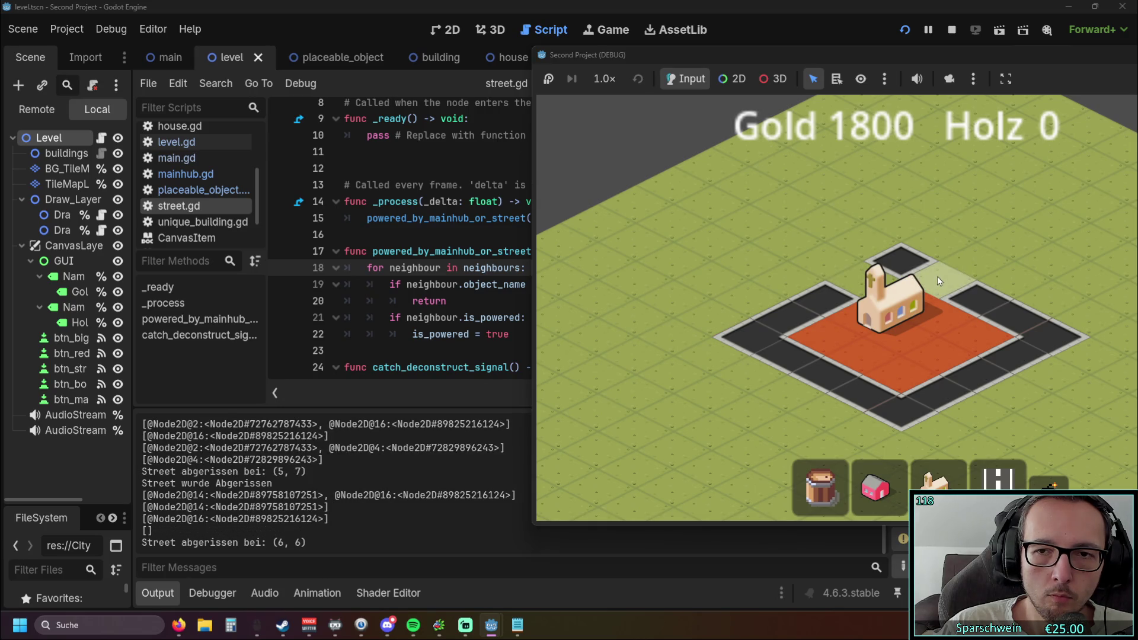
{"action": "left_click", "coordinate": [916, 262]}
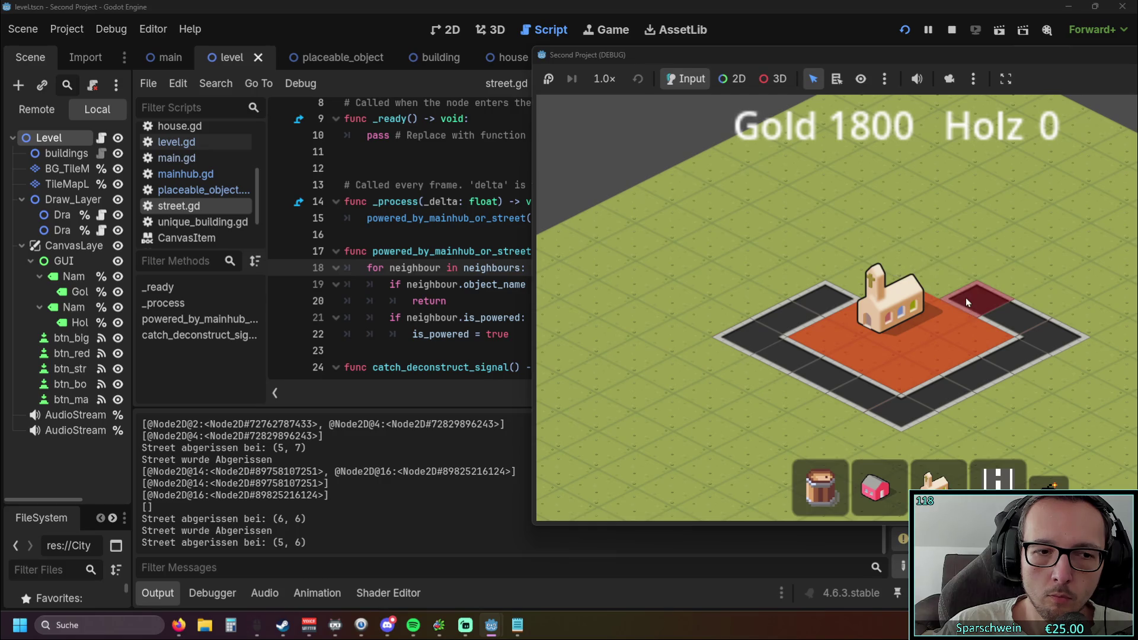
{"action": "left_click", "coordinate": [966, 298]}
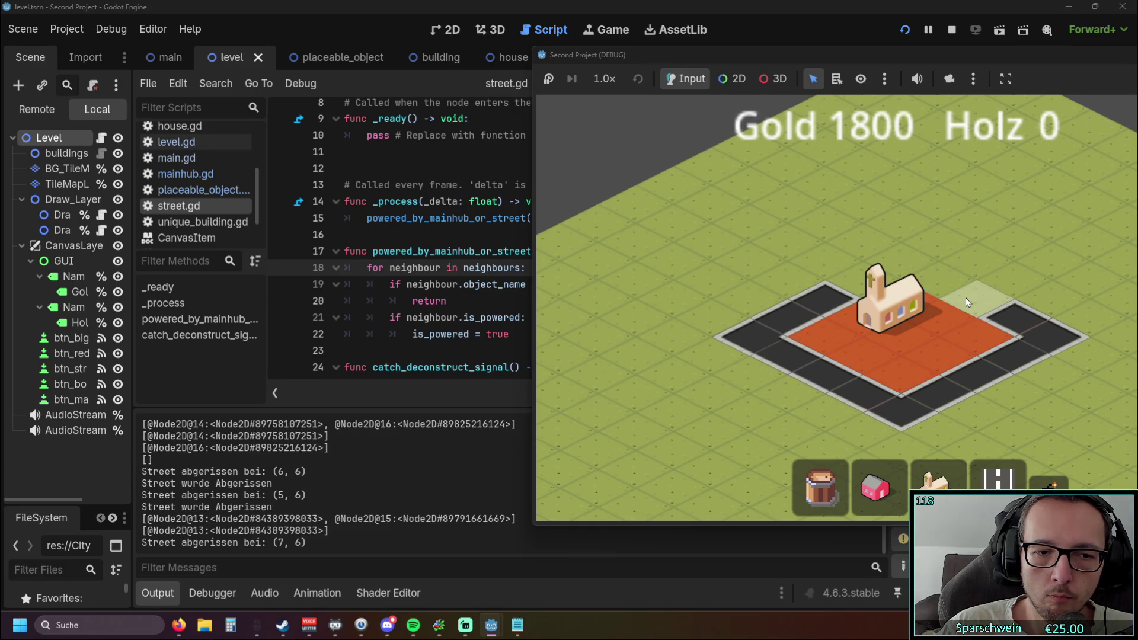
{"action": "left_click", "coordinate": [1015, 318]}
{"action": "left_click", "coordinate": [1058, 344]}
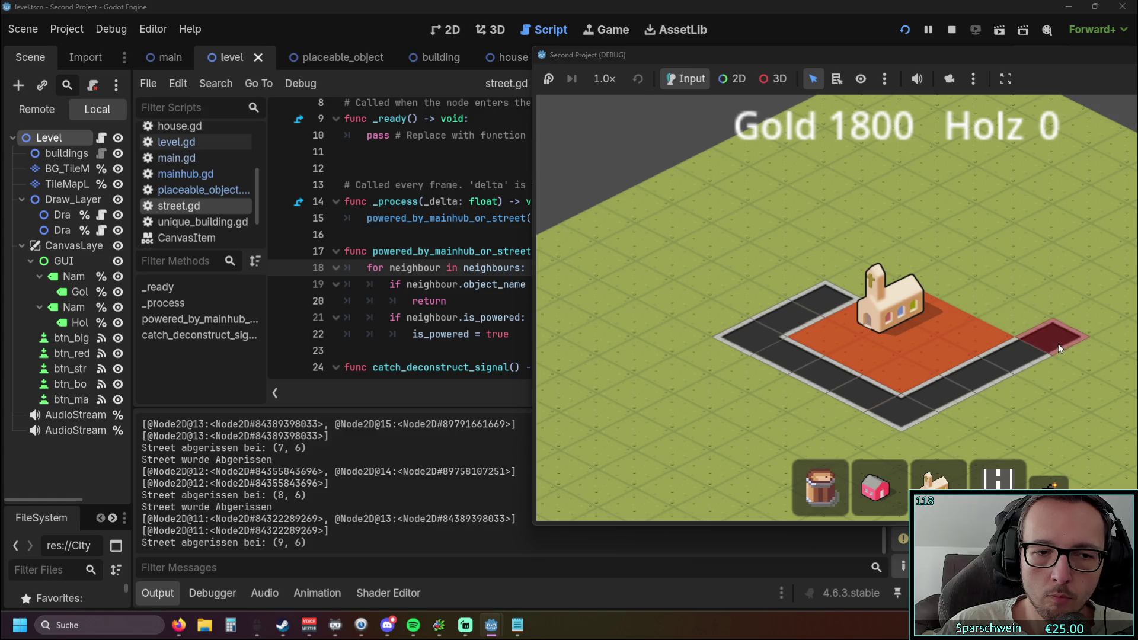
{"action": "left_click", "coordinate": [1026, 362]}
{"action": "left_click", "coordinate": [987, 380]}
Demolish the remaining lower tiles through (8, 10), (5, 9) and (5, 8), then stop the game.
{"action": "left_click", "coordinate": [951, 388]}
{"action": "left_click", "coordinate": [904, 409]}
{"action": "left_click", "coordinate": [871, 397]}
{"action": "left_click", "coordinate": [824, 371]}
{"action": "left_click", "coordinate": [787, 354]}
{"action": "left_click", "coordinate": [752, 335]}
{"action": "left_click", "coordinate": [787, 318]}
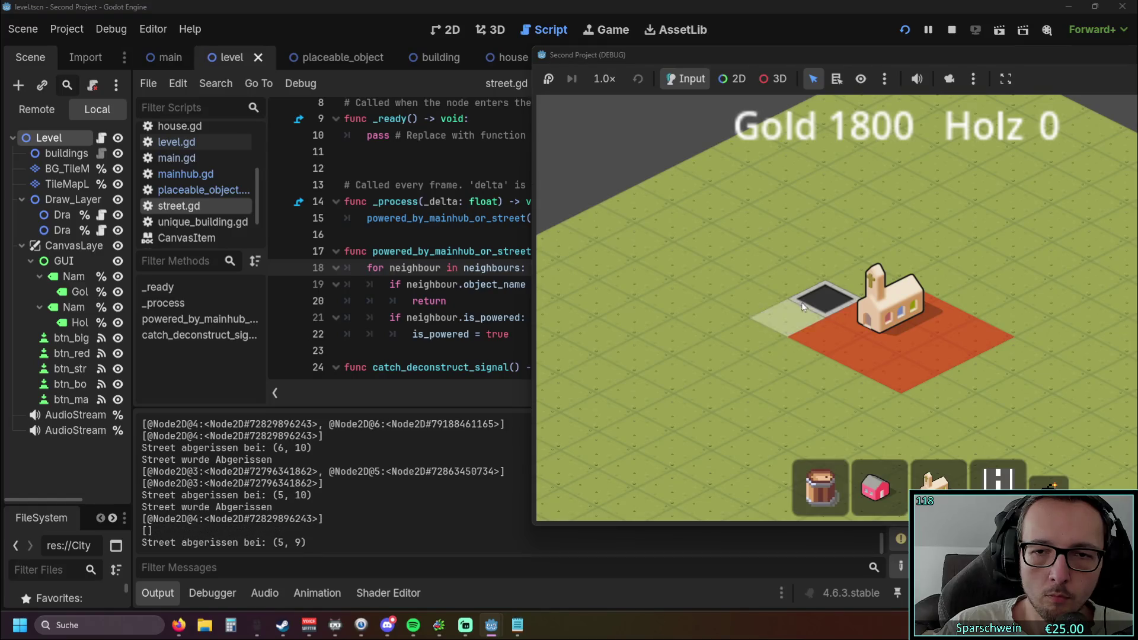
{"action": "left_click", "coordinate": [816, 294]}
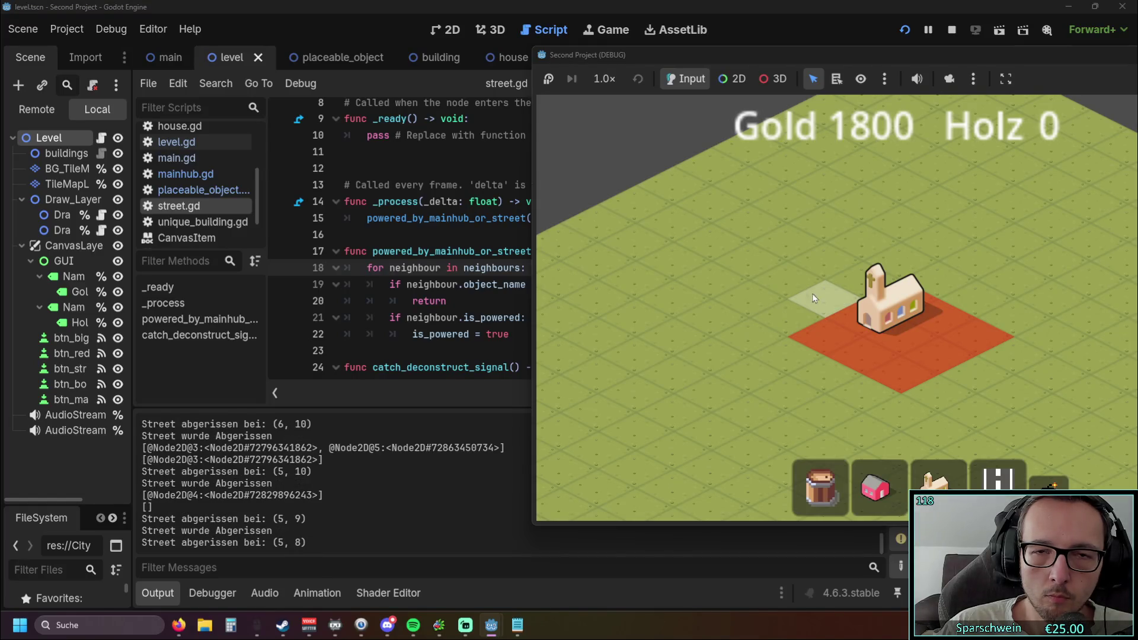
{"action": "left_click_drag", "start_coordinate": [856, 61], "coordinate": [584, 70]}
{"action": "left_click", "coordinate": [1011, 58]}
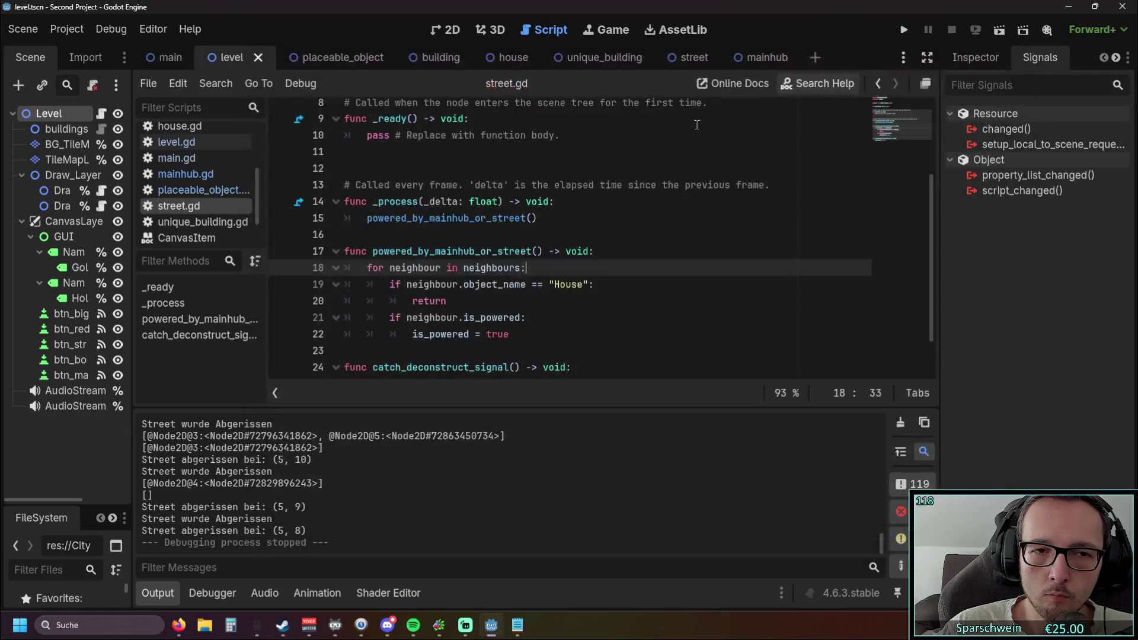
Open level.gd and cut the look_for_neighbours call out of _construct_street.
{"action": "mouse_move", "coordinate": [266, 234]}
{"action": "left_mouse_down"}
{"action": "mouse_move", "coordinate": [469, 237]}
{"action": "mouse_move", "coordinate": [374, 238]}
{"action": "left_mouse_up"}
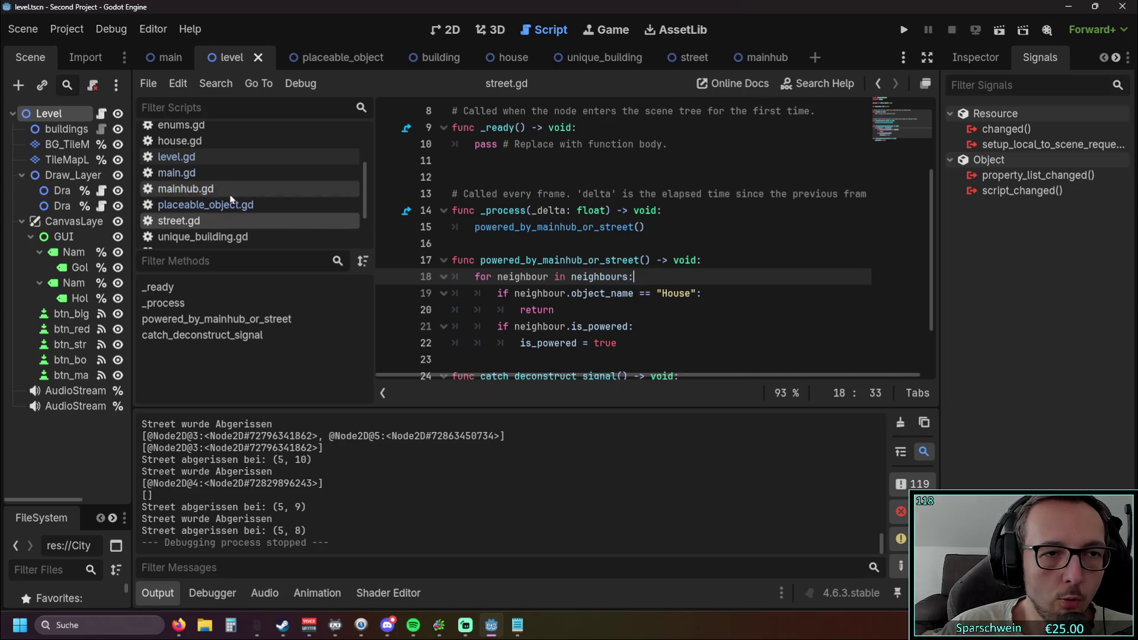
{"action": "left_click", "coordinate": [200, 158]}
{"action": "scroll", "coordinate": [540, 276], "scroll_direction": "down", "scroll_amount": 1}
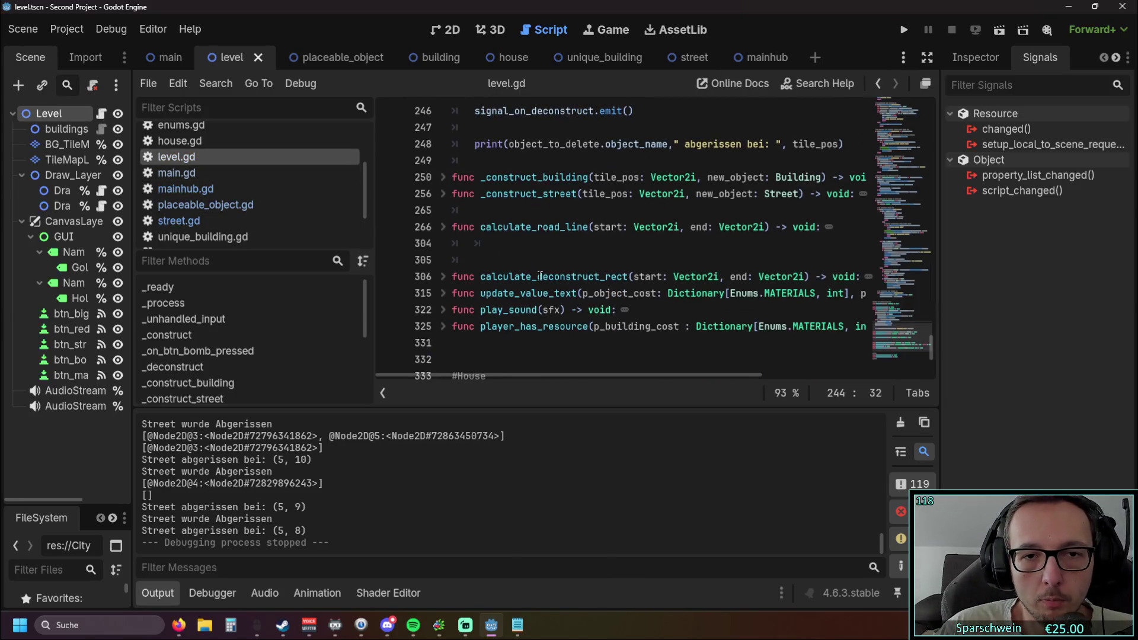
{"action": "left_click", "coordinate": [445, 194]}
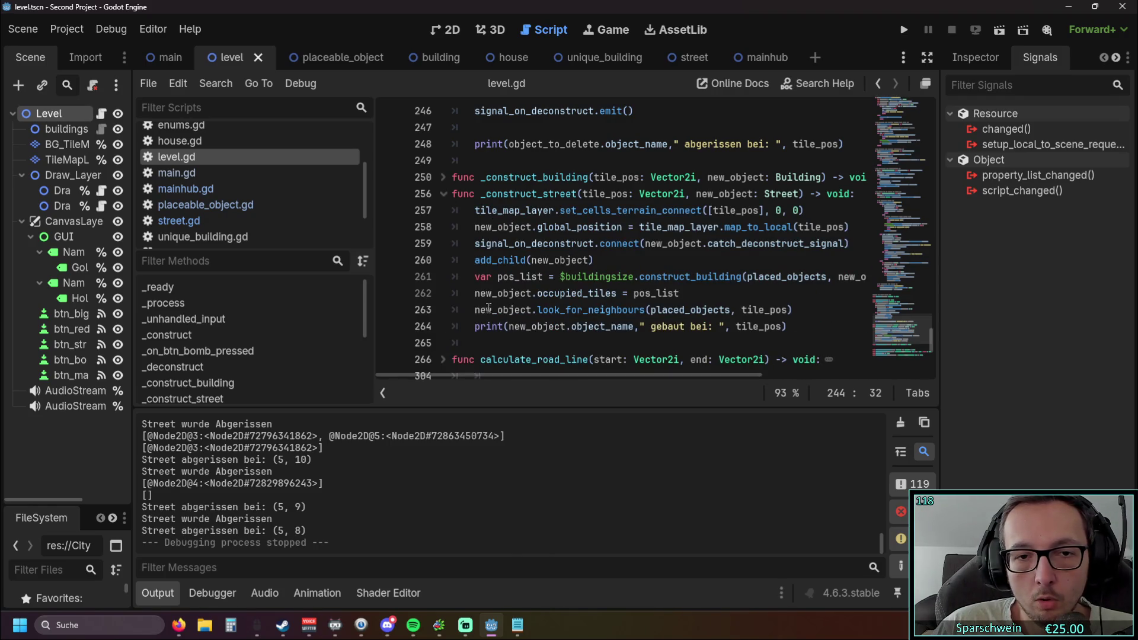
{"action": "left_click_drag", "start_coordinate": [793, 310], "coordinate": [424, 306]}
{"action": "key", "text": "ctrl+c"}
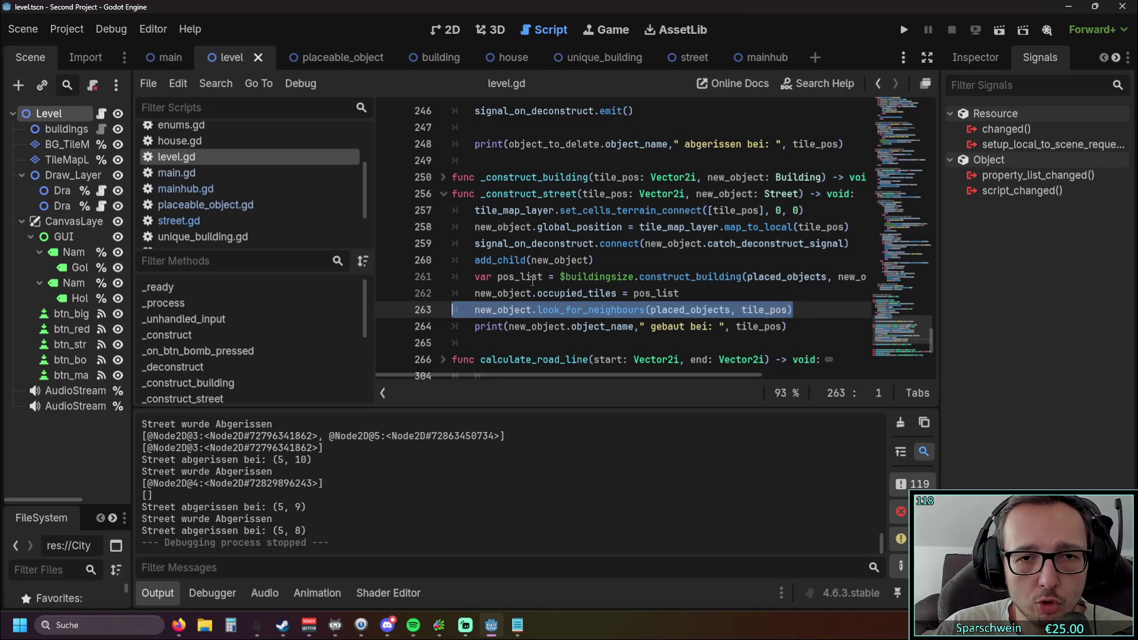
{"action": "left_click", "coordinate": [443, 193]}
Paste new_object.look_for_neighbours(placed_objects, tile_pos) below occupied_tiles in _construct_building, fixing indentation.
{"action": "left_click", "coordinate": [443, 177]}
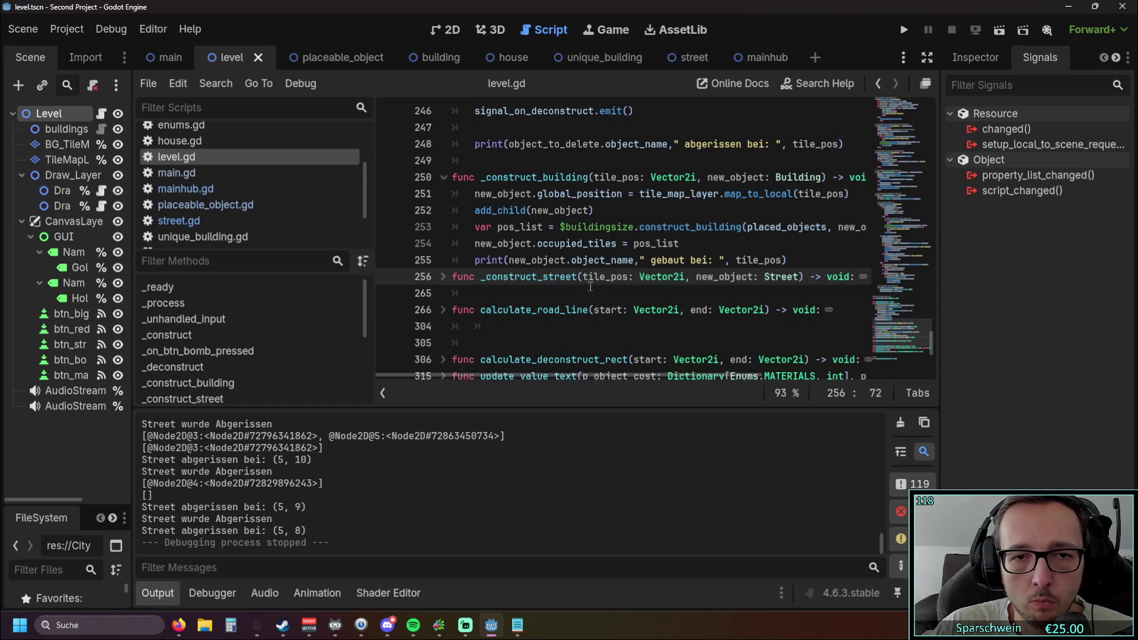
{"action": "left_click", "coordinate": [703, 245]}
{"action": "key", "text": "Return"}
{"action": "key", "text": "ctrl+v"}
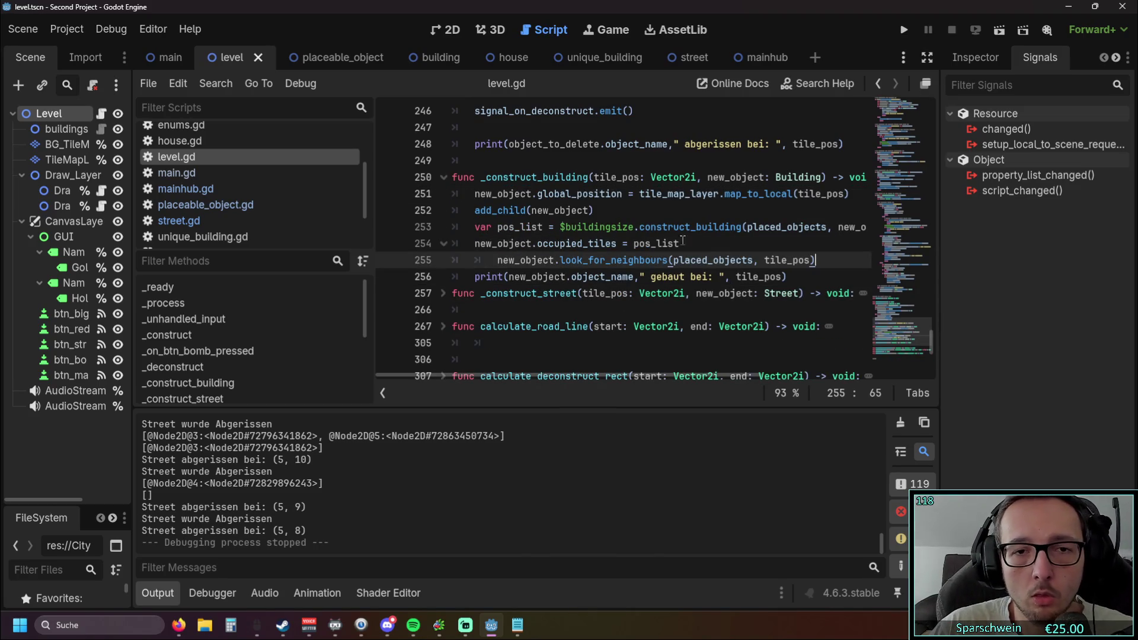
{"action": "left_click", "coordinate": [498, 260]}
{"action": "key", "text": "BackSpace"}
{"action": "left_click", "coordinate": [619, 313]}
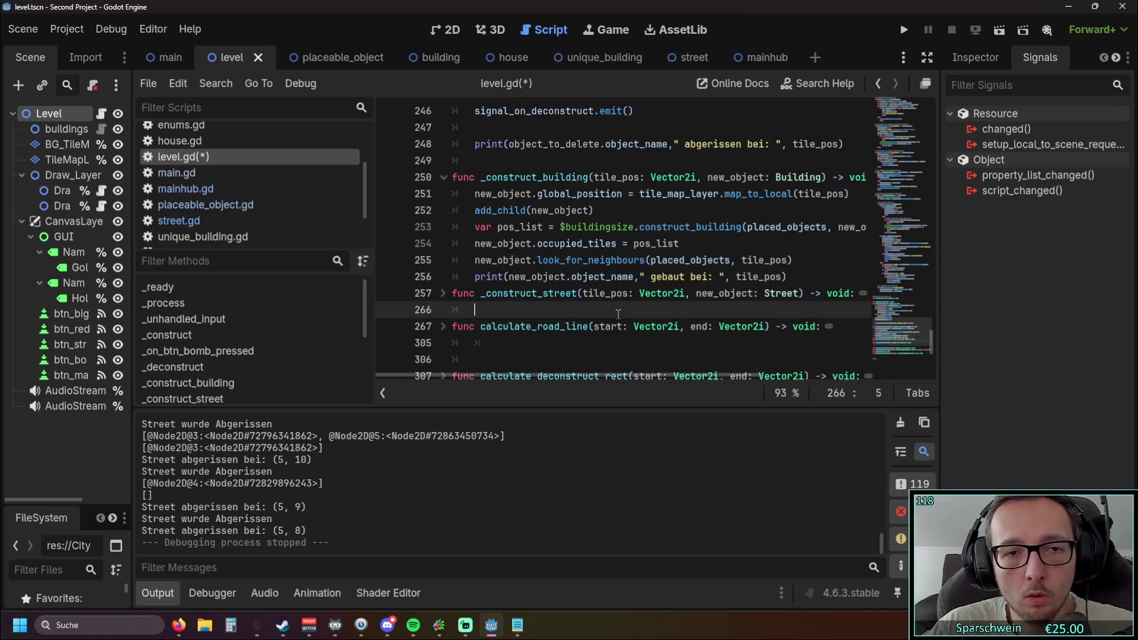
{"action": "scroll", "coordinate": [619, 255], "scroll_direction": "down", "scroll_amount": 2}
{"action": "scroll", "coordinate": [619, 255], "scroll_direction": "up", "scroll_amount": 2}
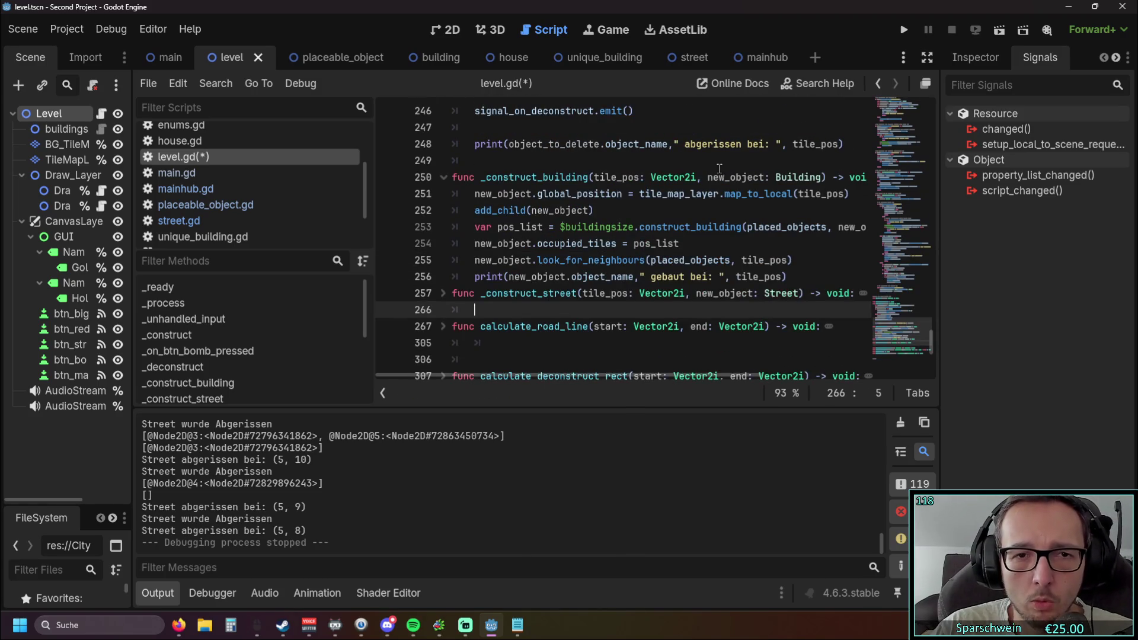
Fold _construct_building and launch the game to test the change.
{"action": "left_click", "coordinate": [443, 178]}
{"action": "left_click", "coordinate": [615, 260]}
{"action": "scroll", "coordinate": [615, 260], "scroll_direction": "up", "scroll_amount": 1}
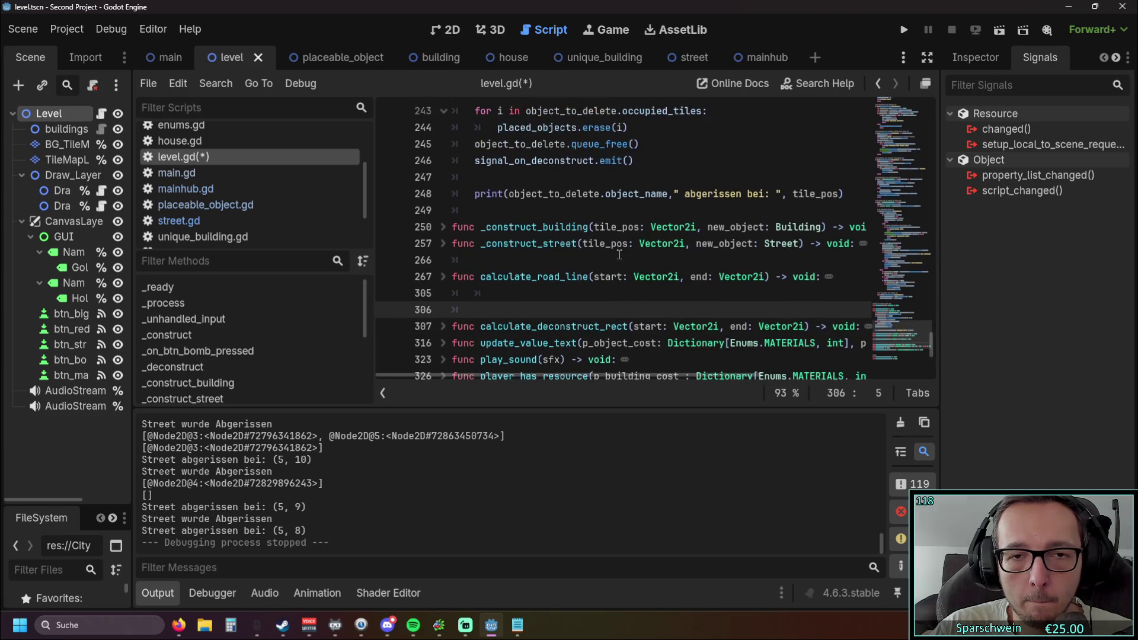
{"action": "left_click", "coordinate": [903, 31]}
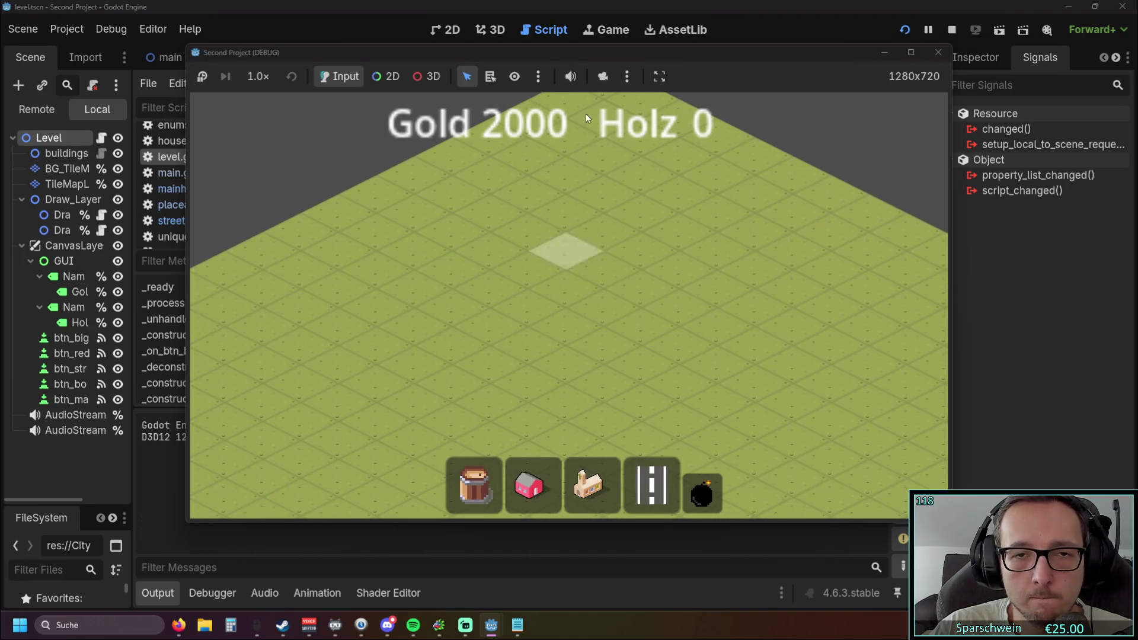
Place the church on the map and a street tile beside its plot.
{"action": "left_click_drag", "start_coordinate": [552, 51], "coordinate": [773, 40]}
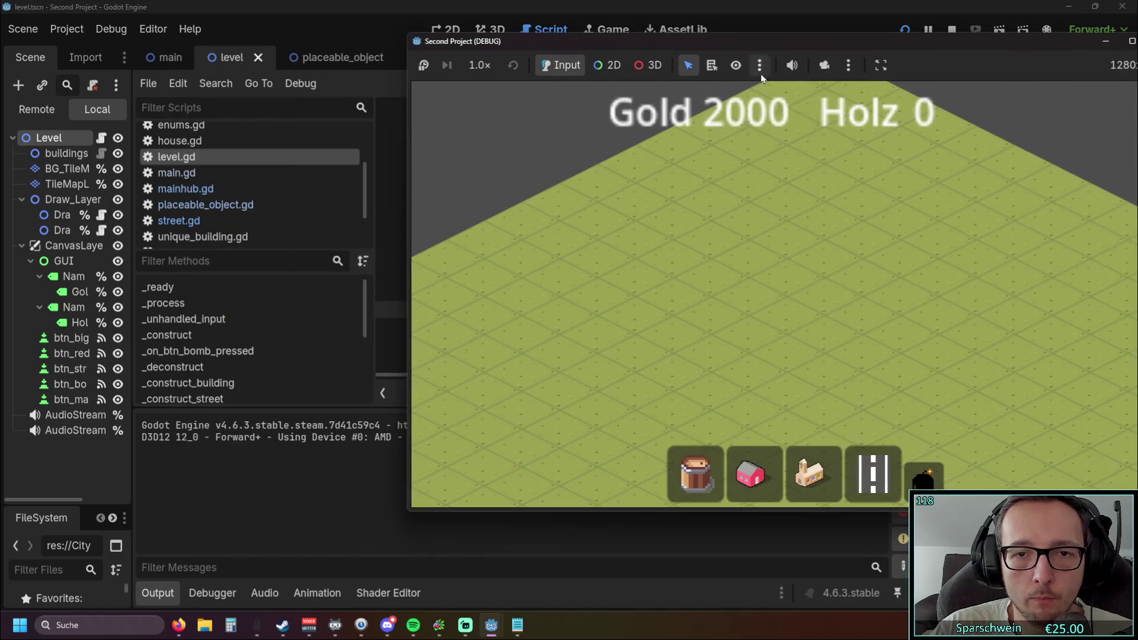
{"action": "left_click", "coordinate": [810, 475]}
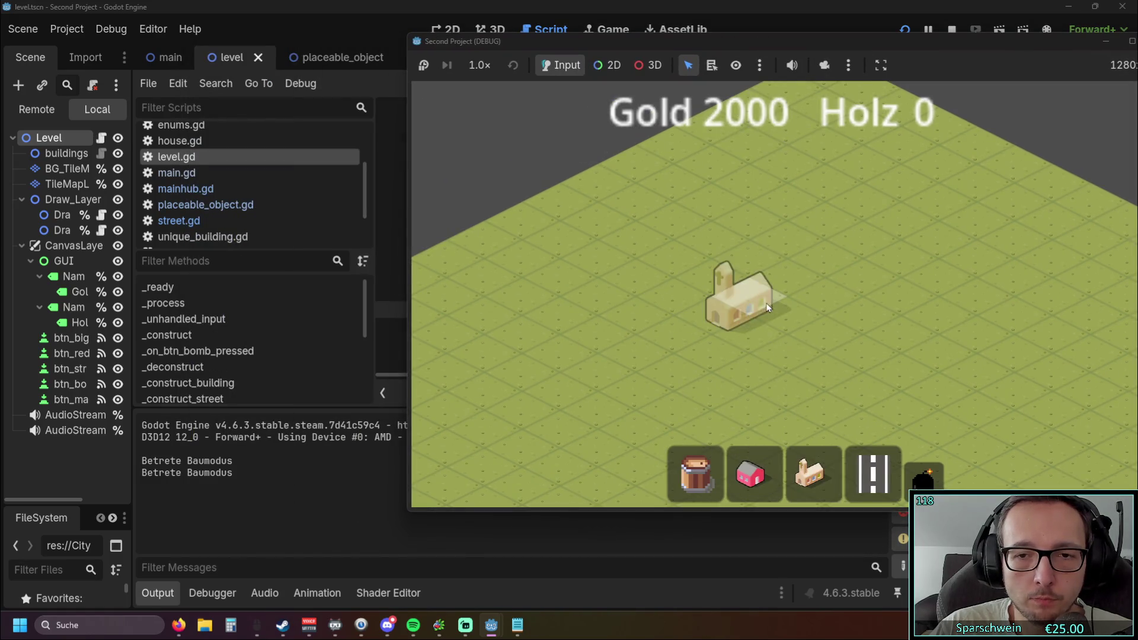
{"action": "left_click", "coordinate": [687, 353]}
{"action": "left_click", "coordinate": [873, 474]}
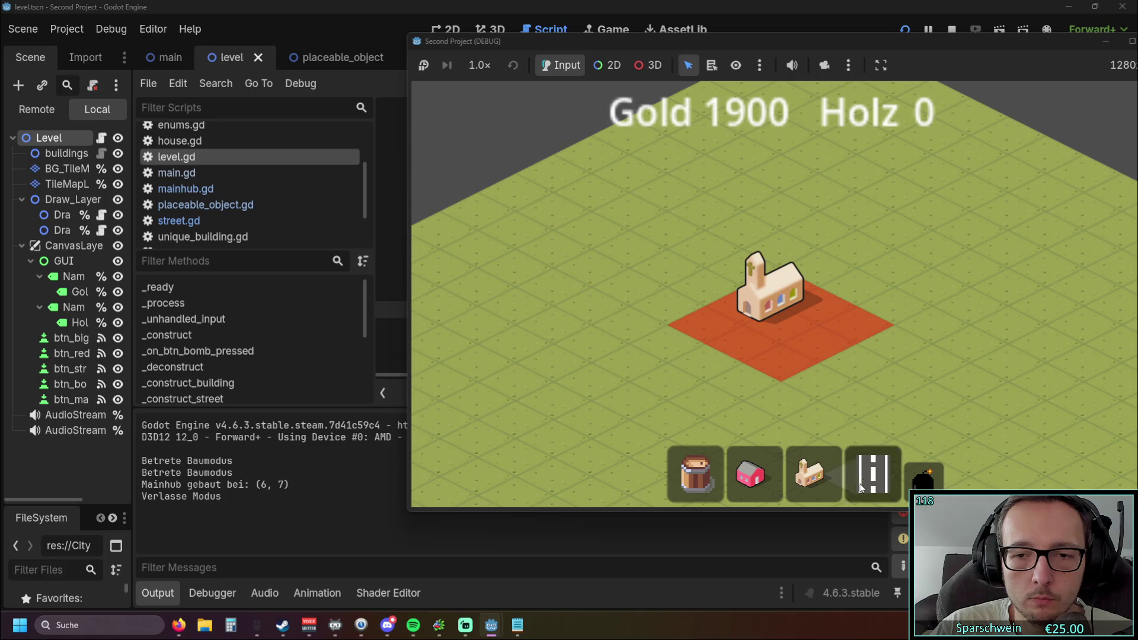
{"action": "left_click", "coordinate": [672, 345]}
{"action": "right_click", "coordinate": [721, 419]}
Add a second street tile at (7, 10) next to the first, then demolish it.
{"action": "left_click", "coordinate": [873, 474]}
{"action": "left_click", "coordinate": [705, 362]}
{"action": "right_click", "coordinate": [753, 399]}
{"action": "left_click", "coordinate": [923, 479]}
{"action": "left_click", "coordinate": [719, 375]}
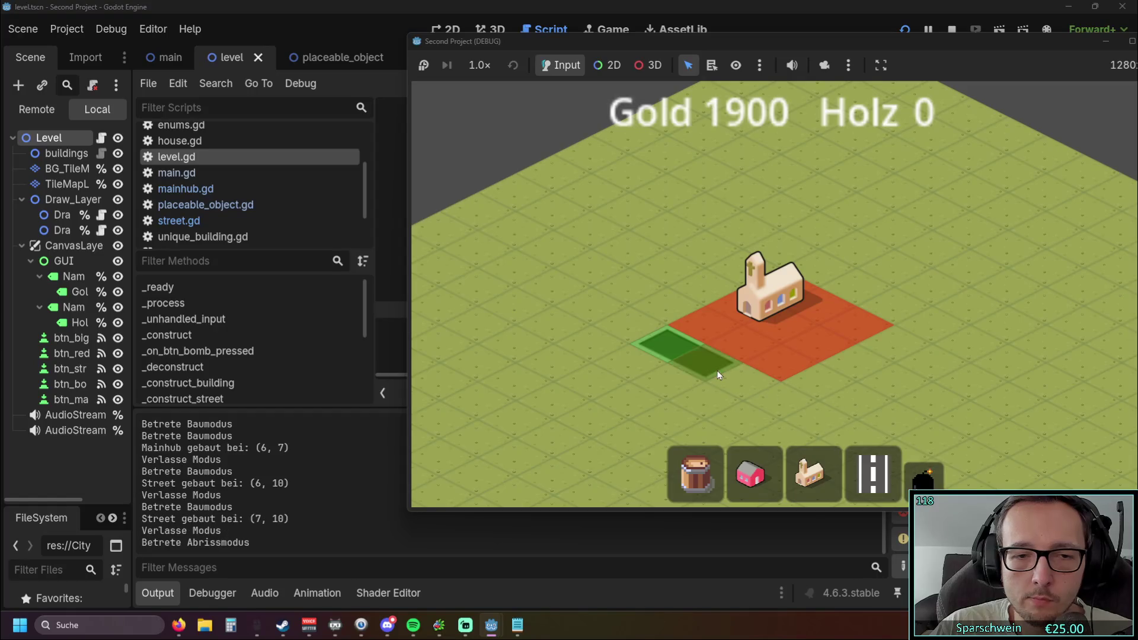